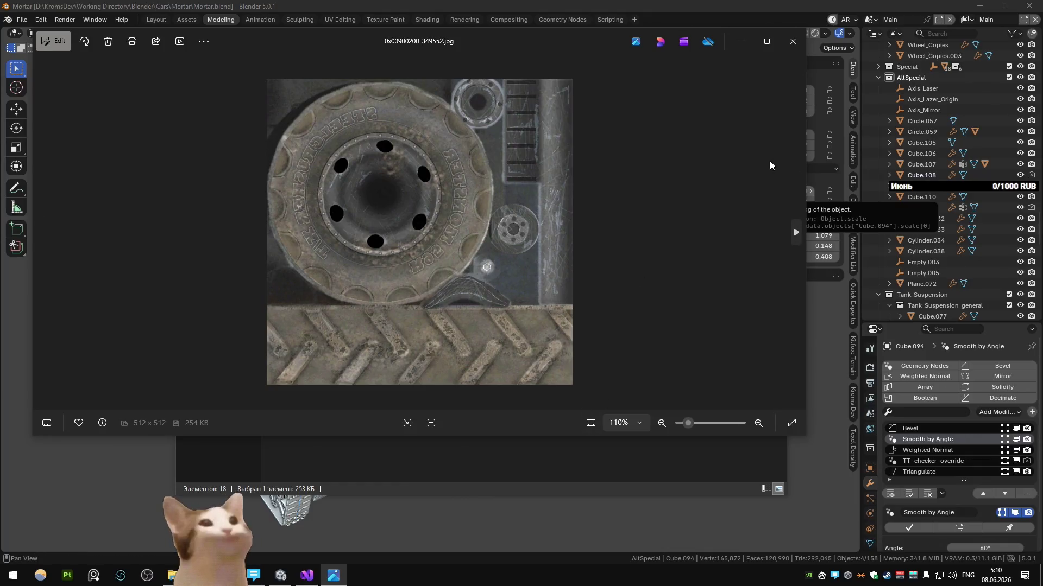
Preview the boss brothers front_b and Shared_Metal_D textures in the Photos viewer
left_click(791, 41)
double_click(639, 236)
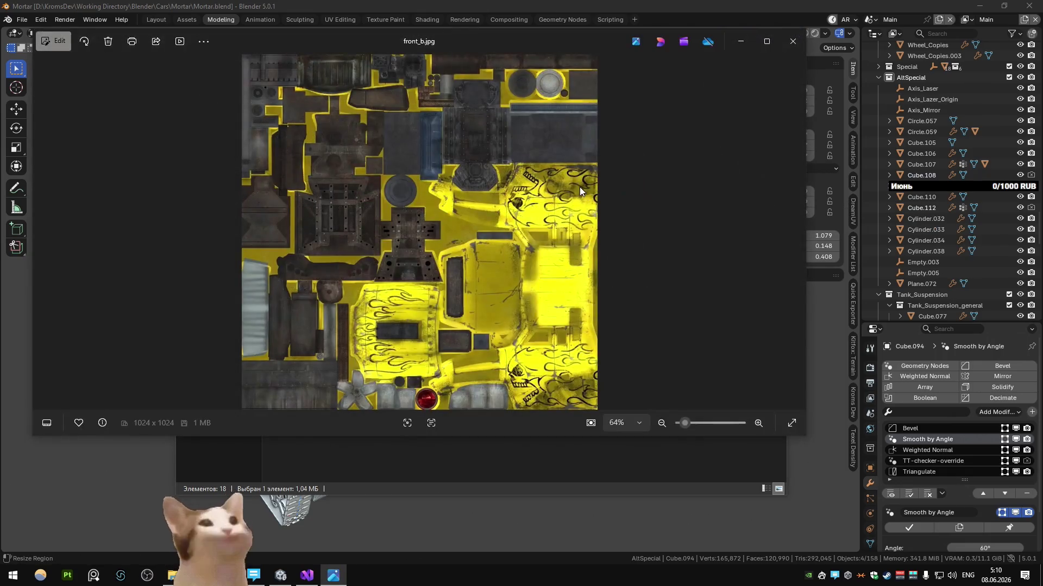
left_click(792, 41)
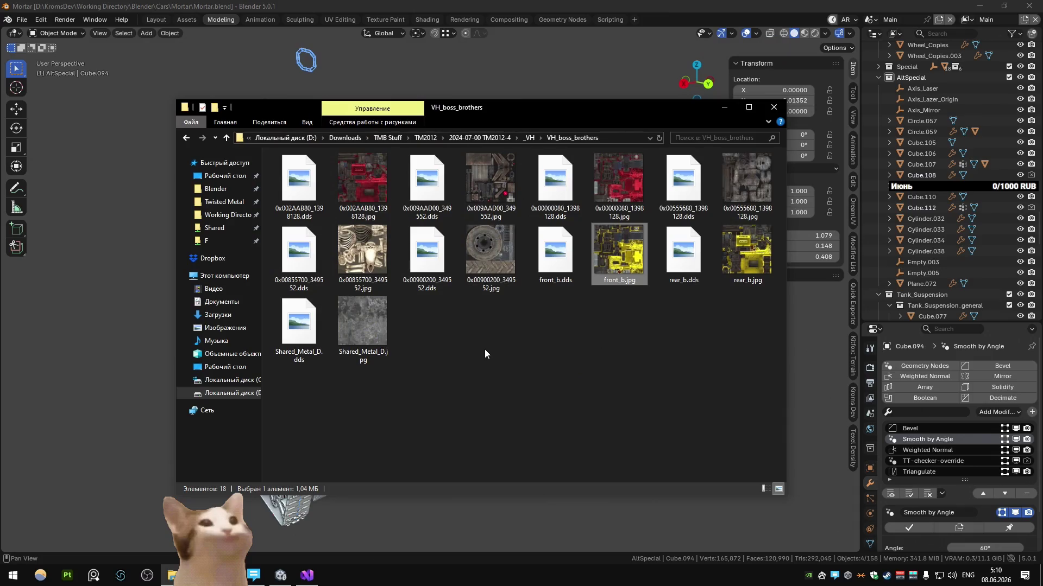
double_click(344, 325)
scroll(447, 189, "up", 3)
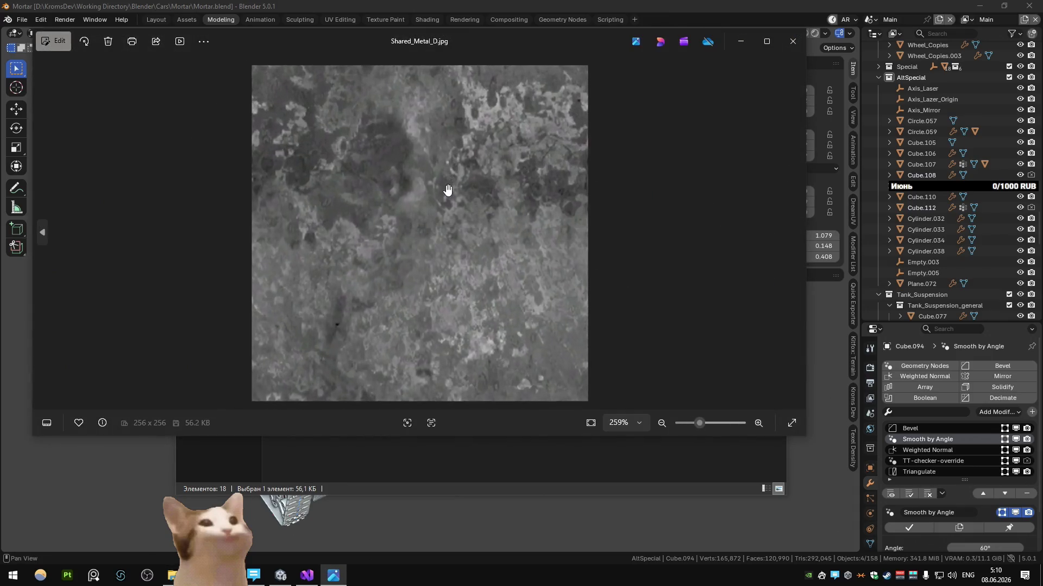
scroll(480, 165, "down", 1)
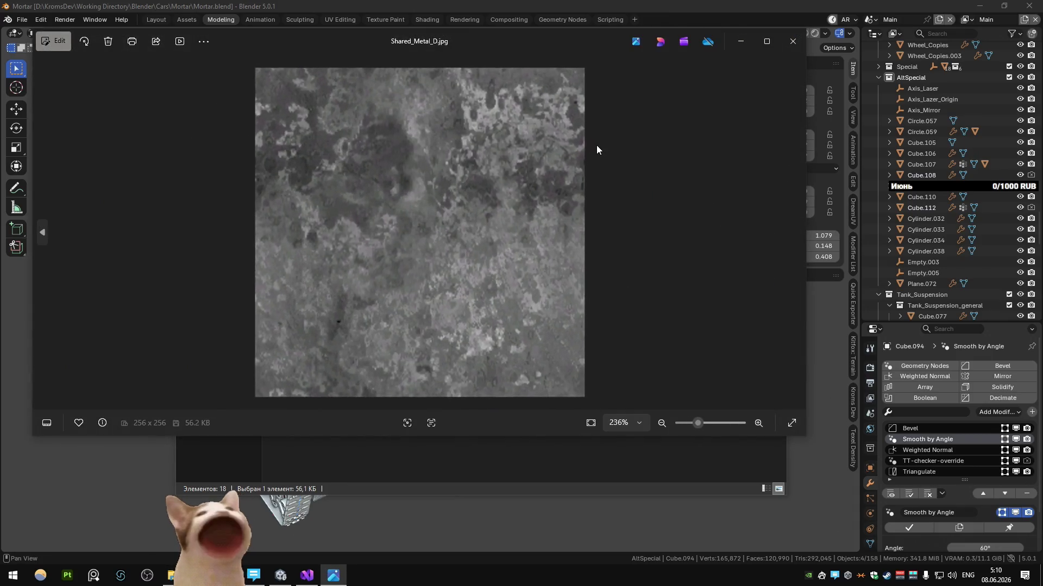
left_click(792, 50)
Go up to _VH, browse into VH_grimm > tex and preview Grimm_D_2.jpg, then close Explorer
key("BackSpace")
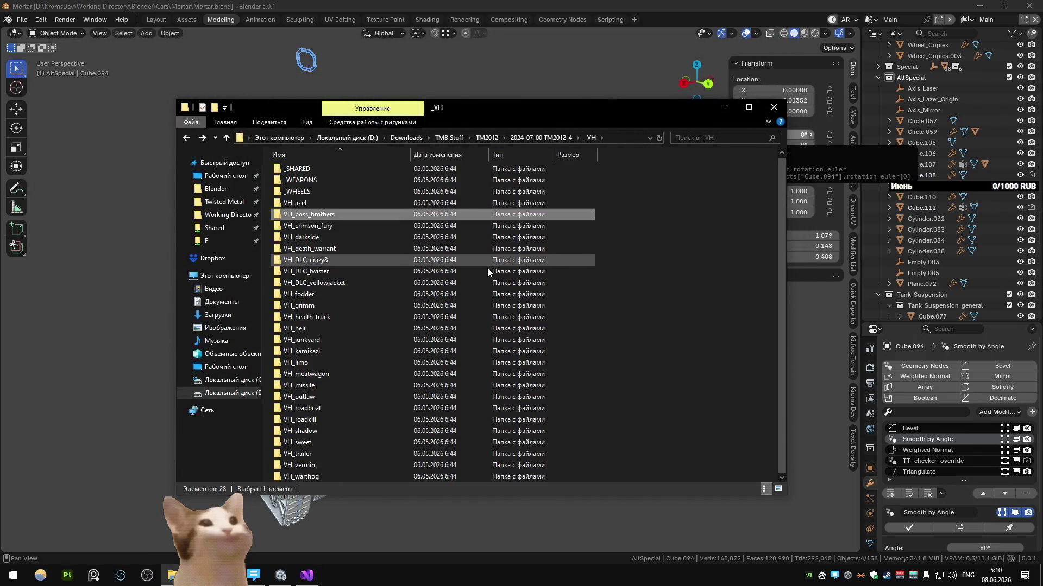
double_click(395, 320)
key("BackSpace")
double_click(351, 304)
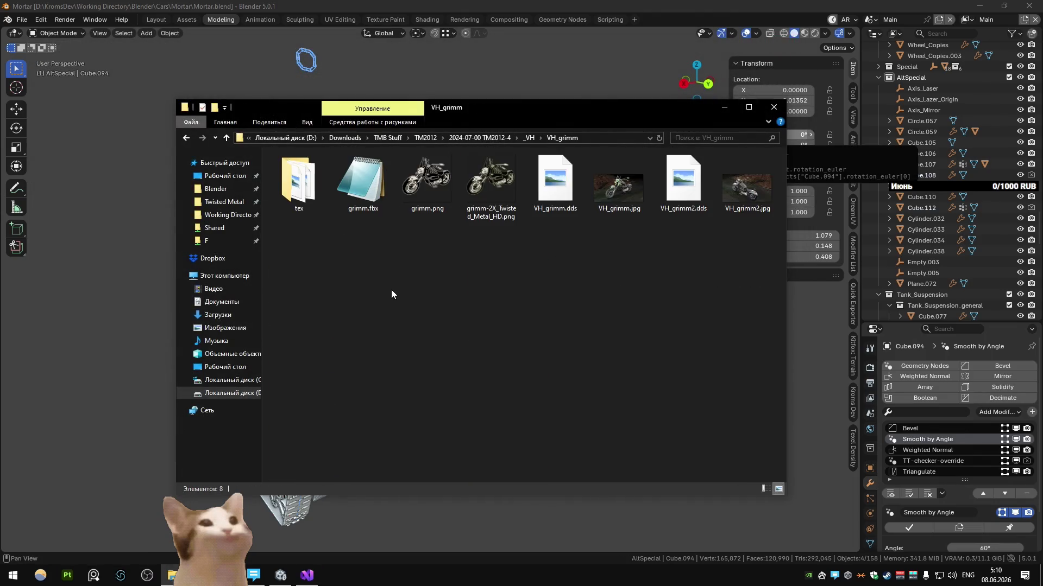
double_click(299, 183)
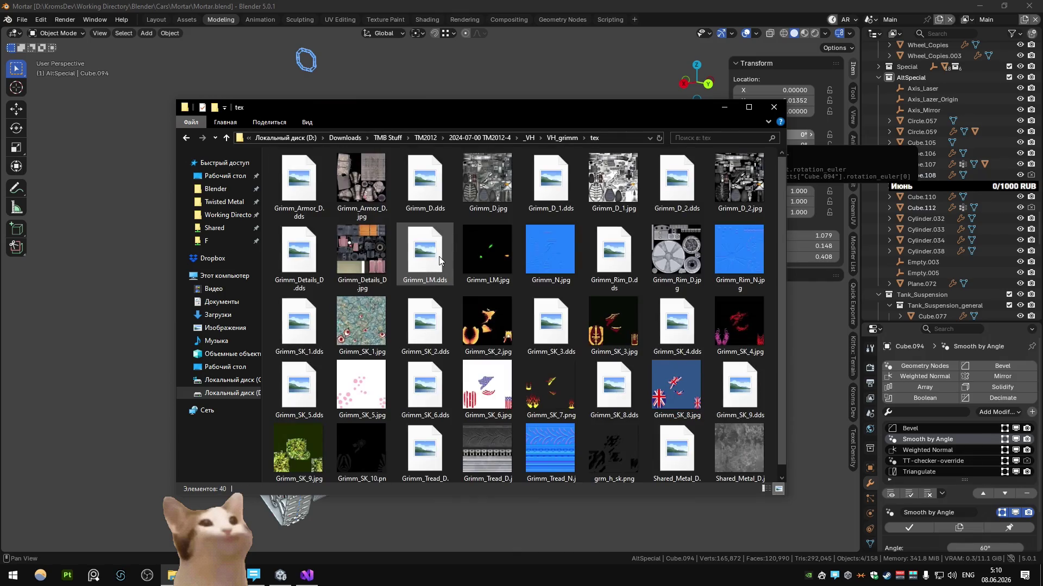
double_click(737, 178)
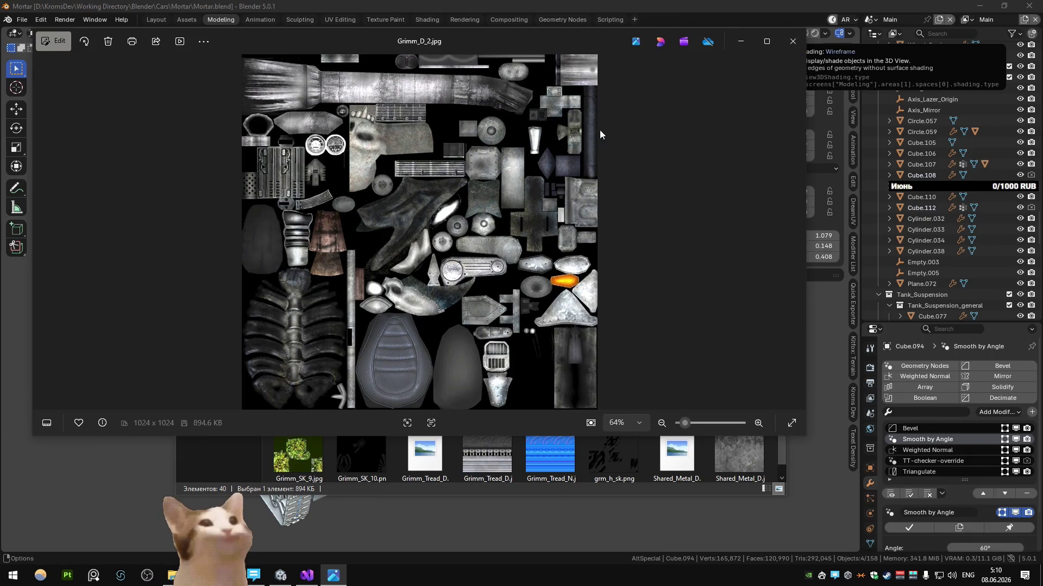
left_click(792, 42)
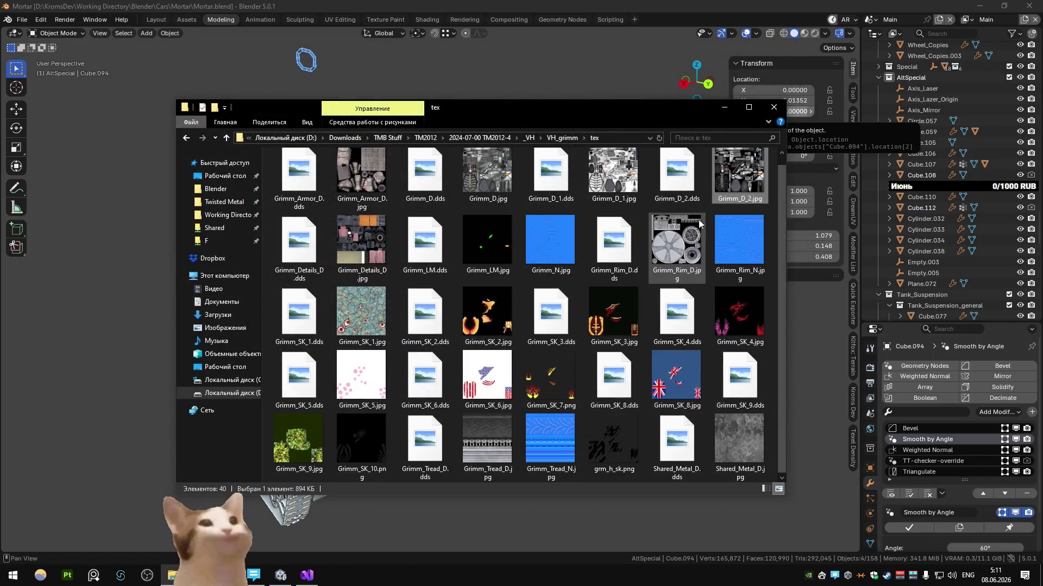
left_click(773, 107)
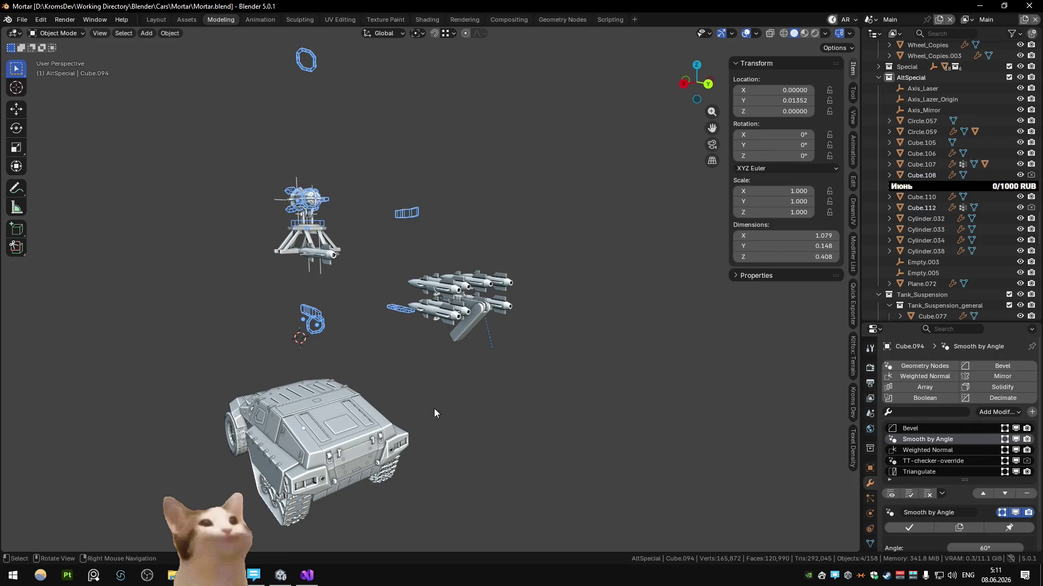
Switch from Blender over to the Unity editor
key("alt+Tab")
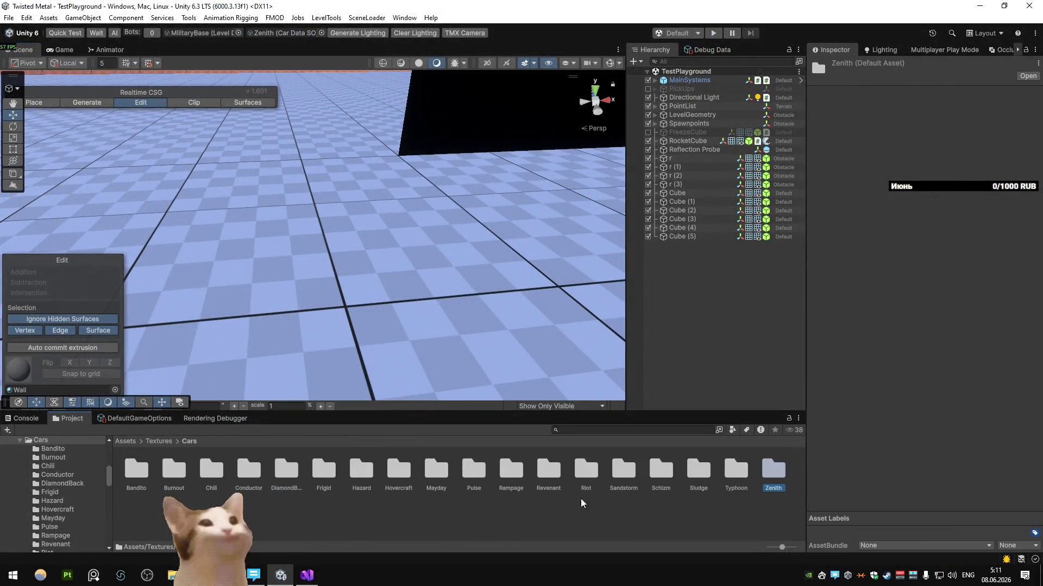
In Textures/Cars/Schizm, compare the Schizm_Albedo and Schizm_Wheels_Albedo images
double_click(650, 470)
double_click(436, 471)
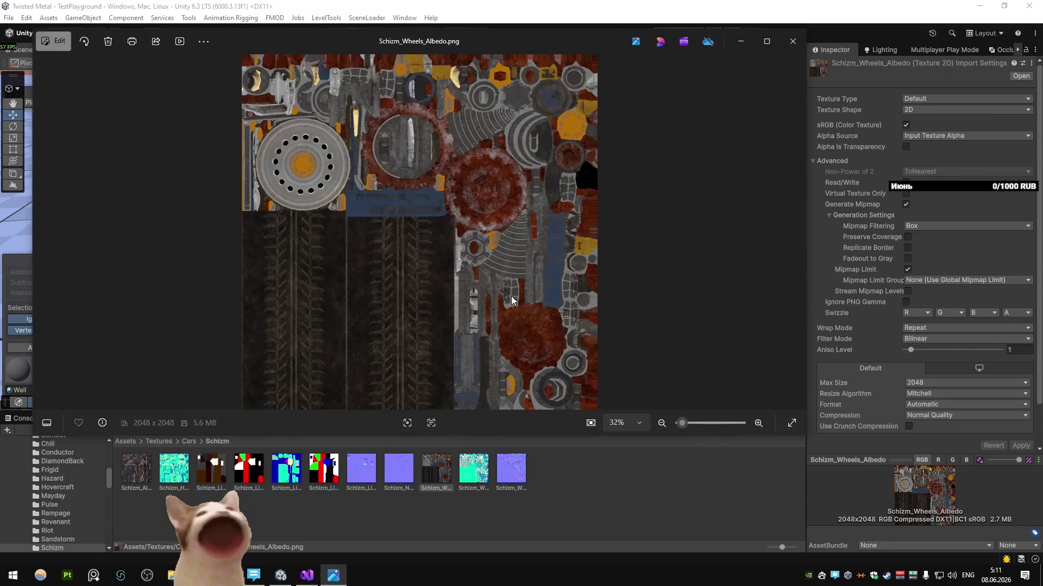
scroll(528, 253, "up", 3)
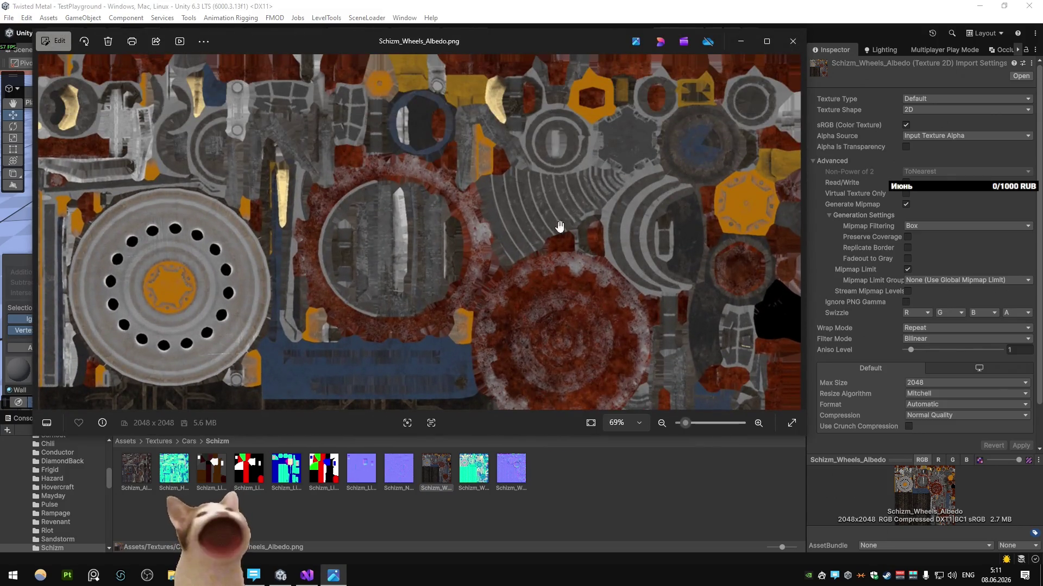
scroll(551, 233, "down", 2)
scroll(465, 249, "down", 1)
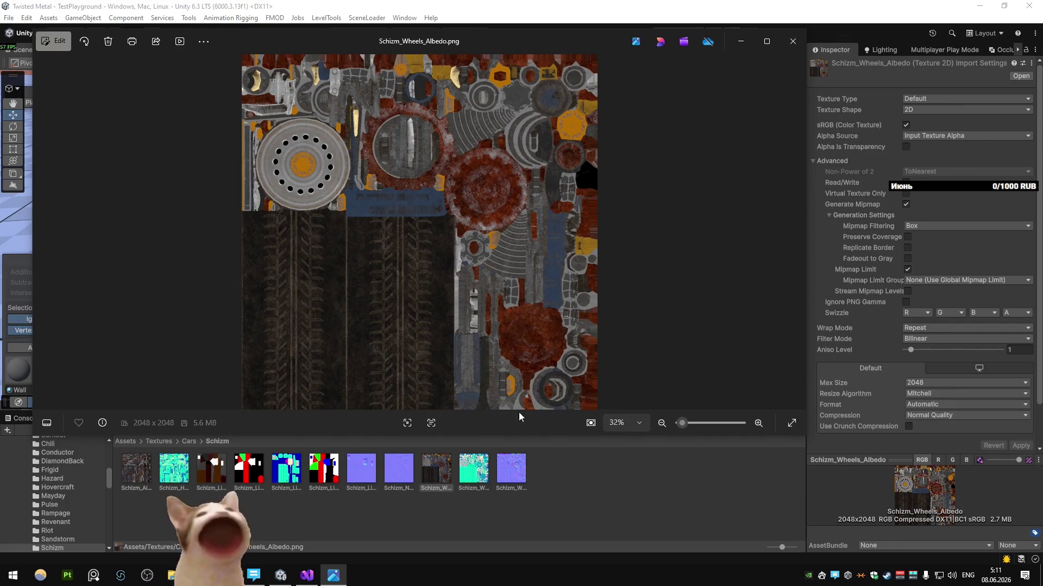
left_click(793, 41)
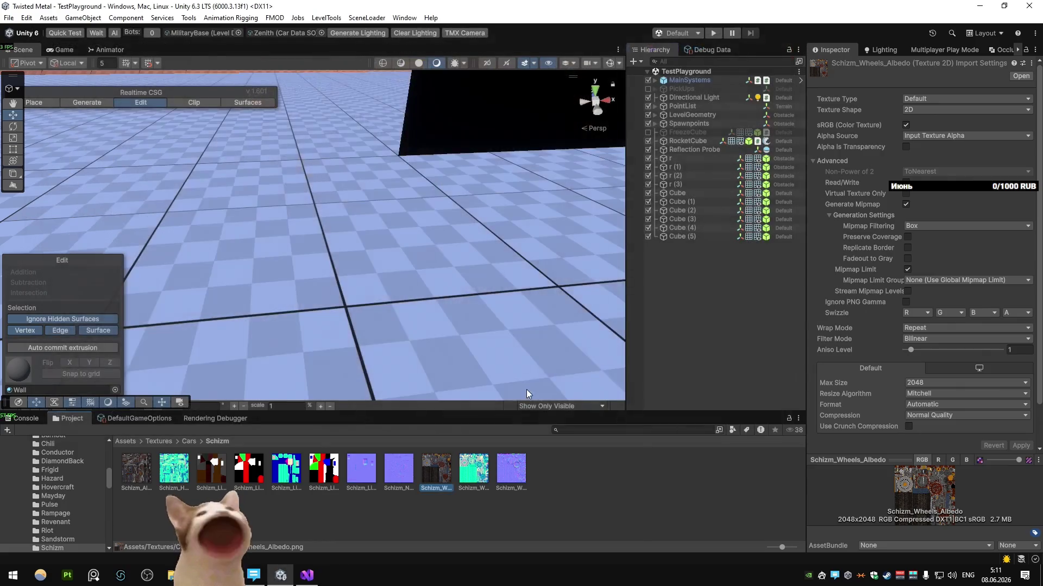
double_click(136, 468)
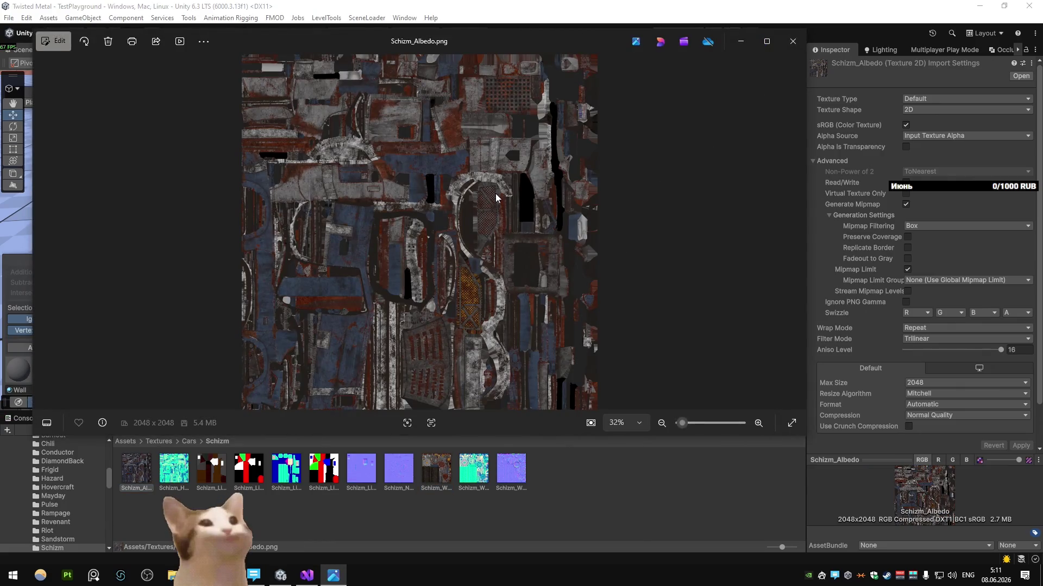
left_click(793, 40)
double_click(436, 468)
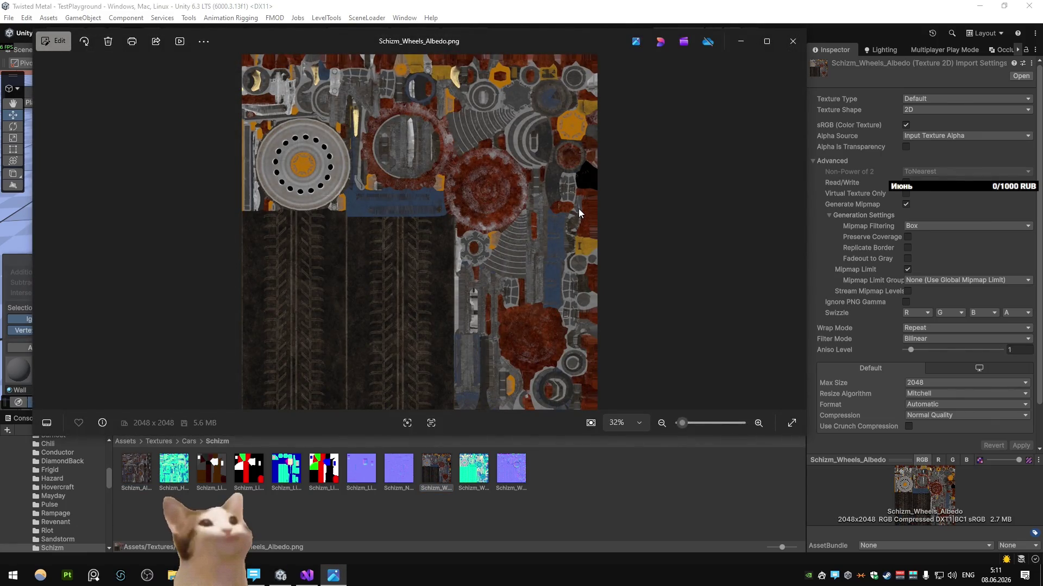
left_click(792, 40)
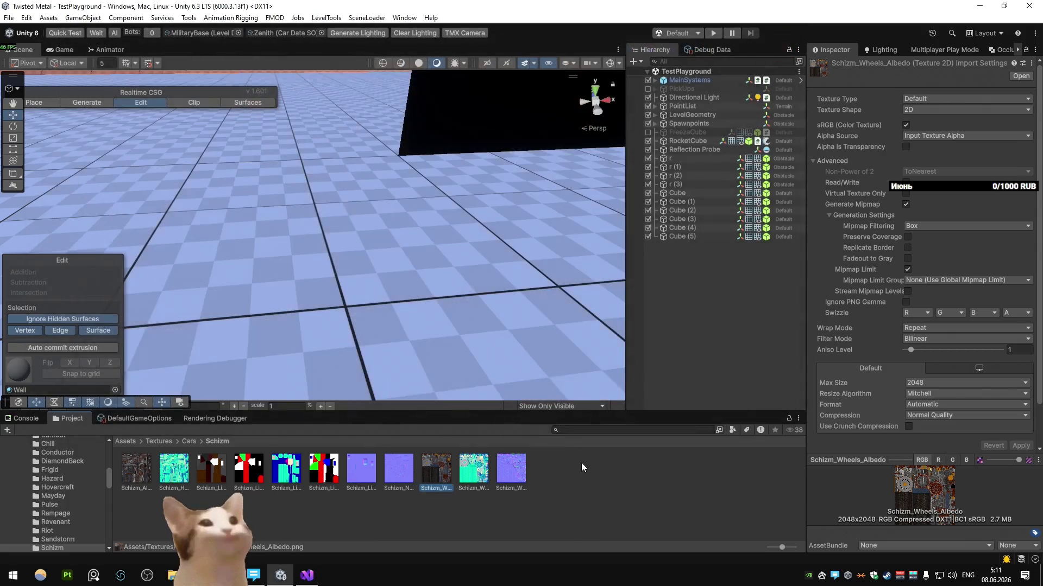
left_click(547, 471)
Go up to Cars, open Zenith and preview the 2048×2048 Zenith_Wheel_Albedo texture
key("BackSpace")
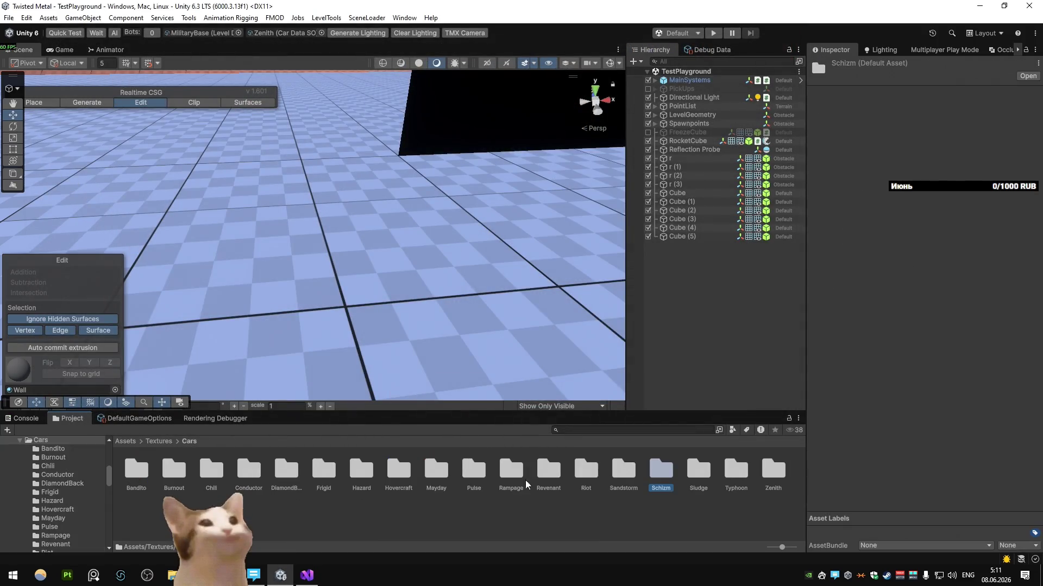
double_click(760, 472)
double_click(289, 472)
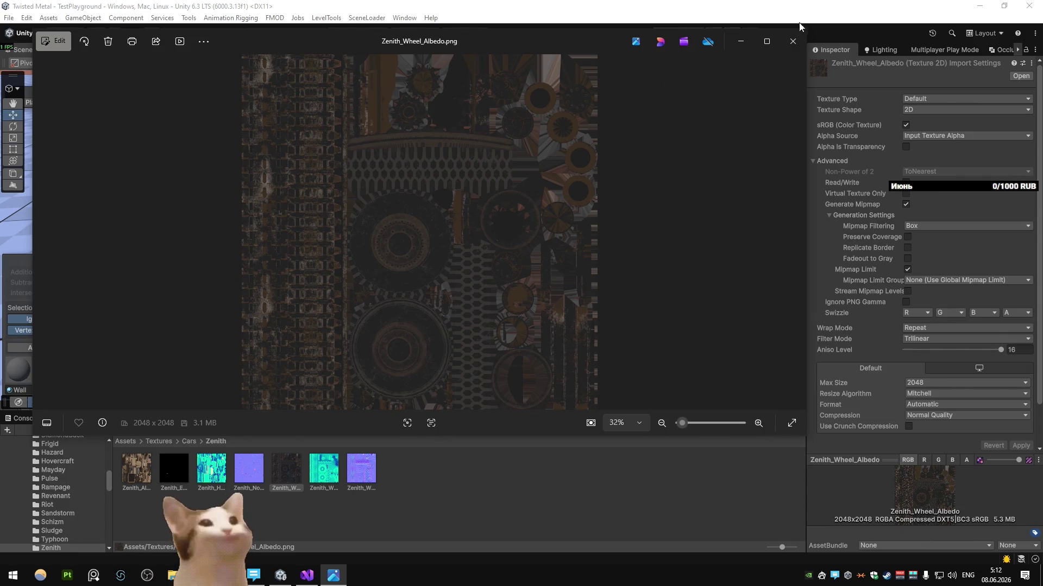
left_click(793, 41)
Return to Blender, deselect the turret parts and switch to the UV Editing workspace
key("alt+Tab")
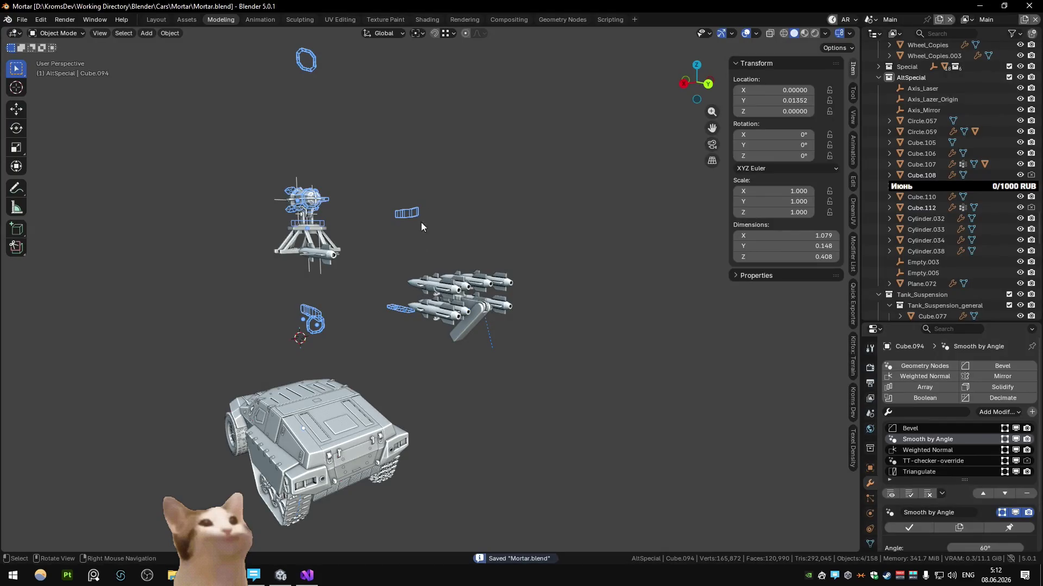
left_click(515, 141)
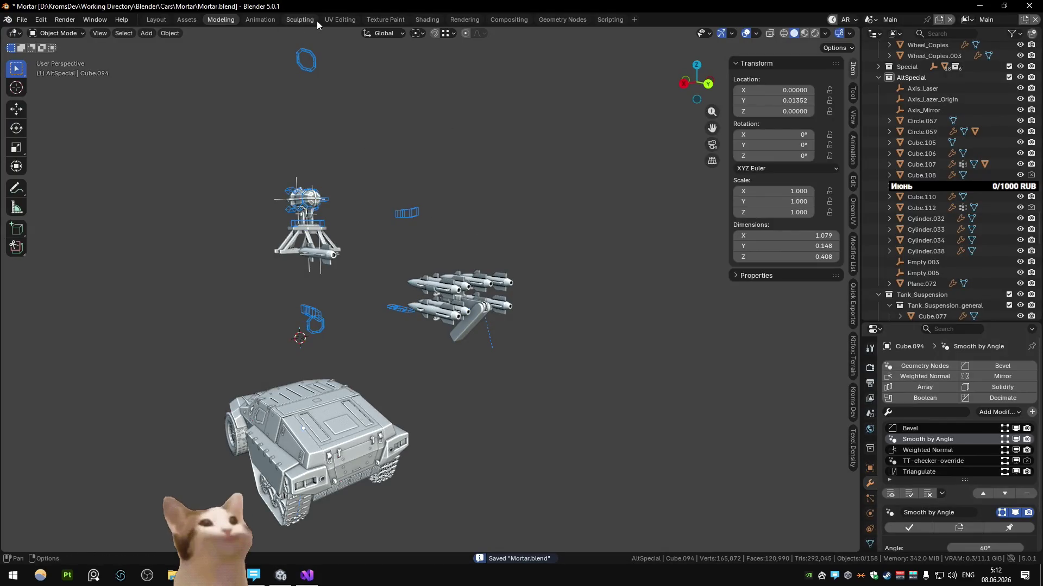
left_click(340, 19)
left_click(565, 290)
scroll(553, 297, "up", 3)
scroll(547, 306, "up", 2)
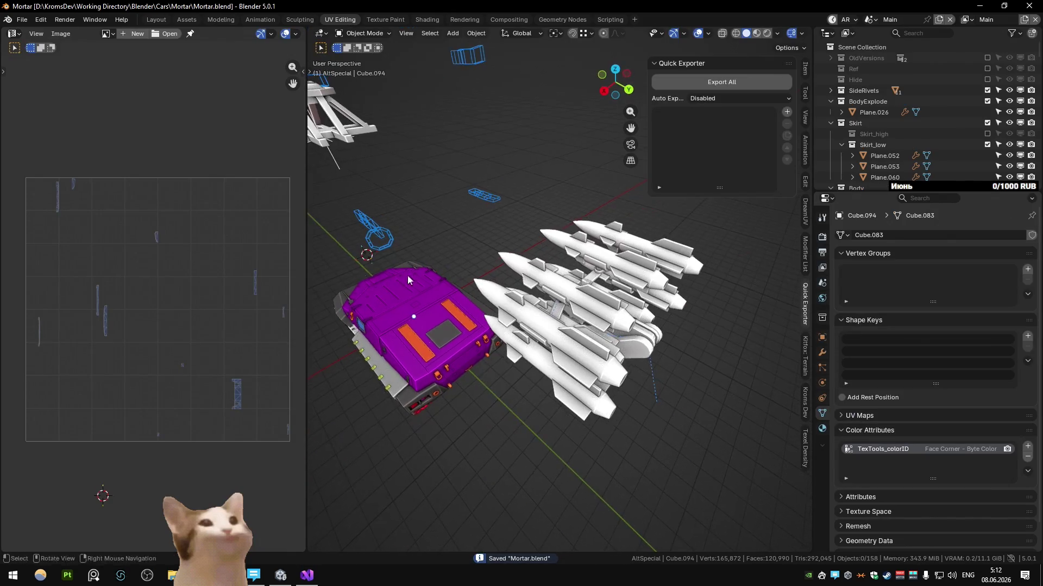
key("n")
scroll(577, 286, "down", 1)
scroll(506, 160, "down", 2)
scroll(519, 201, "down", 3)
scroll(522, 164, "down", 2)
left_click(560, 209)
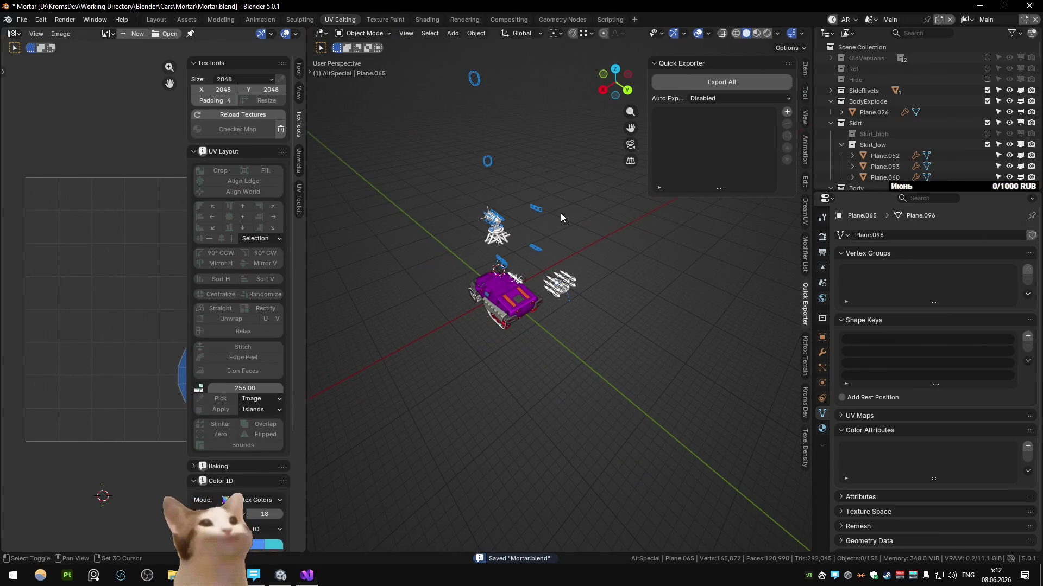
scroll(569, 206, "down", 5)
scroll(570, 206, "up", 2)
scroll(566, 293, "up", 3)
scroll(567, 266, "up", 1)
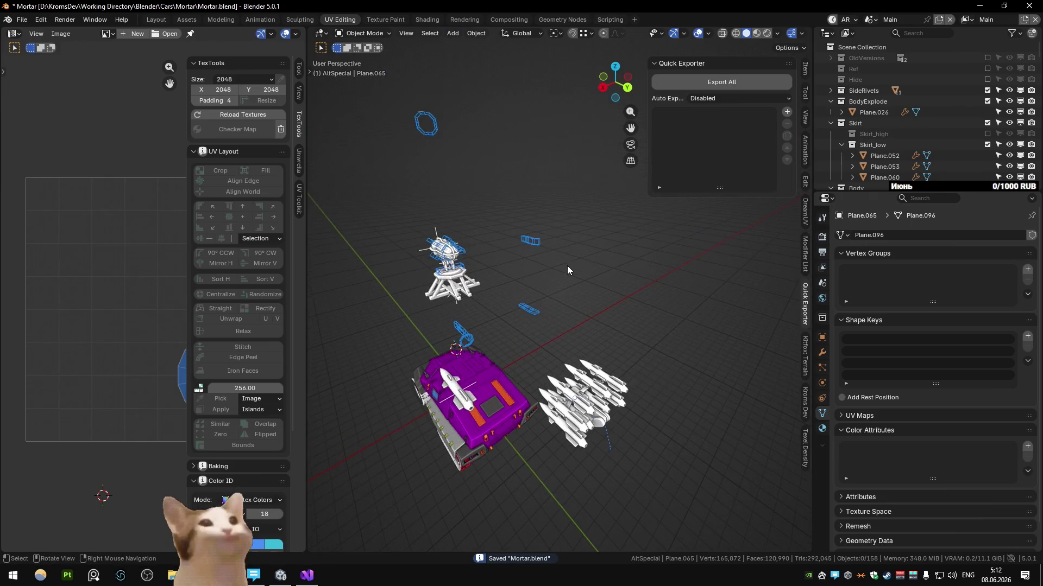
Inspect the turret from the right side and perspective, then reveal all hidden objects
left_click(524, 304)
mouse_move(524, 304)
middle_mouse_down()
mouse_move(513, 292)
mouse_move(605, 302)
mouse_move(562, 293)
middle_mouse_up()
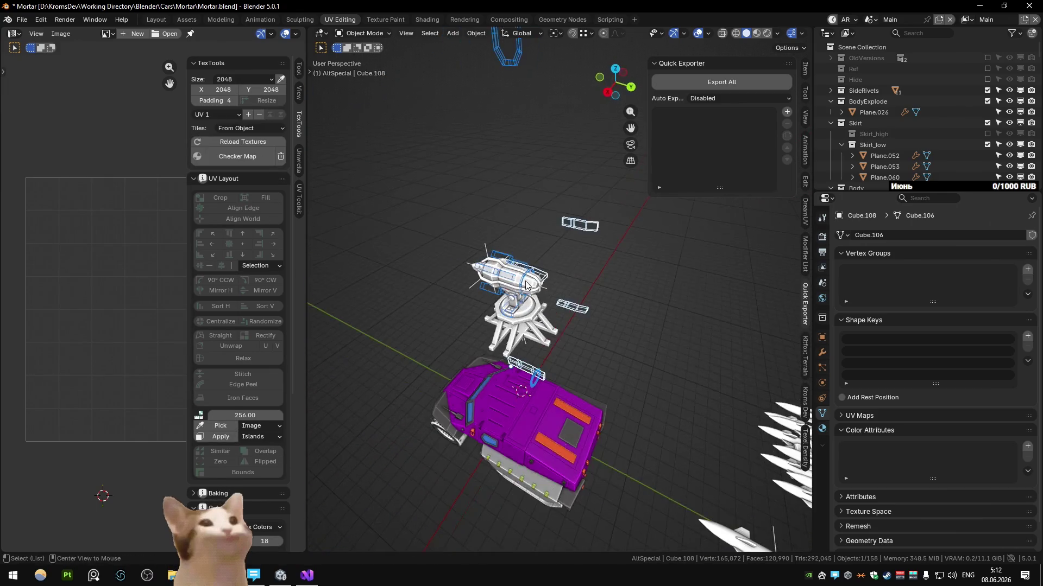
scroll(528, 282, "up", 4)
key("KP_3")
scroll(562, 237, "down", 4)
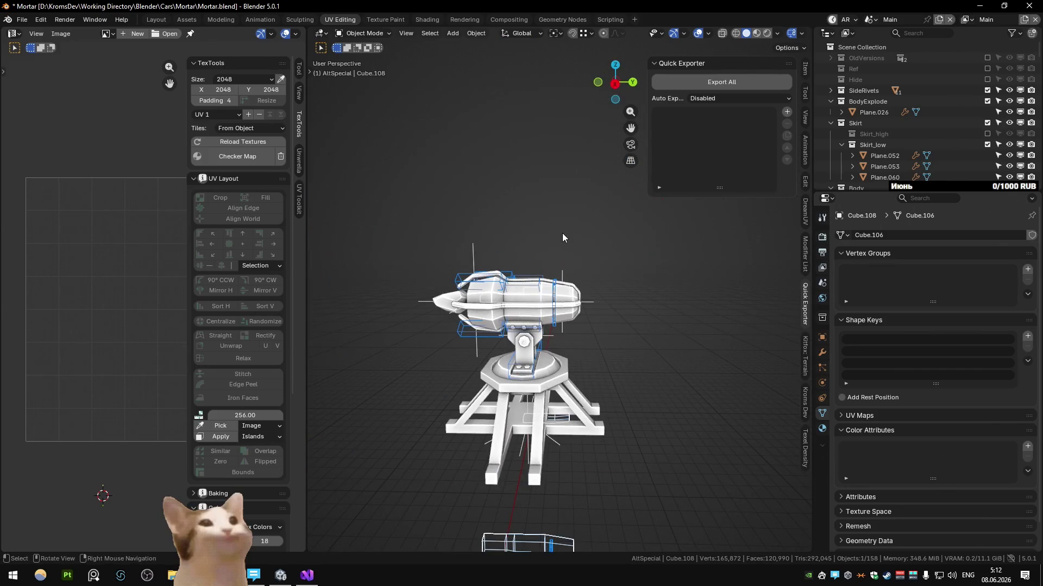
mouse_move(562, 237)
middle_mouse_down()
mouse_move(595, 422)
mouse_move(607, 404)
middle_mouse_up()
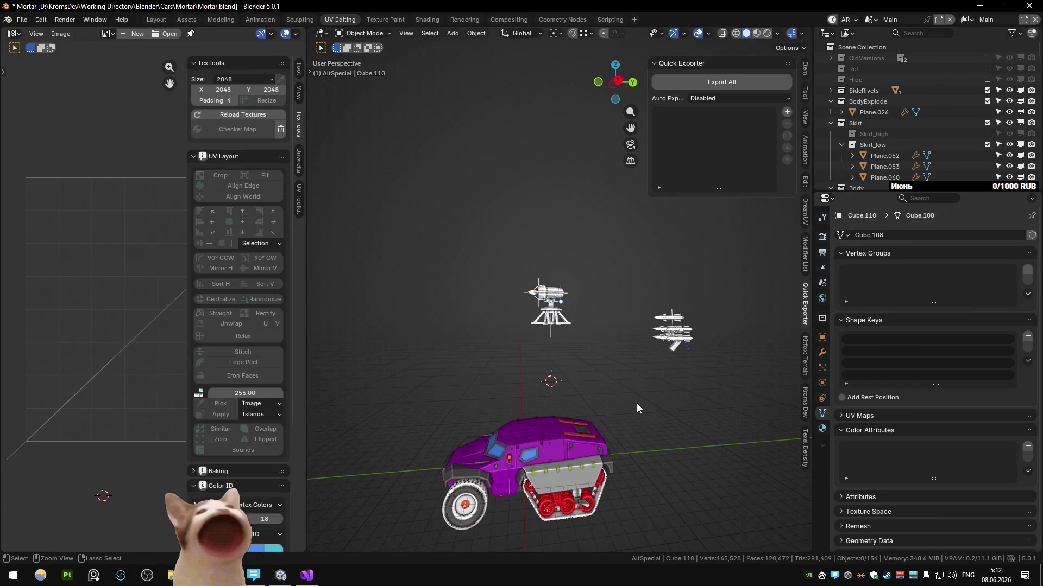
key("alt+h")
From the right view, box-select the turret with its cutters and raise it 2 units along Z
key("KP_3")
key("b")
left_click_drag(456, 270, 573, 364)
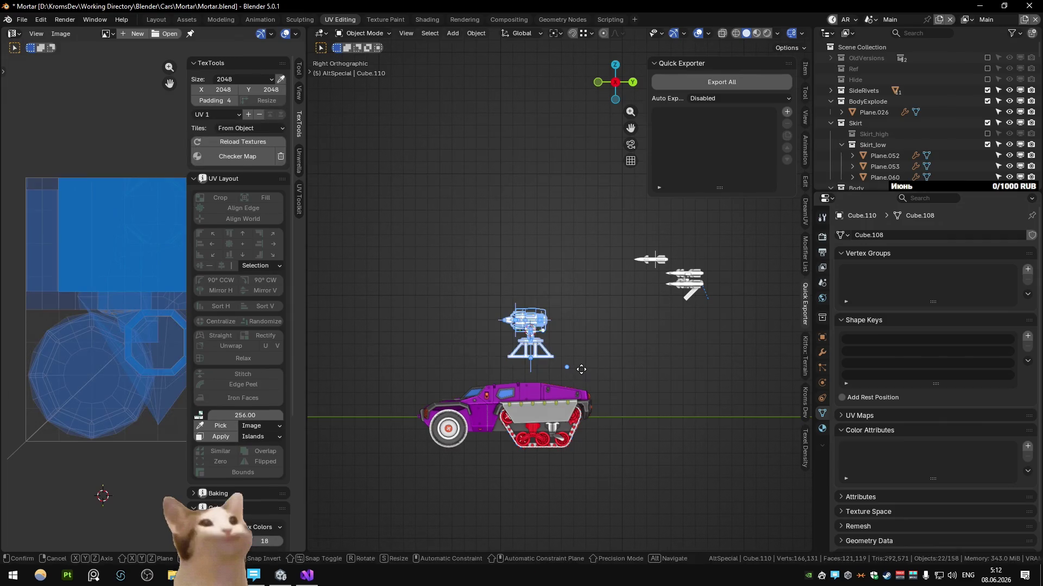
key("g")
key("z")
key("1")
key("Return")
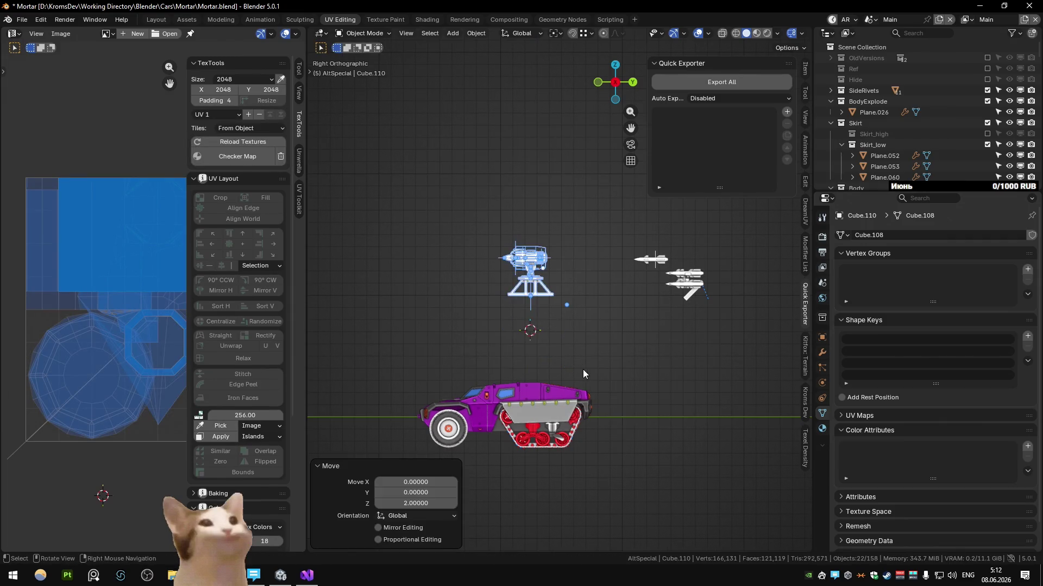
Clear the selection and make Plane.064 the active object in perspective view
key("alt+a")
scroll(571, 369, "up", 5)
middle_click_drag(571, 369, 514, 369)
scroll(514, 369, "down", 4)
left_click(562, 327)
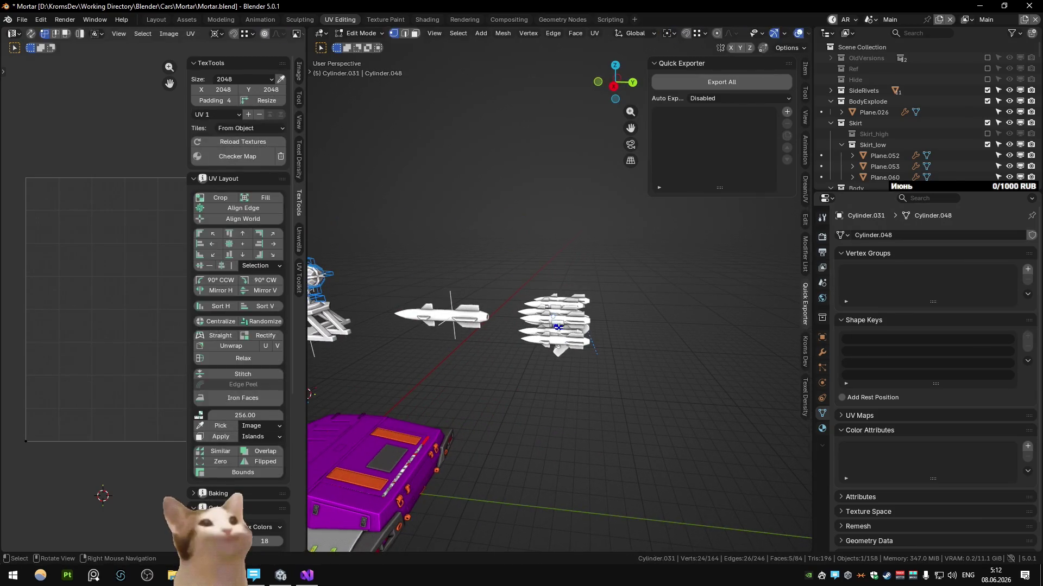
Click through the missile group objects until the missile Cylinder.022 is selected
left_click(559, 332)
scroll(559, 332, "down", 3)
mouse_move(559, 333)
middle_mouse_down()
mouse_move(548, 312)
mouse_move(564, 266)
middle_mouse_up()
left_click(548, 311)
key("Tab")
key("Tab")
left_click(564, 266)
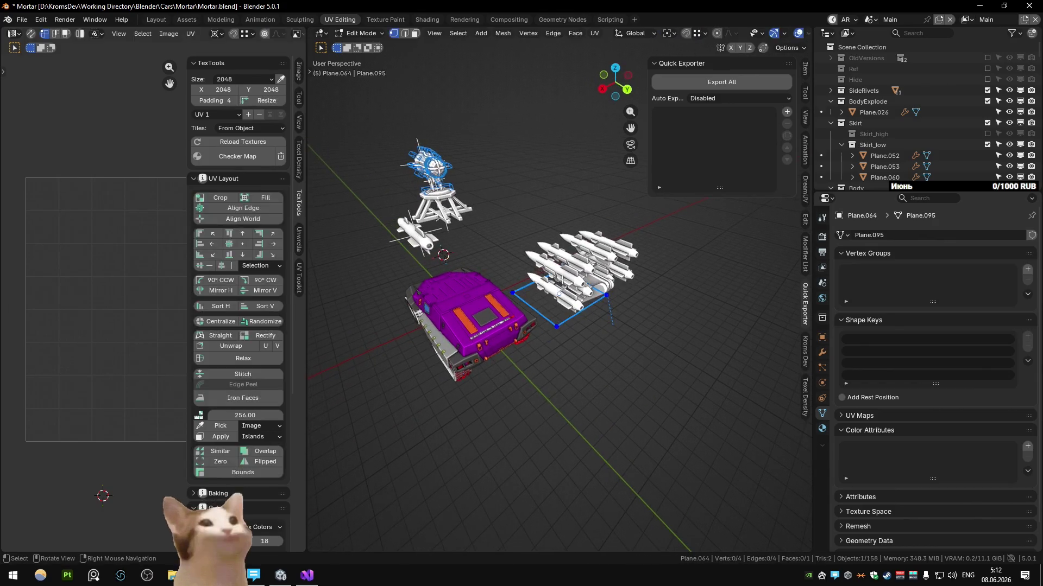
left_click(569, 259)
scroll(569, 259, "up", 4)
middle_click_drag(569, 259, 488, 277)
scroll(488, 277, "down", 2)
left_click(655, 310)
key("Tab")
key("Tab")
left_click(654, 310)
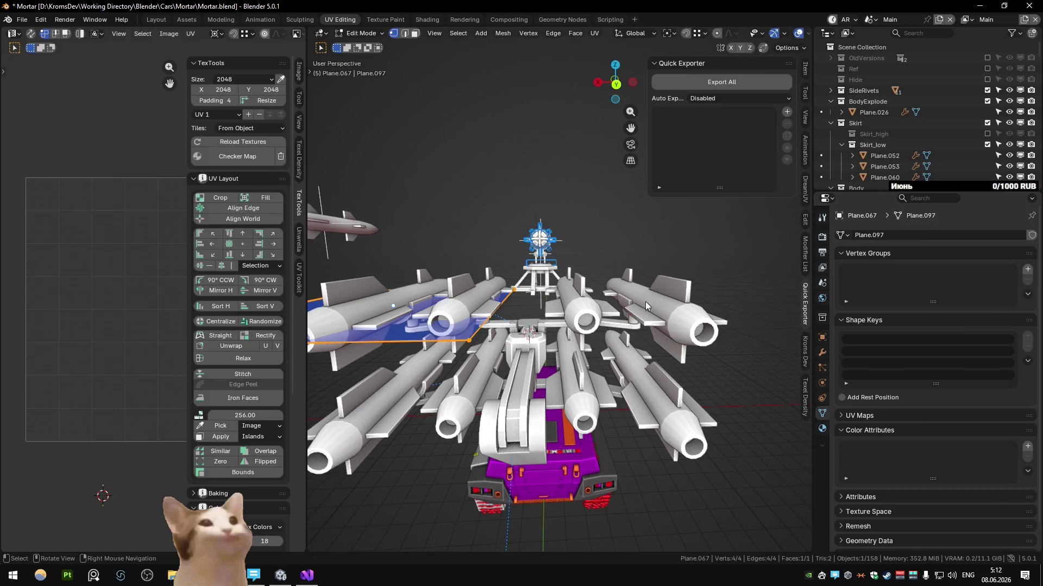
scroll(655, 310, "down", 5)
Show Material Preview with checker textures and edit the missile mesh, selecting a rear inner face
middle_click_drag(655, 311, 571, 359)
scroll(571, 359, "up", 6)
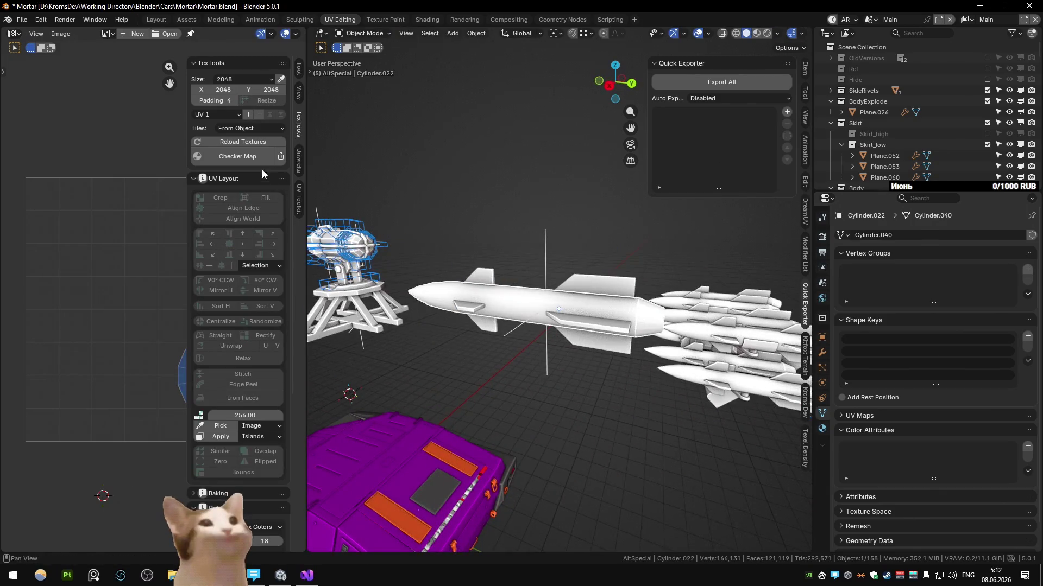
key("z")
key("Tab")
scroll(559, 211, "up", 1)
mouse_move(559, 212)
middle_mouse_down()
mouse_move(529, 348)
mouse_move(544, 358)
middle_mouse_up()
scroll(529, 348, "up", 3)
left_click(545, 359)
right_click(534, 338)
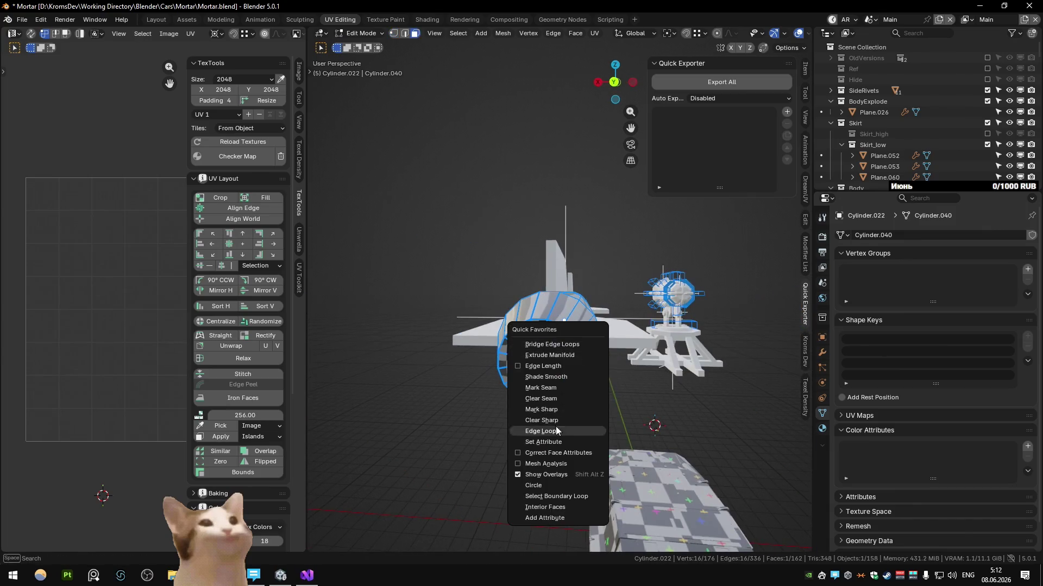
left_click(805, 69)
left_click(802, 52)
Select the missile's rear rim and nose-tip edge loops and mark them as UV seams
mouse_move(602, 205)
middle_mouse_down()
mouse_move(578, 279)
mouse_move(369, 313)
mouse_move(466, 306)
mouse_move(465, 400)
middle_mouse_up()
left_click(577, 280, "alt")
right_click(577, 279)
left_click(578, 285)
left_click(466, 401, "alt")
right_click(465, 400)
left_click(468, 402)
mouse_move(526, 342)
middle_mouse_down()
mouse_move(576, 326)
mouse_move(539, 371)
mouse_move(581, 374)
middle_mouse_up()
left_click(538, 370, "alt")
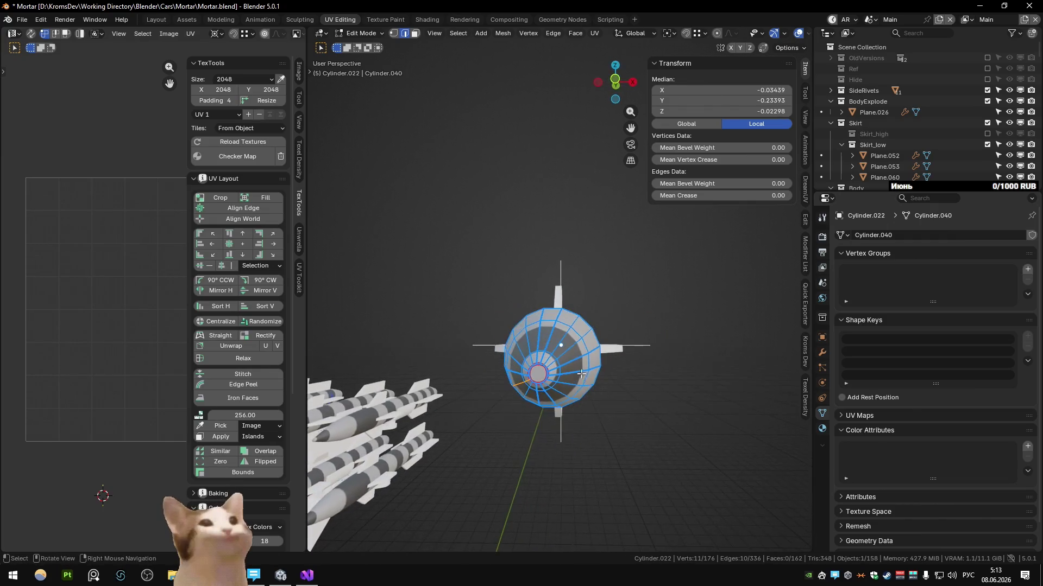
Select all of the missile's faces and unwrap its UVs
key("u")
left_click(542, 429)
mouse_move(542, 429)
middle_mouse_down()
mouse_move(554, 366)
mouse_move(489, 332)
middle_mouse_up()
key("a")
key("u")
left_click(489, 333)
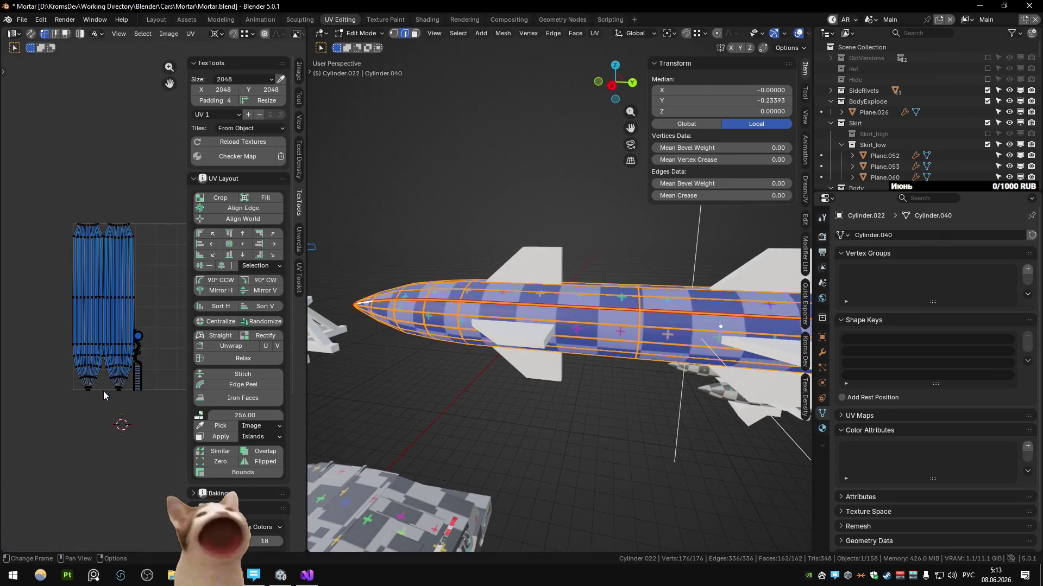
scroll(565, 333, "down", 3)
Frame the next missile Cylinder.023, edit it and unwrap two selected fin faces
key("Tab")
left_click(465, 293)
key("KP_Decimal")
scroll(464, 294, "down", 4)
mouse_move(465, 293)
middle_mouse_down("shift")
mouse_move(394, 252)
mouse_move(588, 355)
mouse_move(611, 337)
middle_mouse_up("shift")
key("Tab")
scroll(395, 253, "up", 3)
left_click(587, 355)
scroll(588, 356, "down", 3)
scroll(566, 338, "up", 3)
left_click(615, 344)
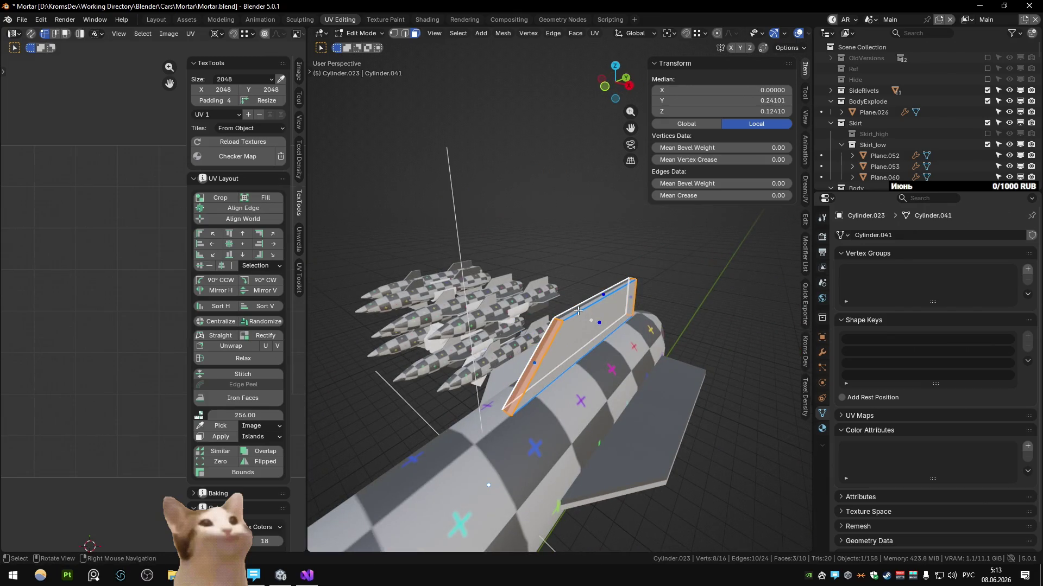
key("u")
left_click(599, 328)
With UV sync on, select the whole linked fin piece and separate it into its own object
mouse_move(599, 328)
middle_mouse_down()
mouse_move(538, 309)
mouse_move(521, 342)
middle_mouse_up()
left_click(522, 342)
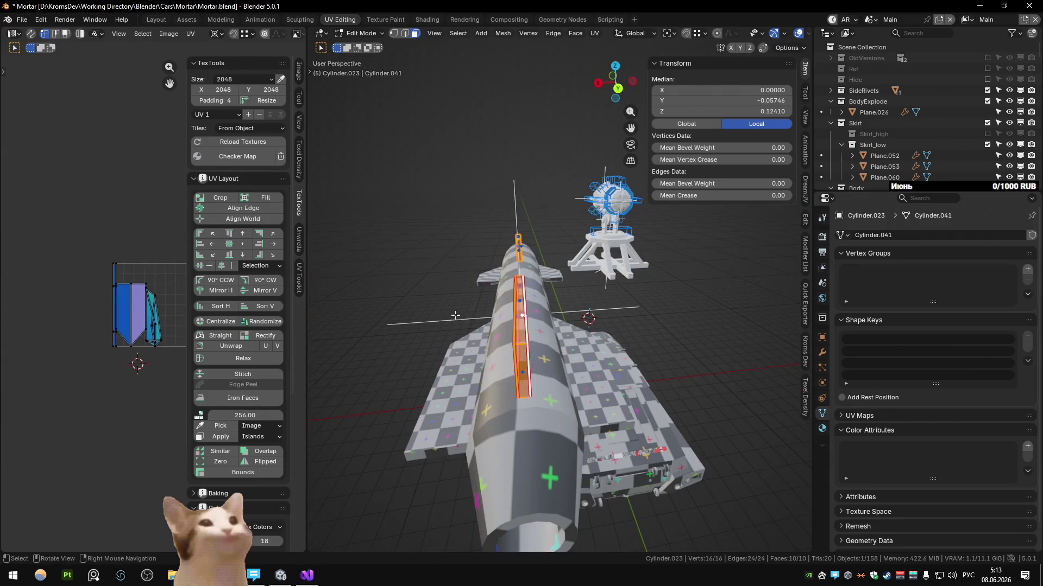
middle_click_drag(452, 315, 30, 86)
left_click(30, 33)
key("shift+l")
scroll(380, 292, "down", 3)
scroll(489, 293, "down", 3)
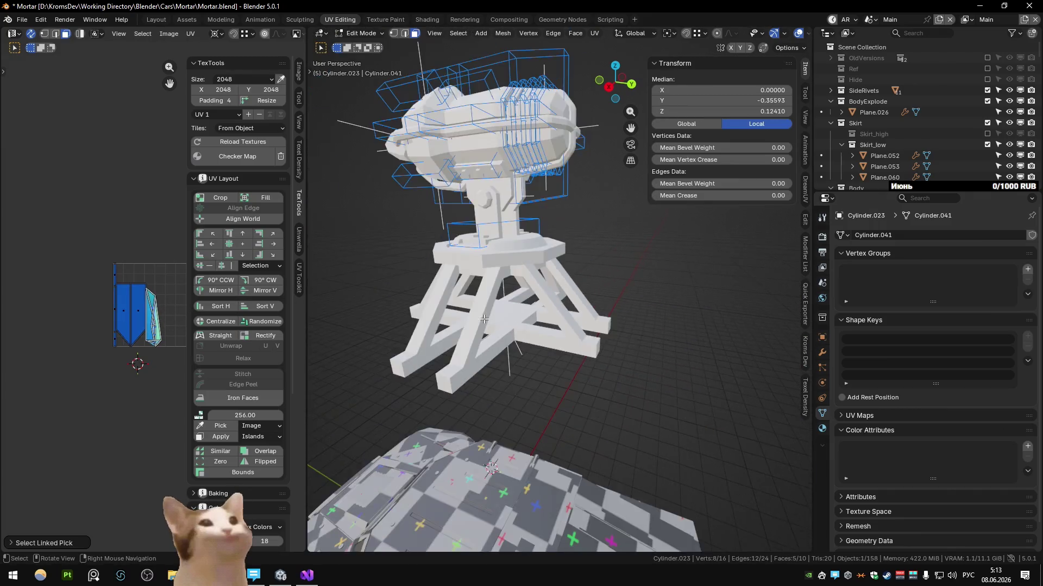
scroll(611, 297, "down", 3)
scroll(674, 301, "down", 2)
scroll(675, 302, "up", 3)
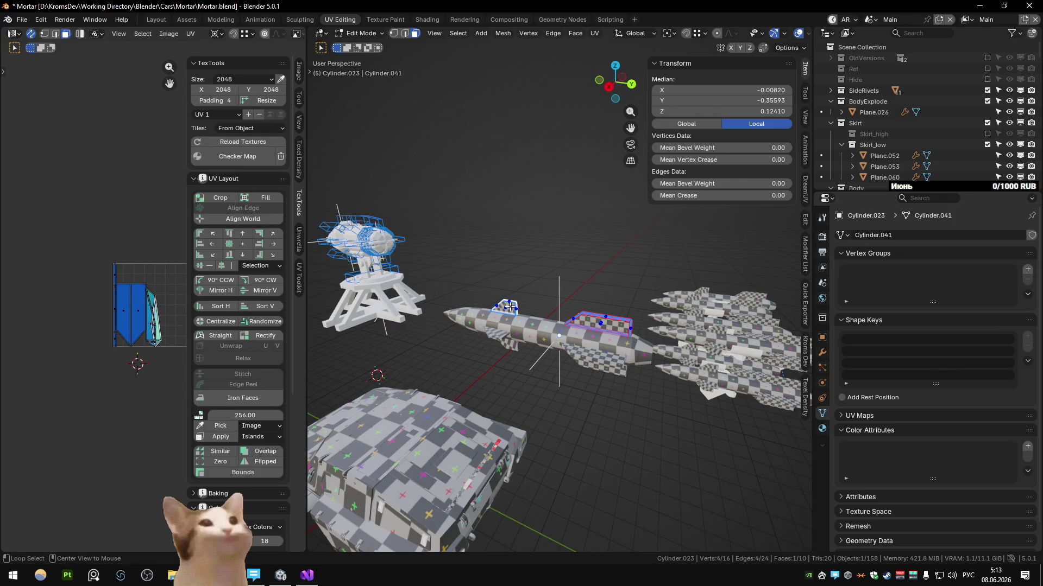
scroll(507, 307, "up", 3)
scroll(529, 302, "down", 3)
key("l")
key("p")
left_click(554, 288)
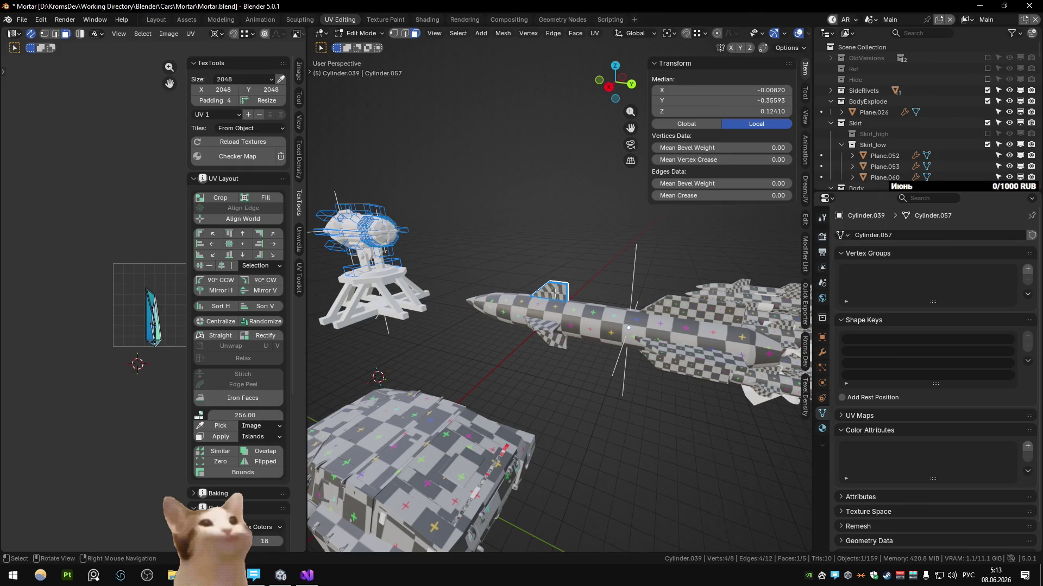
scroll(554, 289, "up", 3)
Select the separated fin's side face, then return to Object Mode viewing the turret and tank
middle_click_drag(554, 289, 472, 295)
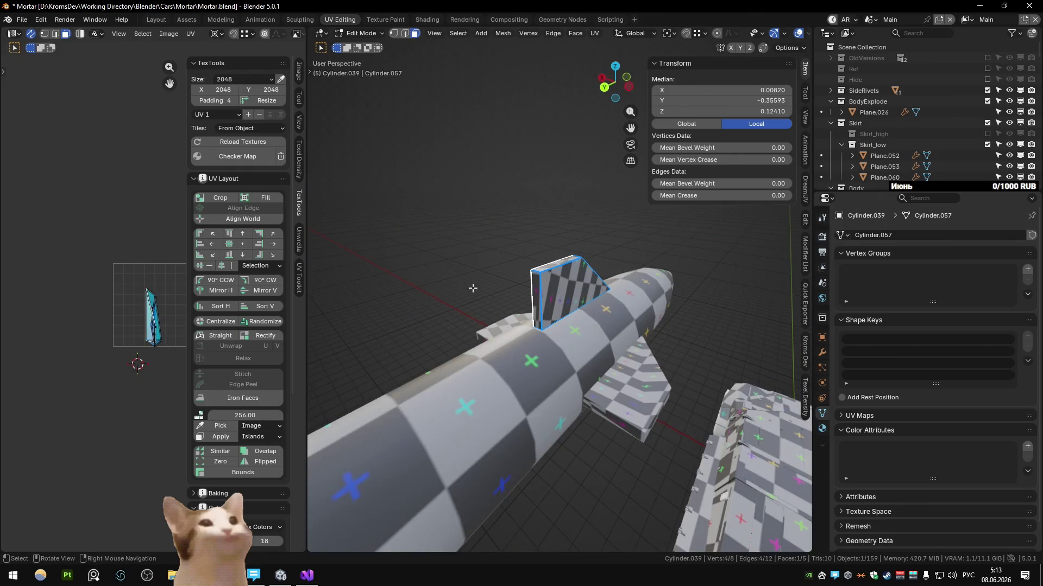
middle_click_drag(592, 292, 580, 286)
left_click(579, 287, "shift")
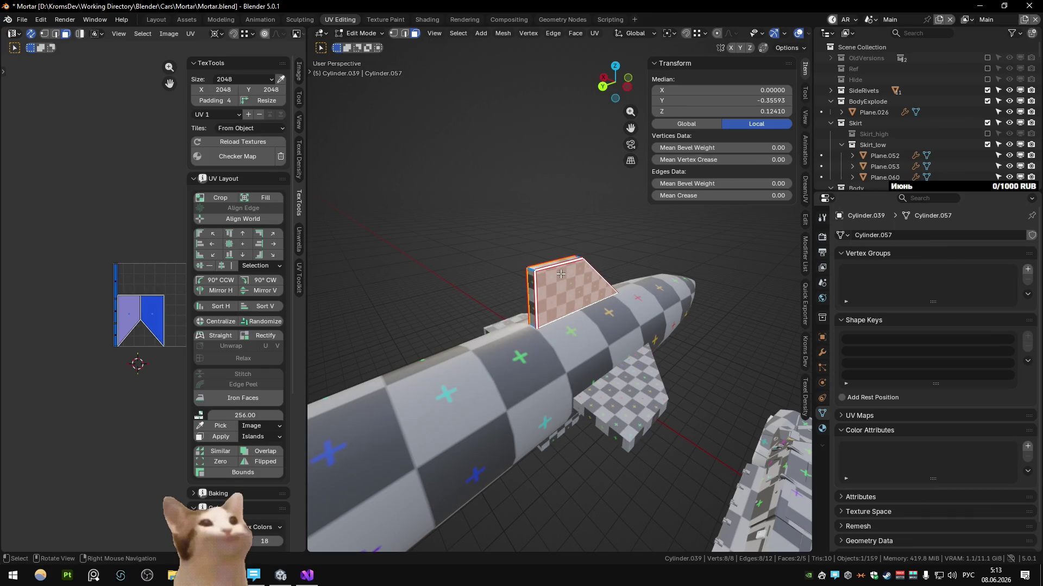
key("Tab")
scroll(562, 271, "down", 5)
mouse_move(562, 271)
middle_mouse_down()
mouse_move(598, 339)
mouse_move(655, 332)
mouse_move(643, 327)
mouse_move(714, 301)
mouse_move(579, 366)
mouse_move(600, 341)
middle_mouse_up()
scroll(539, 324, "up", 6)
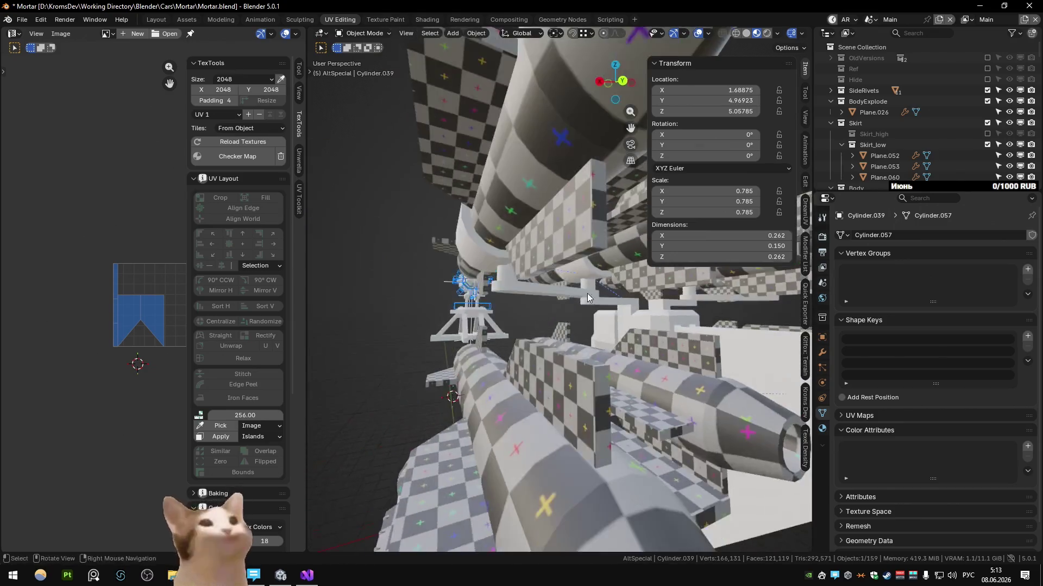
Centre on the curved Cylinder.030 piece and apply its Solidify modifier permanently
middle_click_drag(583, 292, 491, 303)
key("Tab")
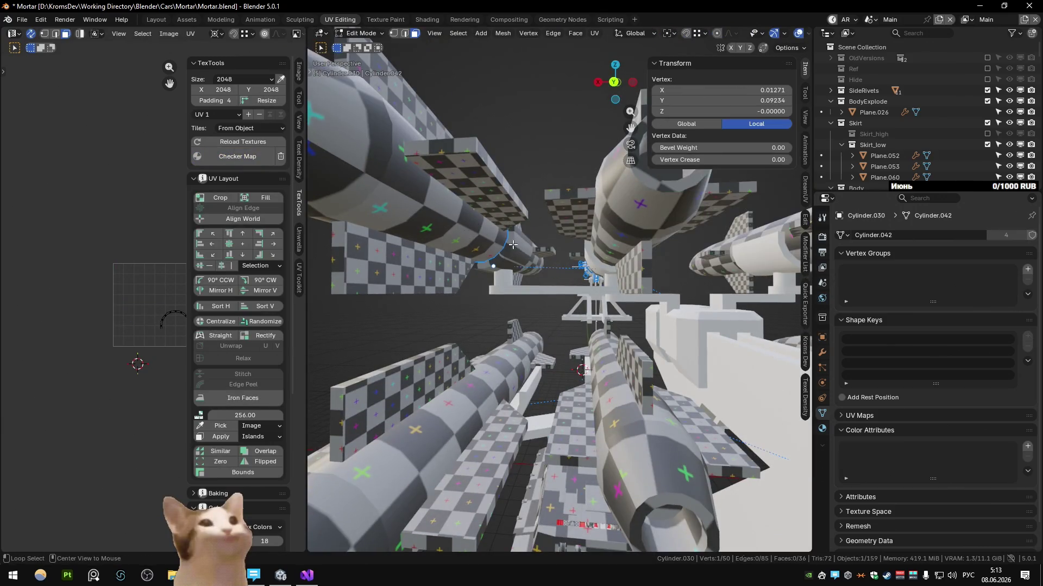
middle_click(501, 300, "alt")
key("Tab")
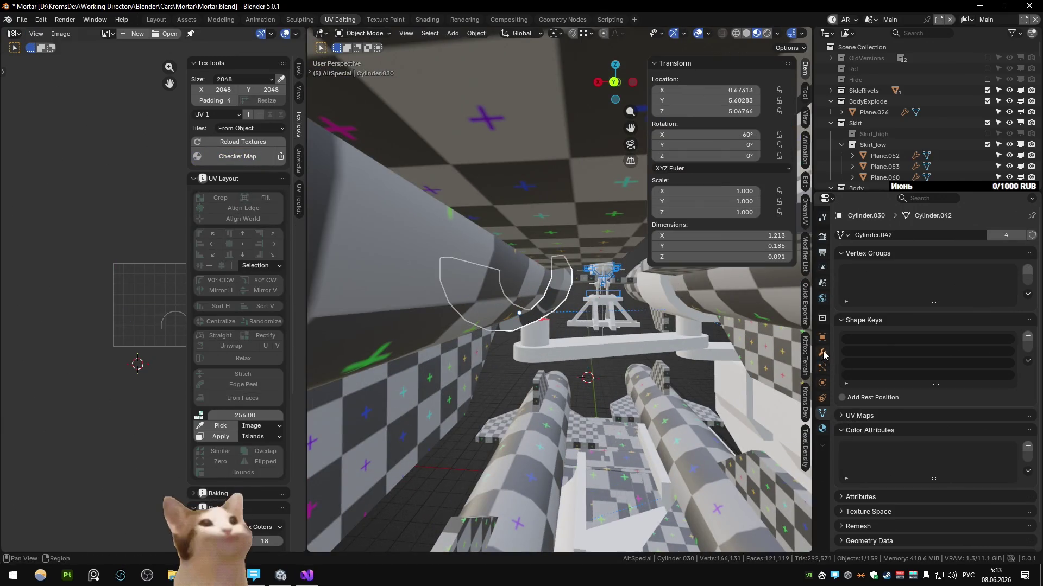
left_click(821, 352)
middle_click_drag(651, 351, 624, 332)
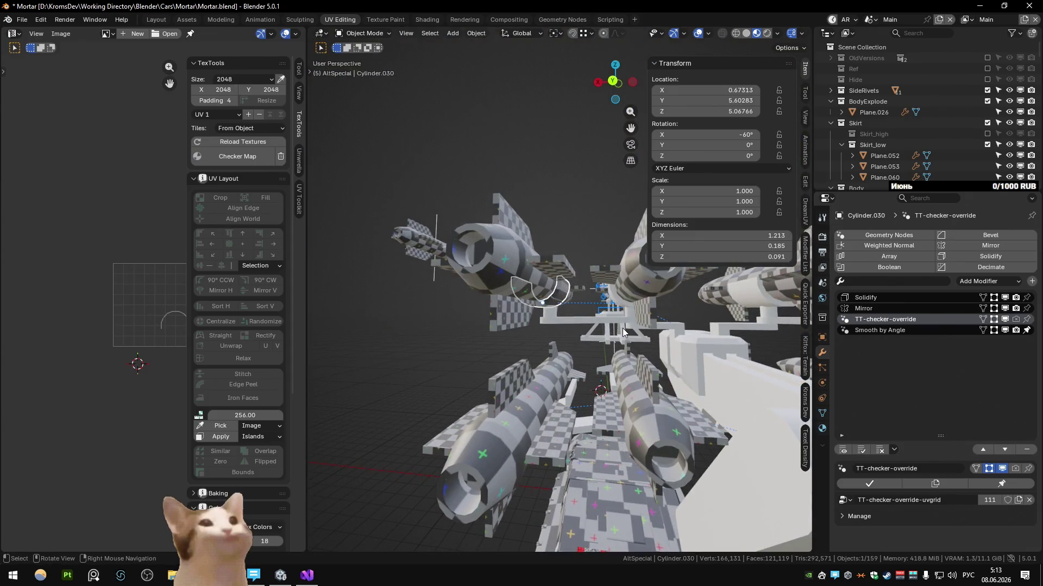
left_click(846, 301)
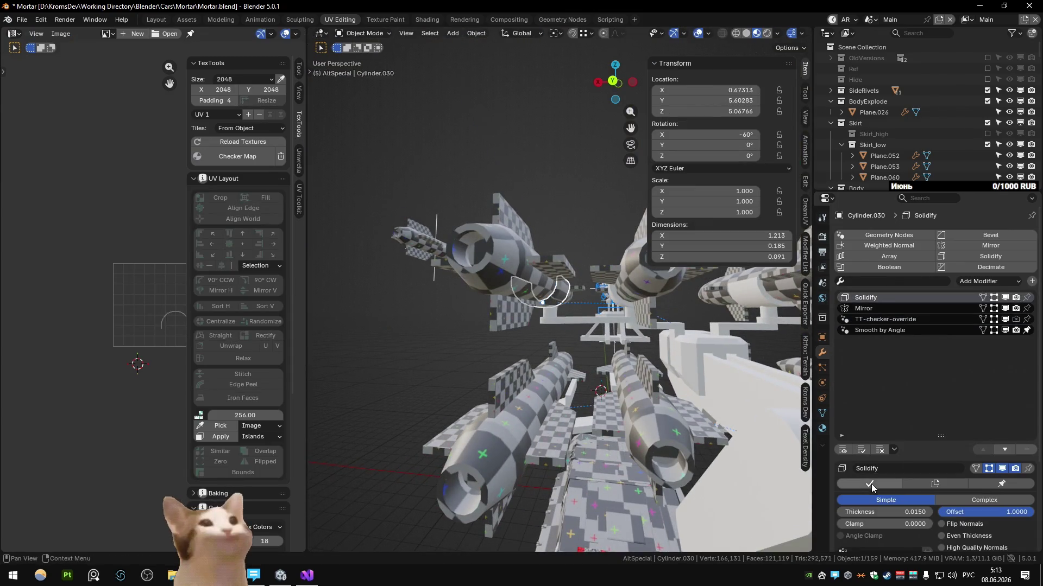
left_click(921, 520)
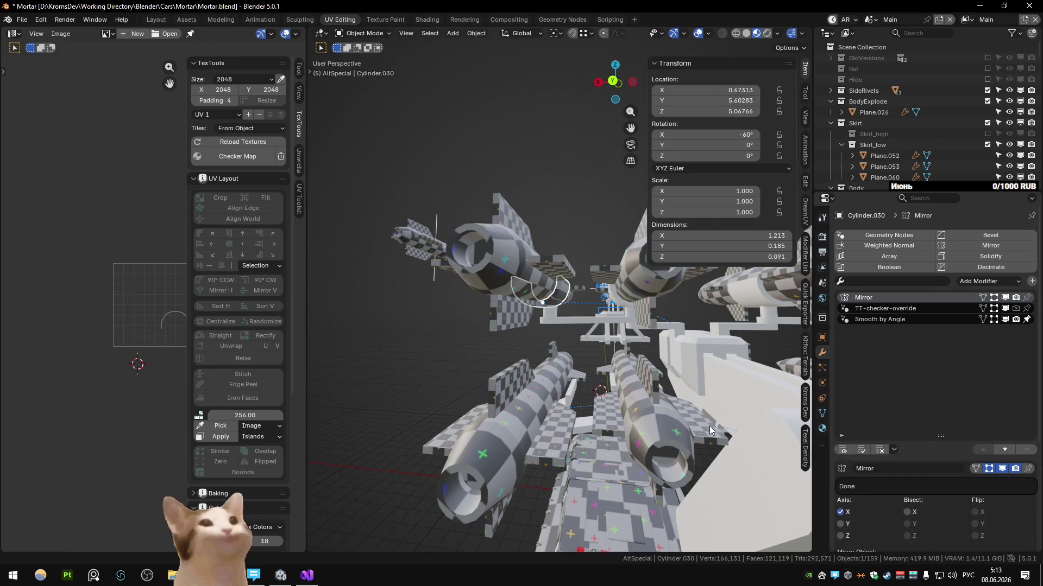
Glance at Unity, return to Blender and save Mortar.blend
key("alt+Tab")
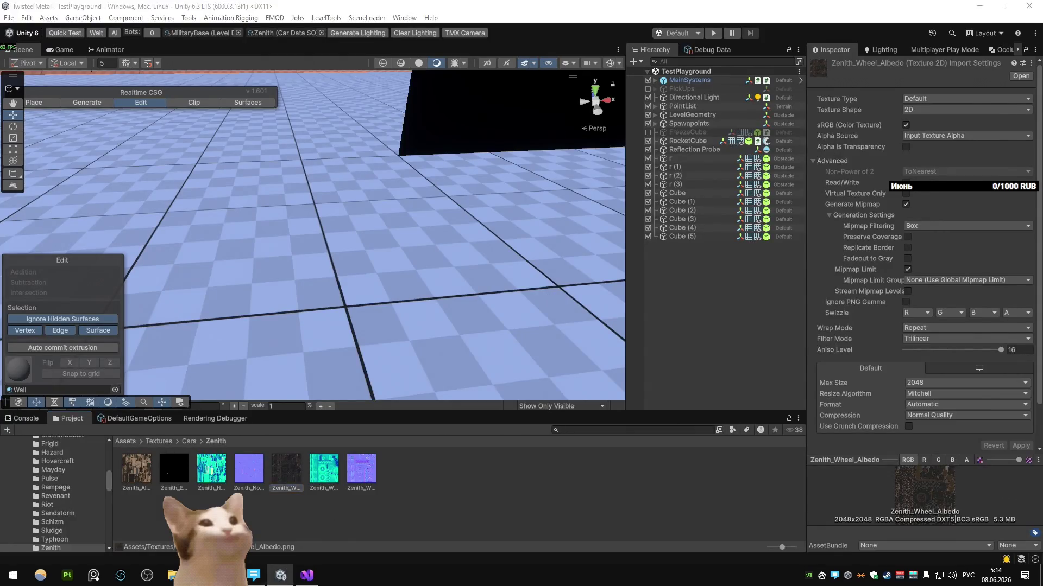
key("alt+Tab")
key("ctrl+s")
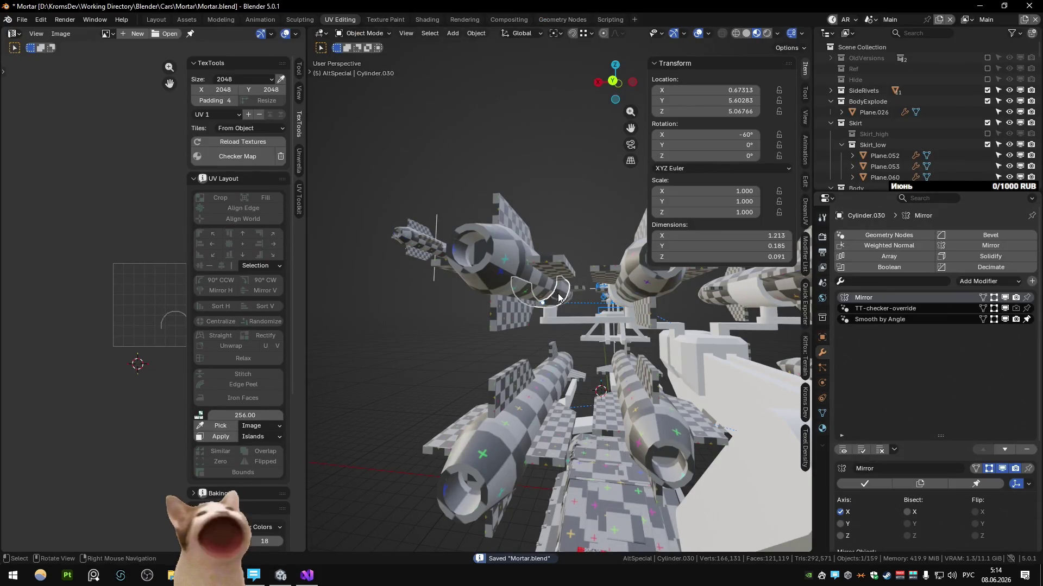
Isolate the curved cylinder piece in Edit Mode and dissolve its extra edge loop
left_click(557, 296)
key("Tab")
key("KP_Decimal")
mouse_move(491, 274)
middle_mouse_down()
mouse_move(552, 330)
mouse_move(529, 320)
middle_mouse_up()
key("KP_Divide")
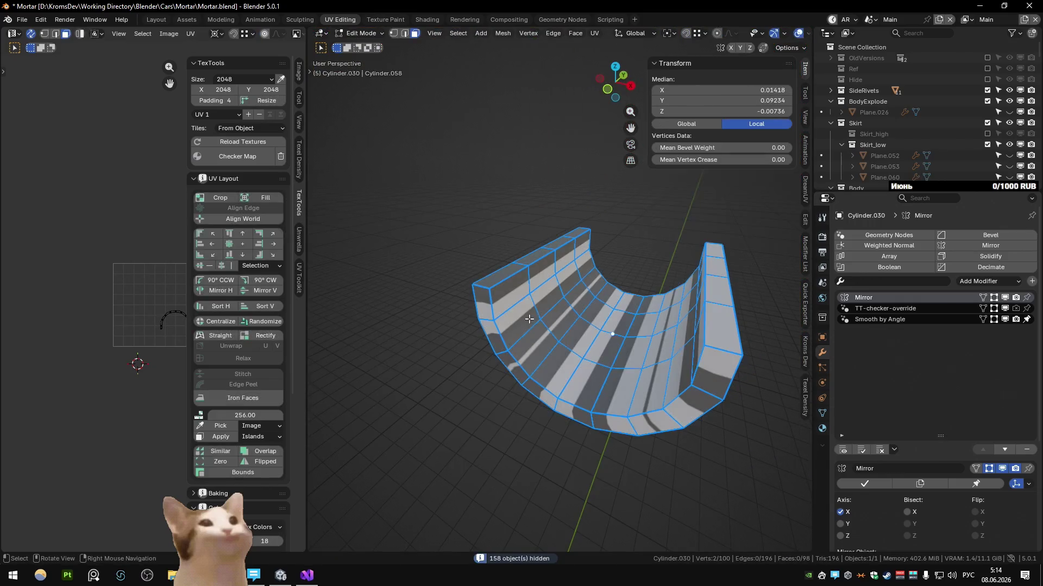
left_click(575, 256, "ctrl")
middle_click_drag(575, 256, 644, 282)
mouse_move(673, 237)
middle_mouse_down()
mouse_move(620, 270)
mouse_move(720, 288)
middle_mouse_up()
left_click(619, 269, "ctrl")
key("alt+a")
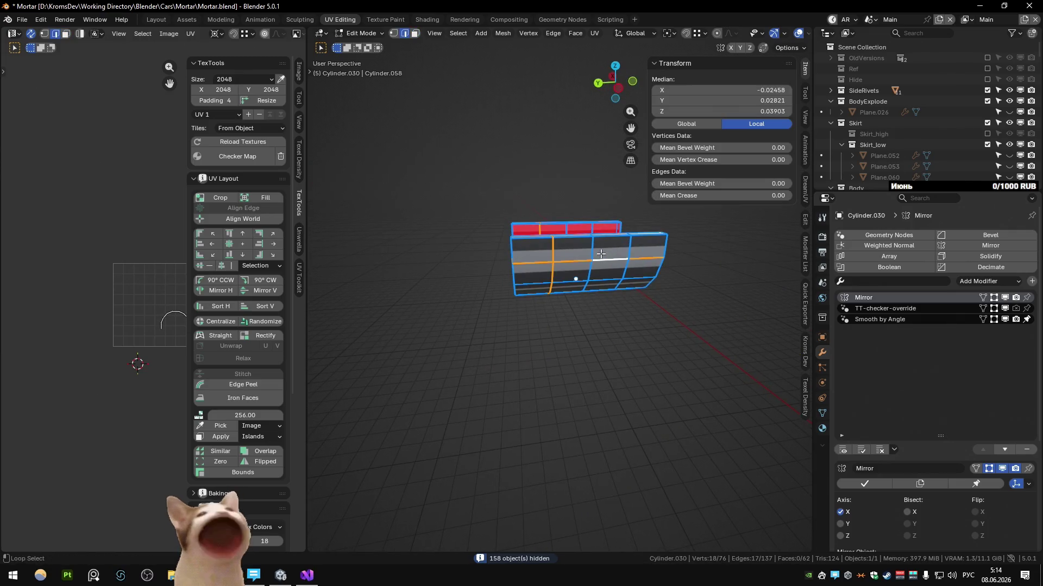
key("ctrl+x")
mouse_move(633, 295)
middle_mouse_down()
mouse_move(733, 310)
mouse_move(559, 291)
mouse_move(556, 324)
middle_mouse_up()
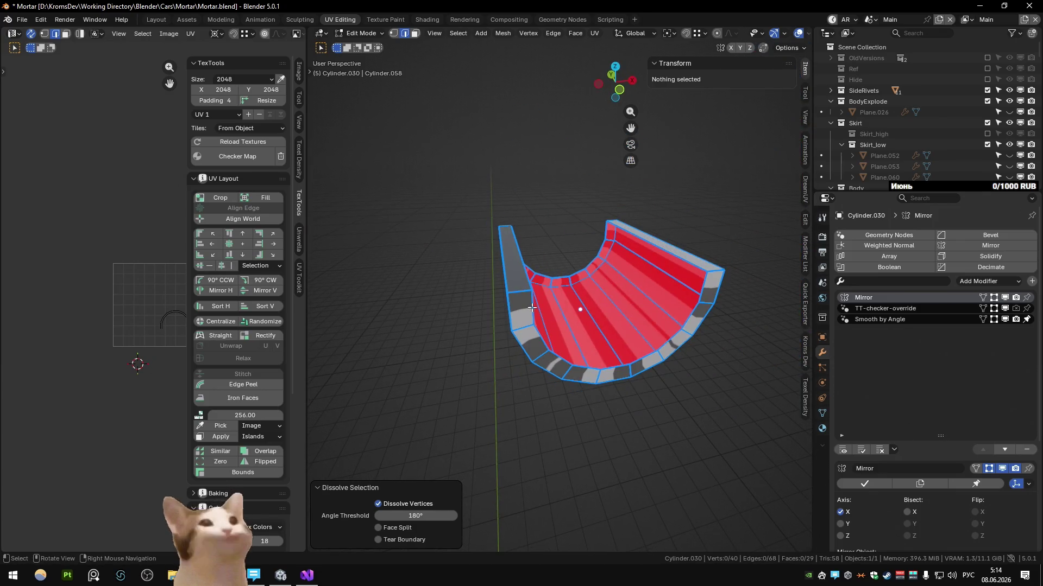
Re-unwrap the curved piece's UVs, check its edge loops and leave the isolated view
key("u")
left_click(674, 251)
middle_click_drag(672, 251, 622, 245)
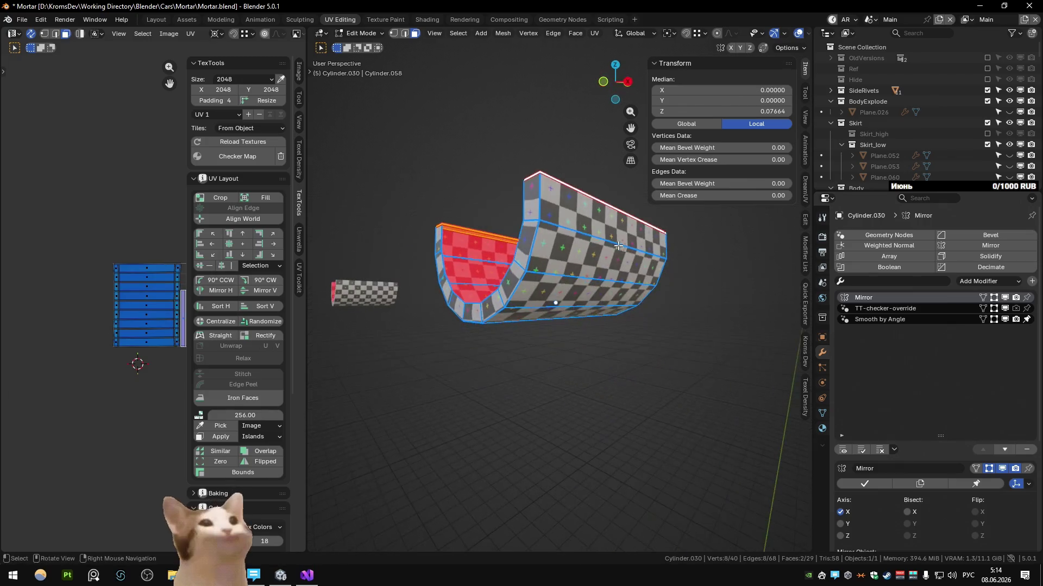
mouse_move(524, 207)
middle_mouse_down()
mouse_move(644, 237)
mouse_move(549, 223)
mouse_move(570, 201)
mouse_move(543, 260)
middle_mouse_up()
left_click(643, 236, "ctrl")
left_click(534, 305, "ctrl")
scroll(148, 314, "up", 3)
scroll(149, 315, "up", 2)
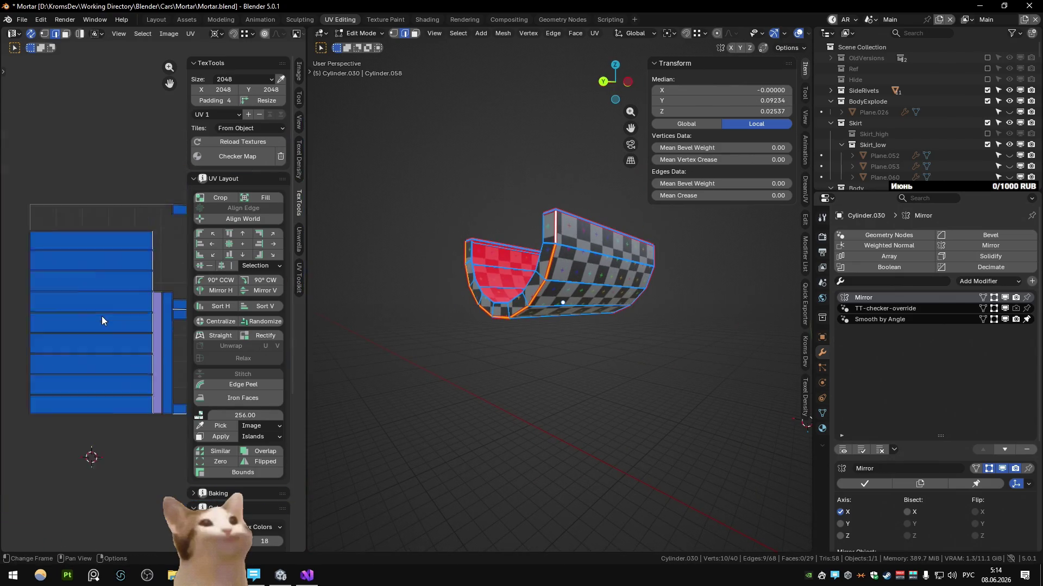
scroll(102, 320, "down", 3)
key("Tab")
key("KP_Divide")
key("alt+space")
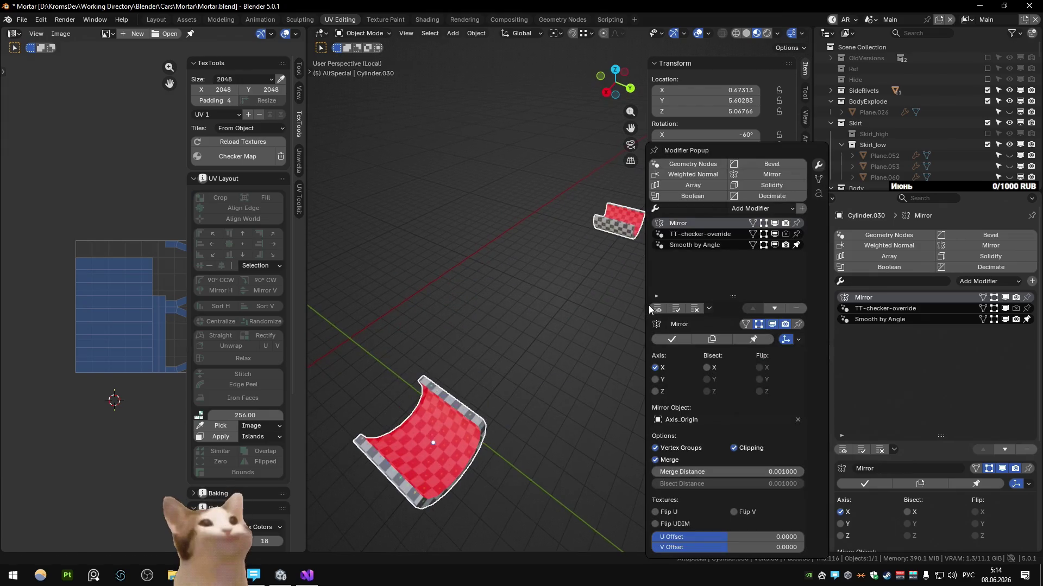
key("KP_Divide")
key("a")
Isolate Cylinder.031 and dissolve the ring edges on its big and small cylinders
mouse_move(561, 277)
middle_mouse_down()
mouse_move(637, 323)
mouse_move(541, 252)
mouse_move(542, 298)
mouse_move(534, 279)
mouse_move(654, 386)
middle_mouse_up()
left_click(638, 324)
left_click(432, 269)
key("KP_Decimal")
key("KP_Divide")
key("Tab")
key("ctrl+x")
scroll(709, 380, "down", 2)
left_click(669, 302, "ctrl+alt")
key("ctrl+x")
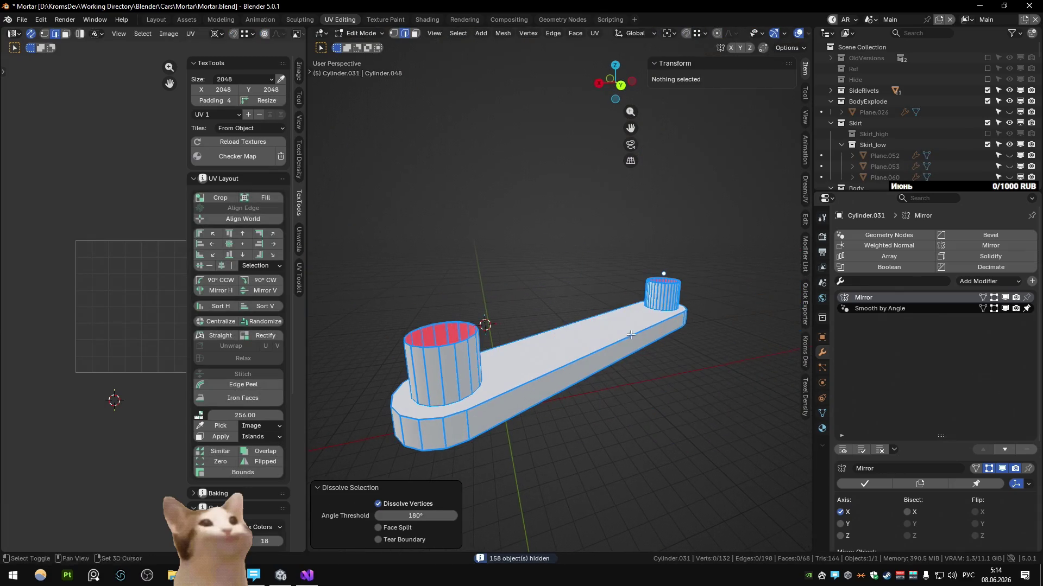
left_click(502, 360)
key("alt+a")
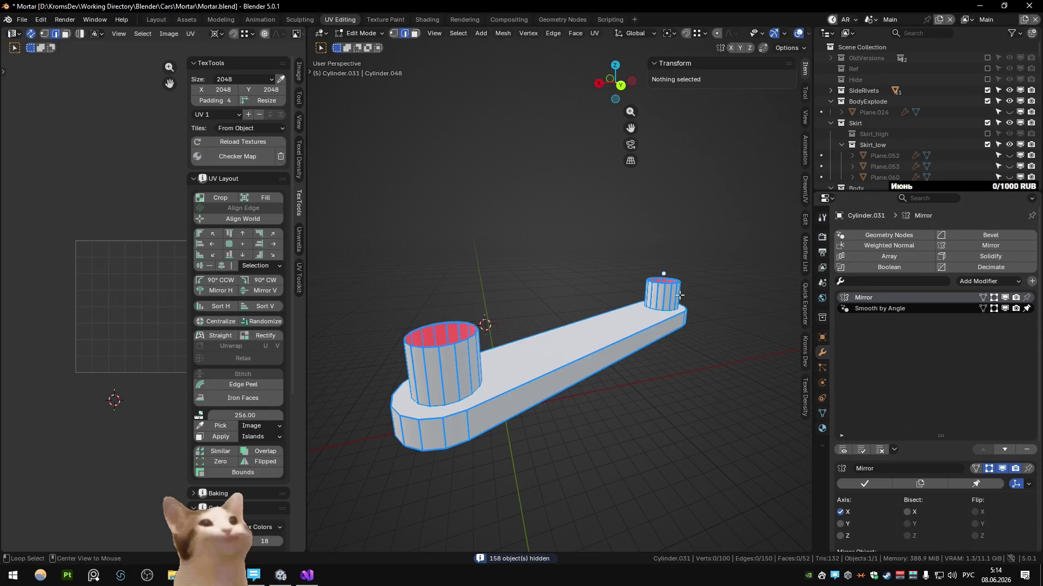
scroll(501, 360, "up", 3)
Give the arm the checker texture and mark an edge loop on it as a UV seam
middle_click_drag(502, 361, 635, 310)
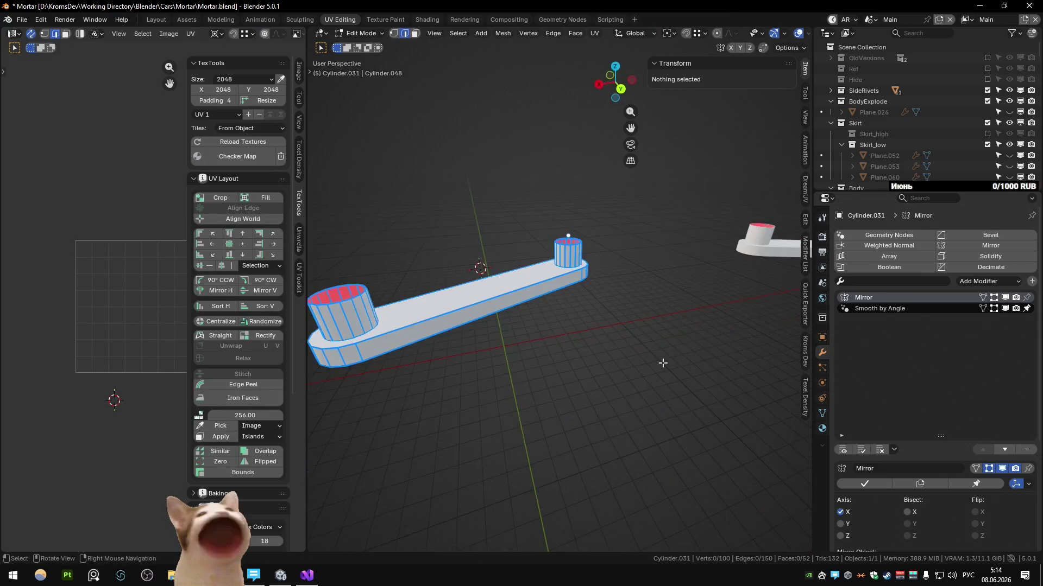
key("a")
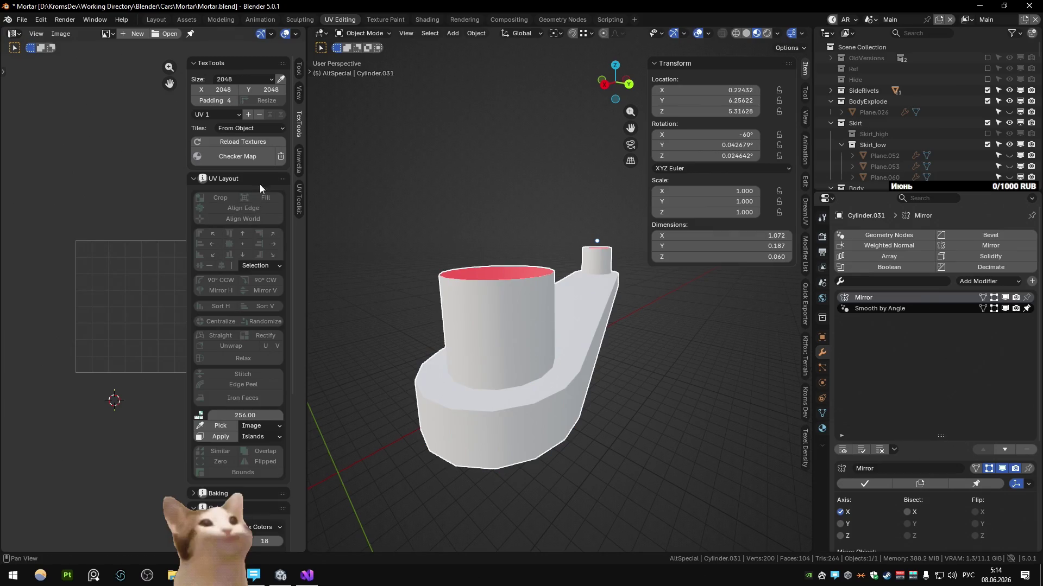
left_click(248, 156)
left_click(560, 301, "alt")
mouse_move(561, 301)
middle_mouse_down()
mouse_move(537, 418)
mouse_move(517, 357)
mouse_move(506, 413)
mouse_move(577, 364)
mouse_move(562, 325)
middle_mouse_up()
right_click(541, 360)
left_click(541, 360)
Mark two more vertical edges as seams, then clear the seams on the selected edges
left_click(537, 417)
right_click(503, 434)
left_click(481, 398)
scroll(481, 398, "down", 5)
left_click(578, 363, "shift")
right_click(576, 352)
left_click(578, 352)
scroll(562, 327, "up", 5)
scroll(563, 302, "down", 5)
right_click(557, 287)
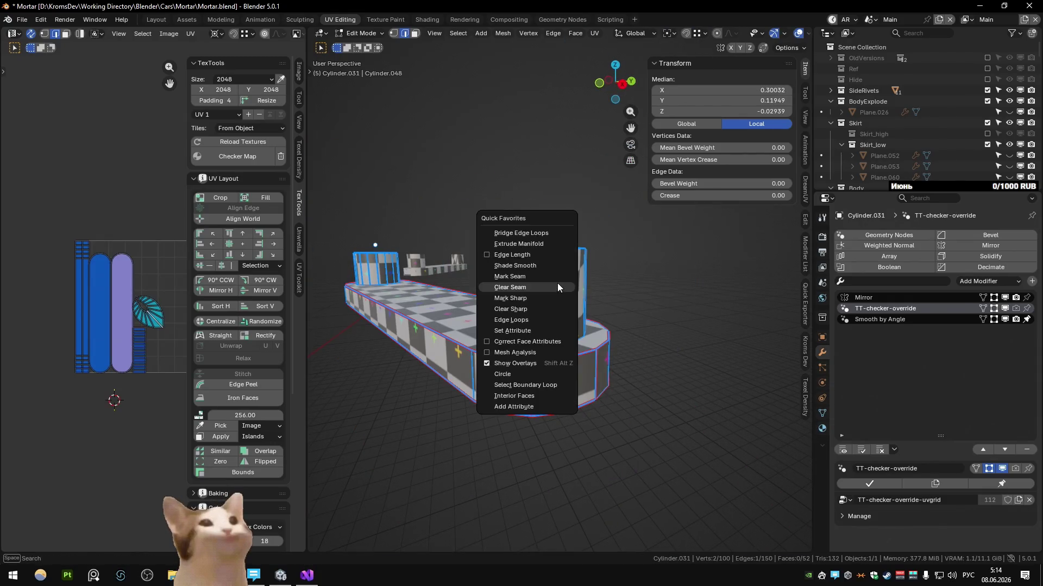
left_click(557, 283)
Back in Object Mode, reveal all hidden objects and hide one turret piece
middle_click_drag(557, 283, 530, 326)
key("Tab")
scroll(529, 326, "down", 5)
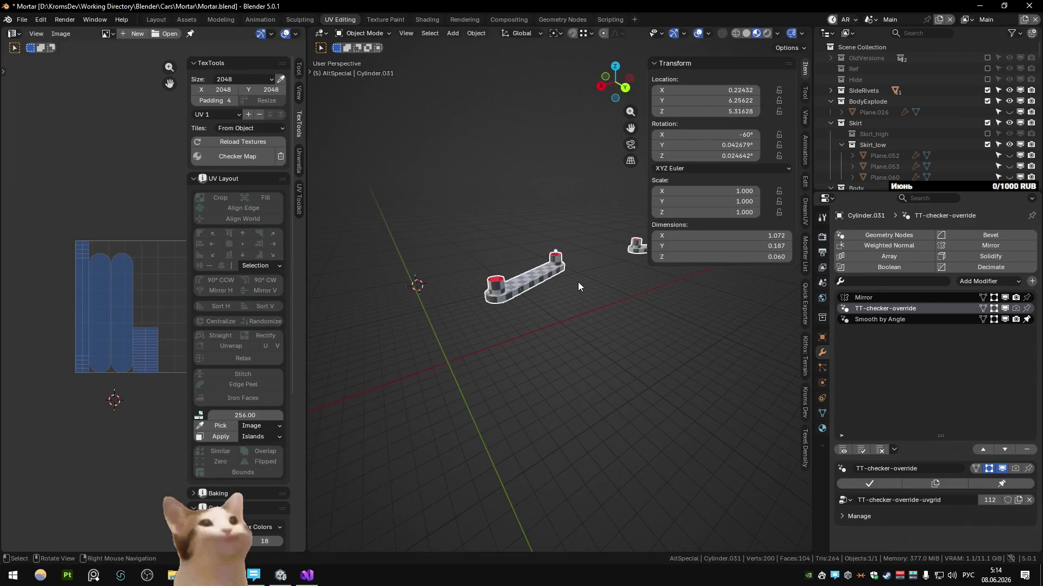
key("alt+h")
scroll(577, 282, "up", 3)
mouse_move(577, 282)
middle_mouse_down()
mouse_move(476, 240)
mouse_move(416, 341)
middle_mouse_up()
left_click(419, 343)
key("h")
left_click(419, 235)
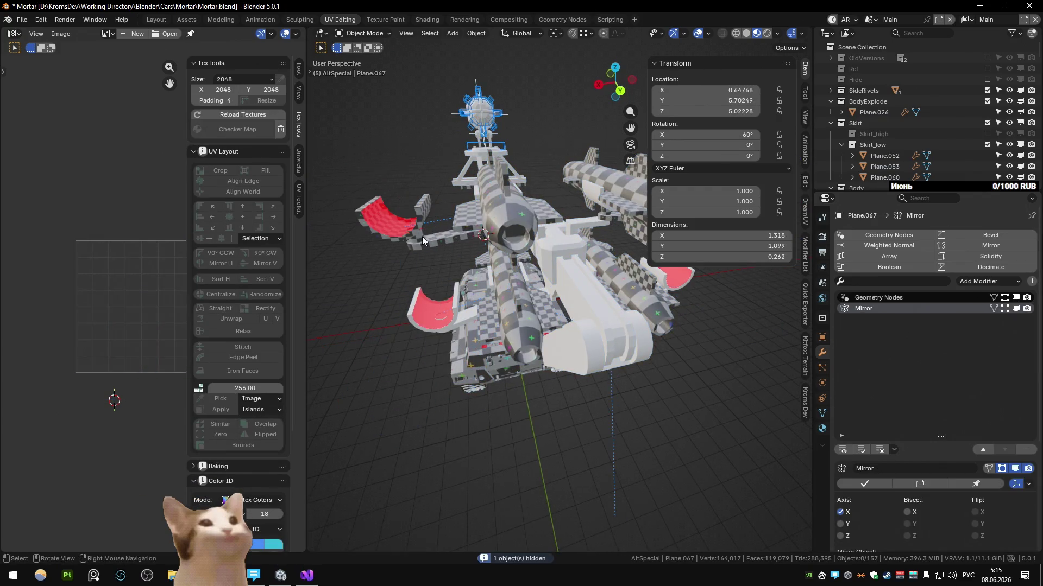
Hide the left arm piece and the checkered arm piece
left_click(418, 234)
key("h")
mouse_move(418, 233)
middle_mouse_down()
mouse_move(537, 290)
mouse_move(559, 312)
middle_mouse_up()
left_click(559, 312)
key("h")
Apply the Checker Map to both red saddle pieces, then hide them
left_click(459, 324)
key("KP_Decimal")
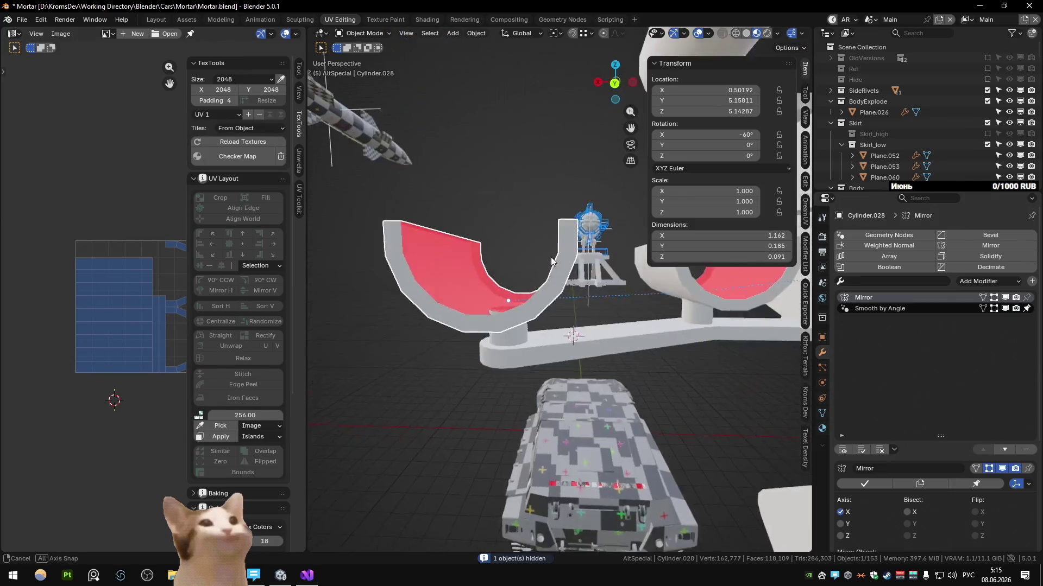
middle_click_drag(551, 256, 475, 294)
left_click(235, 159)
mouse_move(374, 227)
middle_mouse_down()
mouse_move(478, 257)
mouse_move(543, 238)
mouse_move(493, 308)
middle_mouse_up()
left_click(560, 283, "shift")
left_click(235, 156)
scroll(306, 182, "down", 3)
key("h")
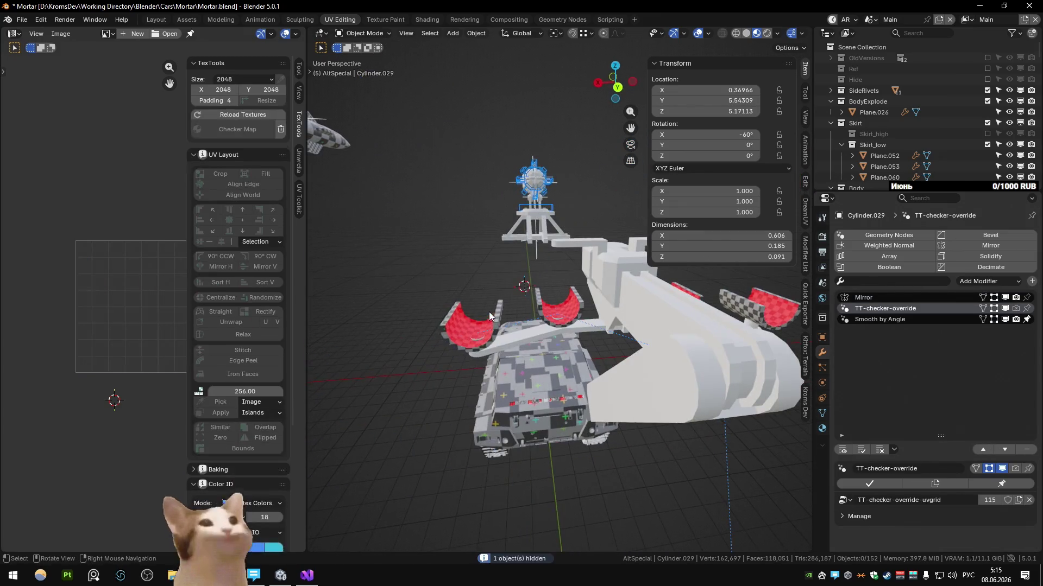
left_click(532, 312)
key("h")
Apply the Checker Map to arm Cylinder.027 and dissolve the edges on its small cylinder
left_click(518, 346)
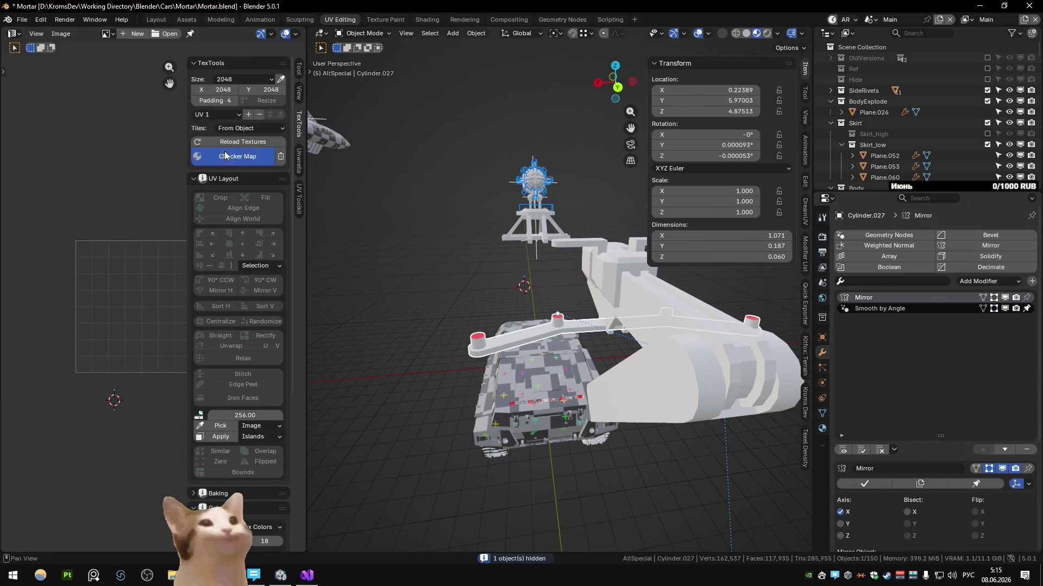
left_click(235, 156)
key("Tab")
mouse_move(482, 333)
middle_mouse_down()
mouse_move(521, 245)
mouse_move(562, 319)
mouse_move(620, 269)
middle_mouse_up()
scroll(563, 318, "up", 3)
scroll(619, 269, "down", 2)
left_click(670, 239)
key("ctrl+x")
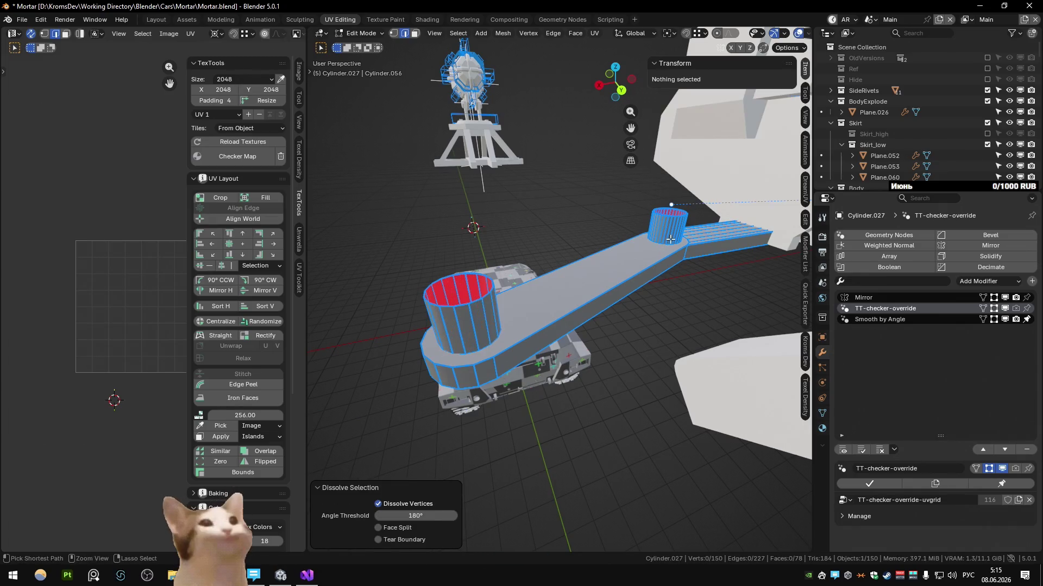
Dissolve the small cylinder's vertical edges, refresh the arm's checker texture and save the file
key("ctrl+x")
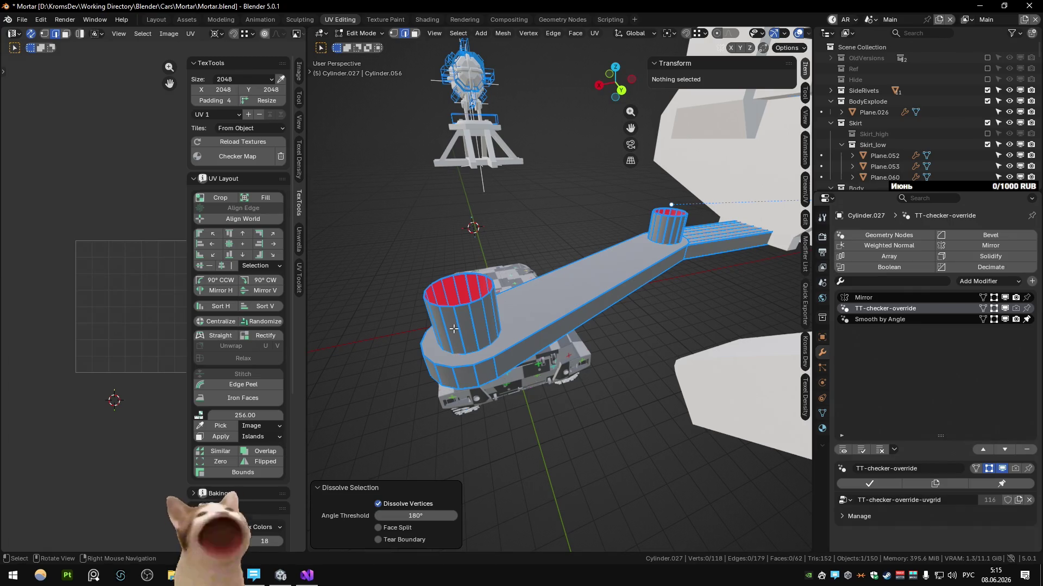
key("Tab")
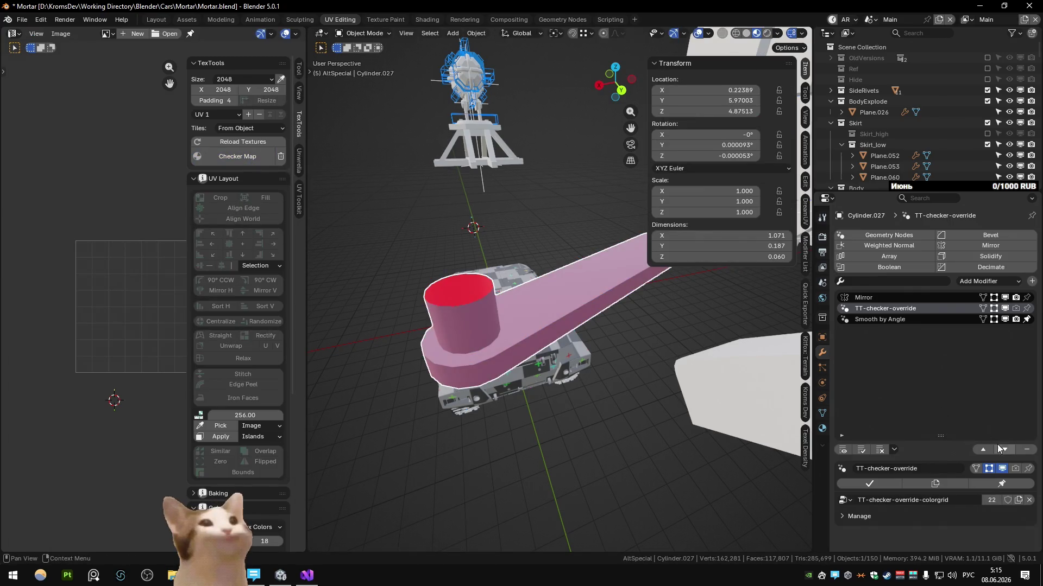
left_click(1026, 449)
left_click(236, 161)
key("q")
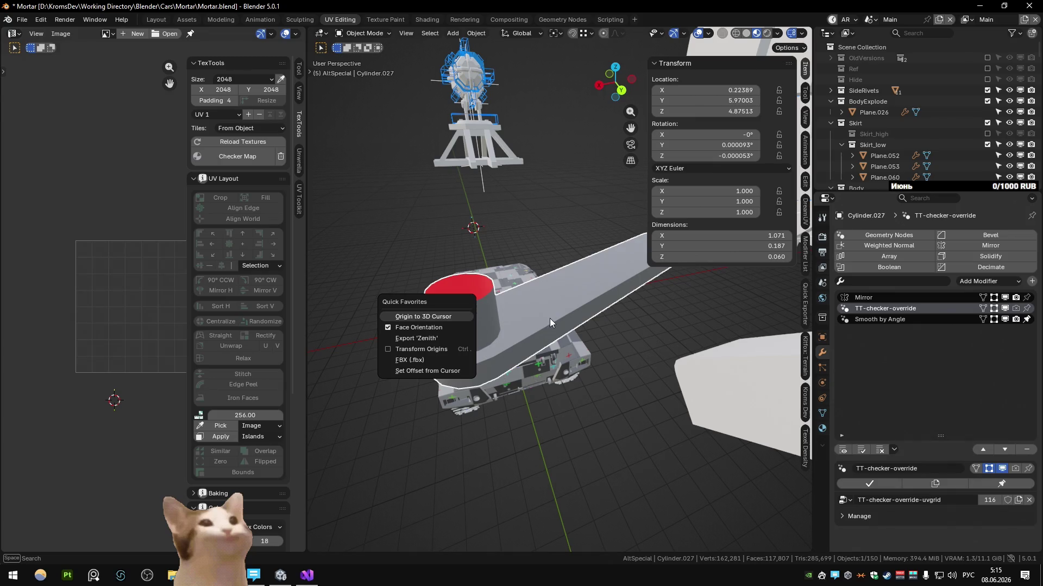
key("Escape")
key("ctrl+s")
Check the arm and strip meshes in Edit Mode, selecting edges on both cylinders, then deselect
key("Tab")
key("q")
left_click(485, 303)
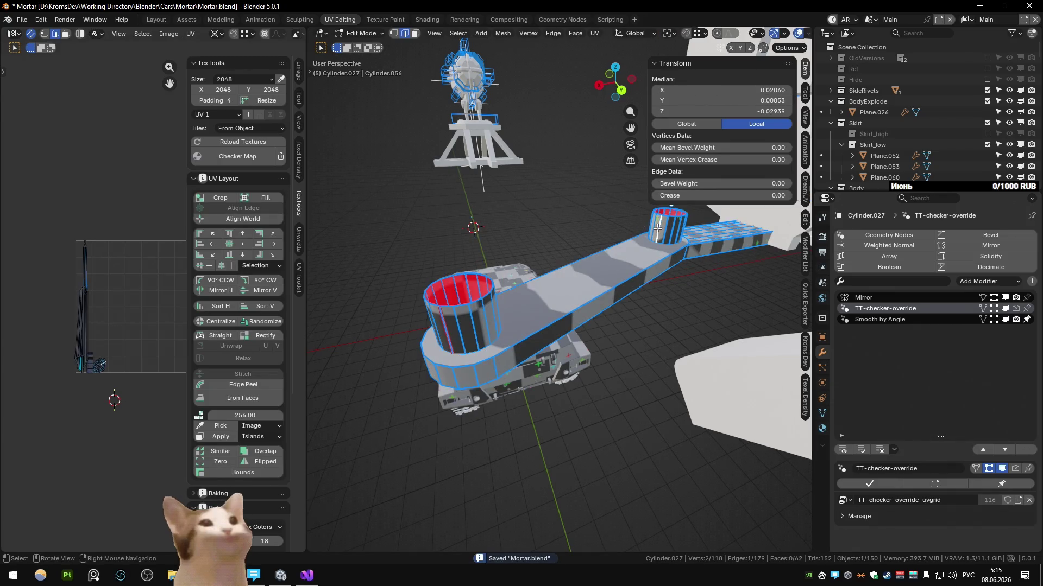
left_click(658, 230)
key("Tab")
scroll(643, 261, "up", 1)
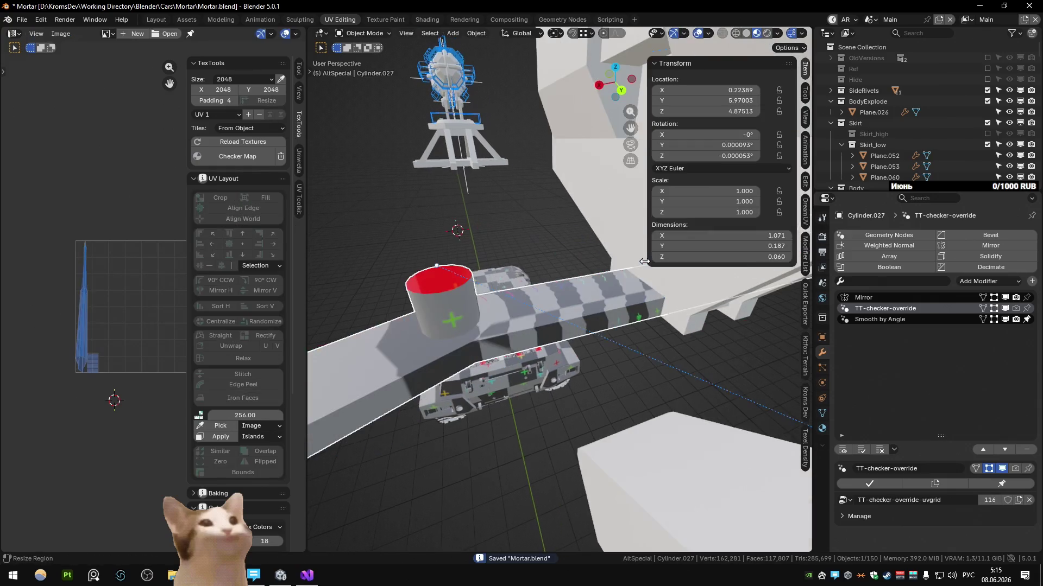
scroll(643, 261, "down", 2)
key("Tab")
key("l")
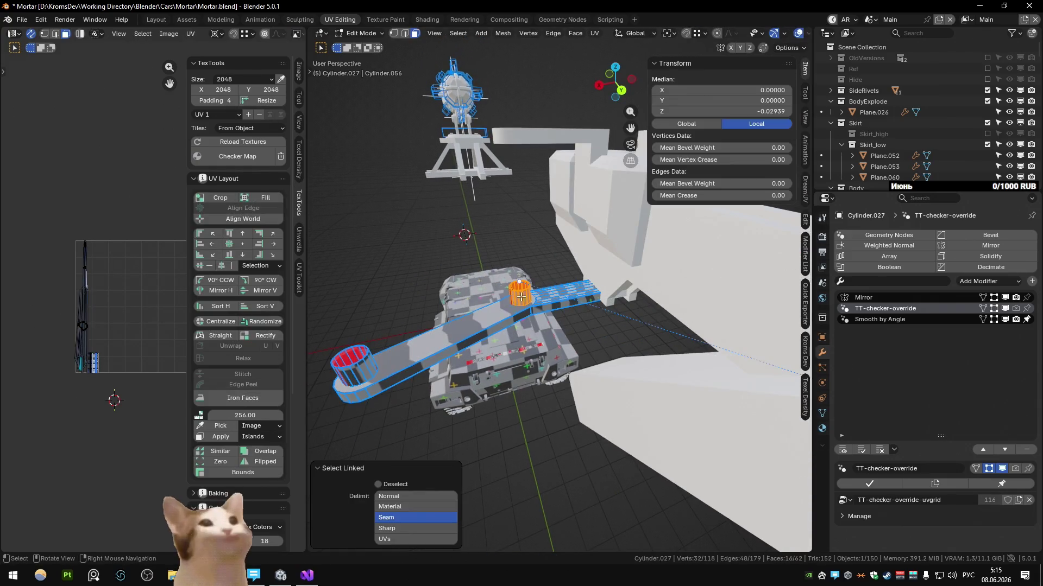
key("alt+a")
scroll(578, 302, "up", 3)
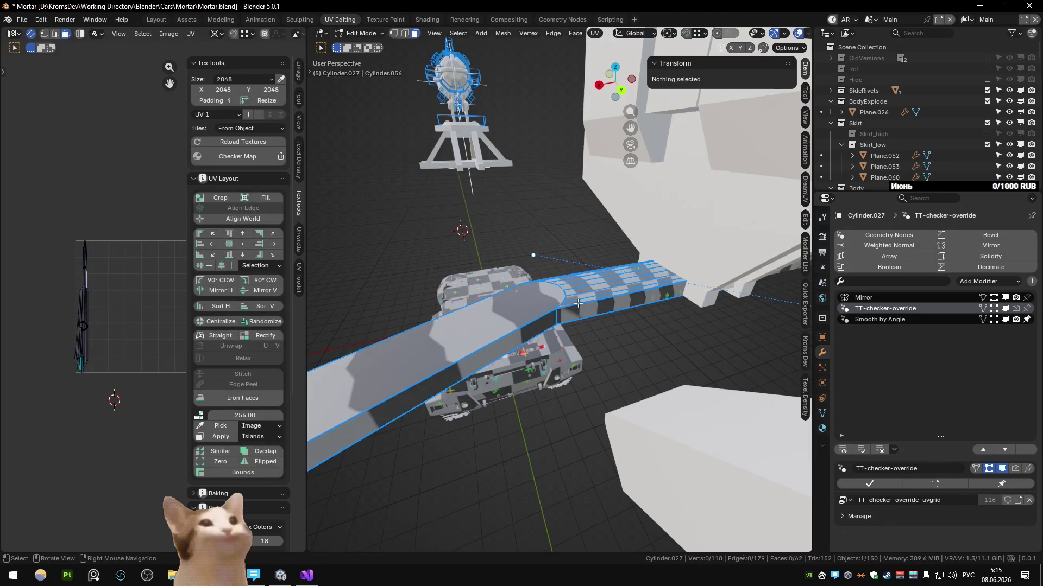
scroll(577, 304, "up", 3)
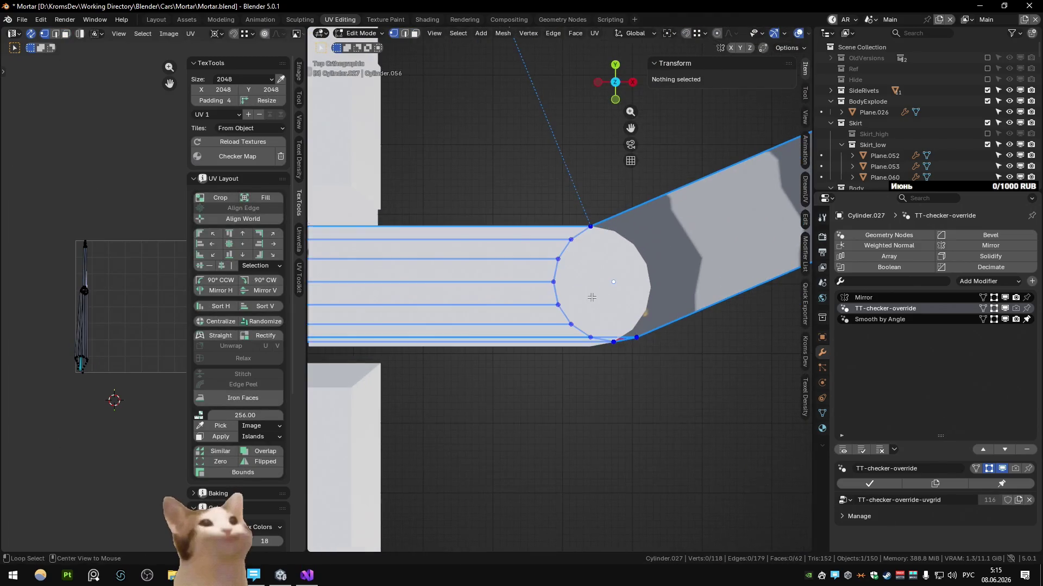
Isolate the arm in Local view, frame it and enter Edit Mode with nothing selected
key("Tab")
left_click(568, 216)
key("KP_Divide")
key("Tab")
key("alt+a")
scroll(643, 422, "up", 4)
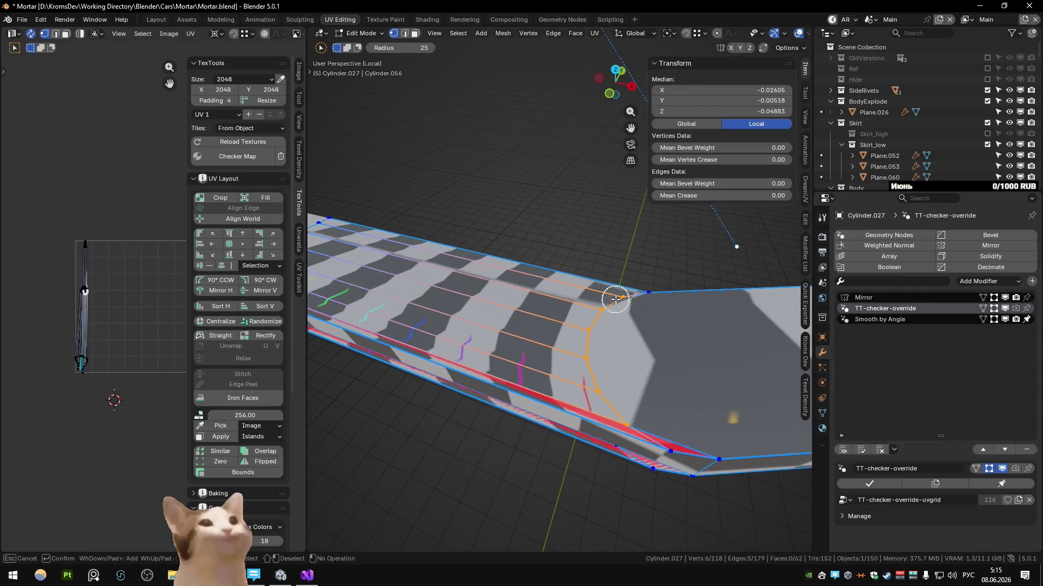
Dissolve stray strip geometry and add a new edge loop across the strip
middle_click_drag(617, 299, 605, 334)
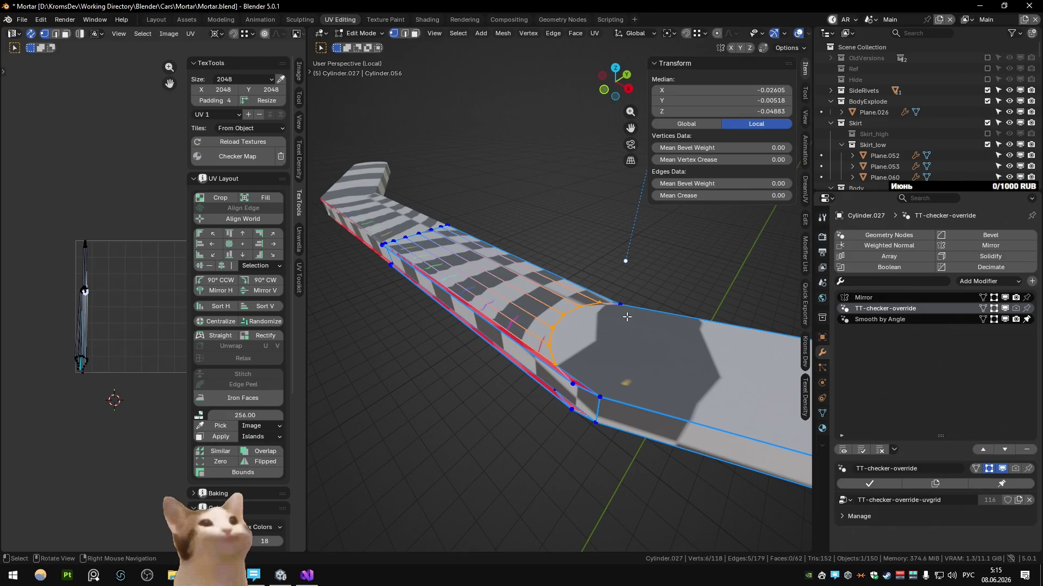
key("2")
mouse_move(616, 378)
middle_mouse_down()
mouse_move(604, 349)
mouse_move(482, 305)
middle_mouse_up()
key("ctrl+x")
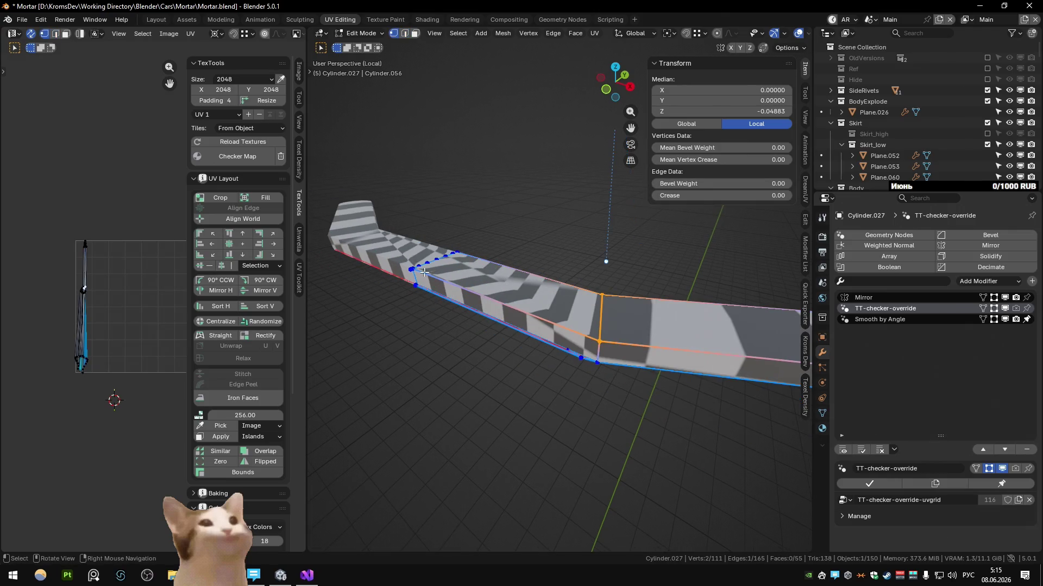
mouse_move(424, 271)
middle_mouse_down()
mouse_move(526, 312)
mouse_move(582, 356)
mouse_move(499, 328)
middle_mouse_up()
key("ctrl+r")
left_click(552, 333)
Slide an edge into place, merge overlapping vertices by distance and dissolve the arc loop
left_click(499, 329)
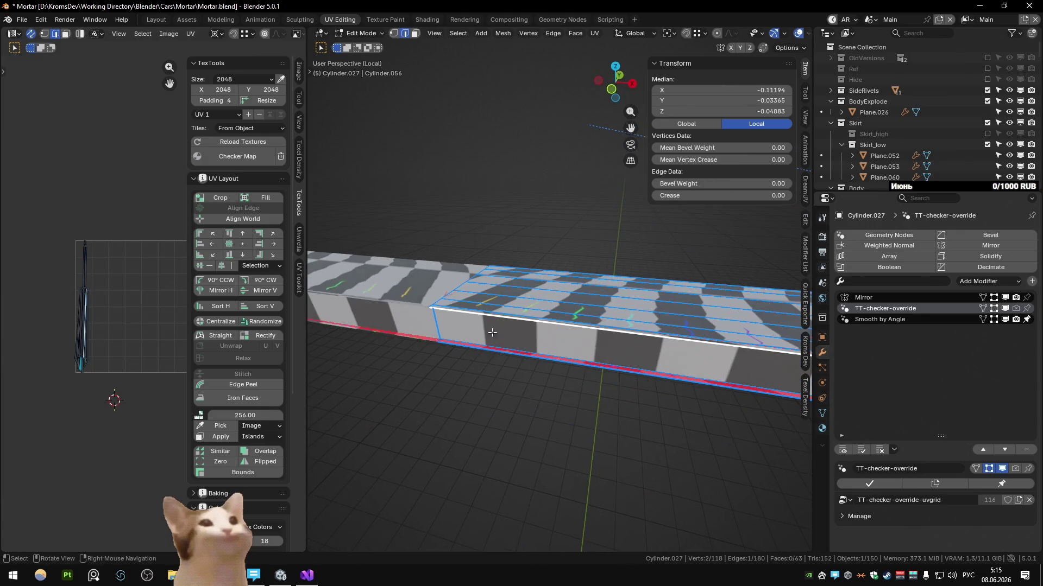
left_click(430, 312)
mouse_move(430, 314)
middle_mouse_down()
mouse_move(519, 341)
mouse_move(549, 319)
mouse_move(536, 303)
mouse_move(546, 385)
mouse_move(516, 308)
middle_mouse_up()
key("g")
left_click(553, 307)
key("m")
key("ctrl+x")
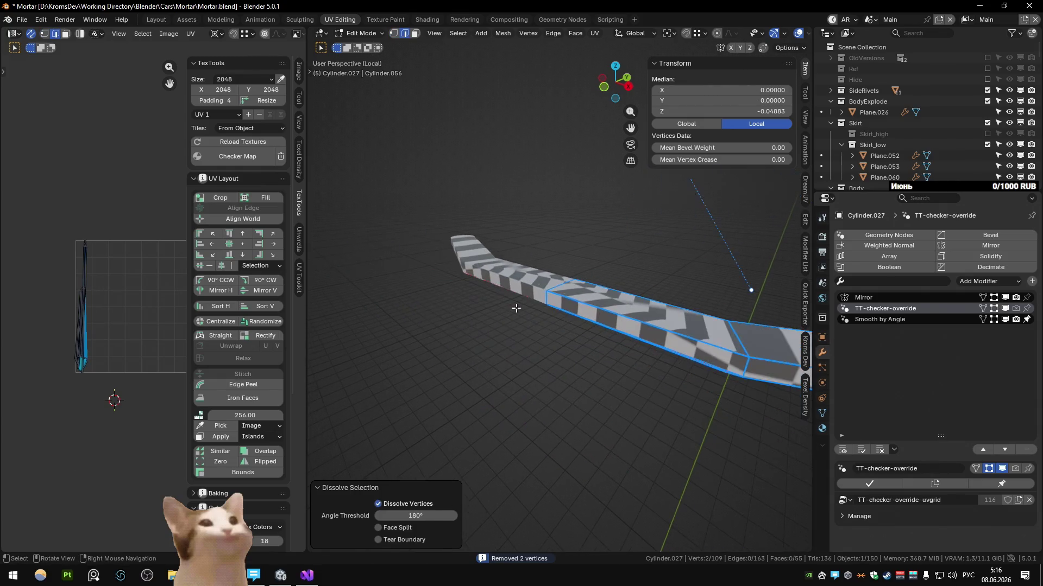
Dissolve the arc vertices and leftover edges around the strip's end face
key("KP_7")
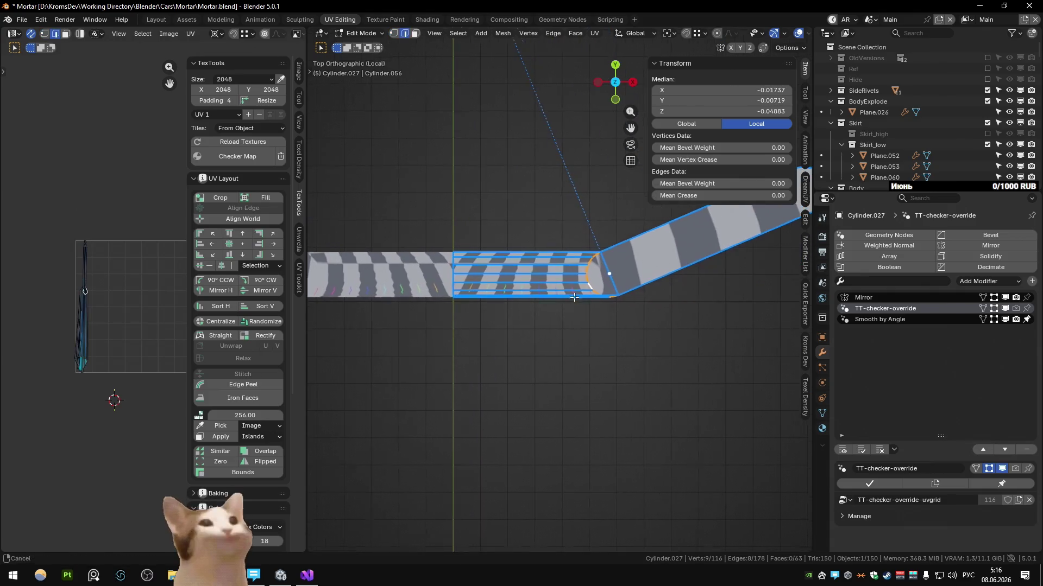
mouse_move(554, 298)
middle_mouse_down()
mouse_move(568, 244)
mouse_move(500, 218)
middle_mouse_up()
left_click(564, 313)
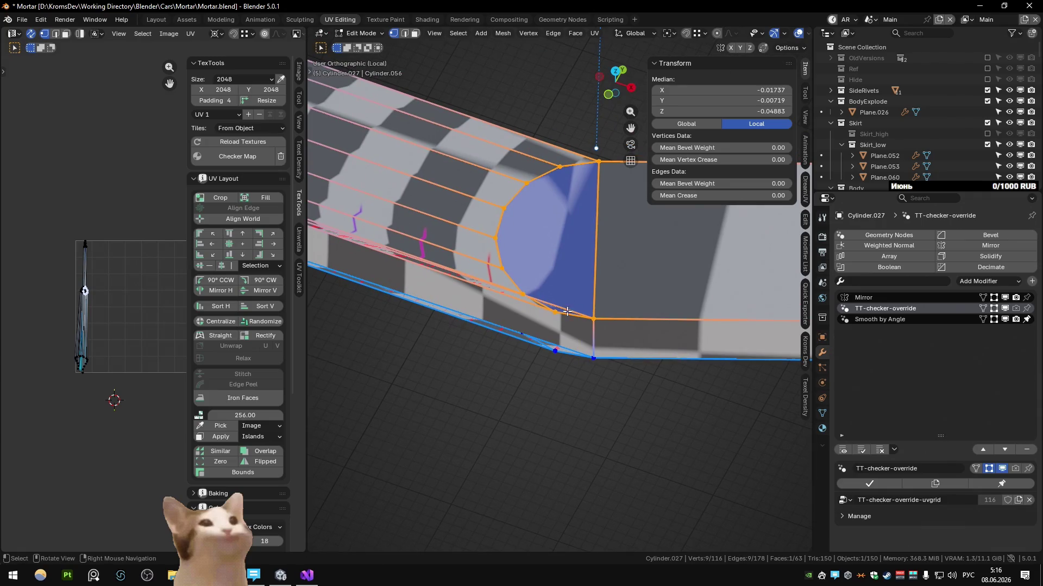
left_click(521, 293)
key("ctrl+x")
left_click(496, 237)
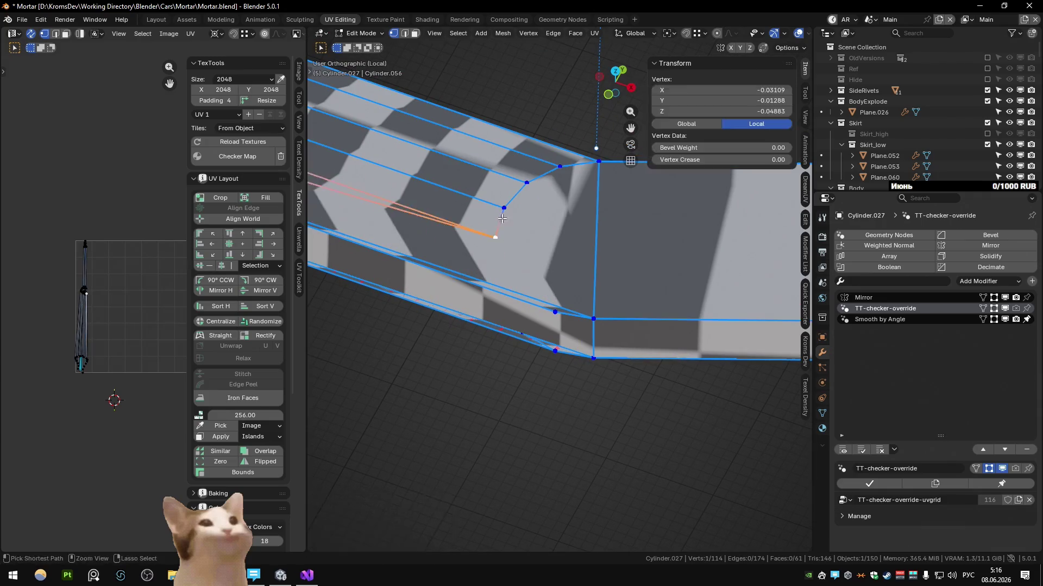
key("ctrl+x")
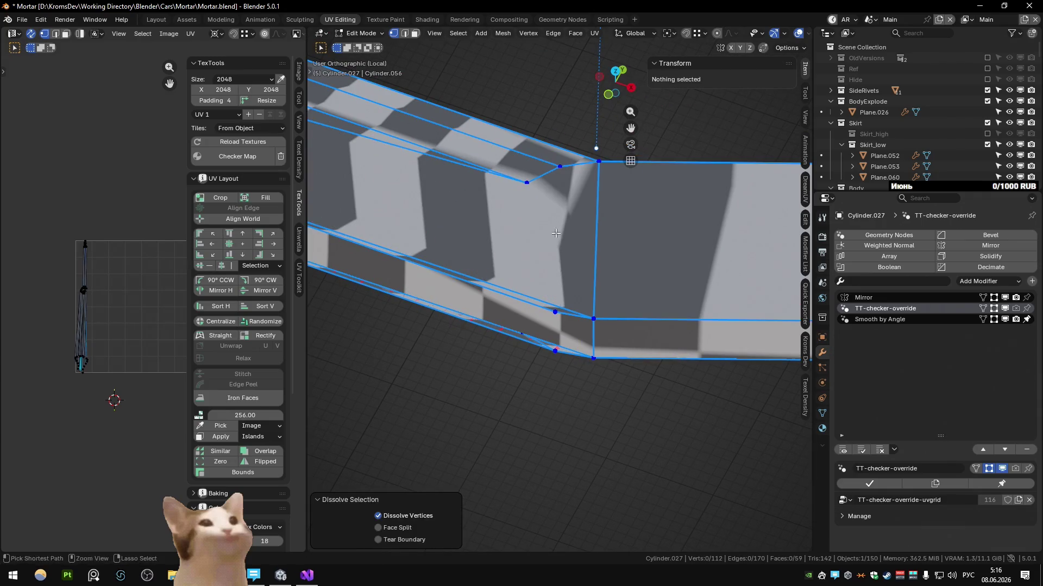
key("2")
left_click(542, 173)
key("ctrl+x")
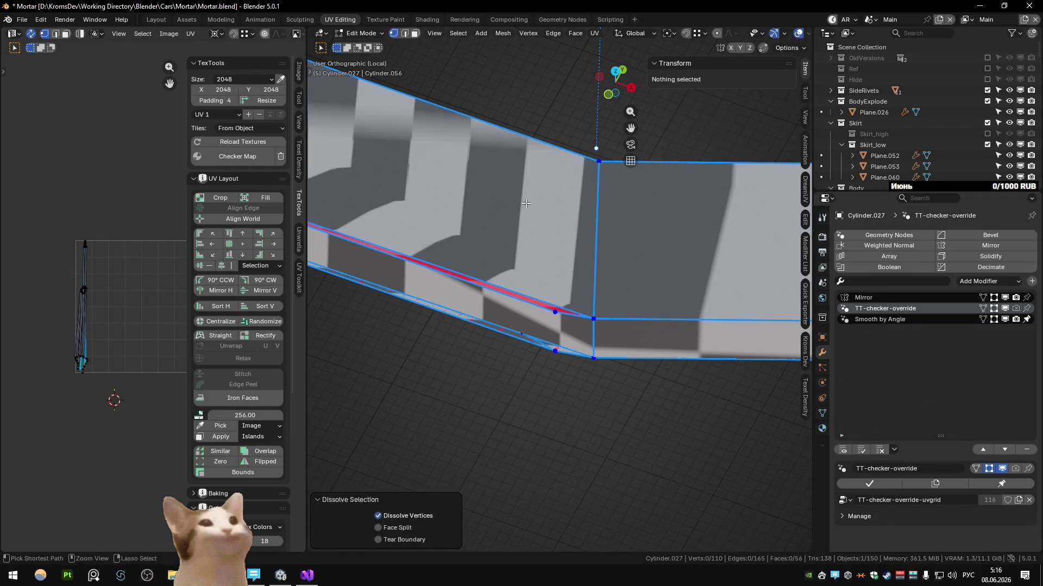
Inspect the top n-gon and seam edge, then dissolve a leftover face on the strip
left_click(489, 310)
mouse_move(489, 309)
middle_mouse_down()
mouse_move(463, 278)
mouse_move(490, 244)
mouse_move(565, 298)
mouse_move(565, 351)
mouse_move(534, 351)
mouse_move(492, 301)
mouse_move(543, 323)
middle_mouse_up()
key("3")
left_click(488, 244)
scroll(566, 298, "up", 3)
key("1")
key("3")
key("alt+a")
left_click(546, 336)
key("ctrl+x")
key("alt+a")
Dissolve the curved vertex row and join the two remaining vertices with a new edge
key("1")
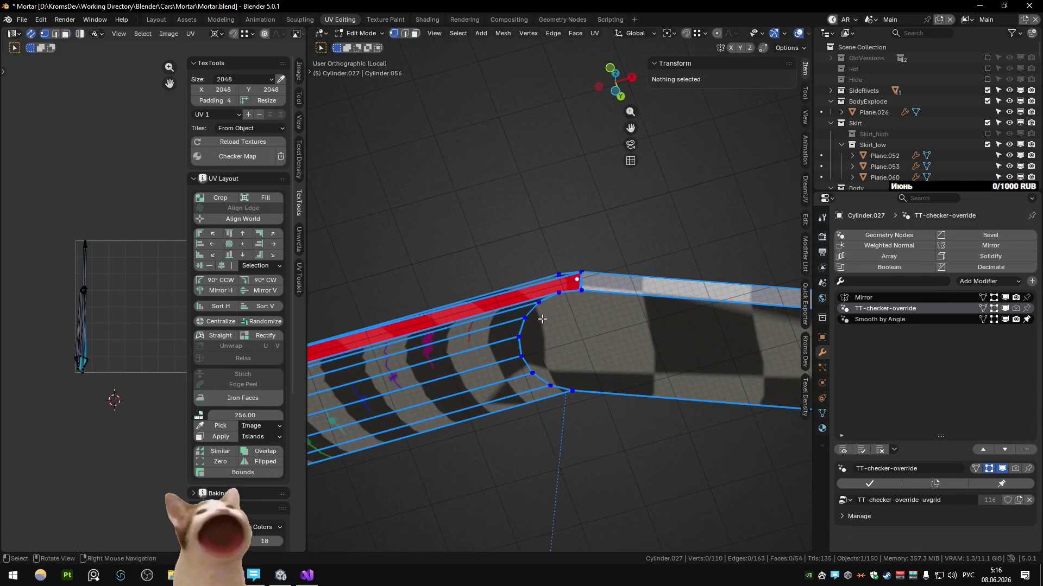
left_click(556, 381, "ctrl")
key("ctrl+x")
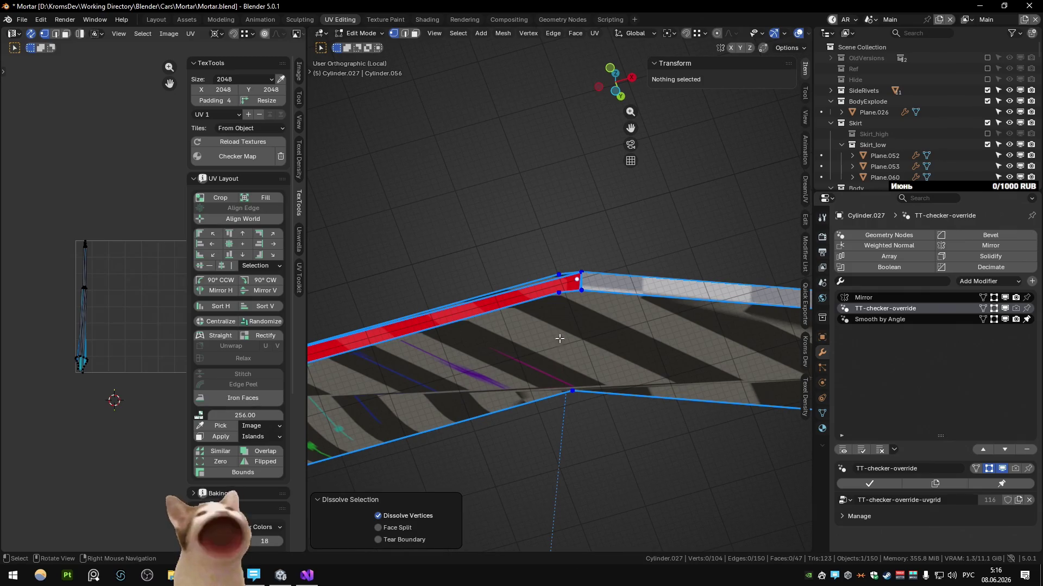
left_click(580, 290)
left_click(572, 393, "shift")
key("j")
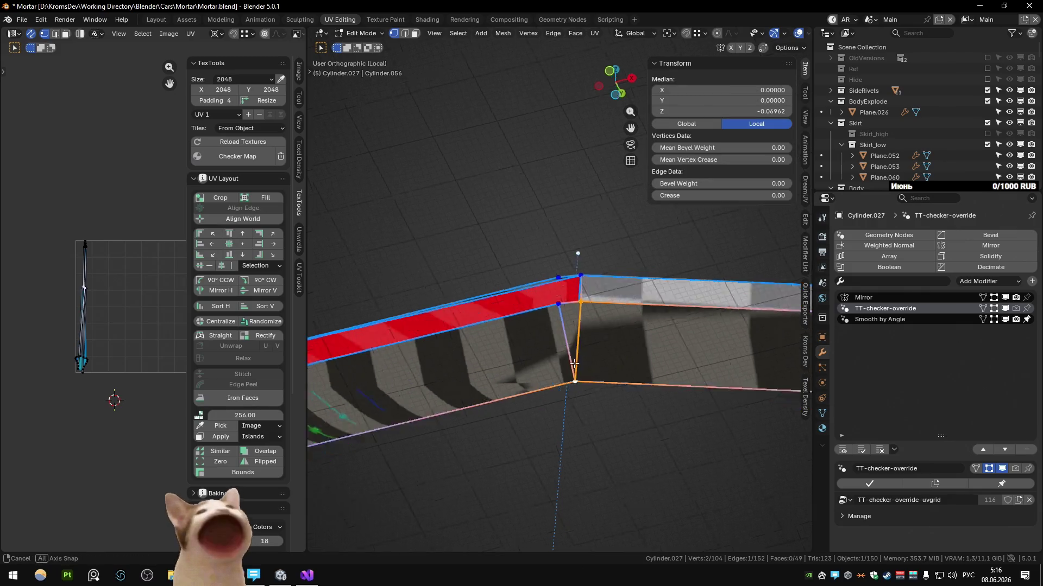
middle_click_drag(570, 399, 562, 305)
mouse_move(570, 242)
middle_mouse_down()
mouse_move(534, 288)
mouse_move(653, 244)
middle_mouse_up()
key("2")
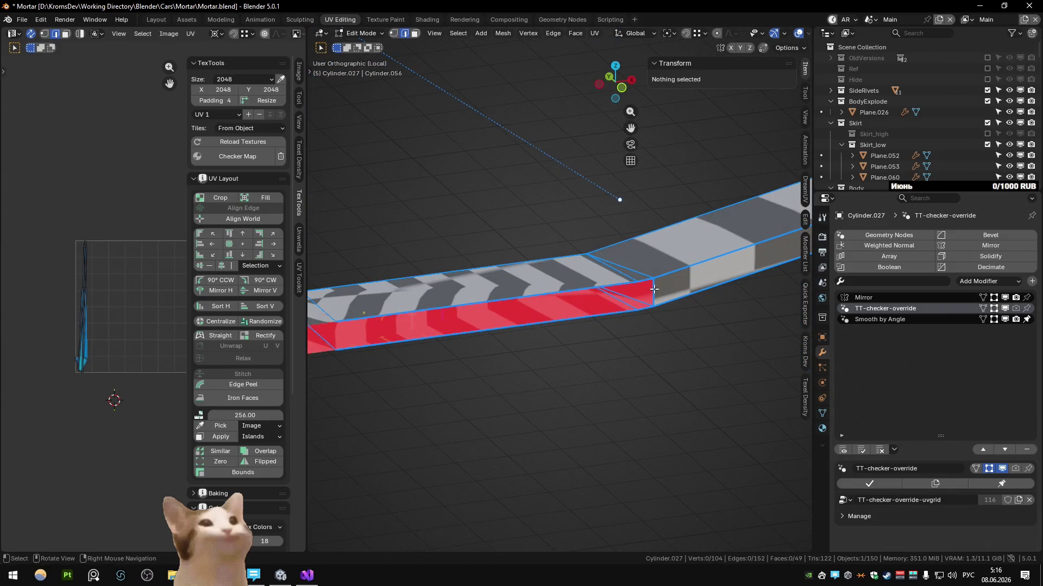
left_click(653, 289)
Select the two top faces' boundary loop via Quick Favorites and mark it sharp
mouse_move(653, 289)
middle_mouse_down()
mouse_move(513, 202)
mouse_move(524, 323)
middle_mouse_up()
mouse_move(604, 320)
middle_mouse_down()
mouse_move(515, 322)
mouse_move(477, 250)
middle_mouse_up()
left_click(514, 322)
left_click(463, 328)
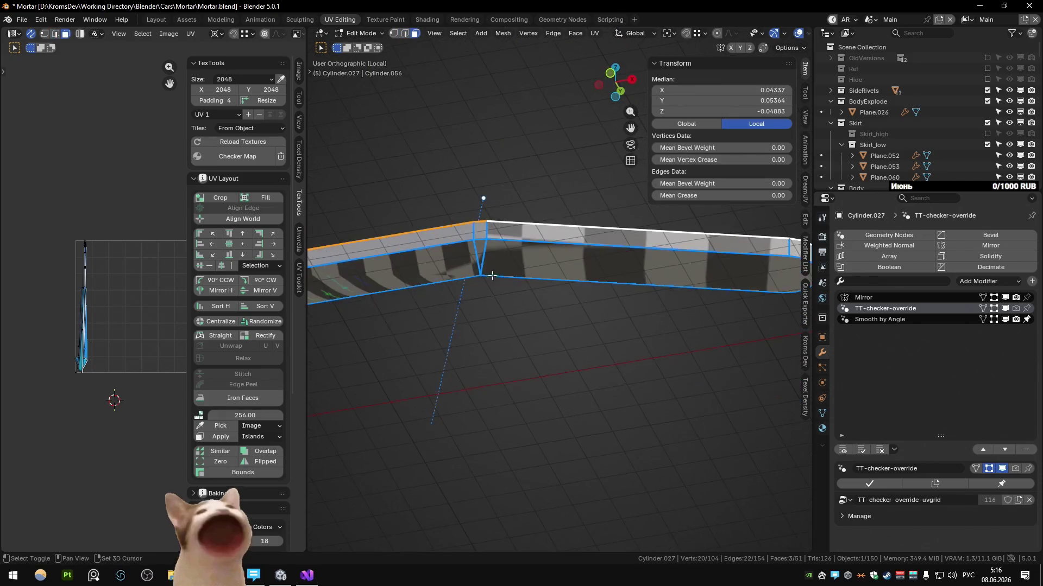
key("q")
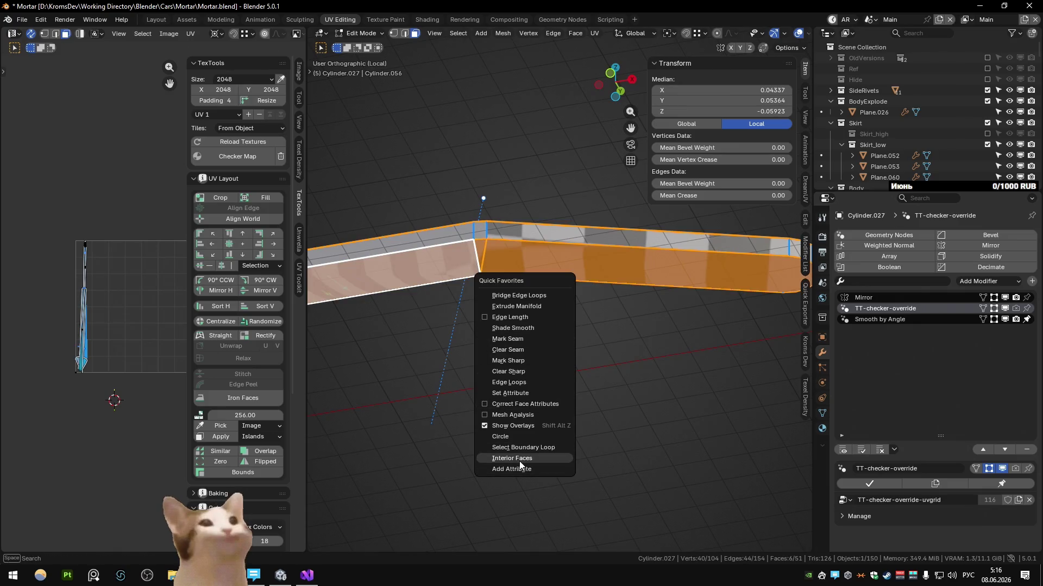
left_click(521, 447)
key("q")
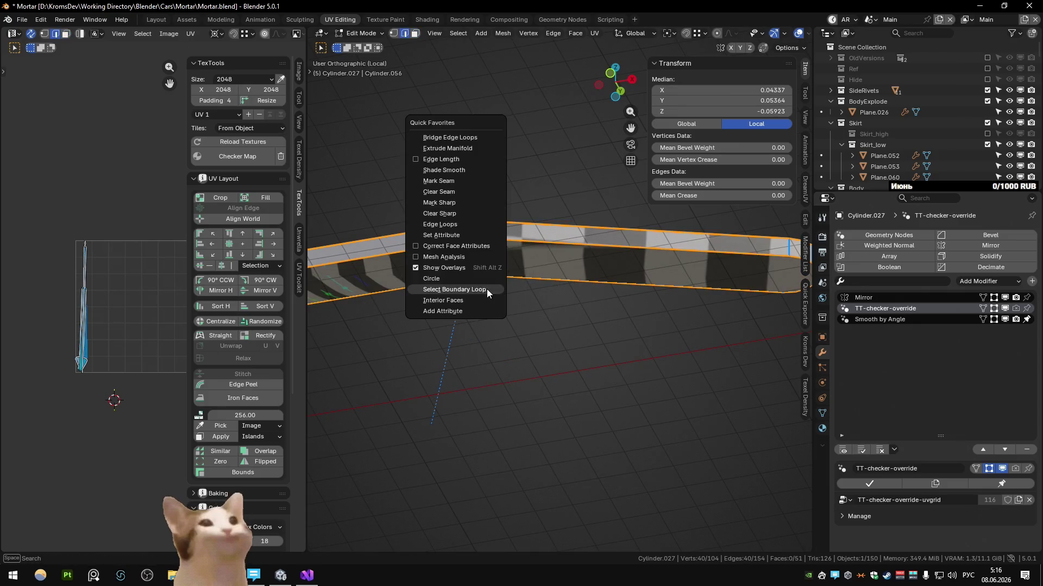
left_click(446, 202)
Review the strip from above and a low side angle, then return to Object Mode
middle_click_drag(447, 203, 451, 311)
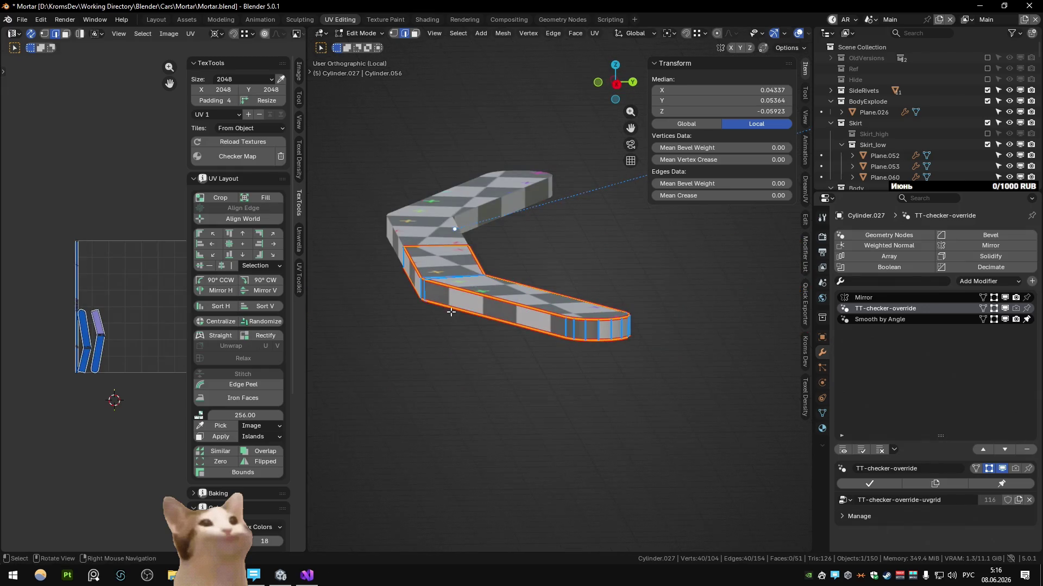
key("3")
mouse_move(612, 329)
middle_mouse_down()
mouse_move(405, 344)
mouse_move(397, 332)
middle_mouse_up()
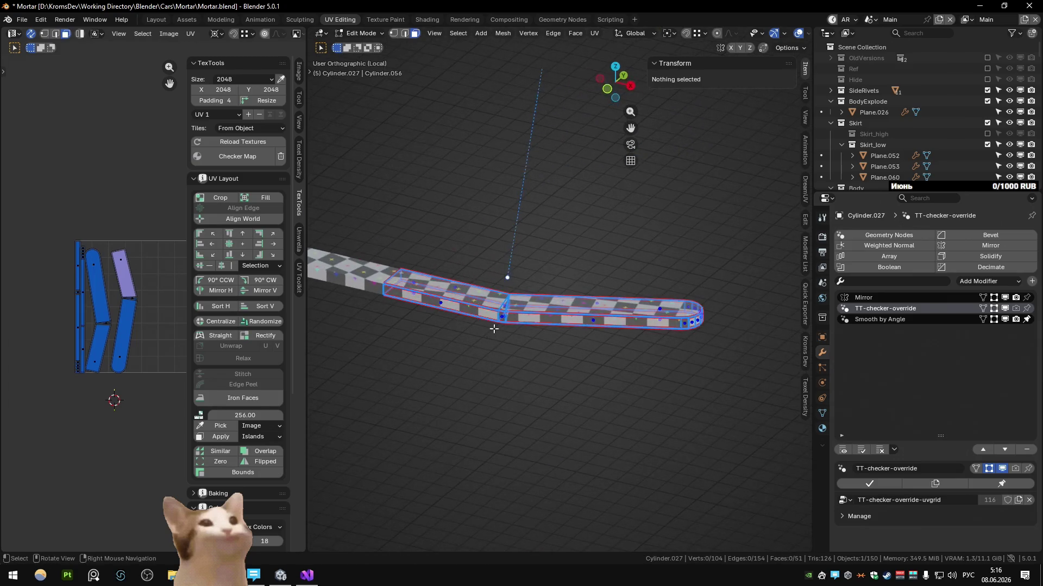
key("Tab")
mouse_move(503, 310)
middle_mouse_down()
mouse_move(491, 296)
mouse_move(501, 296)
mouse_move(478, 330)
middle_mouse_up()
Unwrap the whole strip's UVs, hide Cylinder.027 and select the curved piece beside the barrel
key("Tab")
key("a")
key("u")
left_click(501, 296)
key("Tab")
scroll(478, 329, "up", 2)
scroll(478, 330, "up", 5)
key("h")
scroll(464, 284, "down", 5)
middle_click_drag(404, 306, 506, 294)
left_click(523, 281)
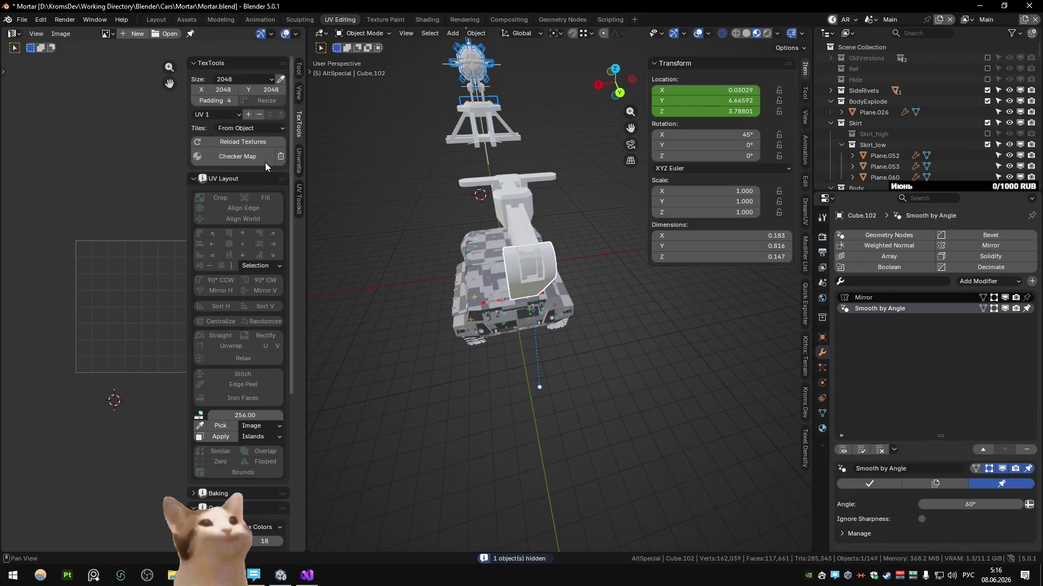
Isolate Cube.102 in Local view and mark the edge loop around its end as a seam
key("KP_Divide")
key("Tab")
scroll(525, 242, "down", 4)
mouse_move(524, 242)
middle_mouse_down()
mouse_move(525, 267)
mouse_move(611, 287)
middle_mouse_up()
scroll(543, 261, "up", 3)
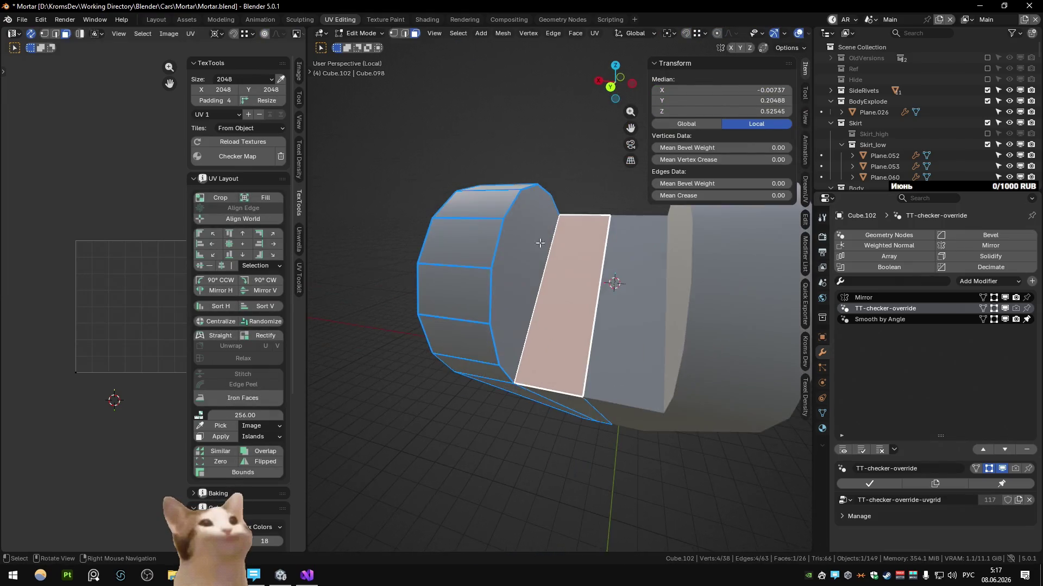
key("2")
left_click(560, 241)
left_click(526, 244, "alt+shift")
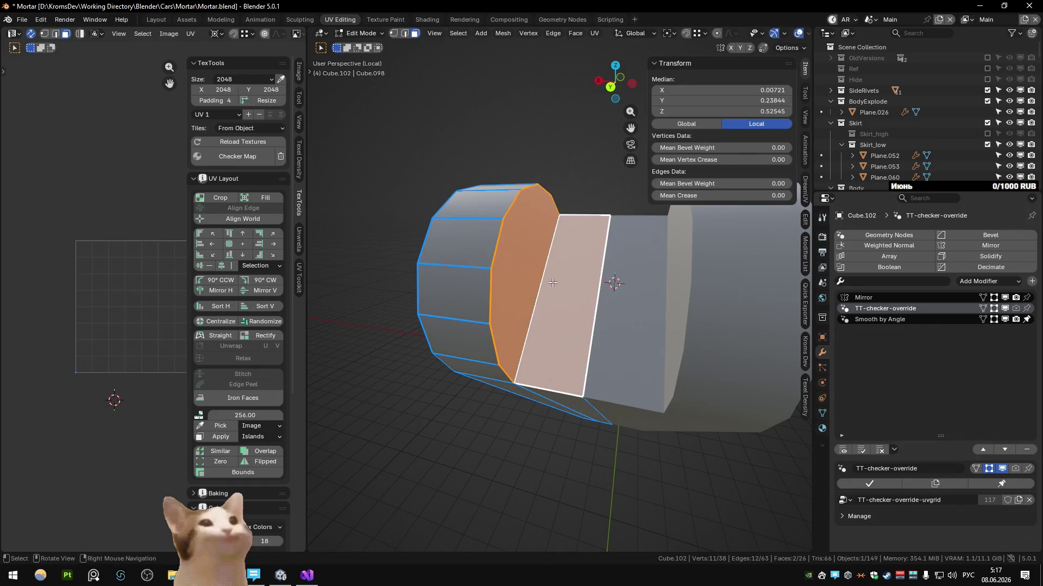
right_click(569, 323)
left_click(552, 331)
Mark the boundary loop of the long flat face as a seam via Quick Favorites
mouse_move(552, 331)
middle_mouse_down()
mouse_move(561, 322)
mouse_move(546, 304)
mouse_move(552, 293)
middle_mouse_up()
key("3")
left_click(539, 310)
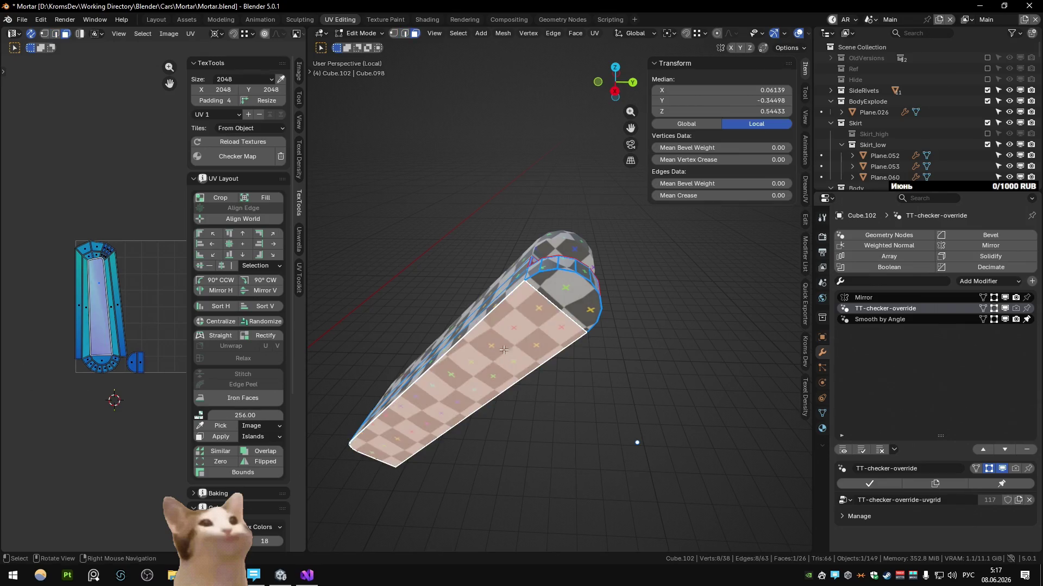
middle_click_drag(417, 443, 483, 358)
scroll(534, 349, "up", 2)
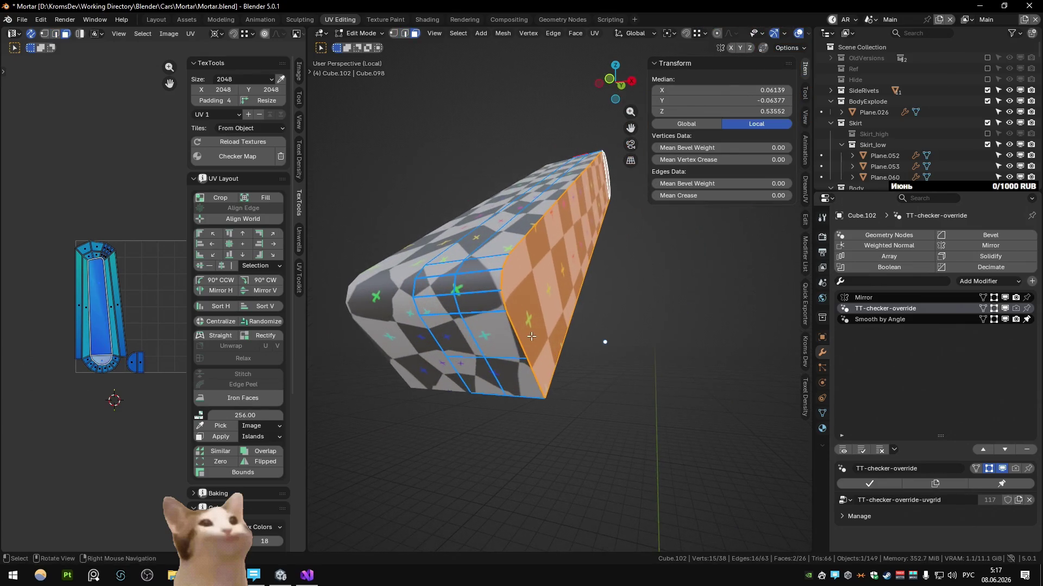
key("q")
left_click(508, 443)
scroll(556, 235, "up", 3)
key("q")
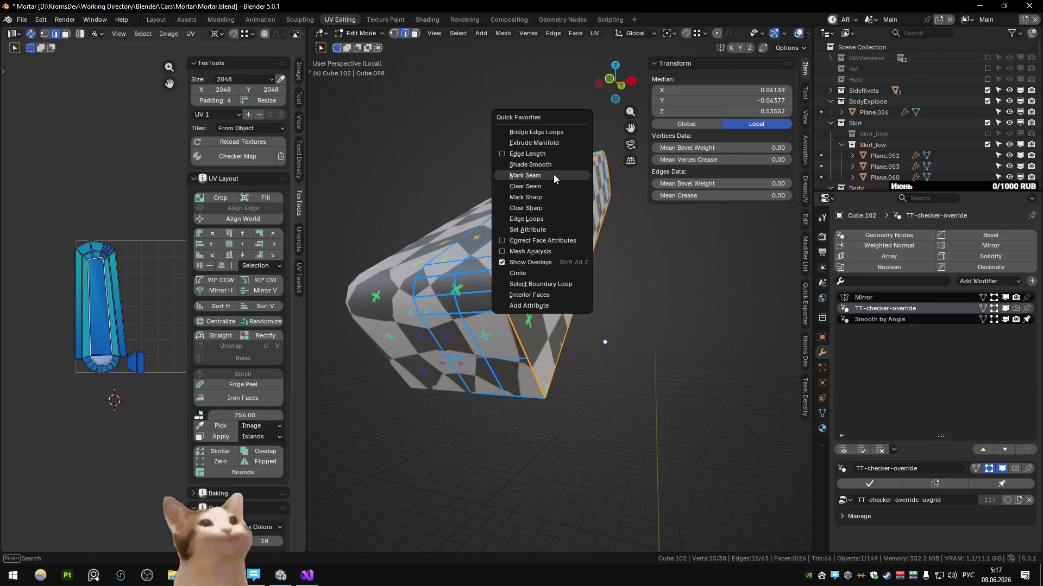
left_click(553, 175)
Mark the corner edge and the end edge as seams, then hide the finished piece
middle_click_drag(553, 175, 448, 364)
left_click(447, 364, "alt")
key("q")
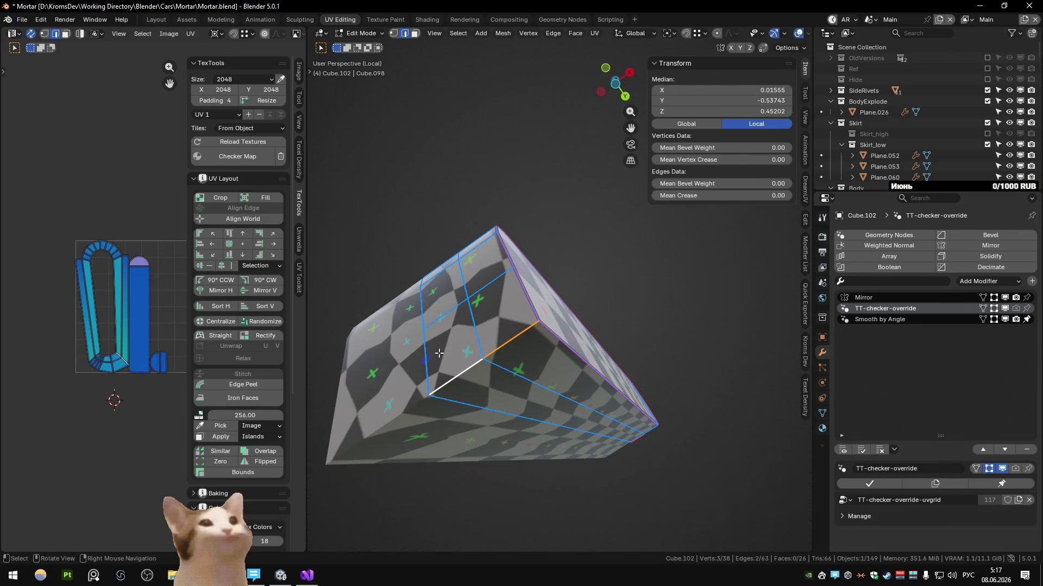
key("q")
left_click(422, 369)
mouse_move(533, 315)
middle_mouse_down()
mouse_move(504, 318)
mouse_move(560, 380)
middle_mouse_up()
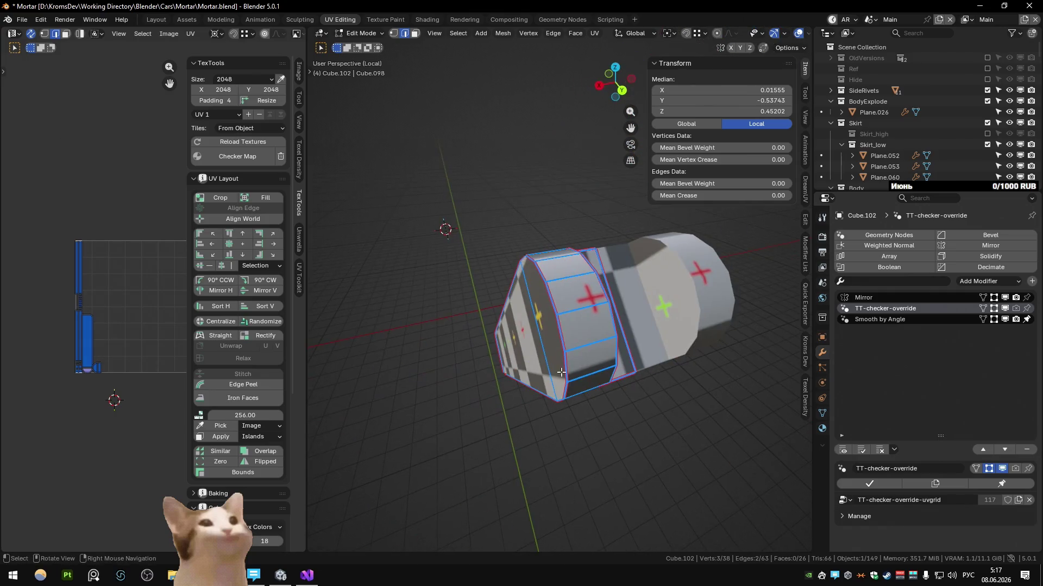
key("q")
left_click(581, 303)
middle_click_drag(586, 321, 526, 337)
key("Tab")
key("h")
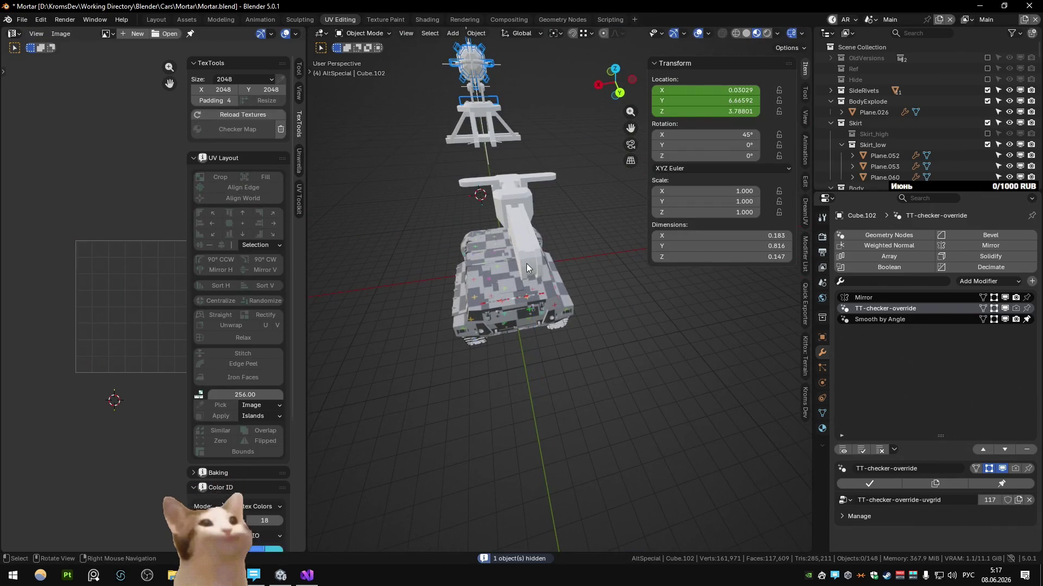
Shade the long barrel plate auto smooth and isolate it in Local view for mesh editing
left_click(527, 265)
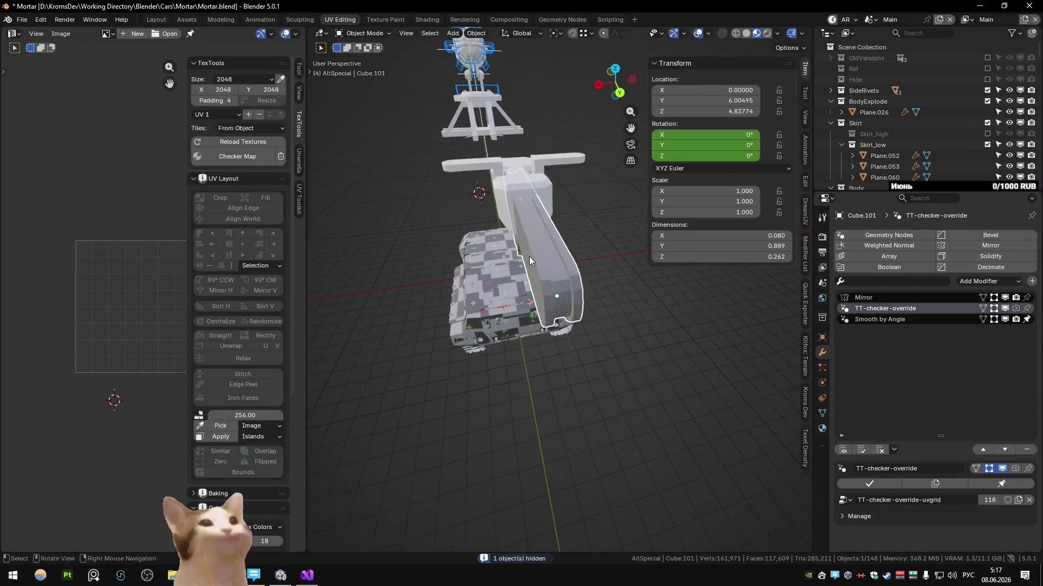
scroll(529, 257, "up", 5)
right_click(542, 263)
left_click(542, 272)
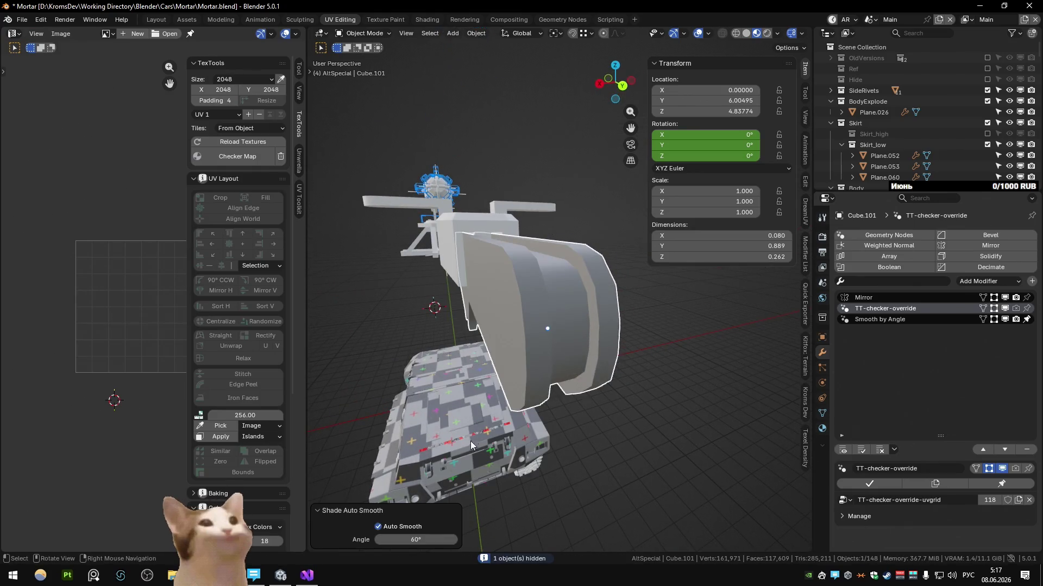
scroll(527, 392, "up", 4)
key("Tab")
key("Tab")
scroll(460, 334, "down", 3)
key("Tab")
mouse_move(522, 309)
middle_mouse_down()
mouse_move(620, 325)
mouse_move(435, 361)
mouse_move(546, 338)
mouse_move(567, 391)
middle_mouse_up()
key("Tab")
key("Tab")
key("KP_Divide")
Knife a new cut across the plate and slide the resulting edge loop along the strip
key("1")
key("k")
left_click(568, 391)
mouse_move(583, 328)
middle_mouse_down()
mouse_move(582, 396)
mouse_move(577, 365)
middle_mouse_up()
key("Return")
key("ctrl+r")
left_click(552, 247)
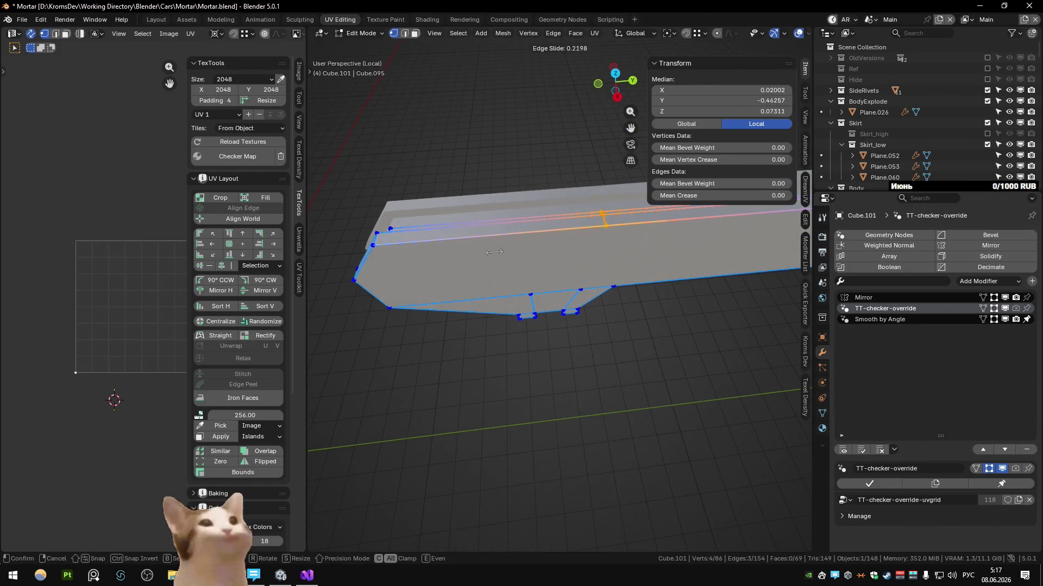
left_click(432, 257)
Dissolve the stray vertex and the two leftover edges on the plate
middle_click_drag(432, 257, 513, 181)
left_click(511, 181)
mouse_move(564, 265)
middle_mouse_down()
mouse_move(641, 214)
mouse_move(520, 294)
mouse_move(622, 340)
middle_mouse_up()
key("2")
key("ctrl+x")
left_click(622, 340, "shift")
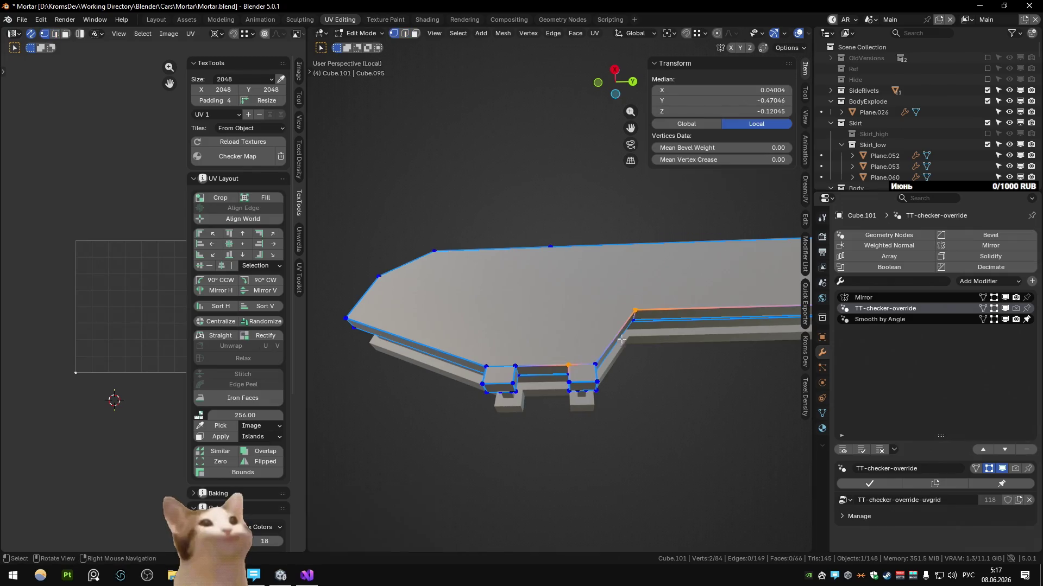
key("2")
left_click(503, 361)
key("ctrl+x")
key("1")
Triangulate the notched face, then dissolve the left and right notch diagonals
middle_click_drag(592, 356, 485, 400)
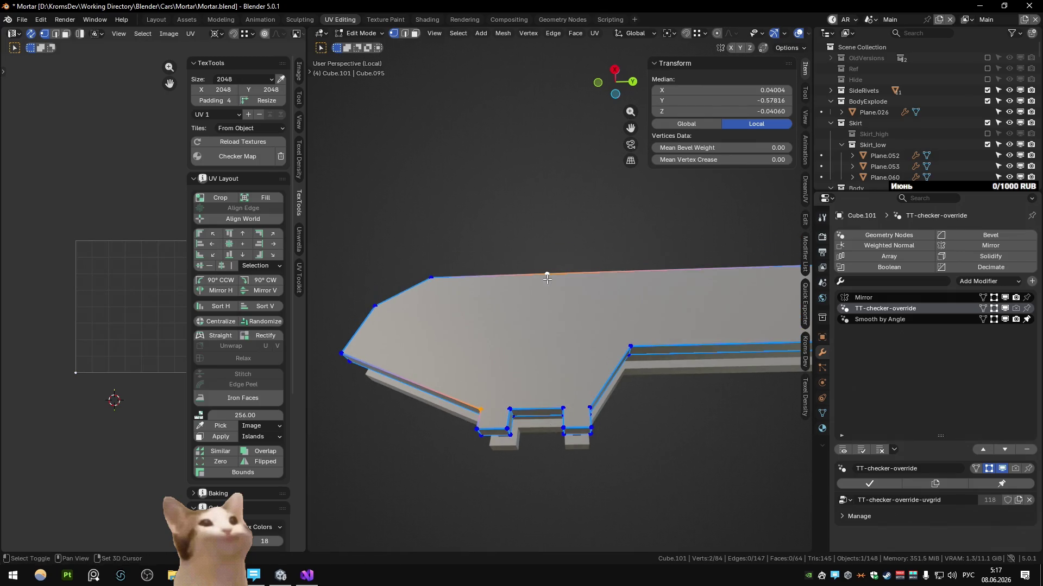
key("3")
left_click(608, 356)
key("ctrl+t")
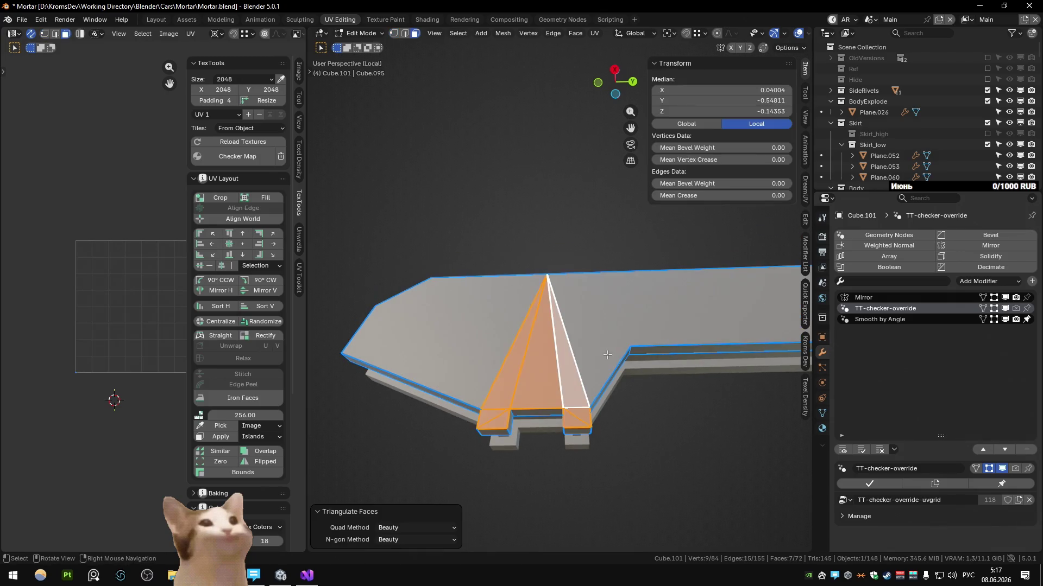
key("2")
left_click(501, 409)
key("ctrl+x")
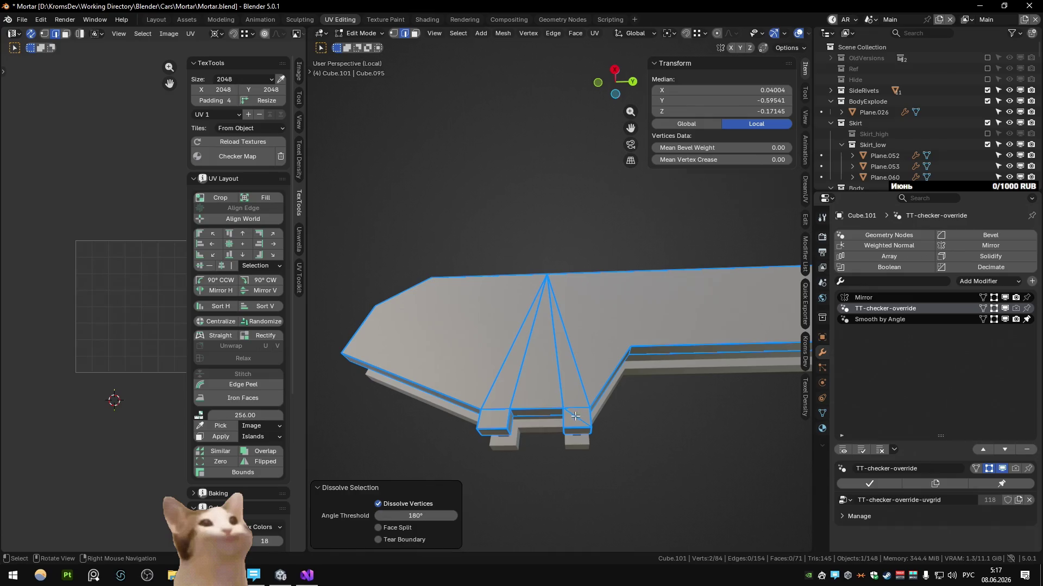
left_click(575, 416)
key("ctrl+x")
mouse_move(575, 416)
middle_mouse_down()
mouse_move(588, 388)
mouse_move(531, 305)
middle_mouse_up()
Select the plate's faces, mark their boundary loop as a seam via Quick Favorites, and unwrap
key("3")
left_click(532, 306)
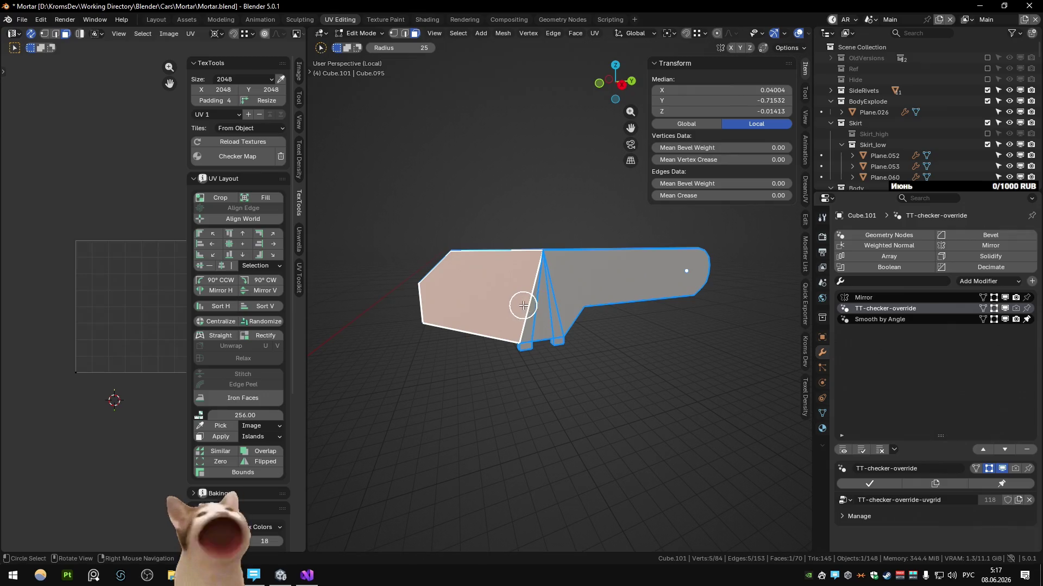
left_click_drag(523, 306, 559, 277)
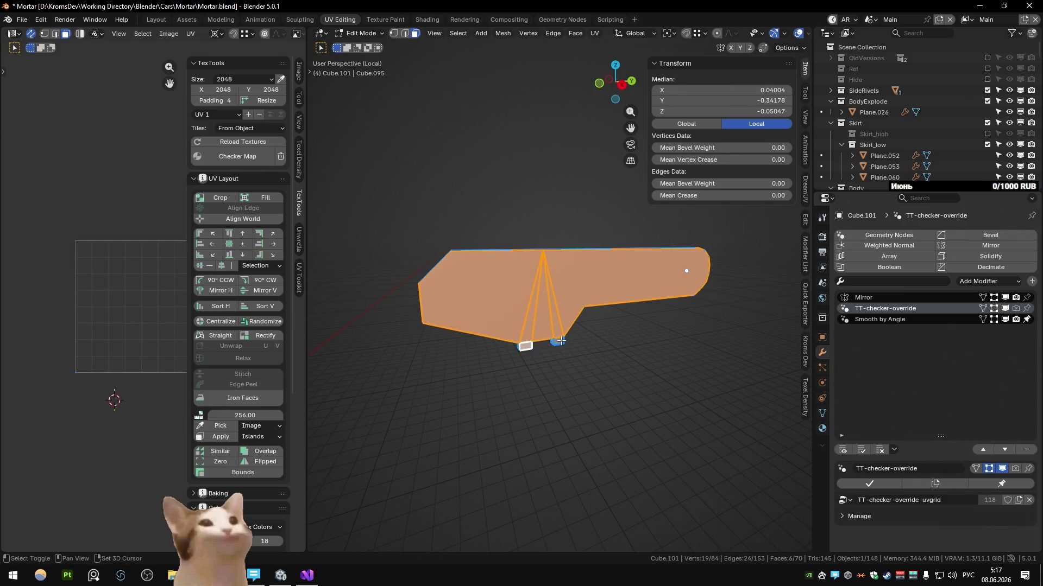
key("q")
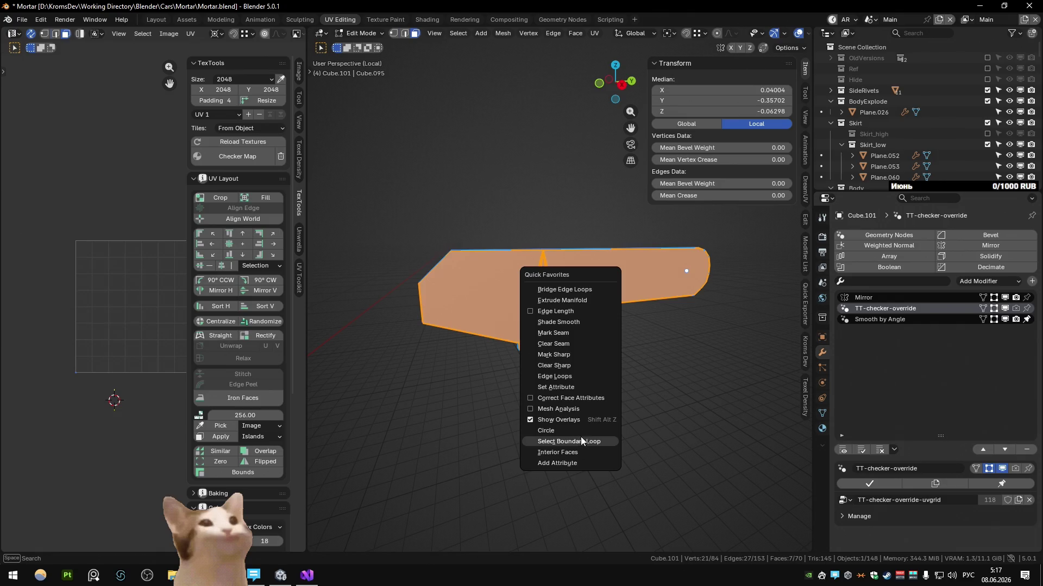
left_click(581, 437)
middle_click_drag(580, 436, 574, 326)
key("q")
left_click(565, 220)
mouse_move(565, 220)
middle_mouse_down()
mouse_move(569, 292)
mouse_move(613, 226)
middle_mouse_up()
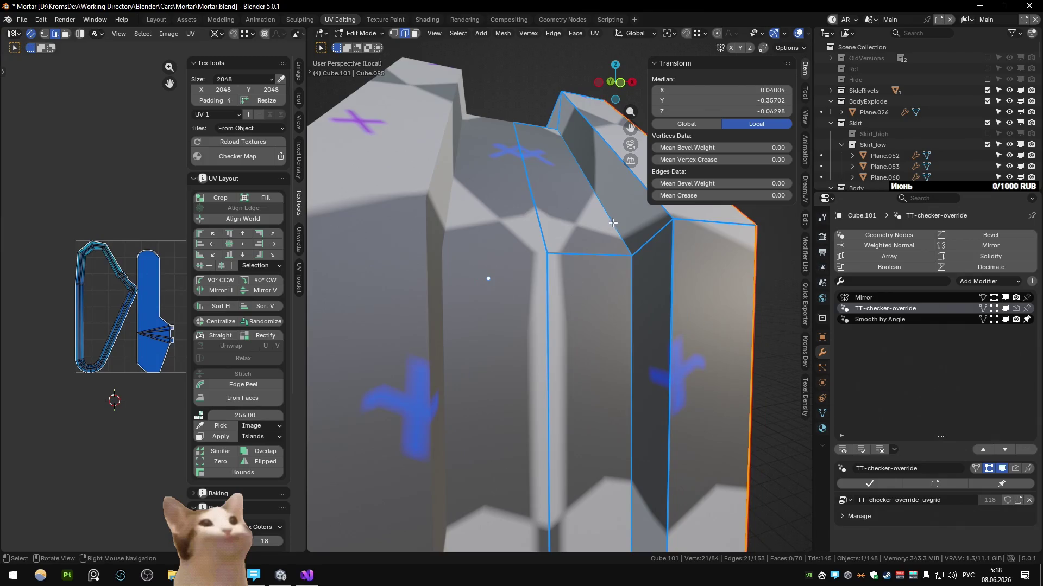
scroll(600, 250, "down", 10)
key("u")
scroll(605, 270, "up", 10)
scroll(605, 270, "down", 5)
Mark a second seam along the side edges, check the end loop, and return to Object Mode
mouse_move(605, 270)
middle_mouse_down()
mouse_move(530, 279)
mouse_move(567, 286)
middle_mouse_up()
key("q")
left_click(530, 279)
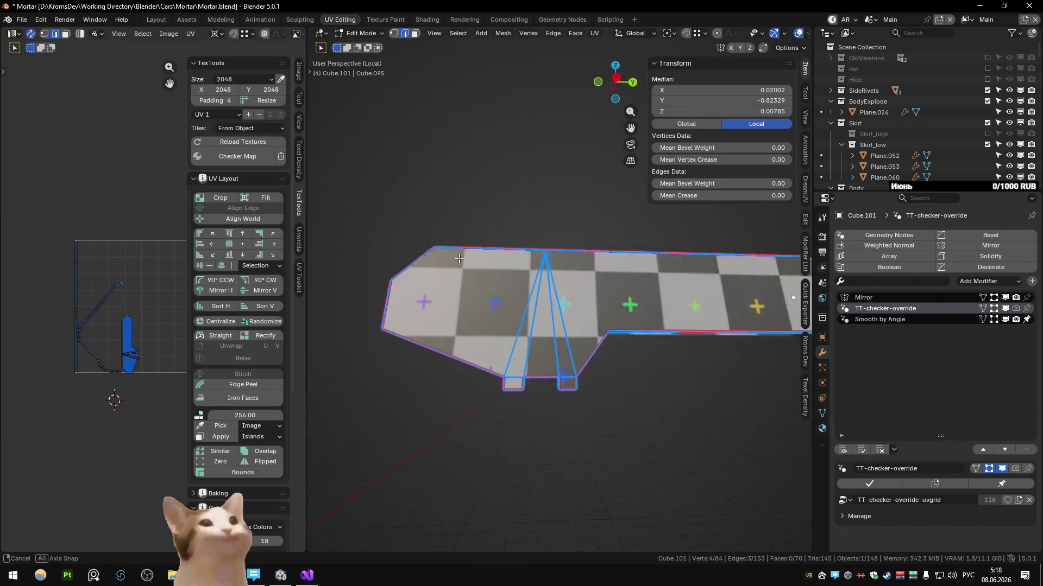
key("q")
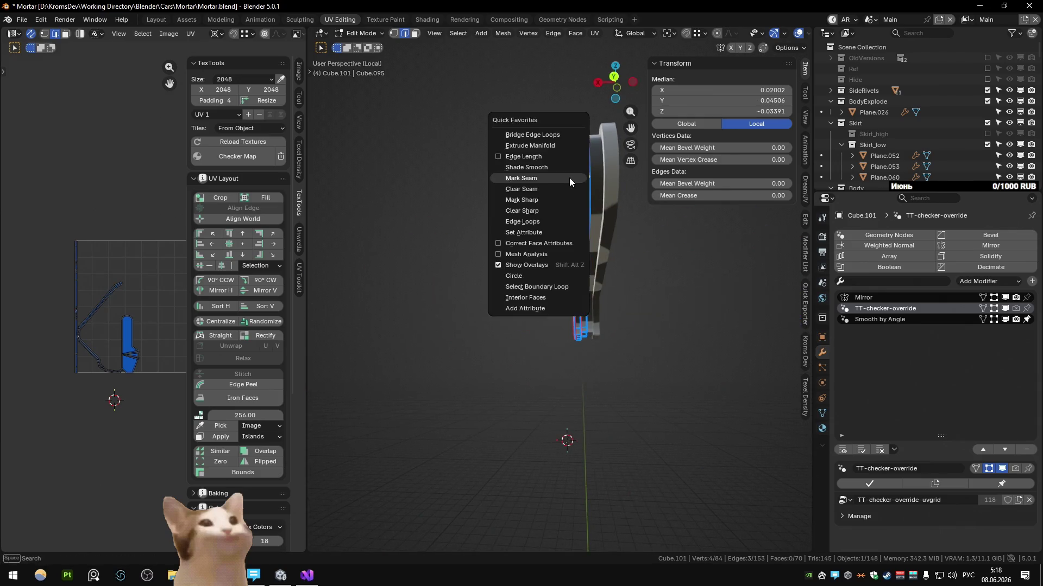
left_click(570, 177)
middle_click_drag(569, 178, 568, 233)
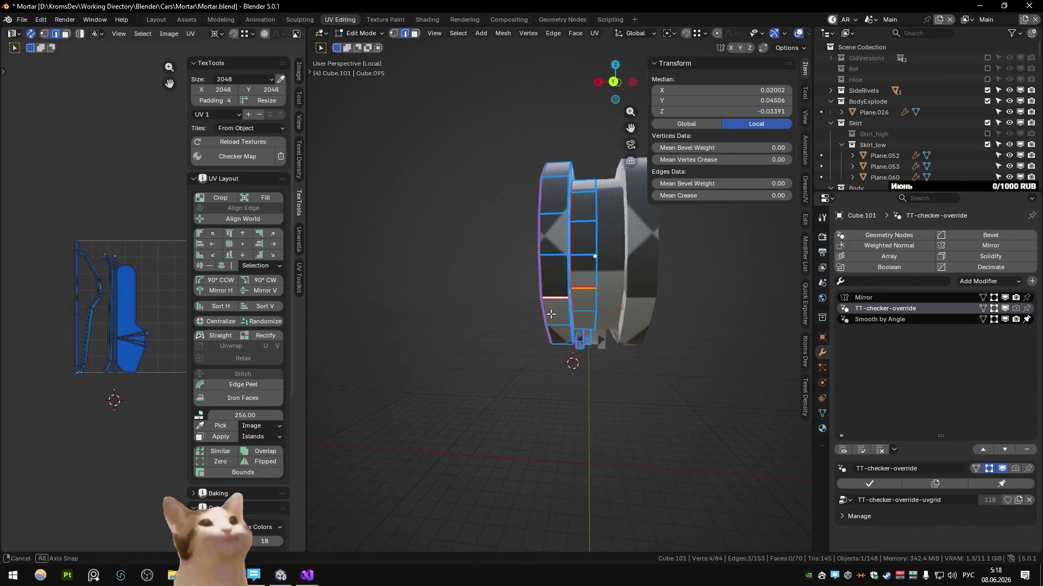
middle_click_drag(317, 327, 538, 314)
left_click(438, 208, "alt")
middle_click_drag(437, 208, 402, 269)
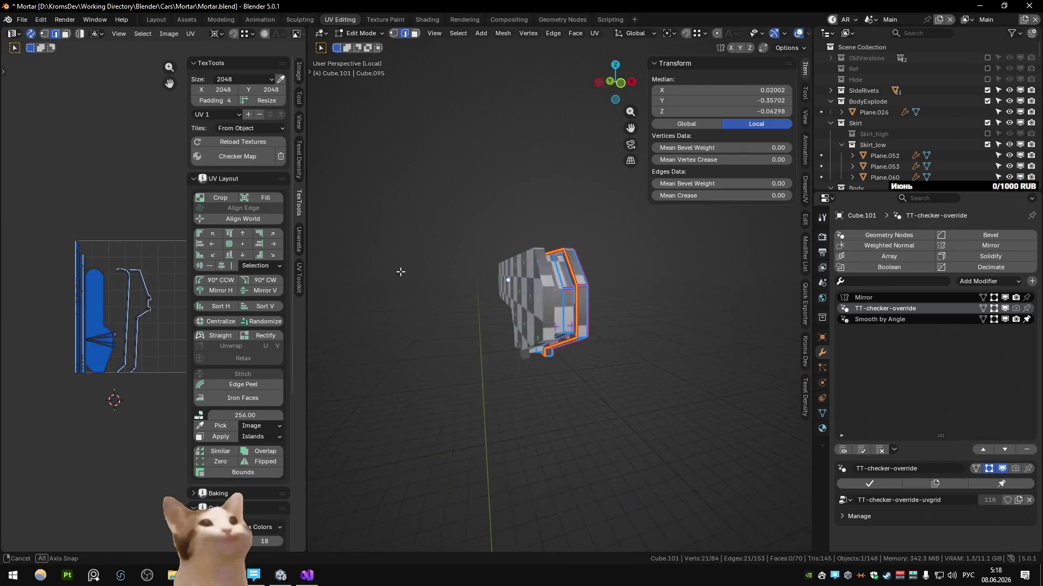
scroll(519, 303, "up", 4)
scroll(152, 311, "up", 2)
scroll(153, 310, "up", 2)
scroll(76, 317, "down", 2)
scroll(158, 320, "up", 2)
key("Tab")
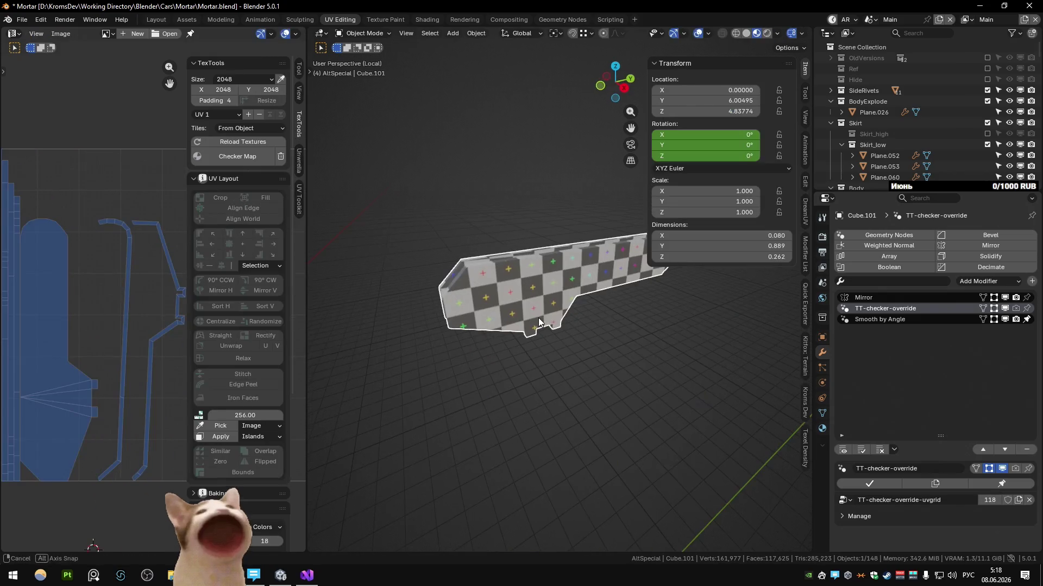
Leave Local view, select Cube.104, give it the checker preview and isolate it for editing
key("KP_Divide")
scroll(565, 345, "down", 2)
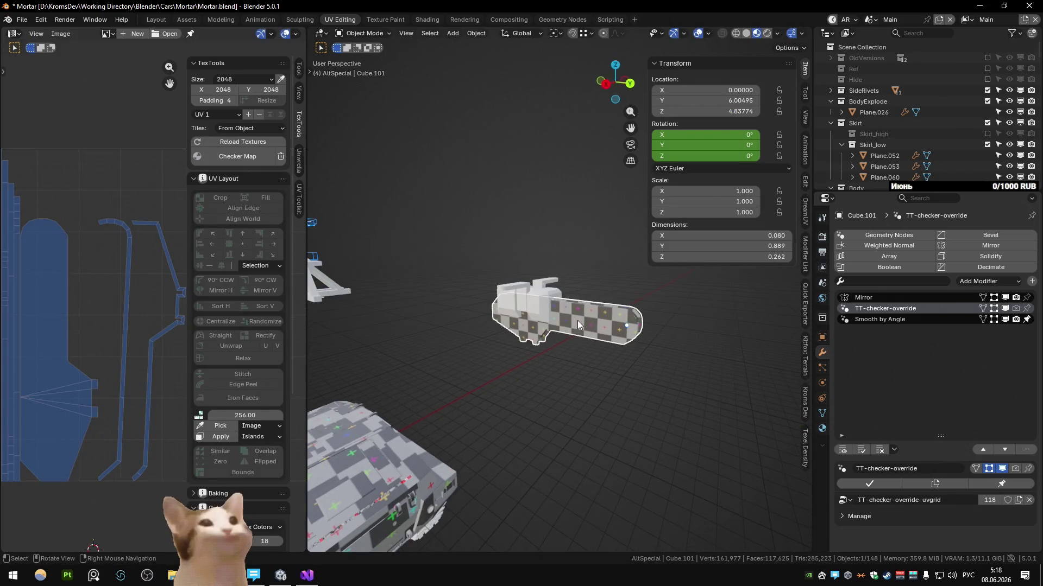
mouse_move(608, 258)
middle_mouse_down()
mouse_move(577, 276)
mouse_move(567, 320)
mouse_move(534, 311)
middle_mouse_up()
left_click(538, 309)
key("Tab")
scroll(534, 311, "up", 4)
key("Tab")
left_click(237, 156)
key("Tab")
key("Tab")
key("KP_Divide")
key("Tab")
Select the whole mesh and merge overlapping vertices by distance
mouse_move(556, 298)
middle_mouse_down()
mouse_move(644, 270)
mouse_move(612, 269)
middle_mouse_up()
left_click(623, 229)
mouse_move(623, 228)
middle_mouse_down()
mouse_move(569, 270)
mouse_move(511, 195)
middle_mouse_up()
left_click(567, 179)
key("a")
key("m")
left_click(521, 252)
key("1")
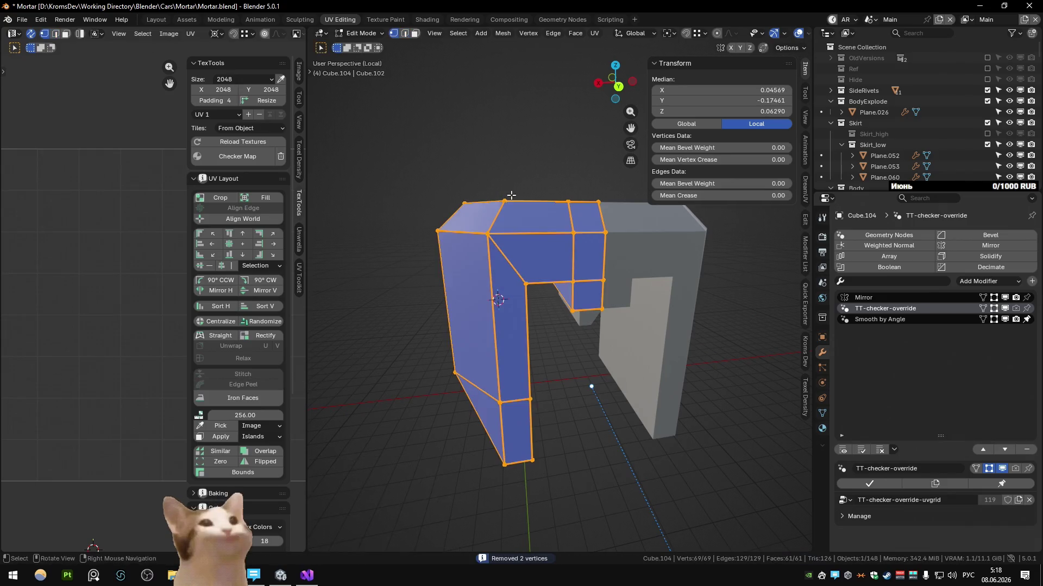
Slide a front edge loop into place with Edge Slide
middle_click_drag(501, 265, 541, 280)
key("2")
left_click(534, 281, "alt")
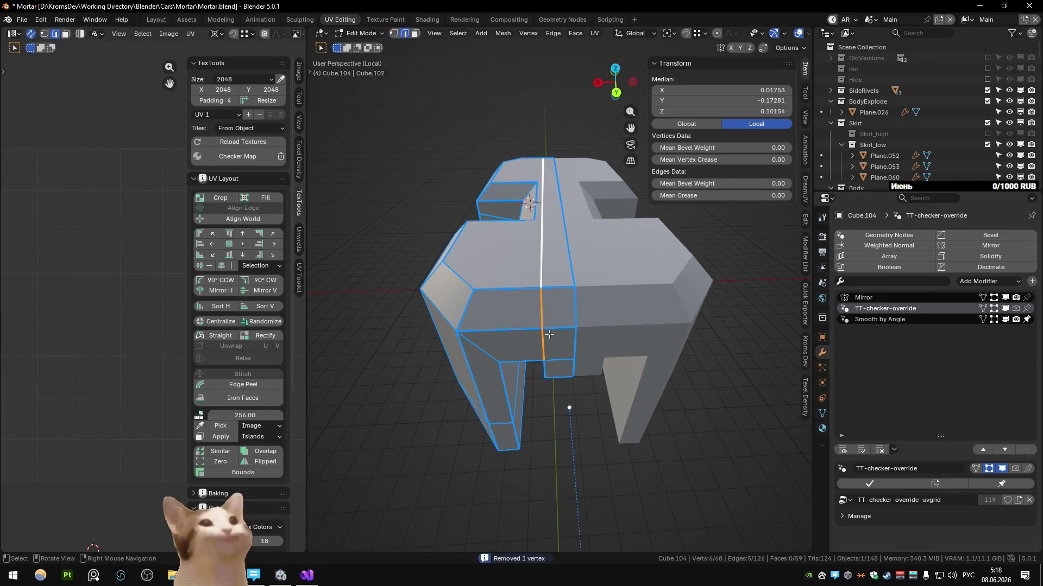
key("g")
left_click(572, 309)
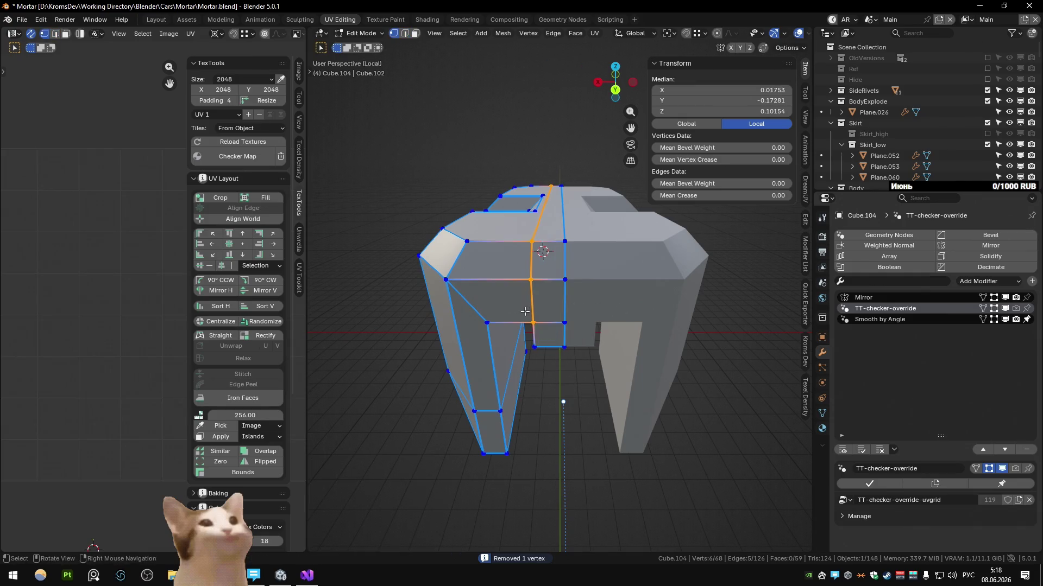
left_click(525, 333)
middle_click_drag(525, 333, 561, 352)
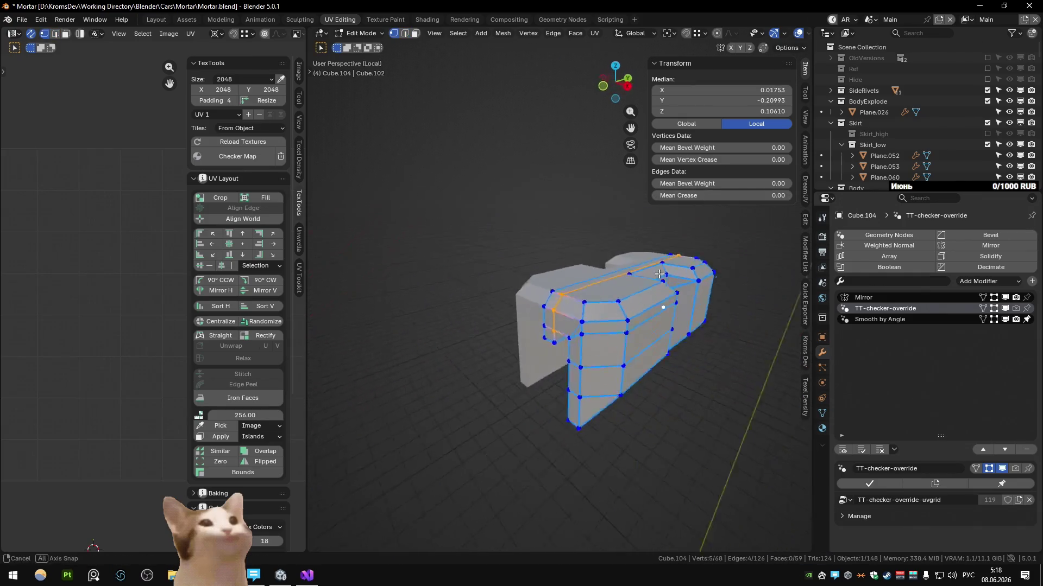
left_click(635, 346)
Slide stray vertices along their edges, merging by distance after each move
key("a")
key("m")
key("b")
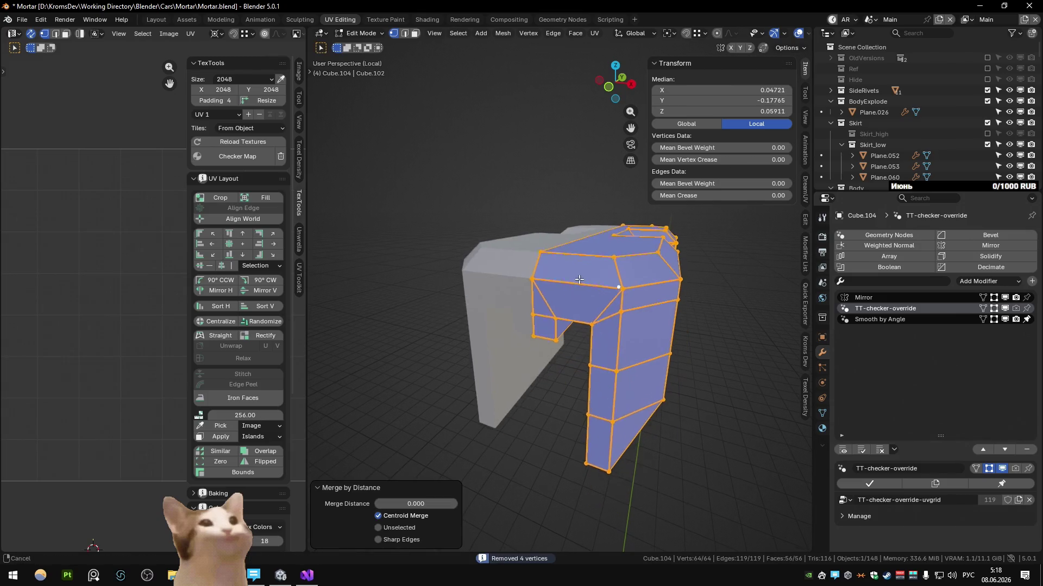
left_click(622, 287)
key("g")
key("g")
left_click(522, 247)
key("a")
key("m")
key("b")
left_click(555, 317)
mouse_move(555, 317)
middle_mouse_down()
mouse_move(545, 314)
mouse_move(599, 325)
mouse_move(650, 286)
middle_mouse_up()
left_click(576, 302)
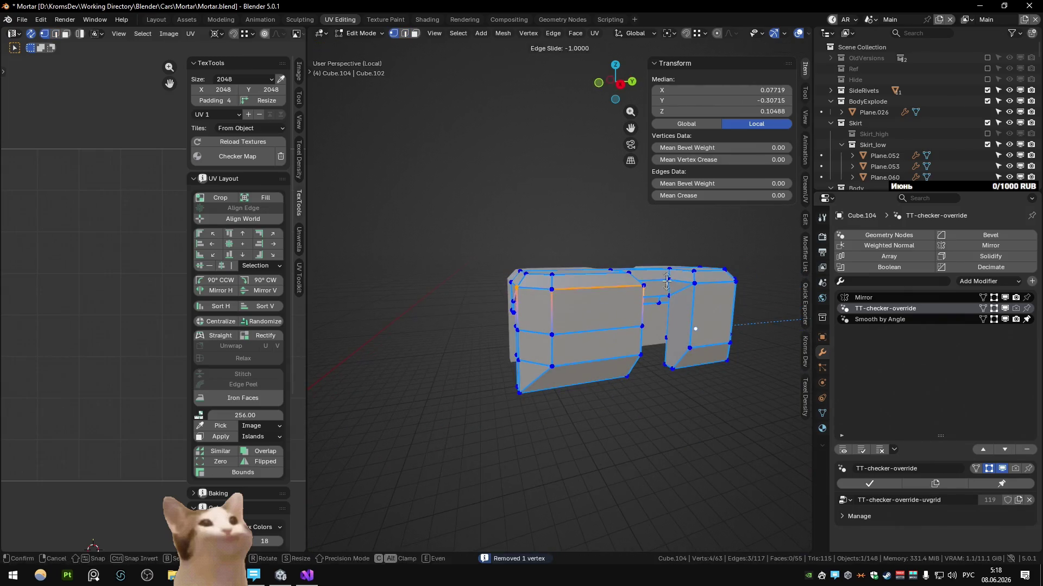
Merge by distance once more, then dissolve the extra edge loop
key("a")
scroll(587, 297, "up", 3)
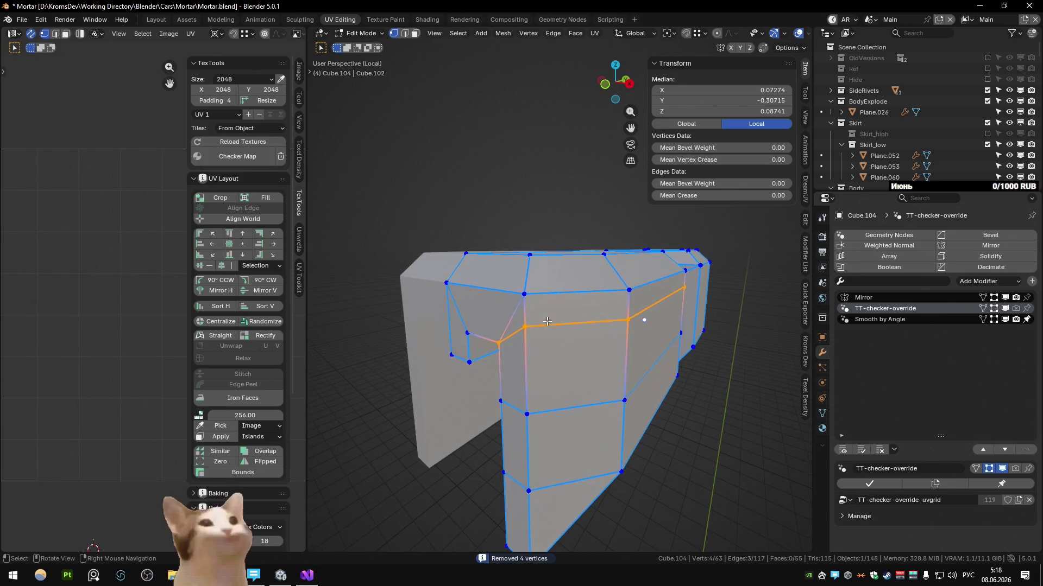
key("a")
key("m")
key("b")
middle_click_drag(640, 315, 693, 372)
scroll(504, 287, "up", 2)
mouse_move(504, 287)
middle_mouse_down()
mouse_move(571, 326)
mouse_move(519, 309)
mouse_move(607, 327)
middle_mouse_up()
key("2")
left_click(505, 314, "alt")
key("ctrl+x")
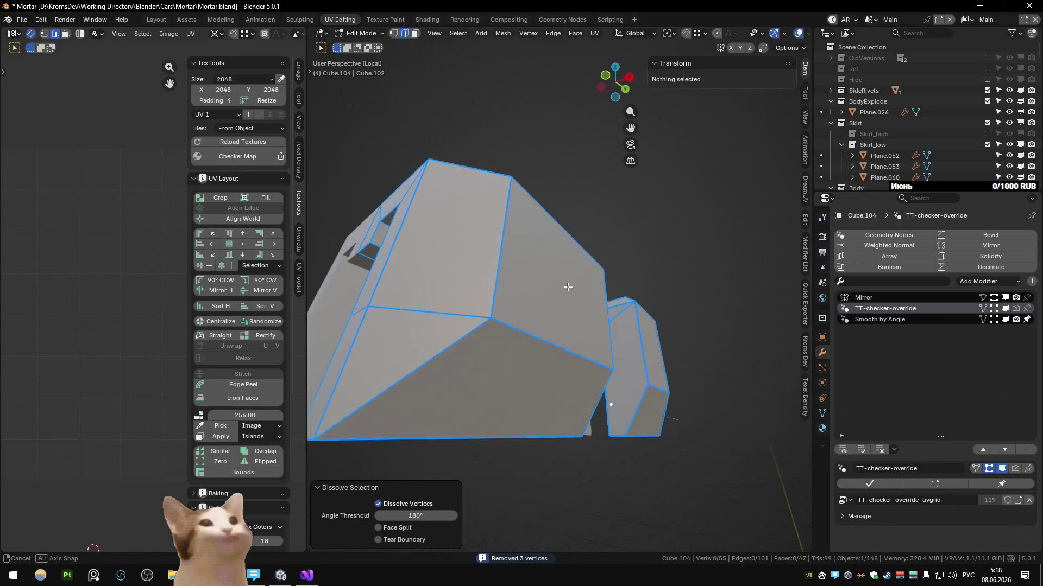
Slide the side edges fully to one side (factor -1) and merge by distance again
left_click(446, 304)
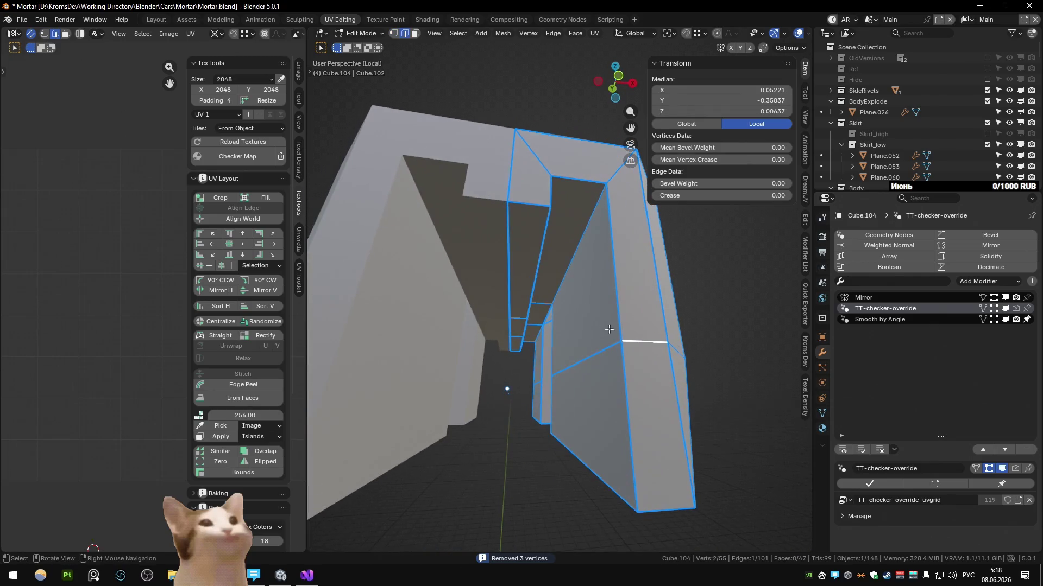
scroll(595, 354, "down", 5)
left_click(607, 326, "alt+shift")
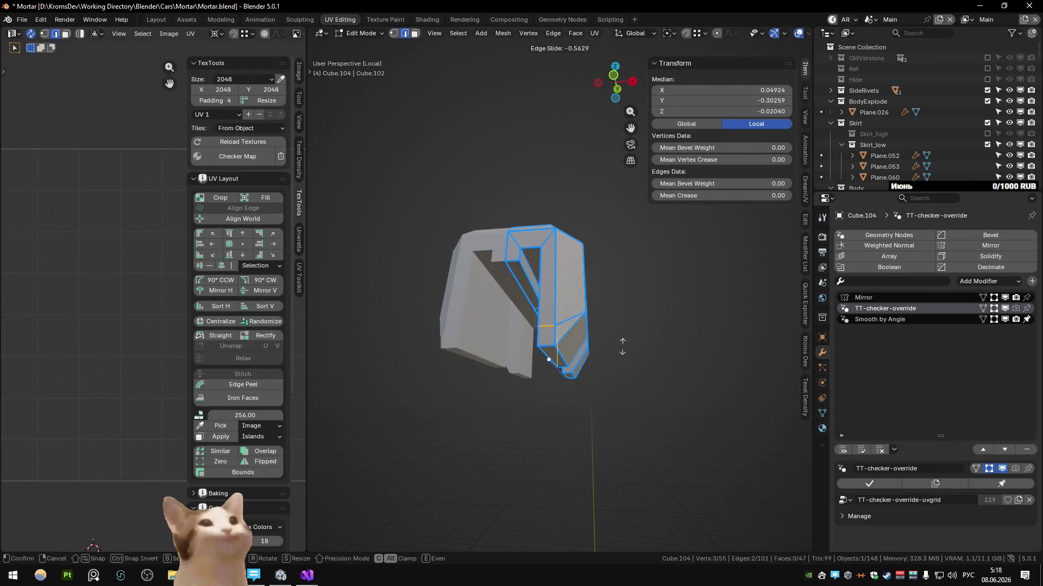
left_click(622, 339)
middle_click_drag(622, 339, 666, 387)
middle_click_drag(584, 404, 581, 359)
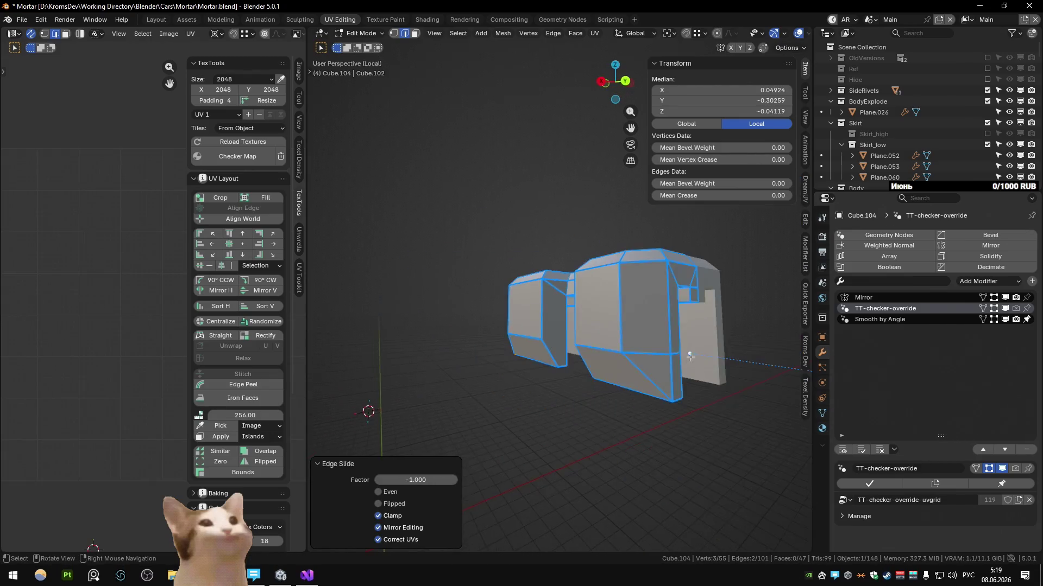
left_click(505, 351)
mouse_move(505, 350)
middle_mouse_down()
mouse_move(614, 349)
mouse_move(604, 334)
mouse_move(550, 319)
mouse_move(706, 414)
middle_mouse_up()
left_click(655, 348, "ctrl")
key("a")
key("m")
key("b")
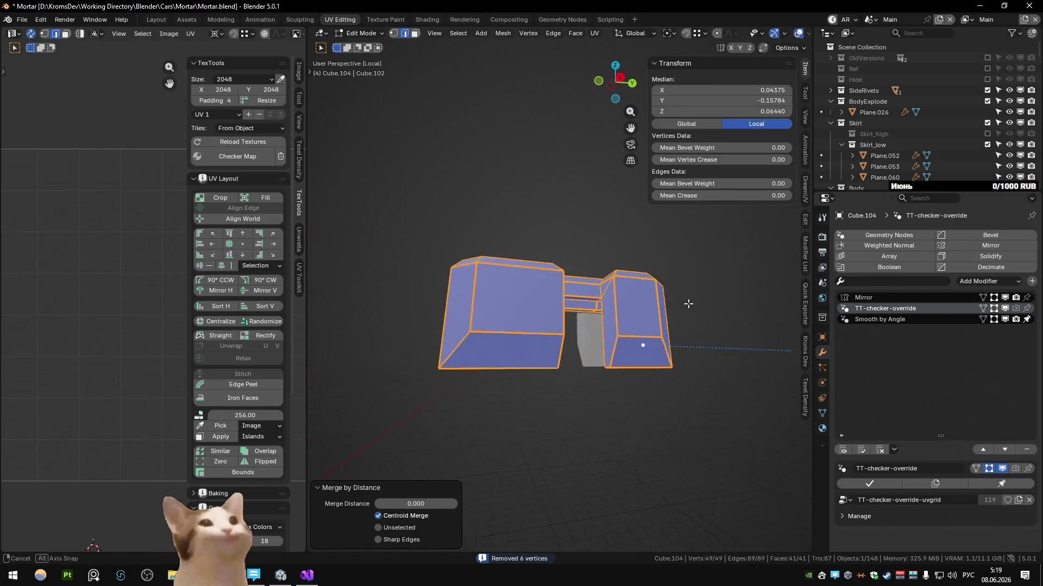
scroll(583, 311, "up", 5)
Merge a bridge vertex pair At Center, then repeat the merge for the next pair
mouse_move(583, 312)
middle_mouse_down()
mouse_move(627, 277)
mouse_move(566, 397)
mouse_move(563, 251)
middle_mouse_up()
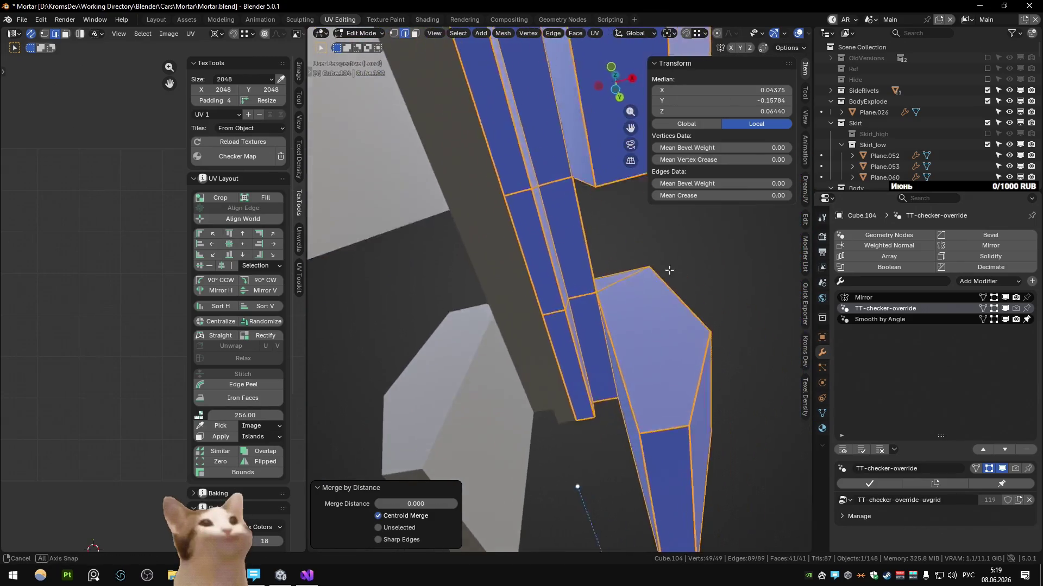
middle_click_drag(563, 251, 449, 288)
key("1")
left_click(449, 288)
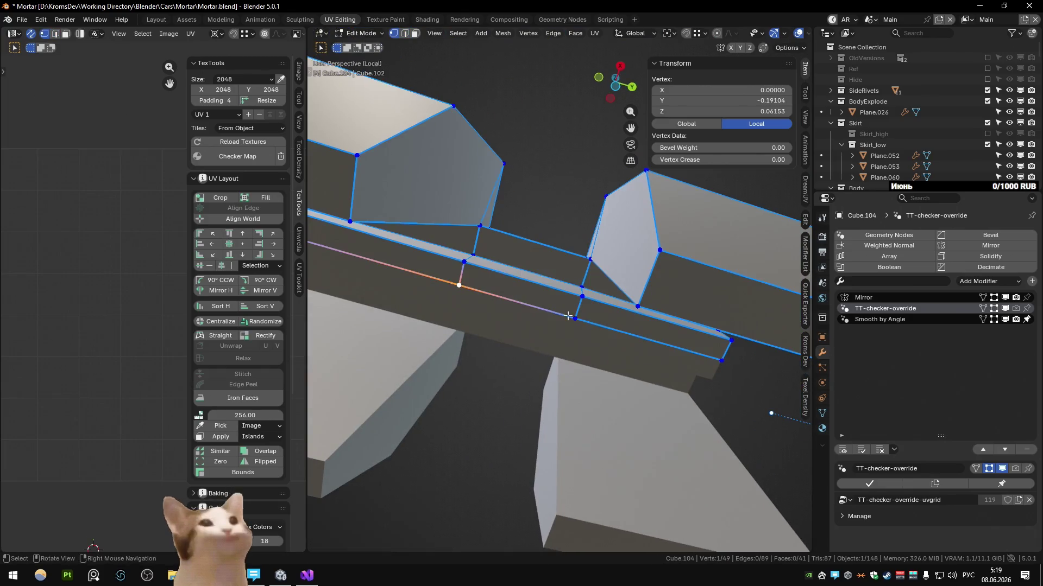
left_click(570, 317, "shift")
key("m")
left_click(542, 259)
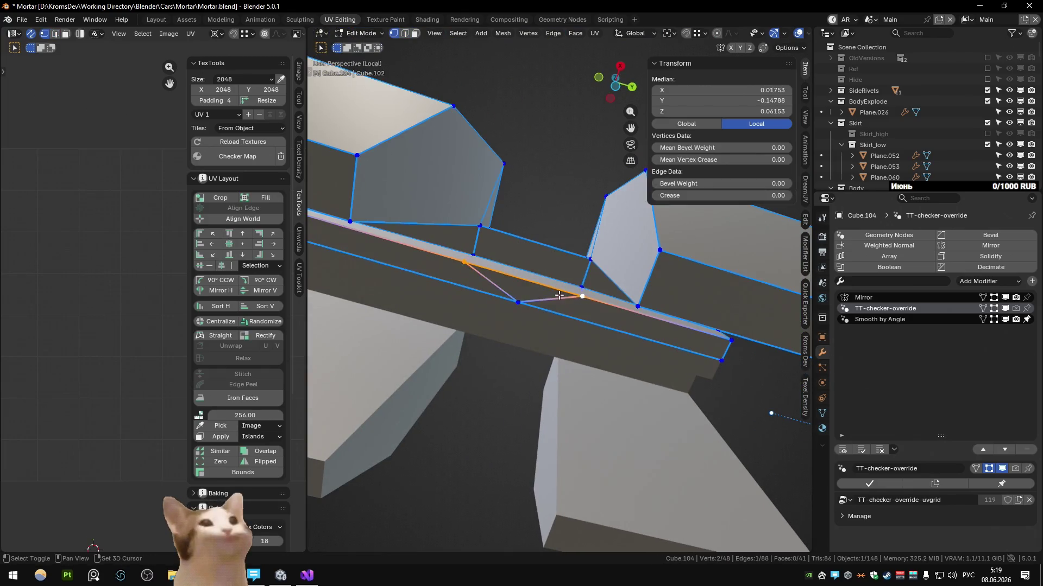
key("shift+r")
scroll(540, 256, "down", 3)
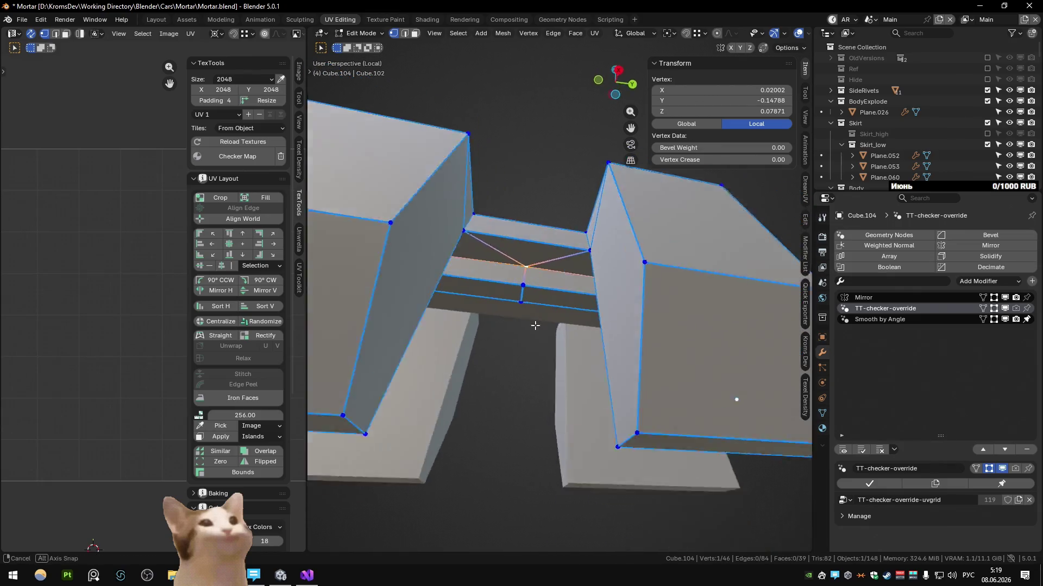
scroll(540, 256, "down", 3)
Switch to edge select and pick a path of edges along the bridge
mouse_move(540, 256)
middle_mouse_down()
mouse_move(536, 400)
mouse_move(596, 385)
middle_mouse_up()
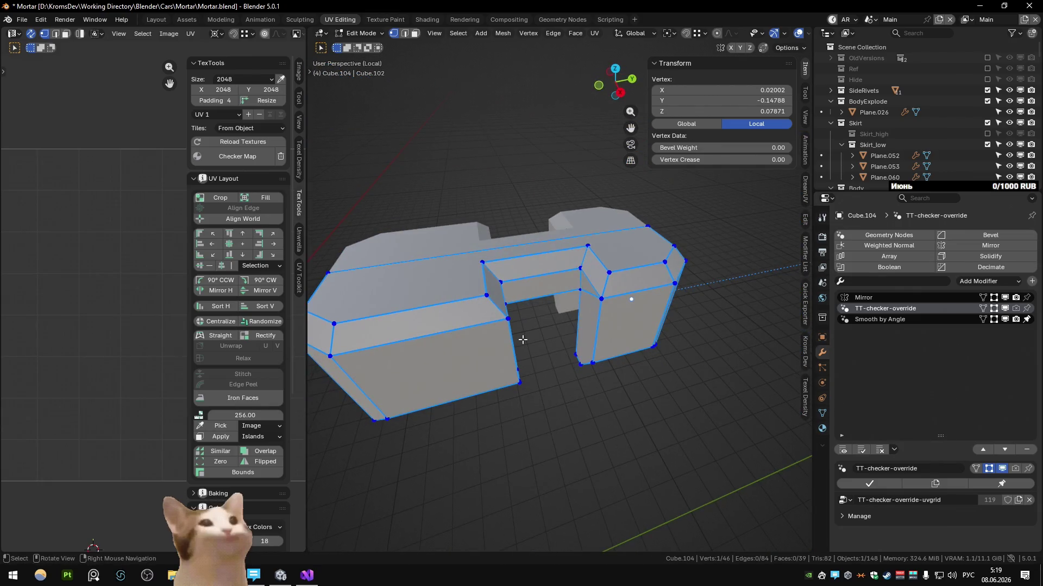
mouse_move(522, 339)
middle_mouse_down()
mouse_move(512, 332)
mouse_move(554, 246)
middle_mouse_up()
key("2")
scroll(522, 342, "up", 3)
left_click(555, 246, "ctrl")
Mark the currently selected edges and a picked face's edges as UV seams via Quick Favorites
mouse_move(748, 298)
middle_mouse_down()
mouse_move(596, 288)
mouse_move(551, 233)
mouse_move(500, 245)
mouse_move(463, 289)
mouse_move(658, 317)
mouse_move(488, 231)
mouse_move(596, 265)
mouse_move(591, 236)
mouse_move(561, 201)
mouse_move(556, 214)
middle_mouse_up()
left_click(596, 288, "ctrl")
key("q")
left_click(559, 291)
left_click(500, 244, "shift")
key("q")
left_click(468, 294)
Select a face strip's boundary loop on Cube.104 and mark it as a seam
left_click(621, 315)
left_click(513, 241, "ctrl")
left_click(488, 231, "ctrl")
left_click(591, 271, "ctrl")
left_click(587, 220, "ctrl")
left_click(560, 201)
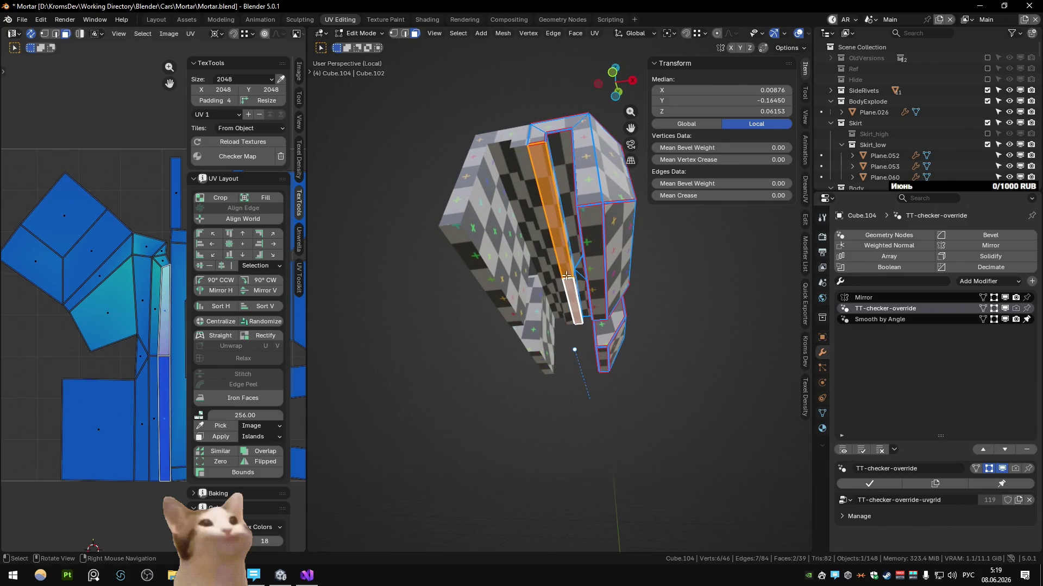
key("q")
left_click(532, 374)
key("q")
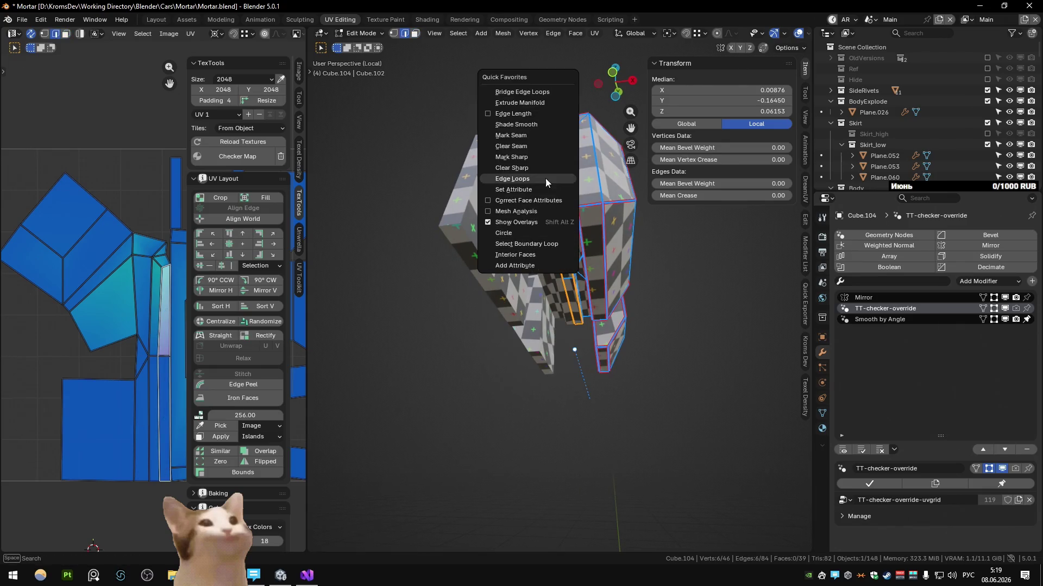
left_click(538, 135)
Re-unwrap Cube.104 several times so the checker pattern refreshes across the new seams
key("q")
left_click(531, 298)
middle_click_drag(532, 298, 558, 189)
key("q")
left_click(585, 231)
scroll(563, 244, "up", 5)
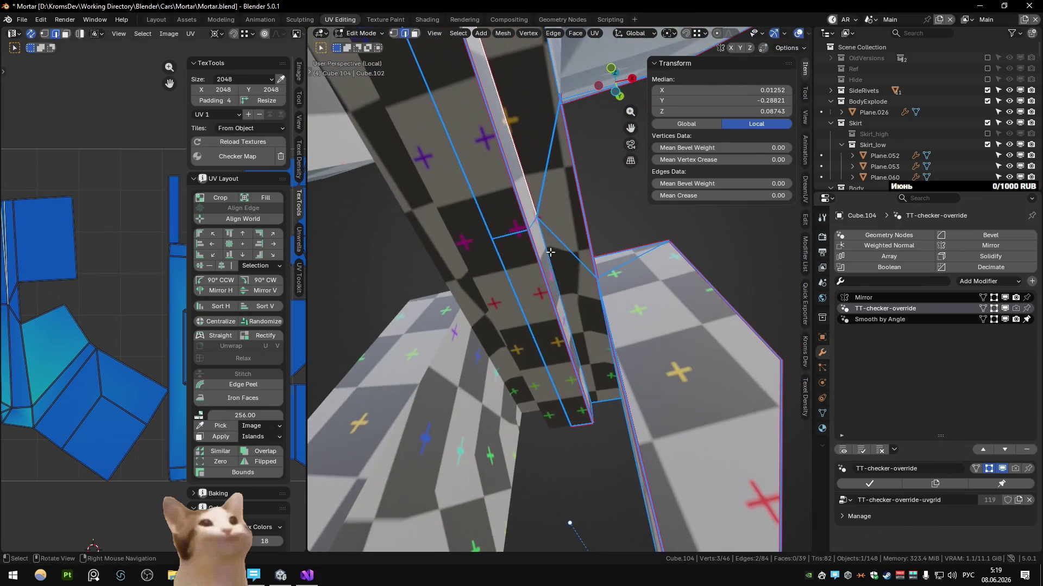
key("q")
left_click(553, 254)
mouse_move(554, 253)
middle_mouse_down()
mouse_move(644, 302)
mouse_move(539, 135)
mouse_move(450, 318)
mouse_move(513, 253)
middle_mouse_up()
scroll(643, 301, "down", 5)
key("q")
left_click(538, 134)
scroll(489, 285, "up", 3)
scroll(514, 253, "up", 4)
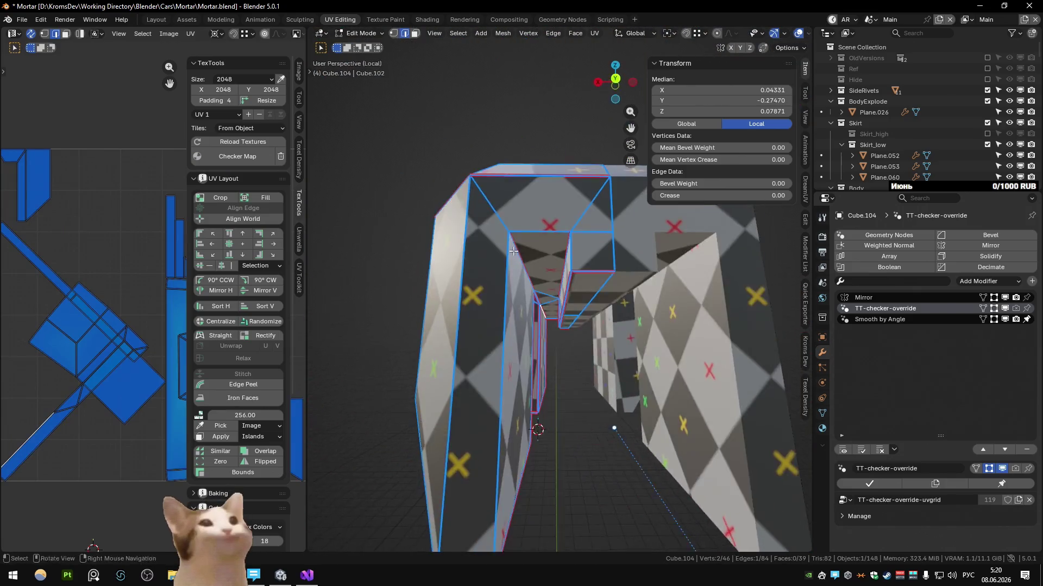
scroll(551, 223, "down", 3)
Pick a shortest edge path across the mesh and bring up the edge context menu for it
left_click(539, 216, "ctrl")
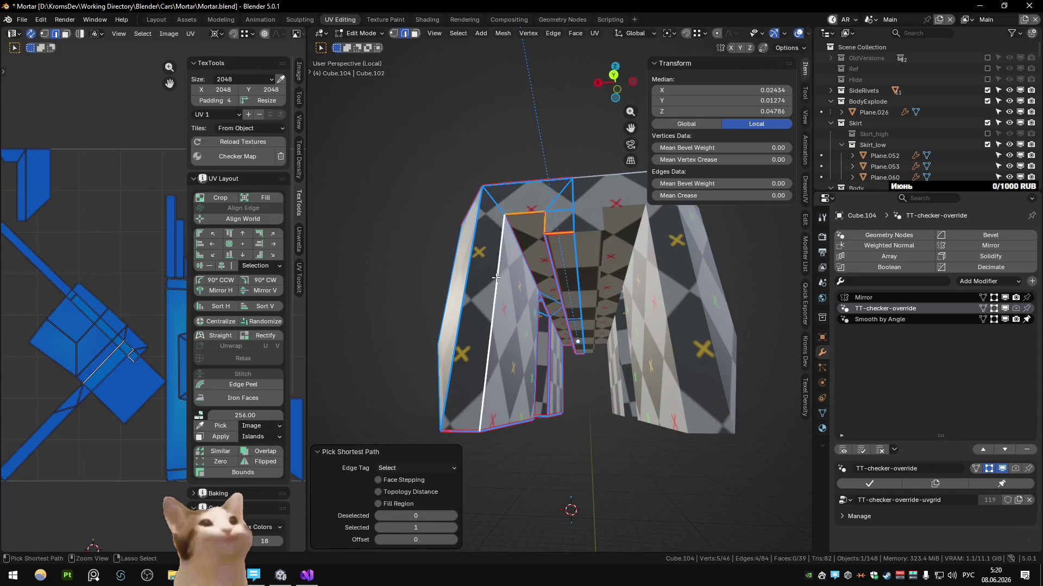
middle_click_drag(538, 216, 587, 316)
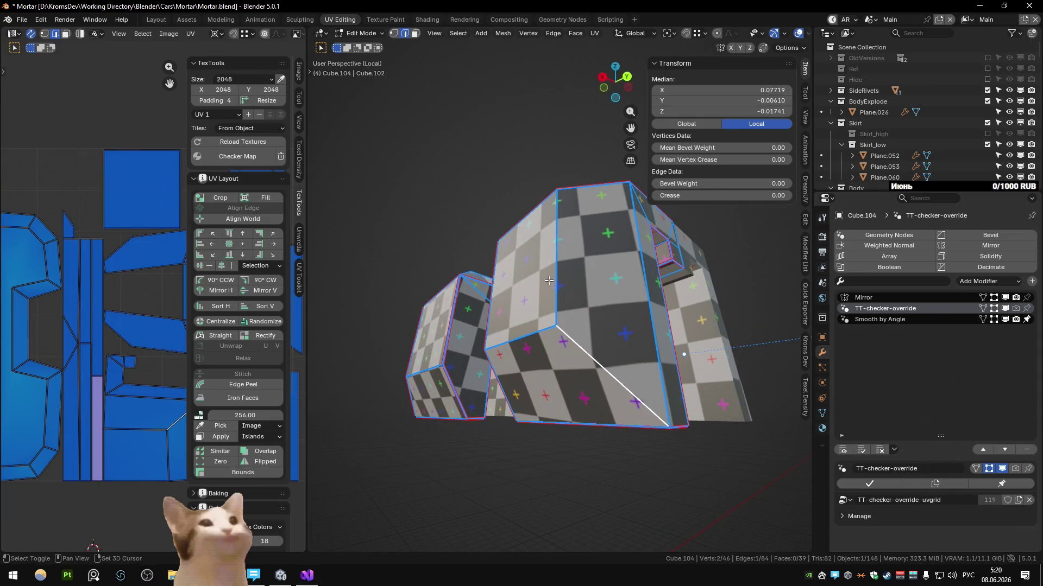
mouse_move(551, 282)
middle_mouse_down()
mouse_move(657, 308)
mouse_move(629, 320)
middle_mouse_up()
left_click(643, 308, "ctrl")
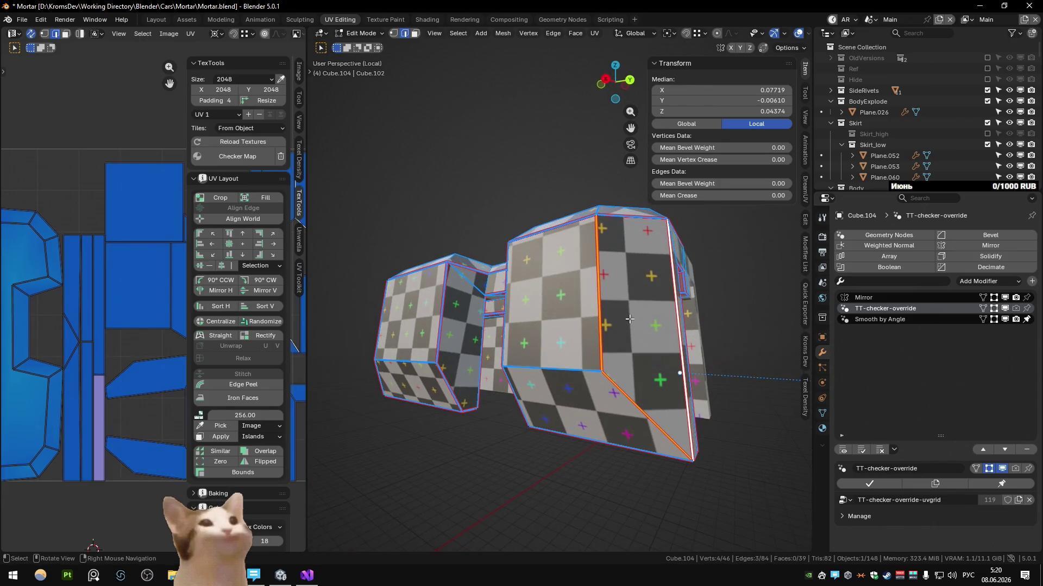
right_click(573, 369)
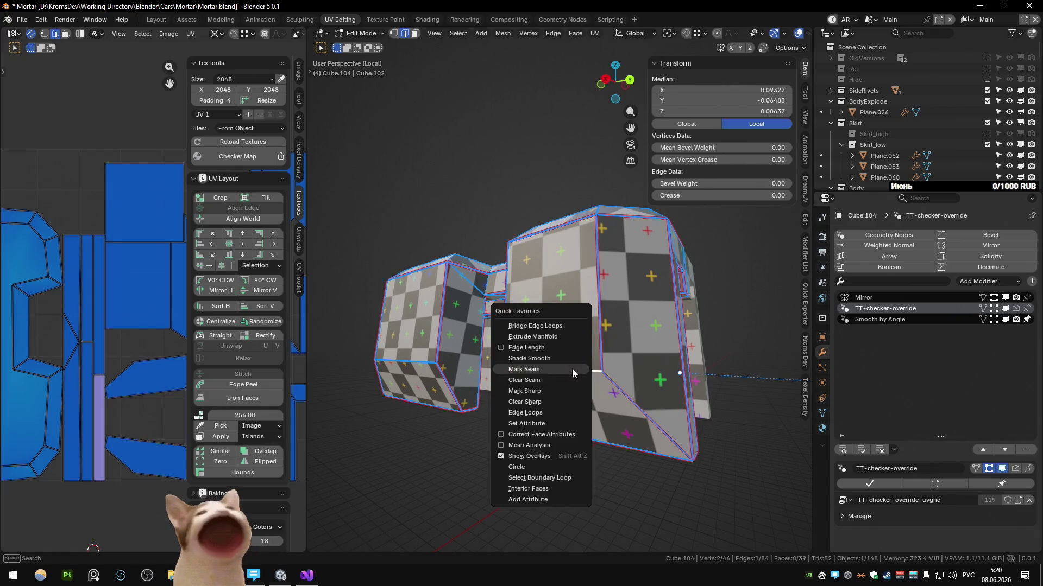
Mark the selected edge path as a seam and inspect the result from several angles
left_click(573, 373)
middle_click_drag(573, 372, 532, 367)
middle_click_drag(379, 391, 669, 350)
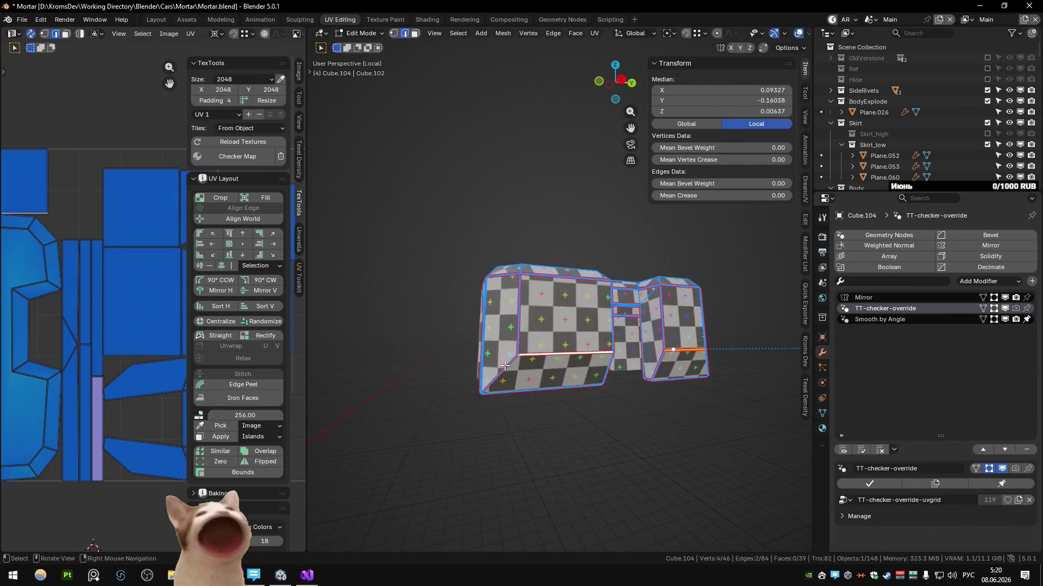
mouse_move(527, 322)
middle_mouse_down()
mouse_move(544, 336)
mouse_move(448, 303)
mouse_move(598, 294)
middle_mouse_up()
scroll(122, 326, "down", 3)
scroll(123, 326, "up", 1)
mouse_move(537, 286)
middle_mouse_down()
mouse_move(507, 280)
mouse_move(517, 268)
middle_mouse_up()
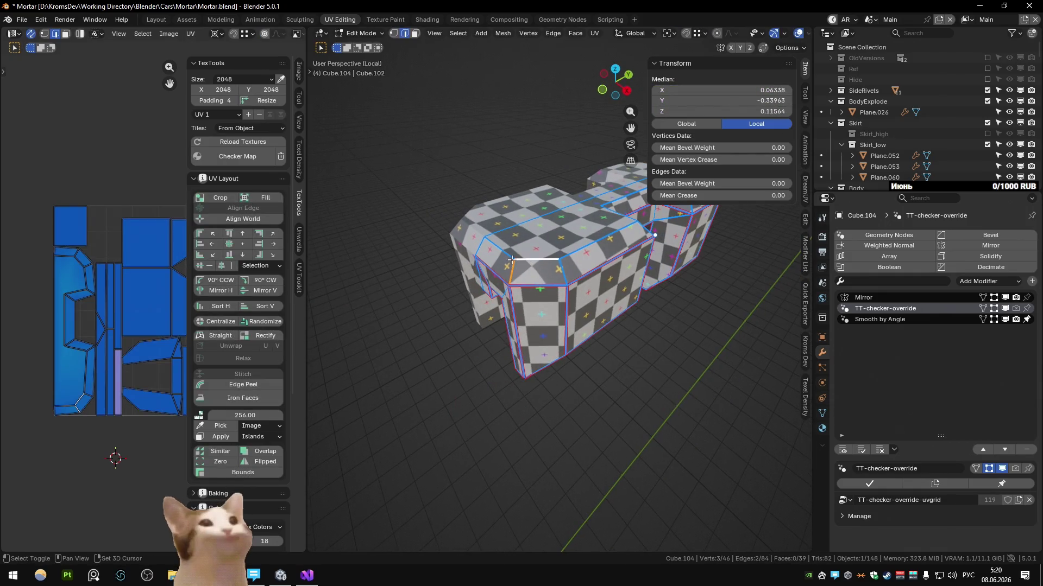
Extend the selection with further edges around Cube.104 for the remaining seams
left_click(575, 254, "shift")
middle_click_drag(575, 254, 546, 265)
scroll(528, 275, "up", 3)
left_click(441, 269, "shift")
mouse_move(441, 270)
middle_mouse_down()
mouse_move(518, 283)
mouse_move(598, 264)
middle_mouse_up()
left_click(570, 269, "shift")
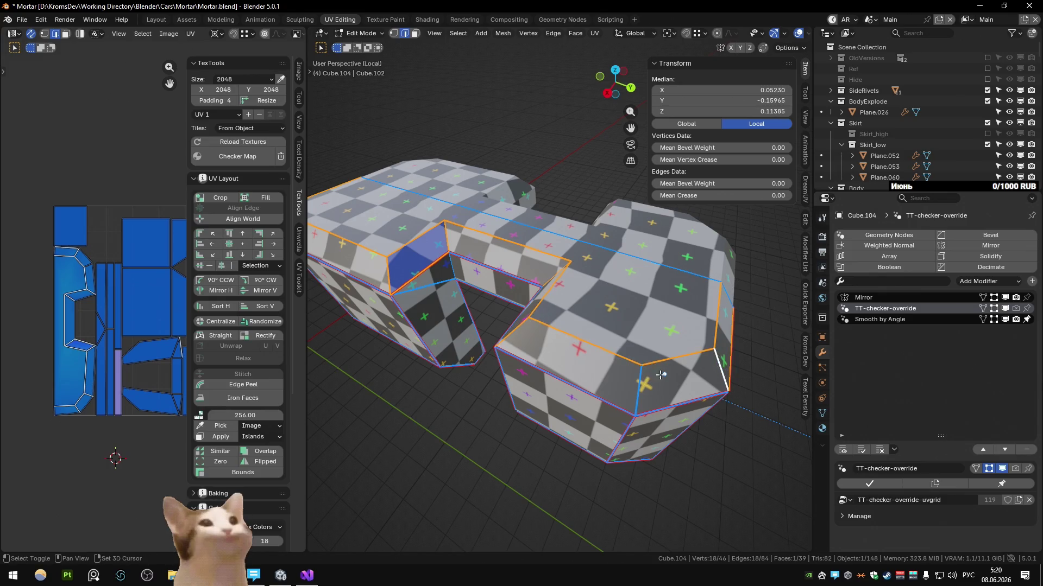
middle_click_drag(673, 372, 625, 325)
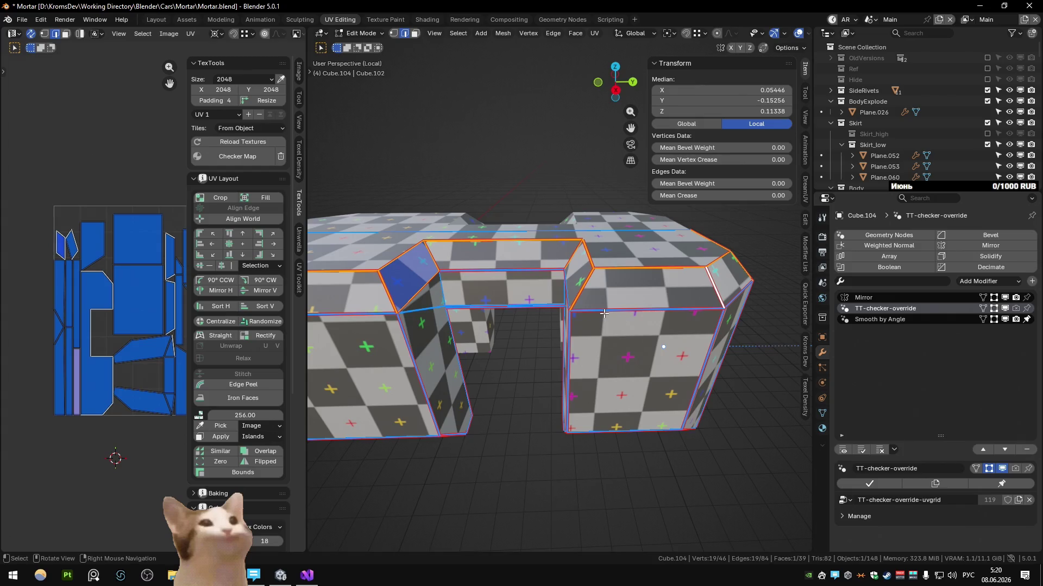
Close the sidebar, return to Object Mode and make Cylinder.026 the active object
key("n")
key("Tab")
mouse_move(585, 251)
middle_mouse_down()
mouse_move(564, 296)
mouse_move(501, 315)
mouse_move(474, 294)
mouse_move(530, 302)
middle_mouse_up()
key("Tab")
scroll(530, 301, "down", 5)
scroll(531, 302, "down", 2)
key("Tab")
left_click(517, 267)
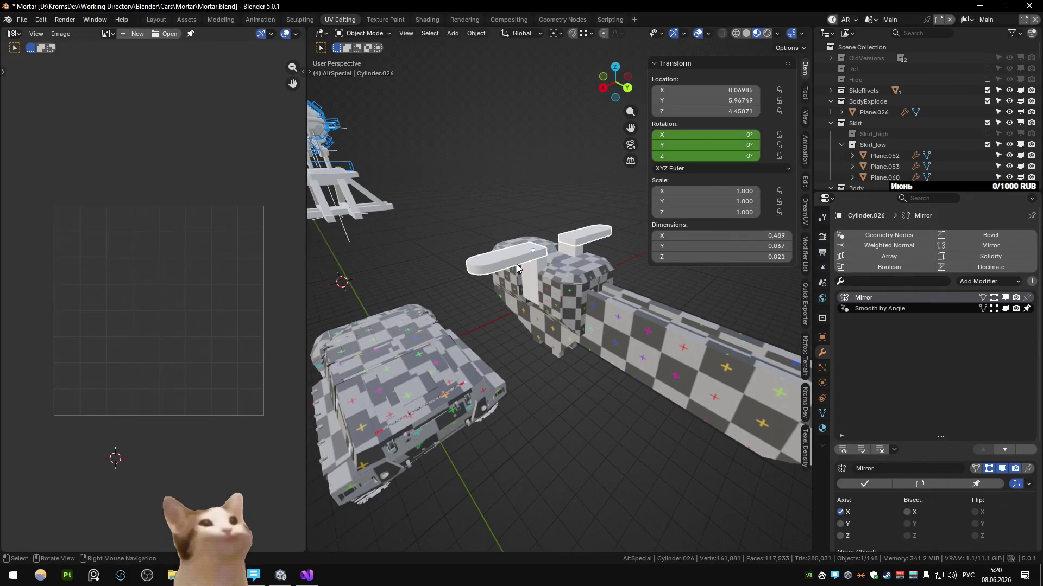
Apply the checker override, hide everything but Cube.103, then reveal all objects again
key("n")
left_click(236, 156)
key("Tab")
mouse_move(521, 286)
middle_mouse_down()
mouse_move(539, 280)
mouse_move(565, 333)
middle_mouse_up()
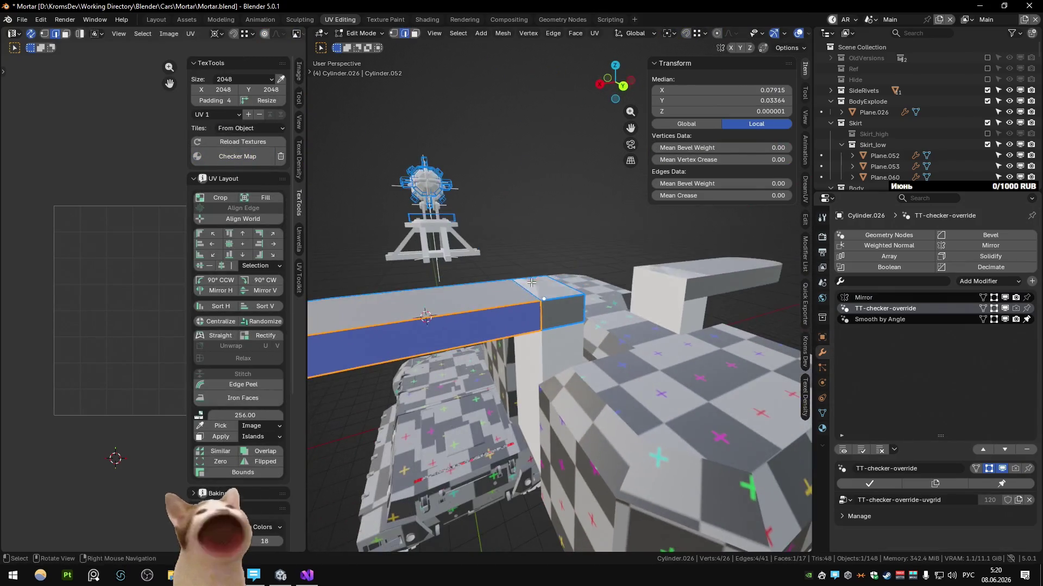
key("Tab")
left_click(564, 334)
key("shift+h")
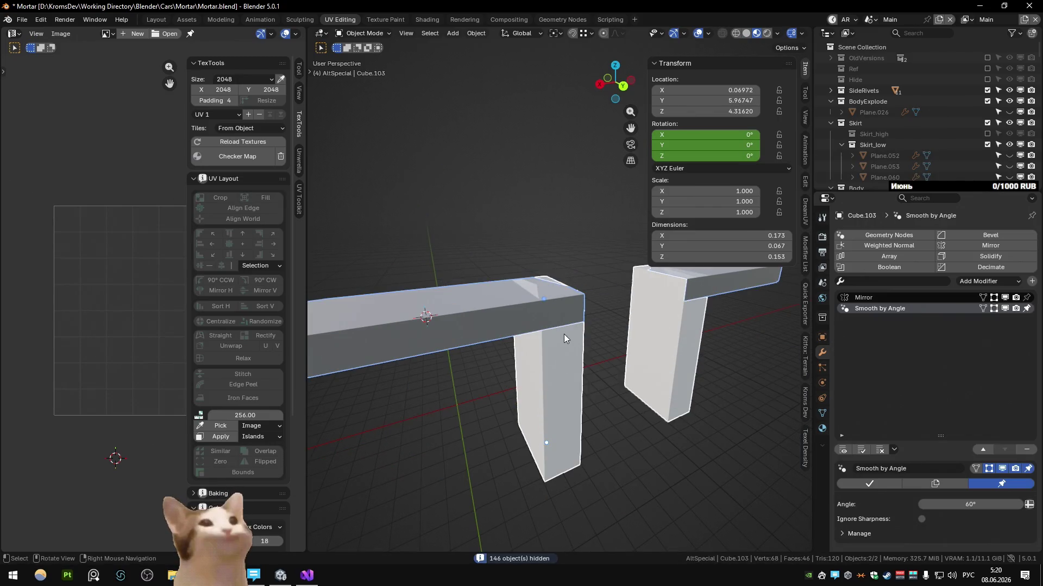
scroll(563, 334, "down", 3)
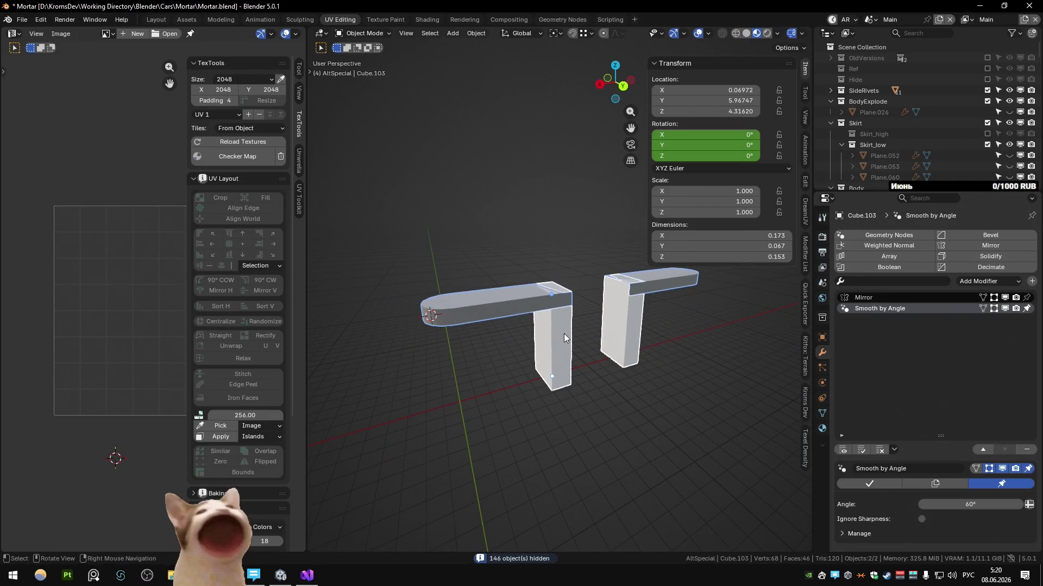
key("alt+h")
Select Cylinder.026 and Cube.103, hide the 146 other objects, and switch the viewport shading
left_click(564, 333)
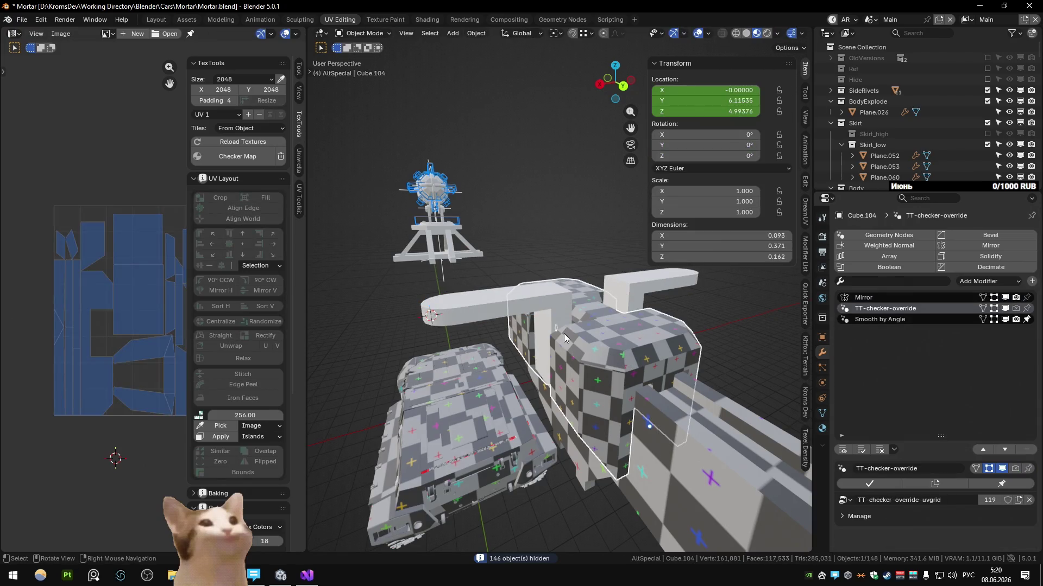
left_click(554, 309)
left_click(559, 315, "shift")
key("shift+h")
left_click(555, 317)
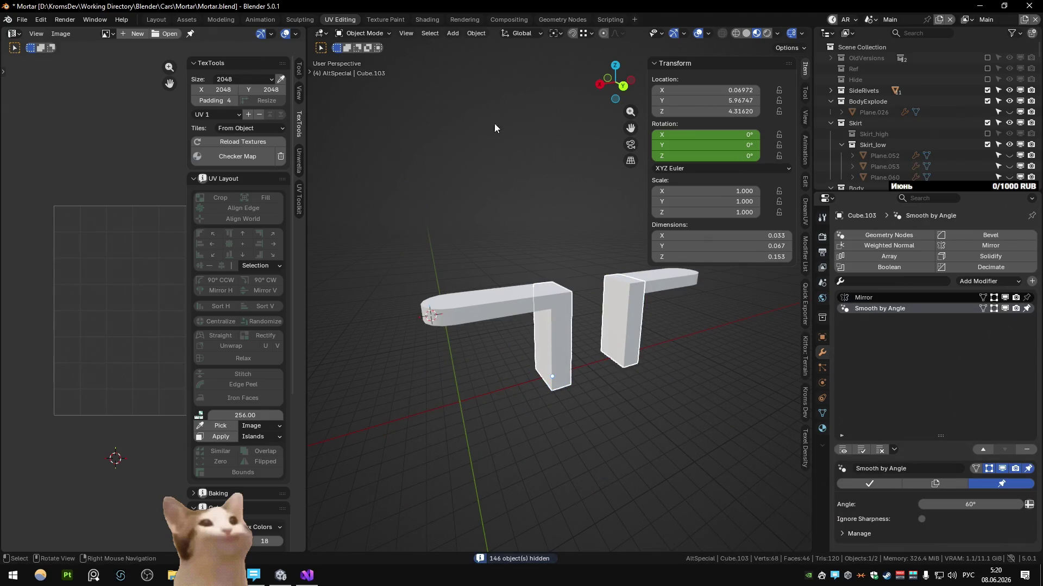
left_click(747, 33)
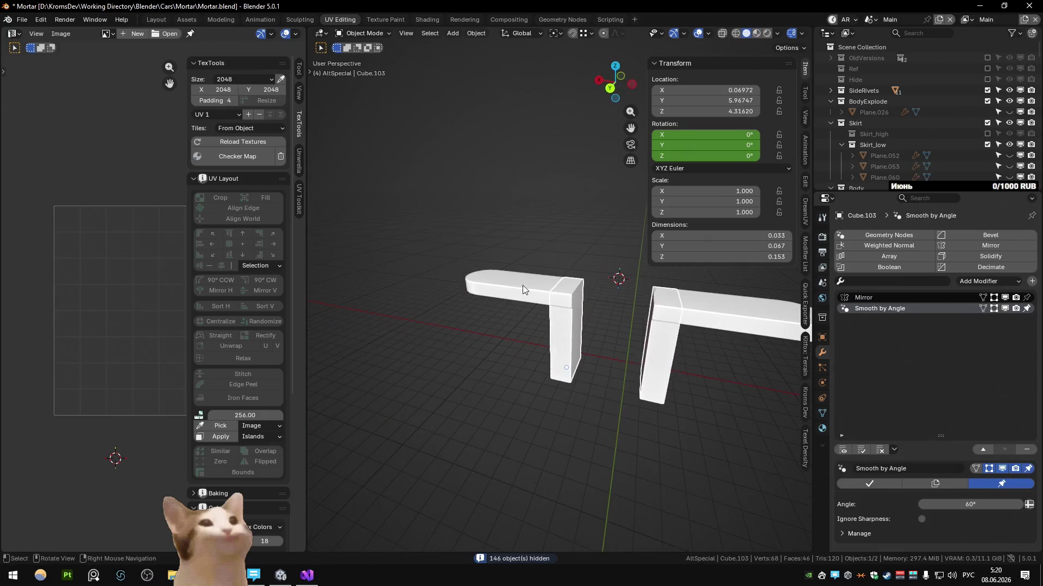
Cancel a stray rotation started on the bar and reselect the upright Cube.103
left_click(529, 280)
key("r")
key("x")
key("y")
key("Escape")
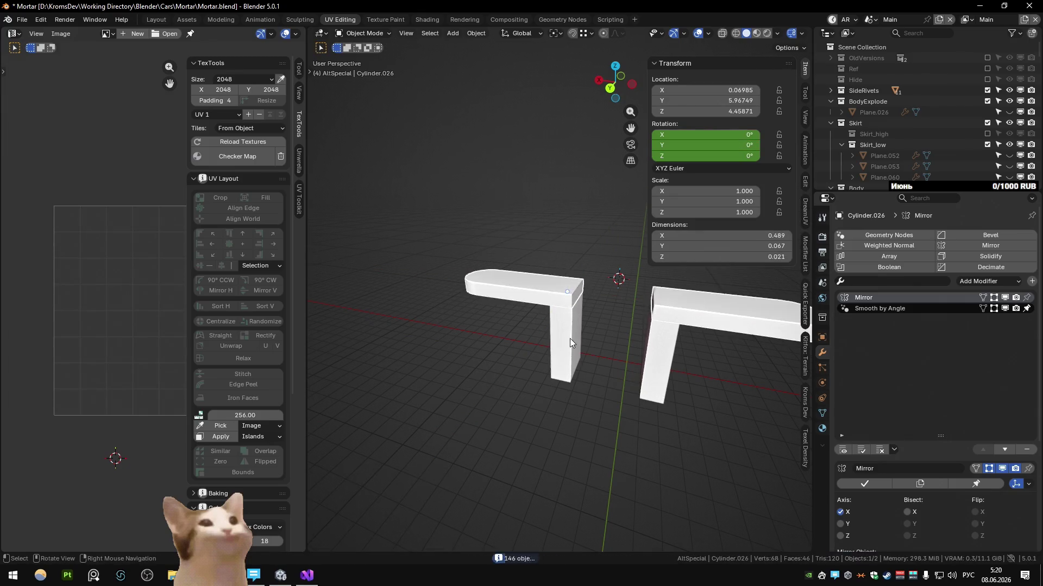
left_click(570, 337)
scroll(562, 295, "up", 3)
scroll(538, 321, "up", 2)
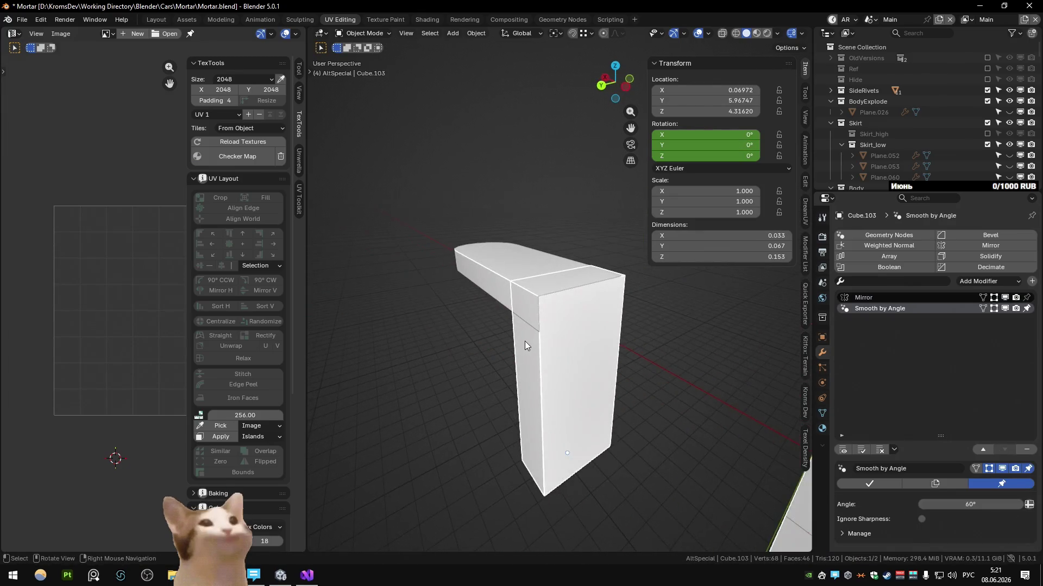
Add a centred vertical loop cut to the bracket box and bevel it
key("Tab")
middle_click_drag(524, 341, 619, 391)
key("ctrl+r")
left_click(622, 397)
right_click(622, 397)
key("ctrl+b")
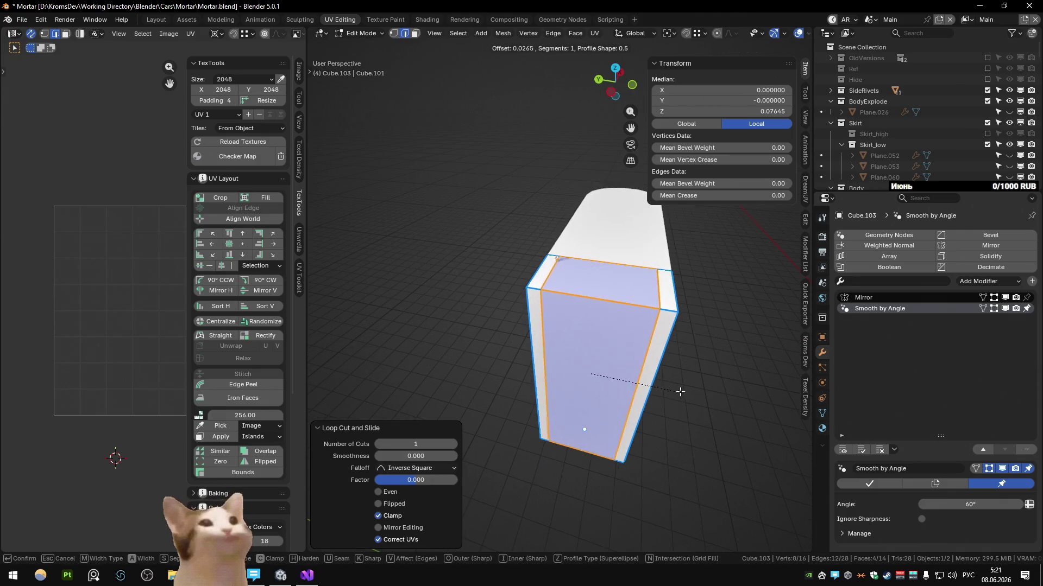
left_click(666, 383)
Slide the loop into place and delete the middle faces to open a hole in the box
middle_click_drag(666, 383, 571, 342)
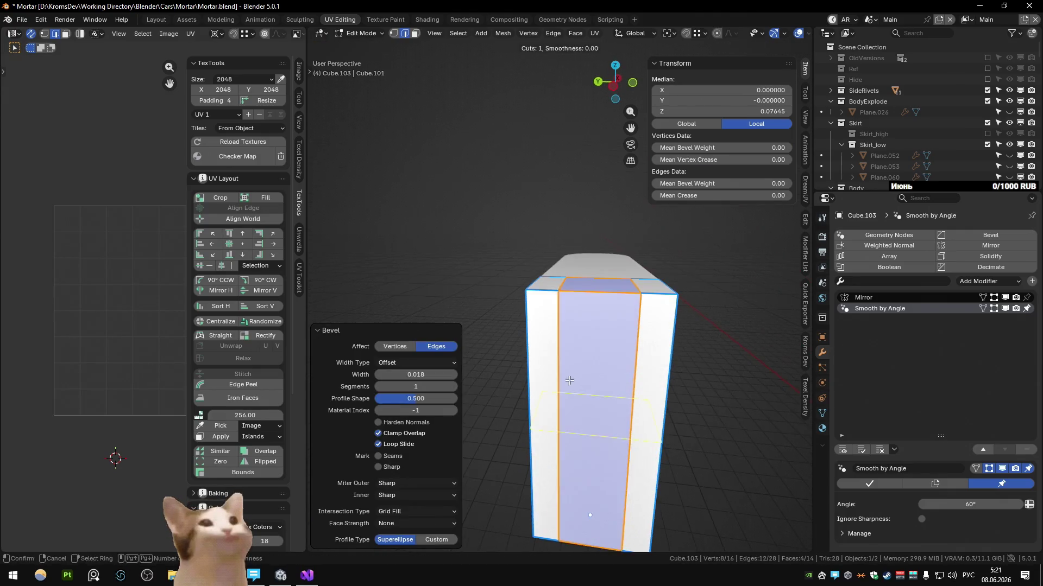
key("ctrl+r")
left_click(562, 330)
left_click(555, 303)
key("alt+z")
left_click(607, 327)
key("Delete")
key("2")
left_click(566, 285)
key("alt+z")
Add a loop cut to the arm piece and bevel it
left_click(579, 329, "alt")
key("ctrl+r")
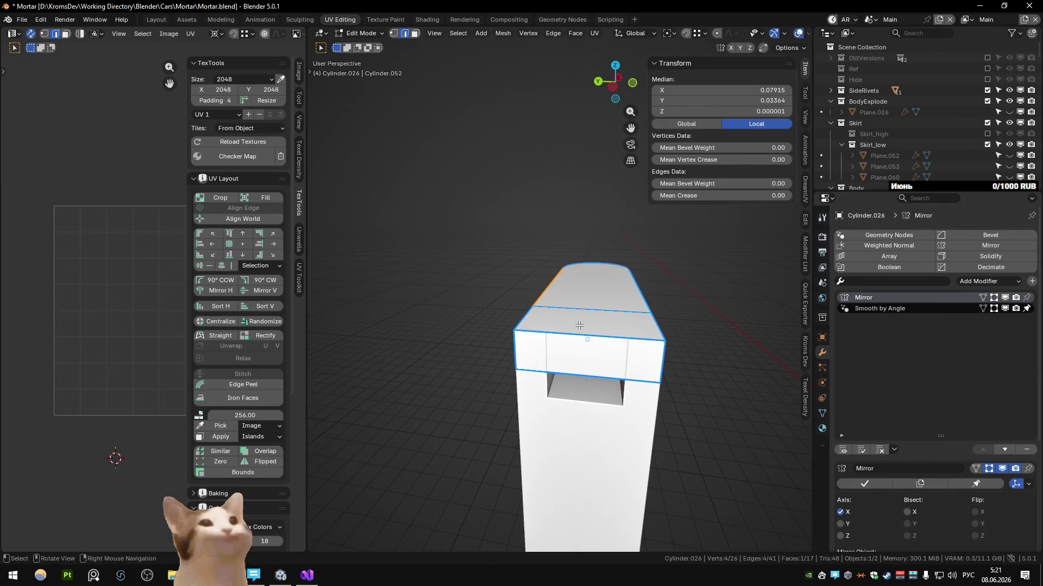
left_click(580, 325)
key("ctrl+b")
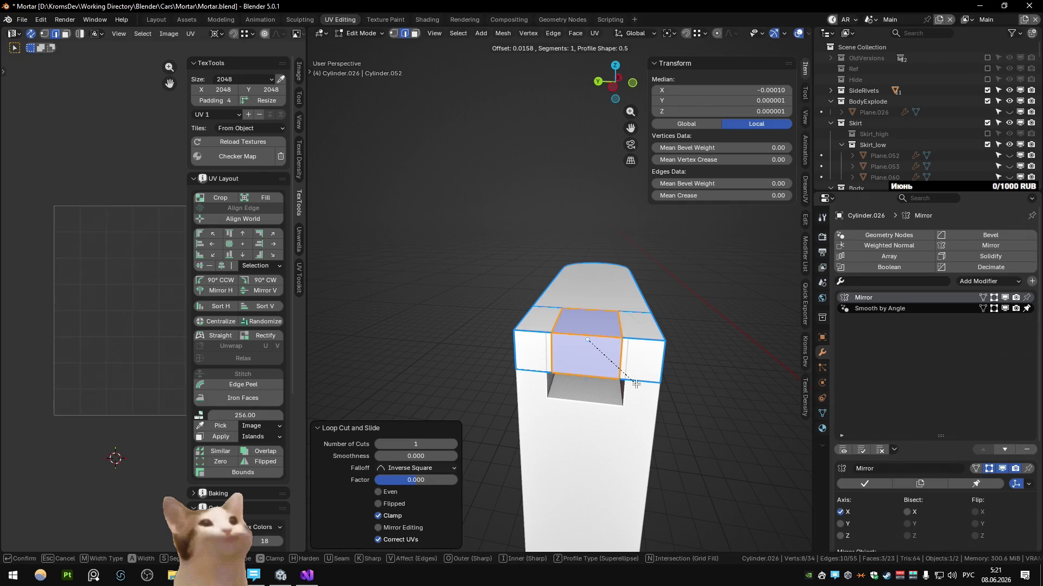
left_click(635, 383)
Delete the arm's side faces in X-ray view to open its slot
key("3")
left_click(602, 342)
mouse_move(636, 382)
middle_mouse_down()
mouse_move(619, 391)
mouse_move(564, 344)
middle_mouse_up()
key("alt+z")
left_click(654, 372, "shift")
key("x")
key("f")
left_click(542, 354)
key("x")
key("f")
key("2")
left_click(564, 344)
mouse_move(624, 328)
middle_mouse_down()
mouse_move(600, 370)
mouse_move(527, 357)
mouse_move(571, 369)
mouse_move(559, 413)
middle_mouse_up()
key("alt+z")
Bevel the selected edges of the bracket piece
key("Tab")
left_click(558, 412)
key("Tab")
scroll(495, 345, "up", 3)
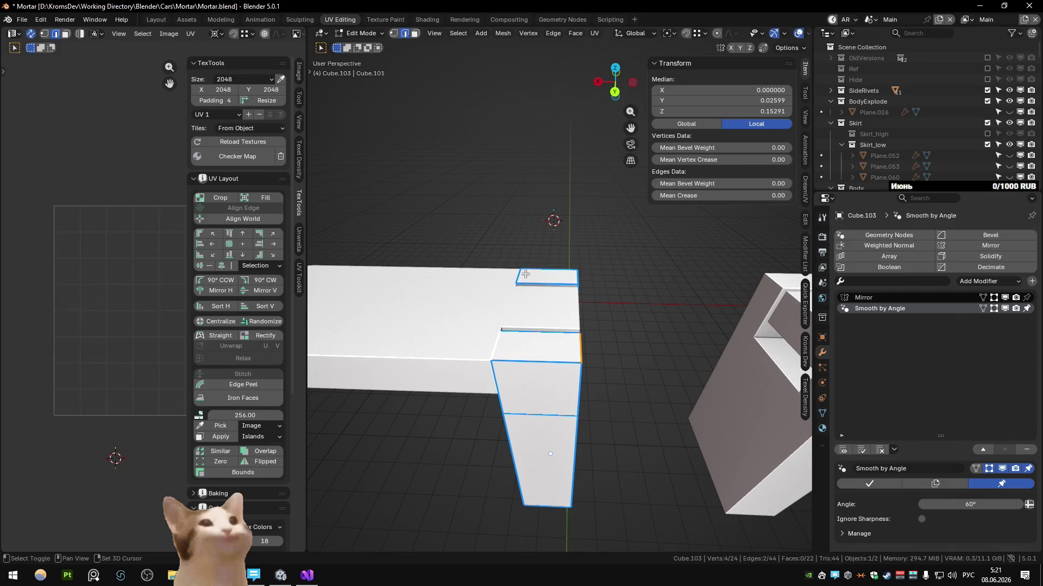
key("ctrl+b")
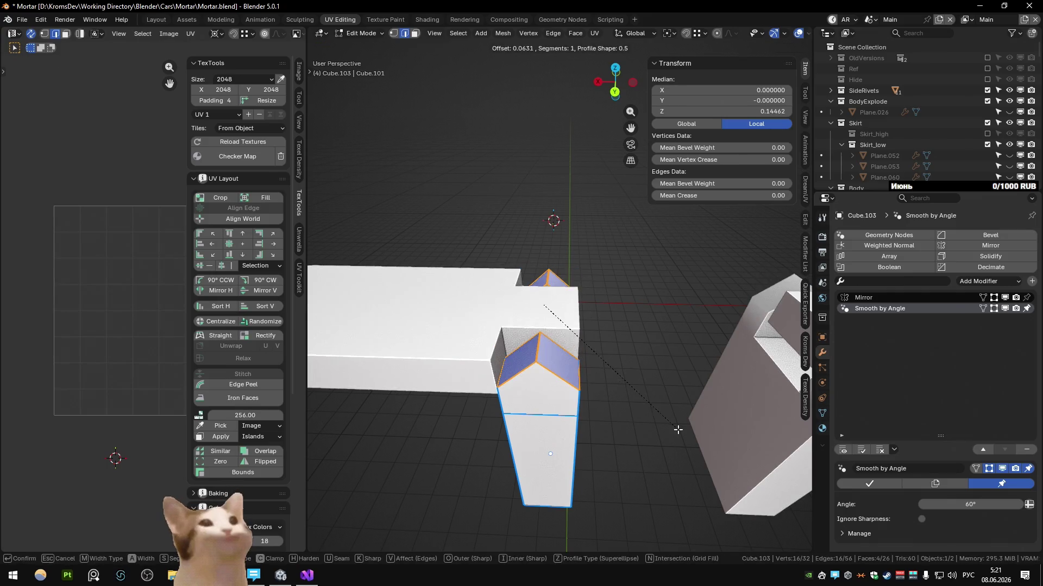
left_click(571, 310)
scroll(454, 392, "up", 3)
Round the arm's end edges with a segmented bevel and check it in Object Mode
mouse_move(541, 400)
middle_mouse_down()
mouse_move(612, 343)
mouse_move(584, 333)
middle_mouse_up()
left_click(612, 342)
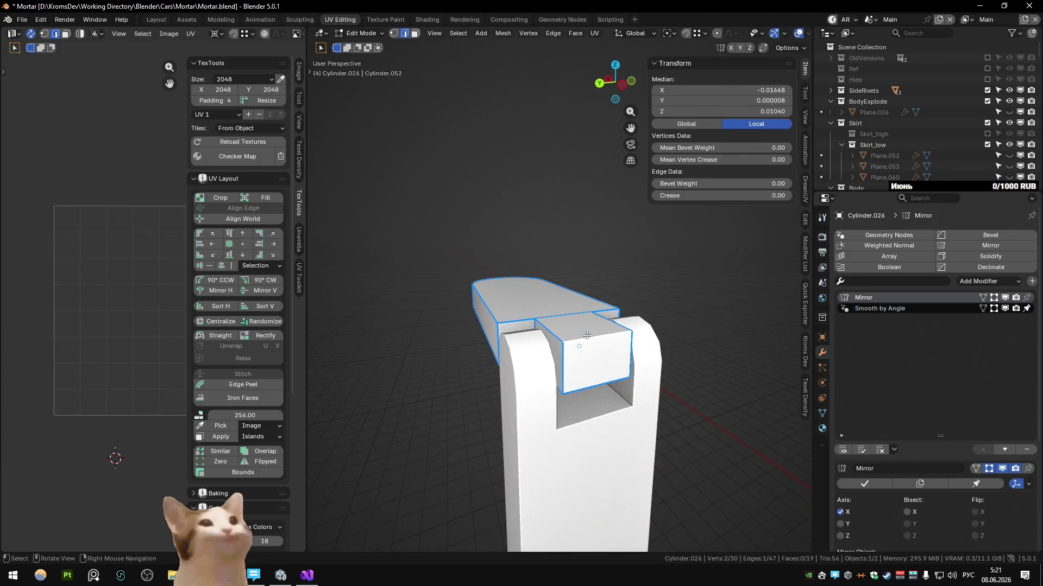
key("ctrl+b")
scroll(600, 378, "up", 3)
left_click(601, 378)
key("Tab")
mouse_move(600, 378)
middle_mouse_down()
mouse_move(514, 400)
mouse_move(586, 366)
mouse_move(564, 380)
mouse_move(620, 389)
mouse_move(495, 354)
mouse_move(505, 400)
mouse_move(483, 327)
middle_mouse_up()
key("Tab")
Shift the arm's selected edges along X and then Y into position
key("alt+z")
key("alt+z")
key("g")
key("x")
scroll(518, 476, "up", 3, "alt")
scroll(533, 416, "down", 4, "alt")
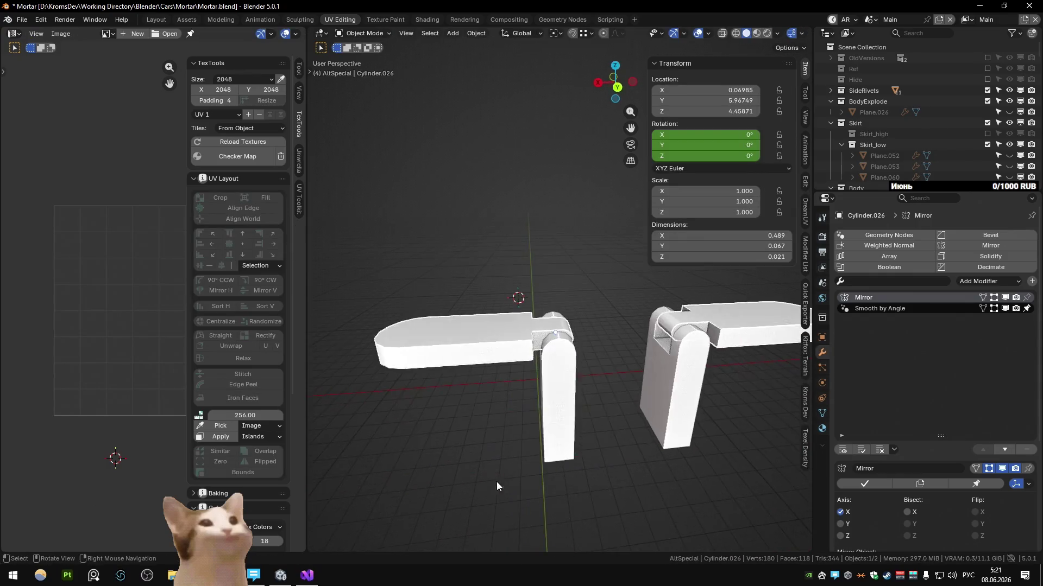
middle_click_drag(496, 482, 495, 473, "alt")
left_click(498, 455)
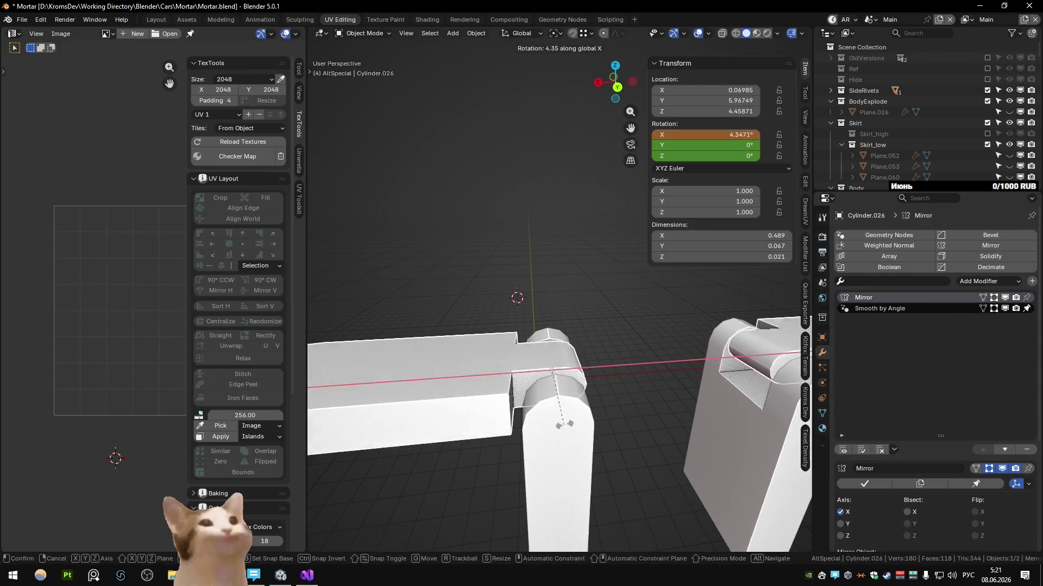
middle_click_drag(558, 439, 584, 388, "alt")
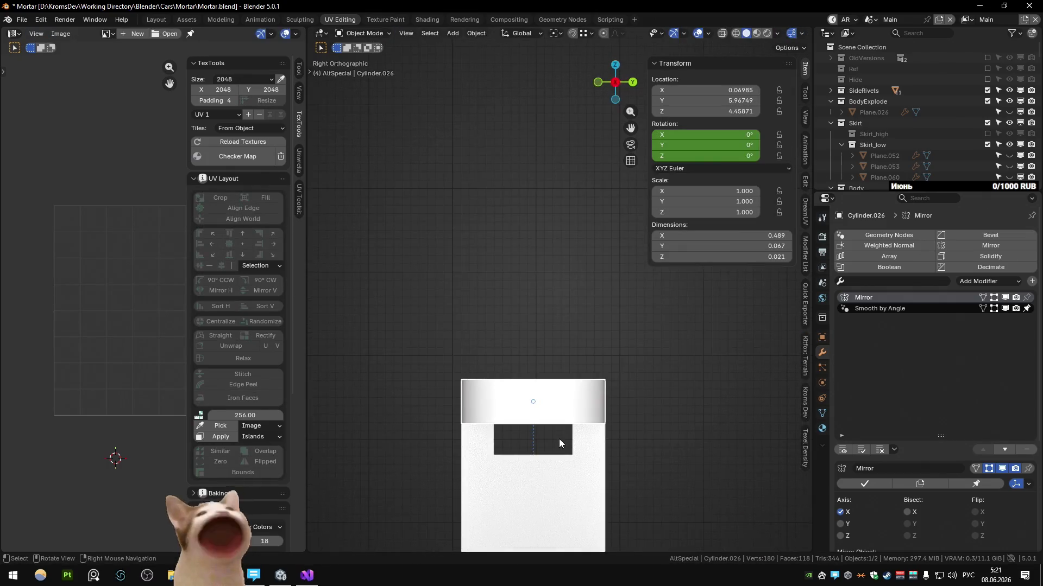
scroll(583, 388, "up", 1)
key("g")
key("y")
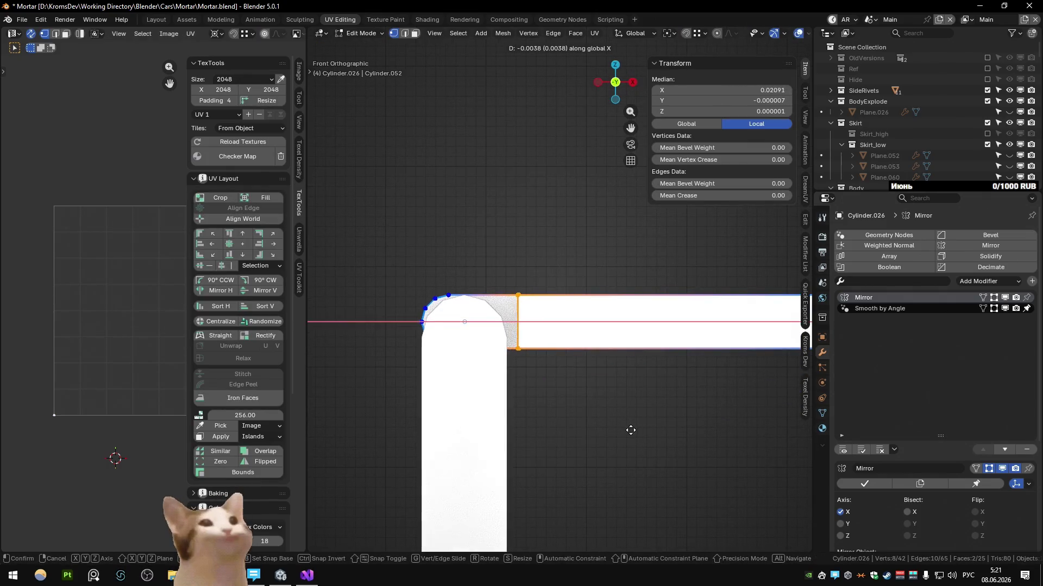
left_click(627, 428)
scroll(626, 414, "down", 2)
key("alt+z")
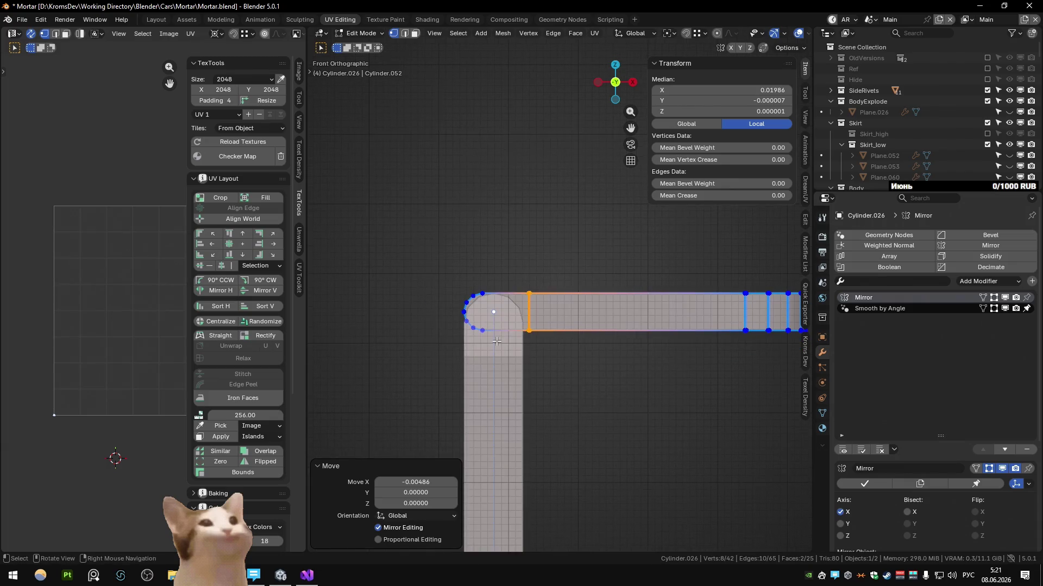
mouse_move(495, 341)
middle_mouse_down("shift")
mouse_move(492, 319)
mouse_move(504, 327)
middle_mouse_up("shift")
left_click(482, 331)
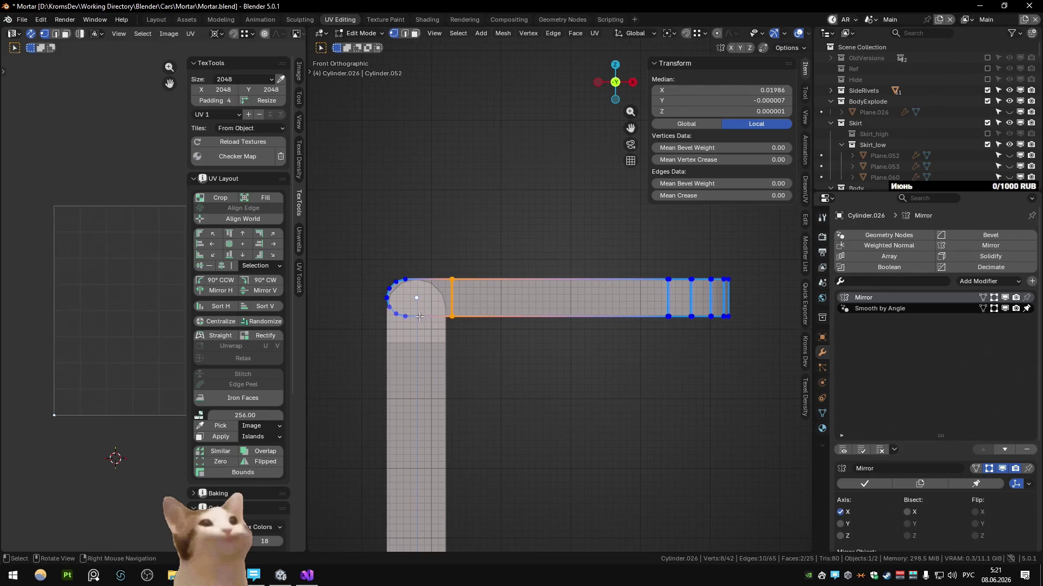
Snap the 3D cursor to a vertex, pivot on it, and scale the whole arm taller along Z
key("shift+s")
left_click(509, 356)
key("a")
key("period")
left_click(511, 358)
key("s")
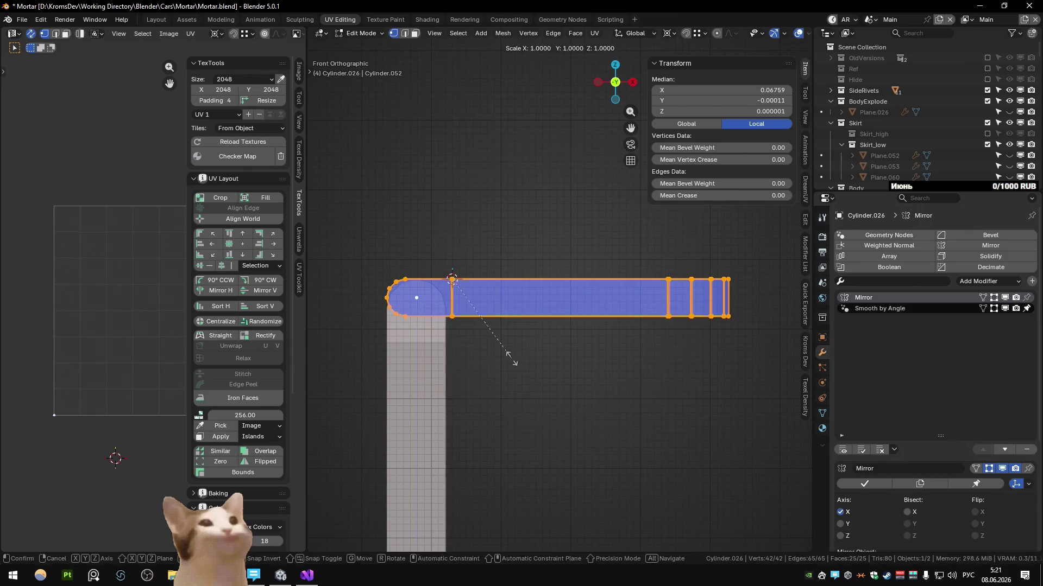
key("z")
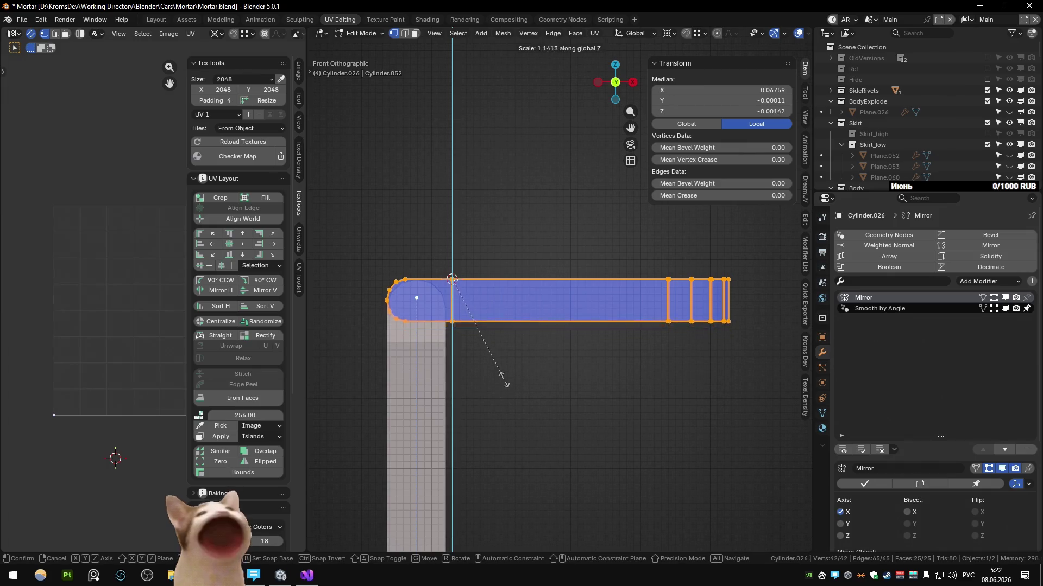
left_click(503, 374)
key("Tab")
mouse_move(505, 377)
middle_mouse_down()
mouse_move(597, 381)
mouse_move(506, 384)
middle_mouse_up()
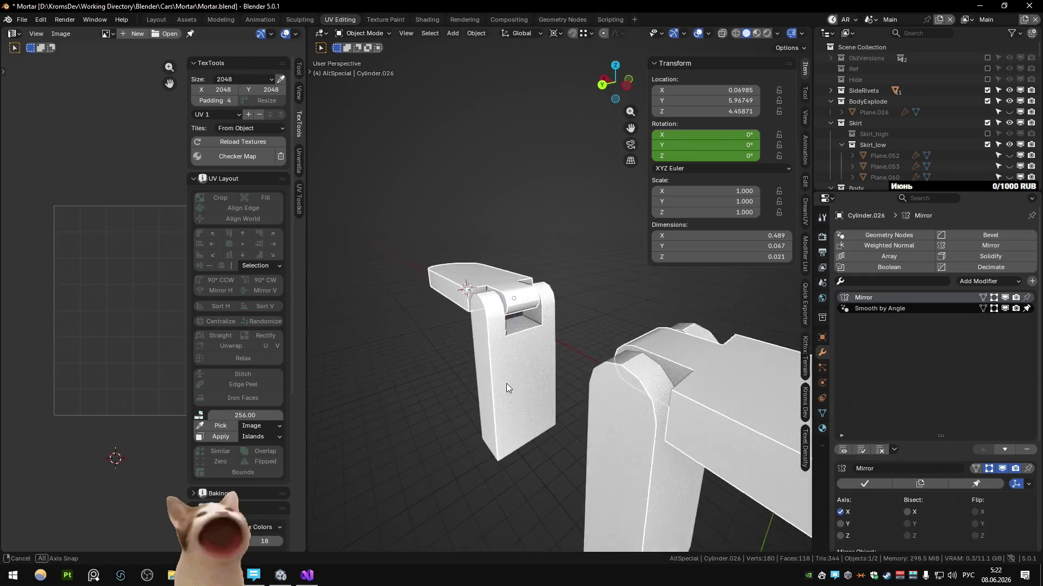
scroll(515, 366, "up", 4)
Raise the slot's bottom edge loop along Z on the bracket, working from Right Ortho view
left_click(515, 367)
key("Tab")
left_click(468, 342)
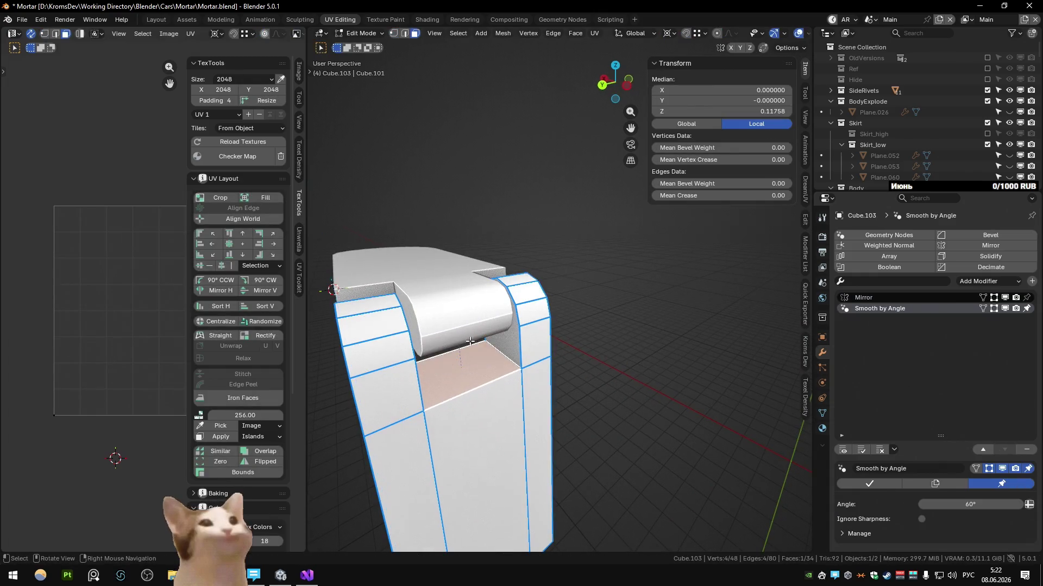
middle_click_drag(470, 395, 548, 373)
key("KP_3")
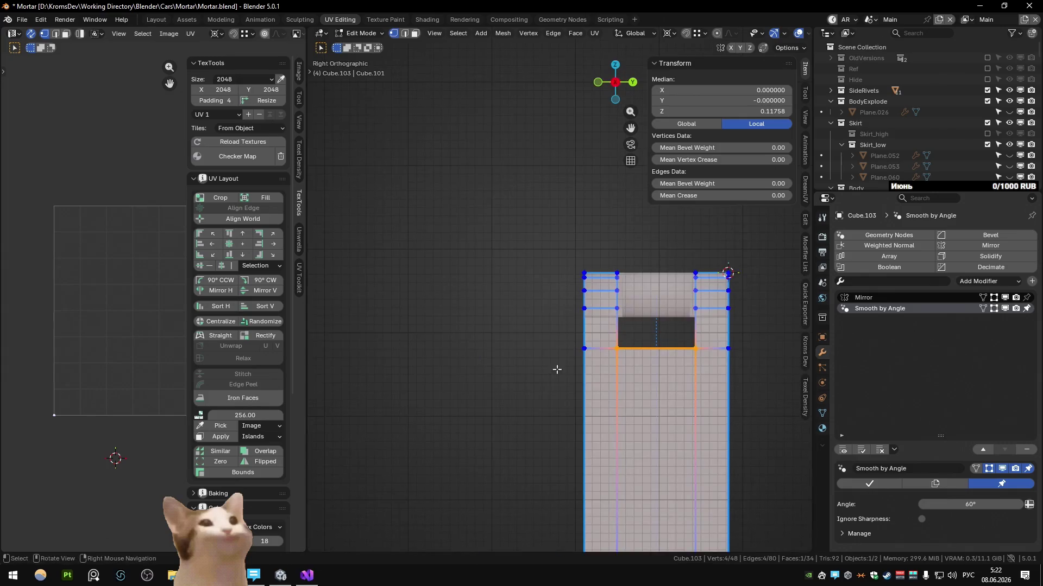
key("alt+z")
key("alt+z")
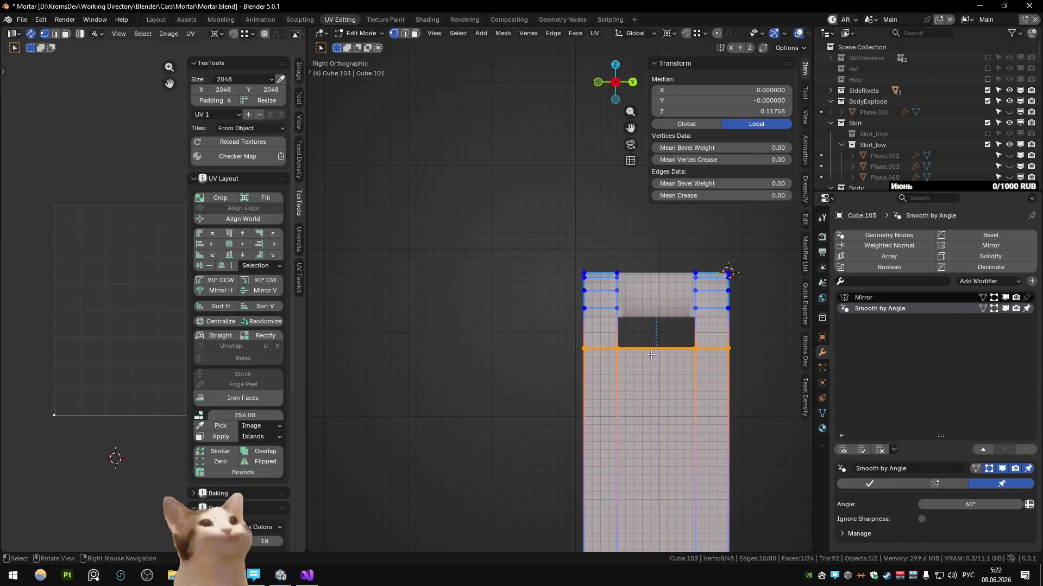
key("g")
key("z")
left_click(610, 330)
key("alt+z")
key("Tab")
middle_click_drag(610, 330, 615, 359)
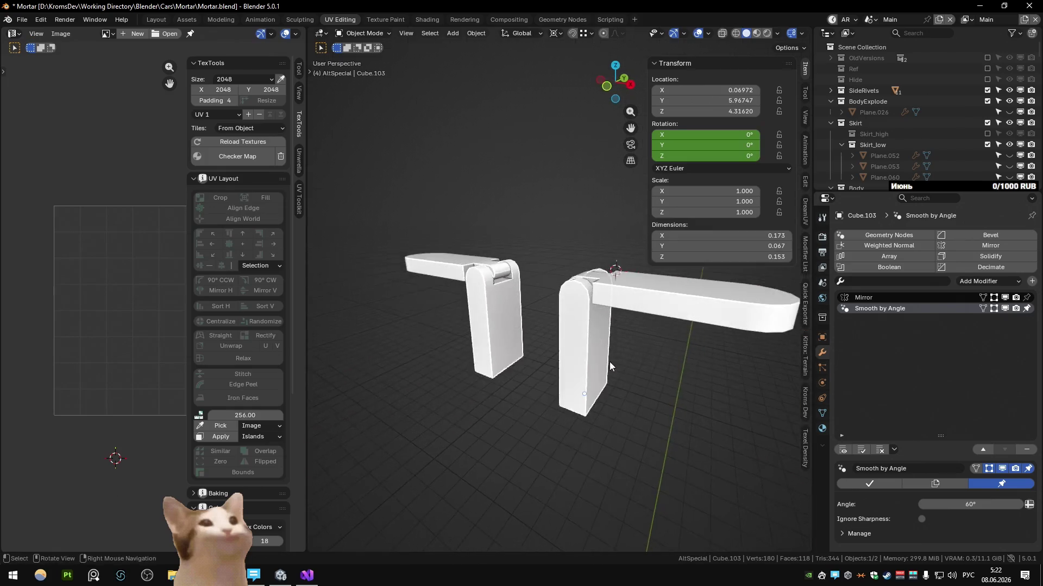
scroll(553, 405, "down", 3)
scroll(538, 364, "down", 2)
scroll(529, 295, "down", 2, "alt")
scroll(530, 294, "up", 1, "alt")
Give the bracket Shade Auto Smooth with the default smoothing angle
mouse_move(551, 300)
middle_mouse_down("ctrl")
mouse_move(571, 379)
mouse_move(547, 354)
middle_mouse_up("ctrl")
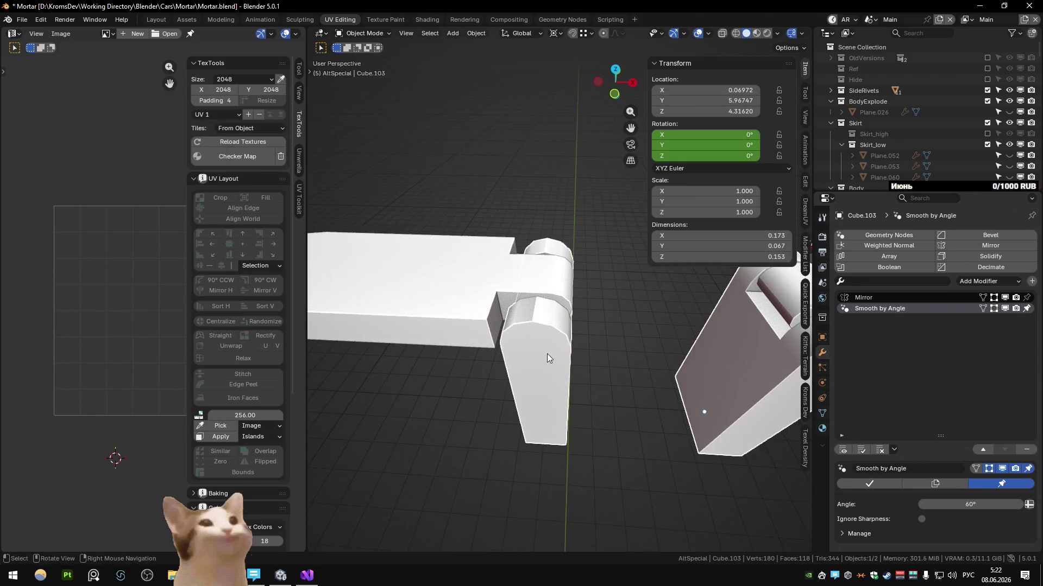
right_click(546, 354)
left_click(509, 323)
key("Return")
Merge the bracket's duplicate vertices By Distance, then return to editing the bracket mesh
key("ctrl+z")
key("Tab")
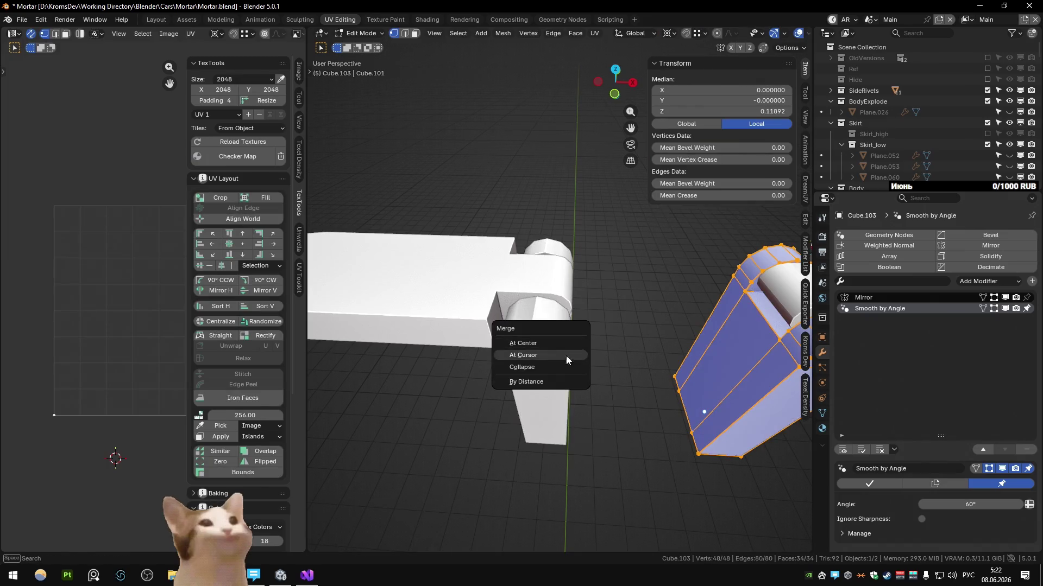
left_click(538, 381)
key("Tab")
left_click(641, 327)
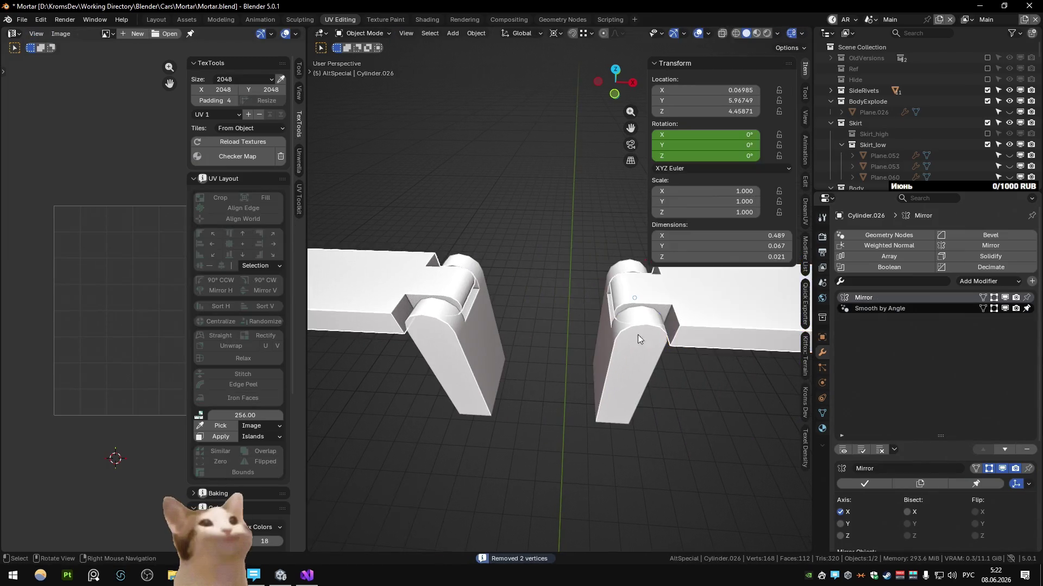
key("Tab")
middle_click_drag(497, 218, 494, 337)
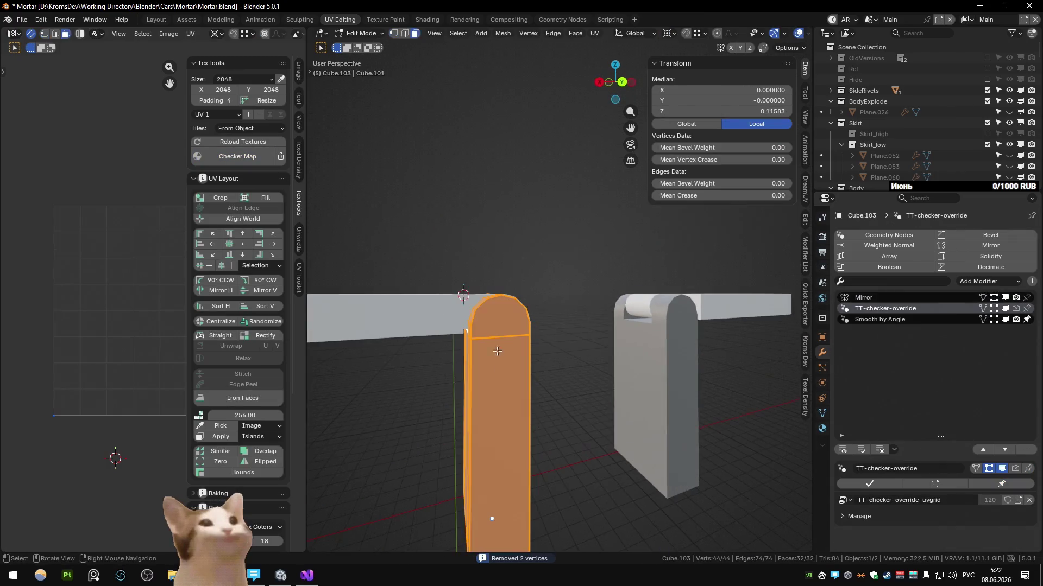
Isolate the bracket in local view and frame it for mesh editing
left_click(507, 401, "shift")
key("a")
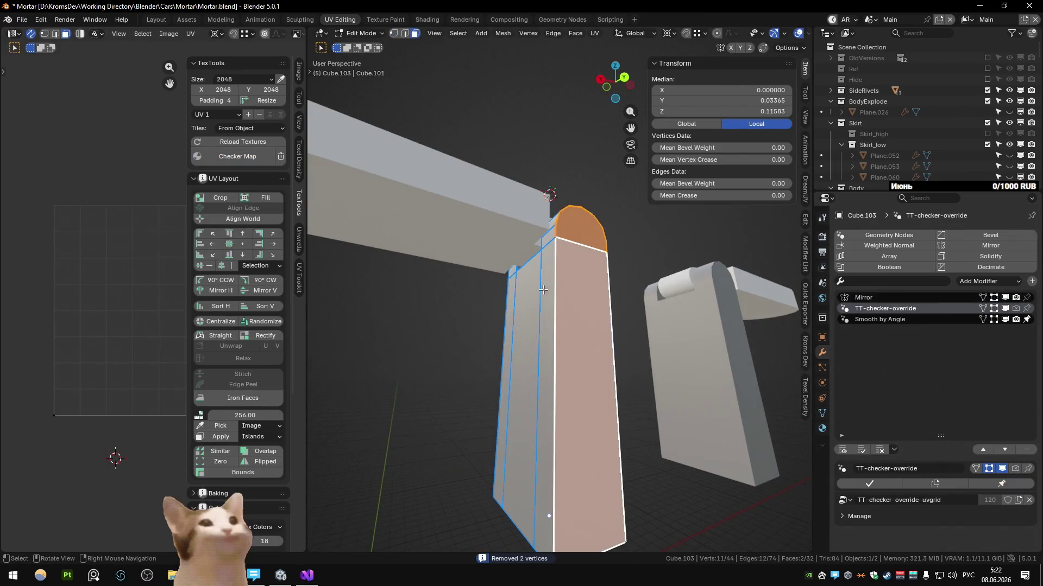
middle_click_drag(510, 387, 614, 345)
key("Tab")
key("ctrl+z")
key("ctrl+z")
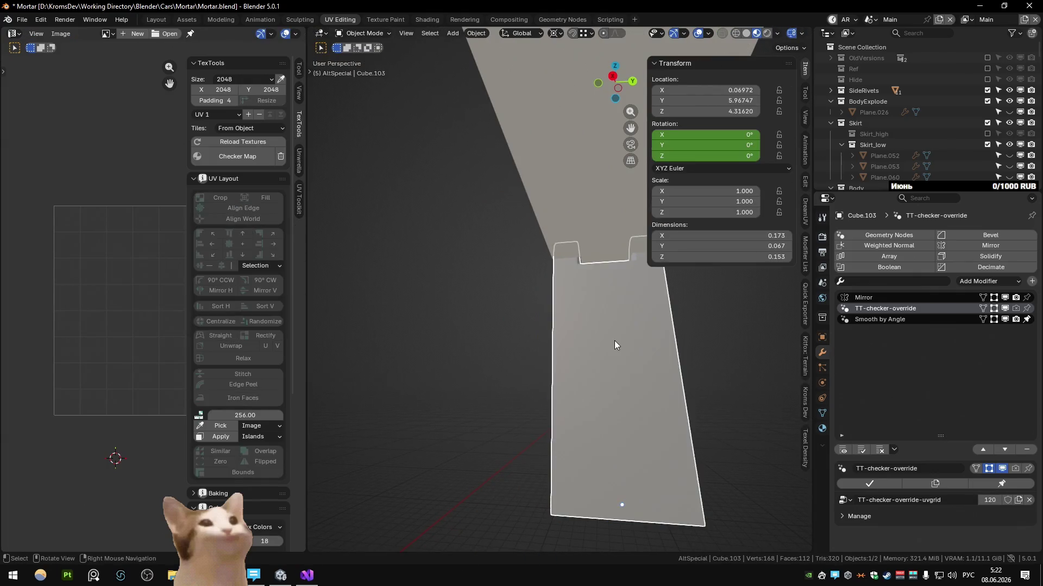
key("ctrl+z")
key("ctrl+z")
key("ctrl+z")
key("ctrl+z")
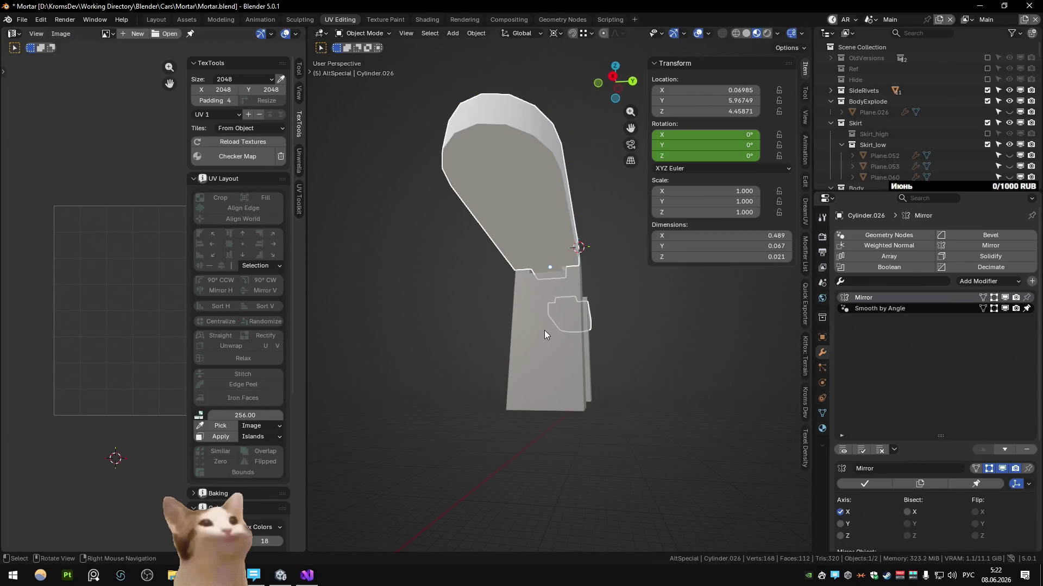
key("ctrl+z")
key("KP_Decimal")
scroll(542, 332, "down", 5)
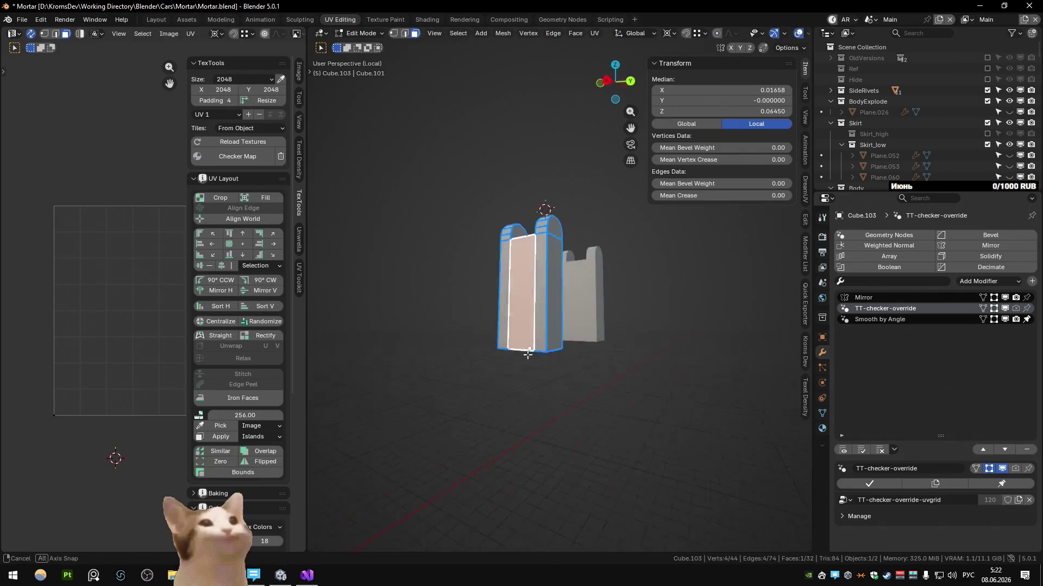
scroll(541, 332, "up", 3)
Slide one edge into place and merge the whole mesh's overlapping vertices By Distance
middle_click_drag(541, 333, 557, 367)
middle_click_drag(575, 301, 538, 277)
key("2")
left_click(531, 276)
key("g")
left_click(537, 301)
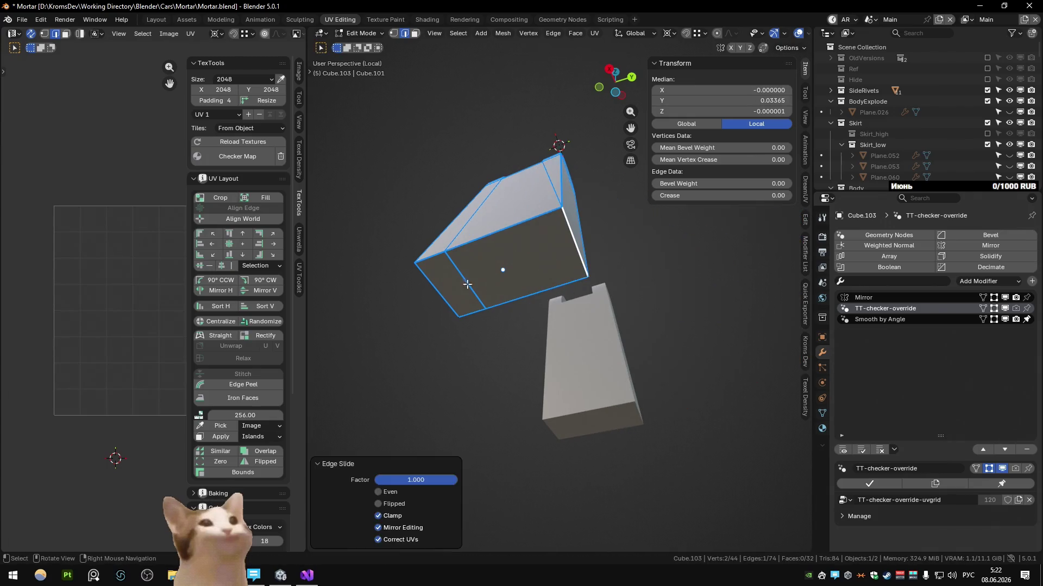
key("a")
key("m")
left_click(518, 308)
Dissolve the redundant edge left on the bracket
mouse_move(518, 308)
middle_mouse_down()
mouse_move(560, 193)
mouse_move(602, 222)
mouse_move(551, 224)
middle_mouse_up()
left_click(560, 192)
key("ctrl+x")
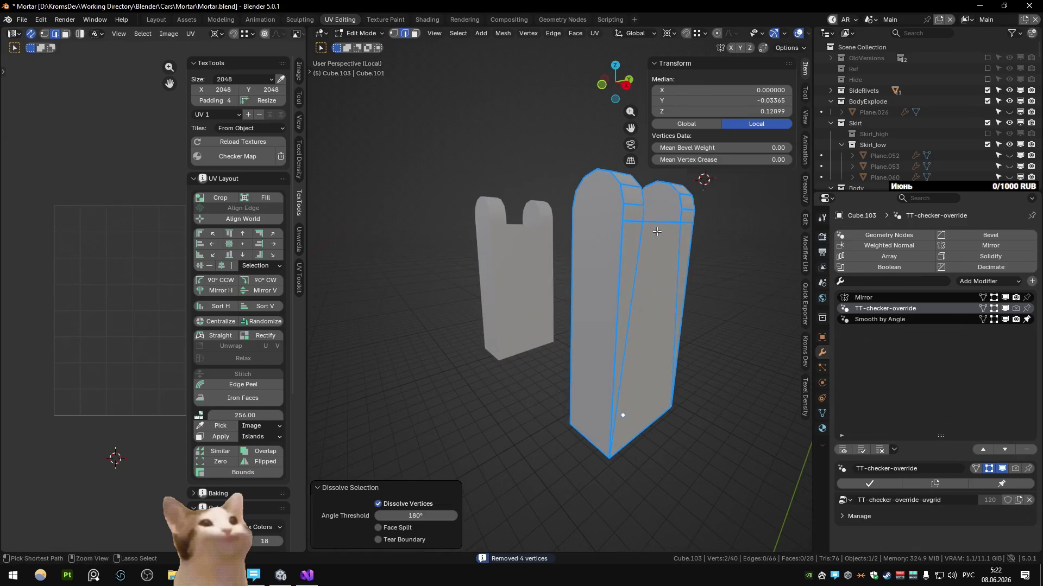
key("1")
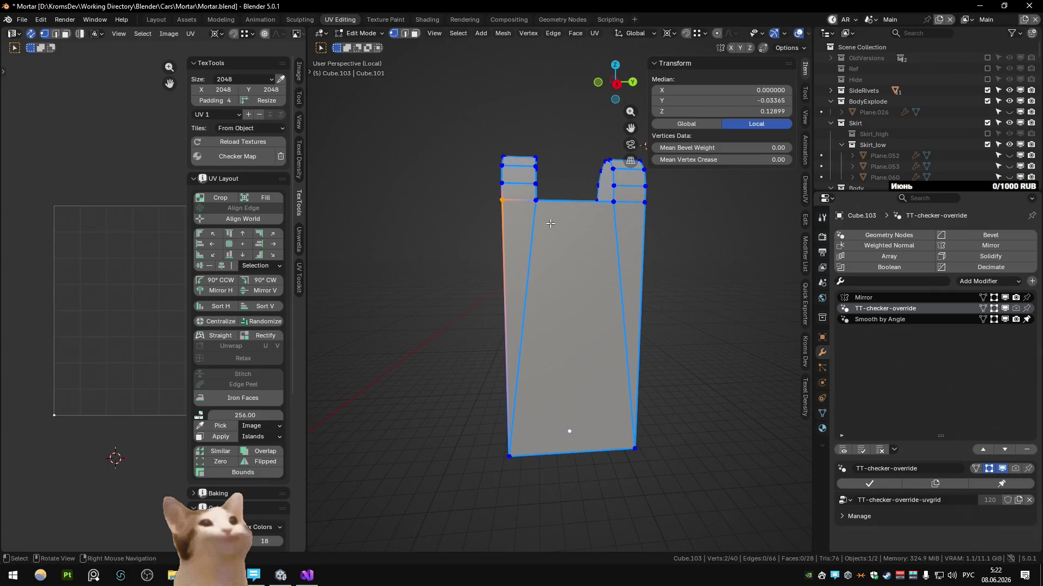
Unwrap the slot's front and top faces into a straight checker layout with TexTools Straight
mouse_move(548, 279)
middle_mouse_down()
mouse_move(562, 220)
mouse_move(553, 245)
mouse_move(711, 329)
mouse_move(488, 265)
mouse_move(509, 348)
mouse_move(473, 277)
mouse_move(545, 326)
mouse_move(644, 278)
mouse_move(595, 270)
mouse_move(576, 290)
middle_mouse_up()
left_click(487, 265)
left_click(473, 276, "shift")
left_click(545, 309)
key("u")
left_click(644, 276)
Leave local view, then isolate the selected pieces again and resume editing them
key("2")
left_click(576, 291)
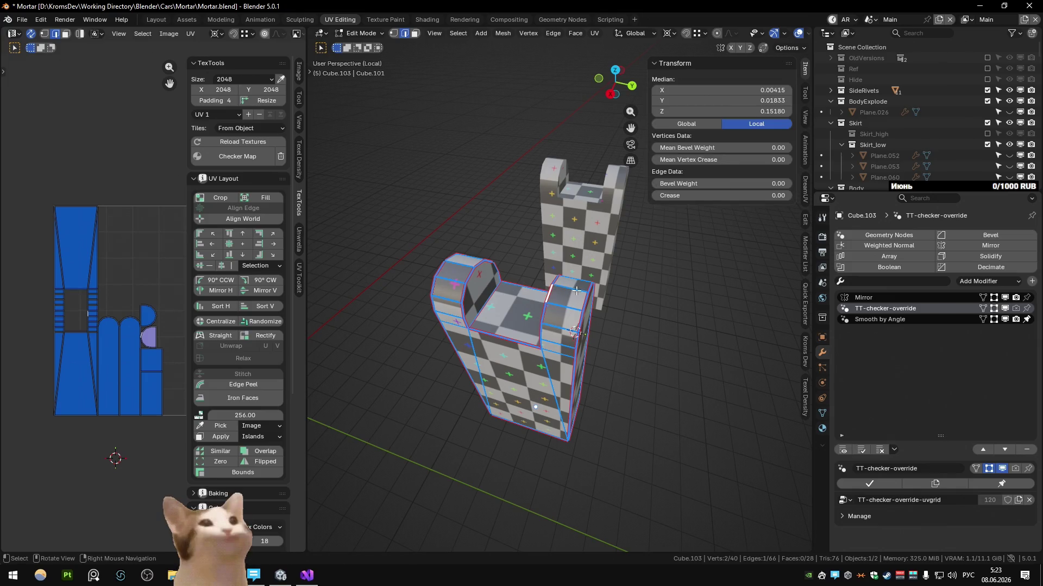
key("Tab")
mouse_move(458, 266)
middle_mouse_down()
mouse_move(449, 299)
mouse_move(437, 281)
mouse_move(494, 226)
middle_mouse_up()
key("KP_Divide")
scroll(244, 137, "down", 2)
mouse_move(314, 147)
middle_mouse_down()
mouse_move(358, 154)
mouse_move(473, 260)
mouse_move(490, 336)
mouse_move(501, 279)
mouse_move(620, 343)
middle_mouse_up()
key("Tab")
key("KP_Divide")
scroll(489, 336, "up", 2)
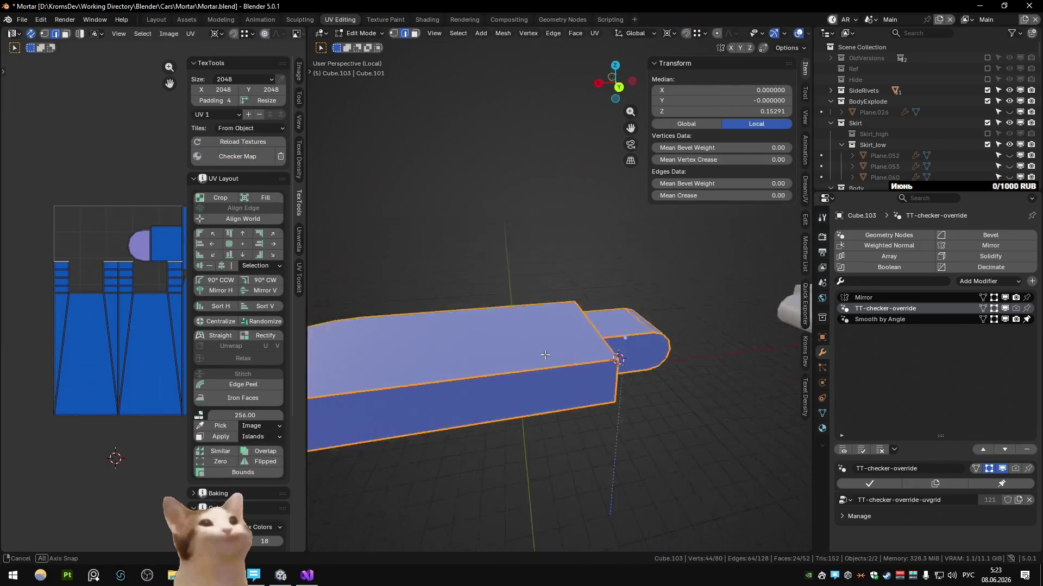
Select a face strip on the rounded piece, convert it to its boundary loop and mark it as a UV seam
left_click(492, 330)
middle_click_drag(551, 335, 478, 336)
left_click(478, 336)
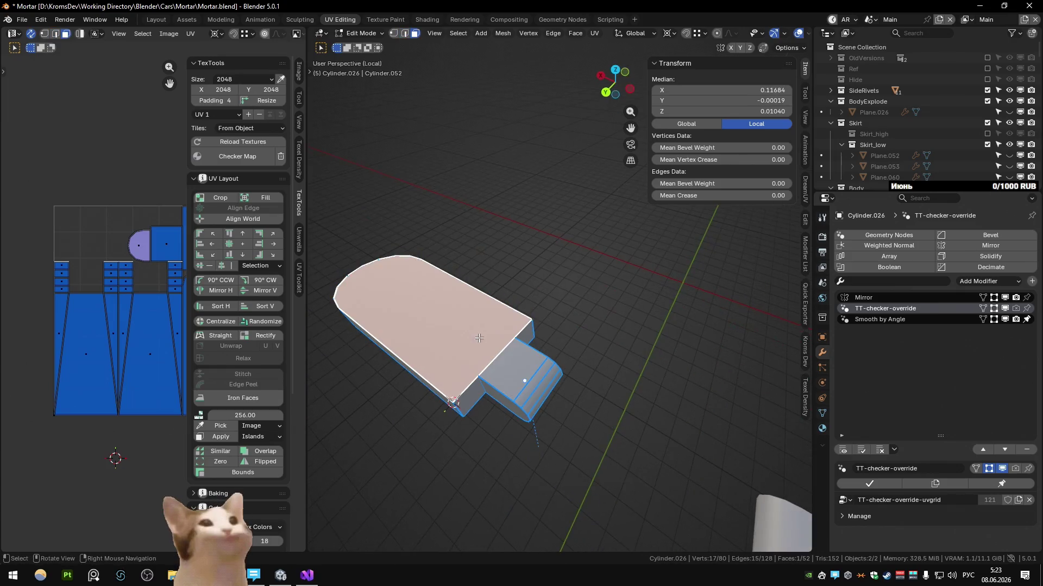
middle_click_drag(522, 369, 489, 326)
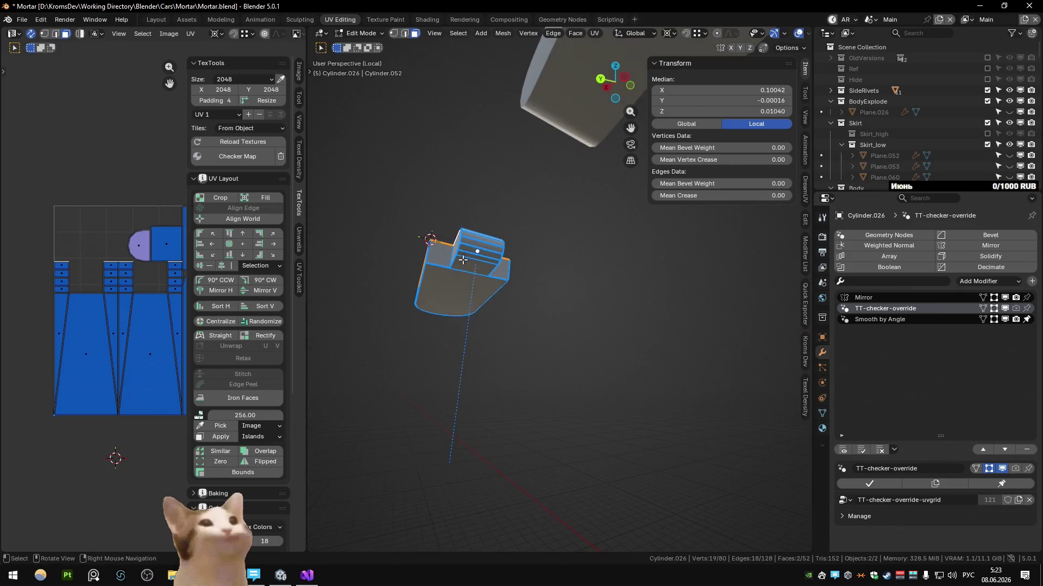
left_click(478, 244, "ctrl")
key("q")
mouse_move(477, 245)
middle_mouse_down()
mouse_move(531, 360)
mouse_move(526, 310)
middle_mouse_up()
key("Escape")
key("q")
left_click(496, 436)
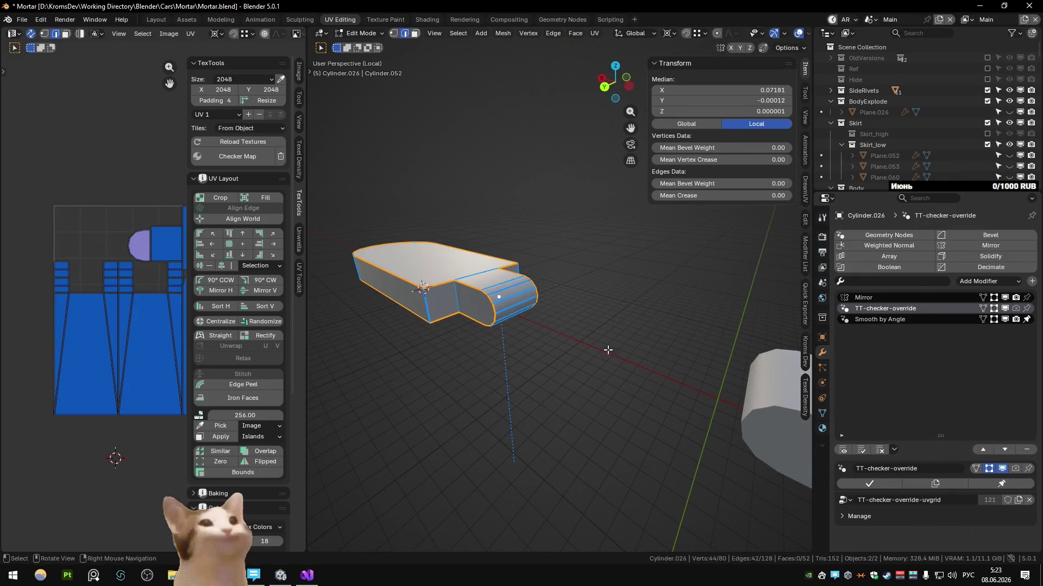
key("q")
left_click(552, 186)
key("q")
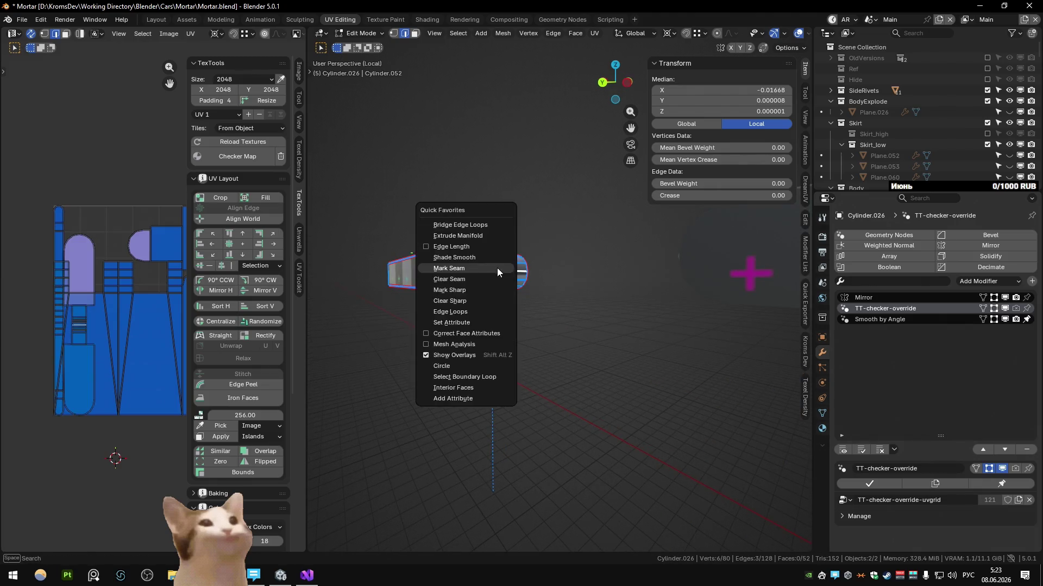
Mark a further side edge as a seam and unwrap the whole mesh with the new seams
left_click(457, 261)
middle_click_drag(456, 261, 680, 289)
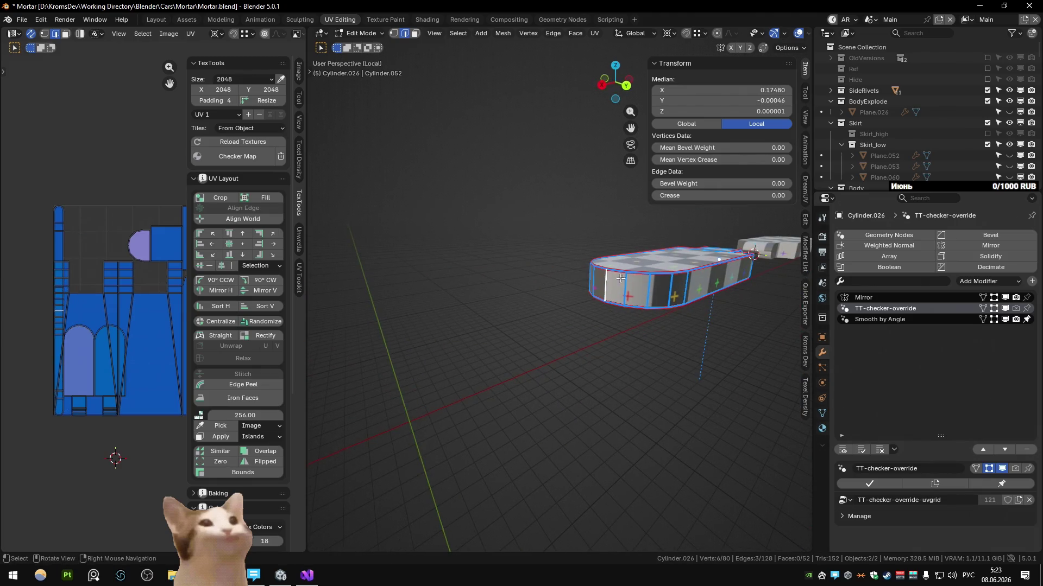
scroll(609, 278, "up", 4)
middle_click_drag(609, 278, 453, 299)
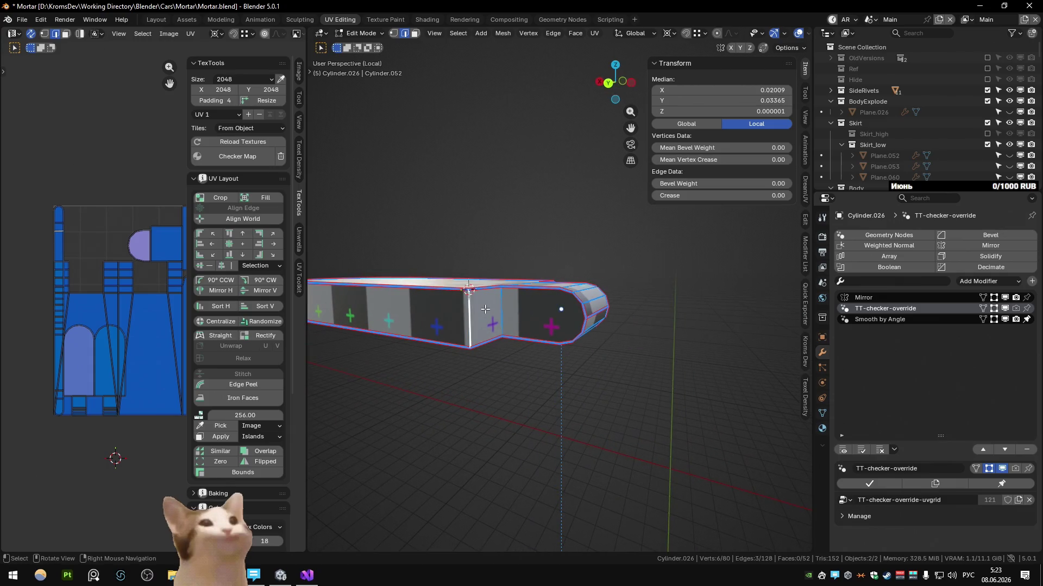
middle_click_drag(556, 304, 495, 294)
key("q")
left_click(495, 294)
scroll(494, 294, "up", 3)
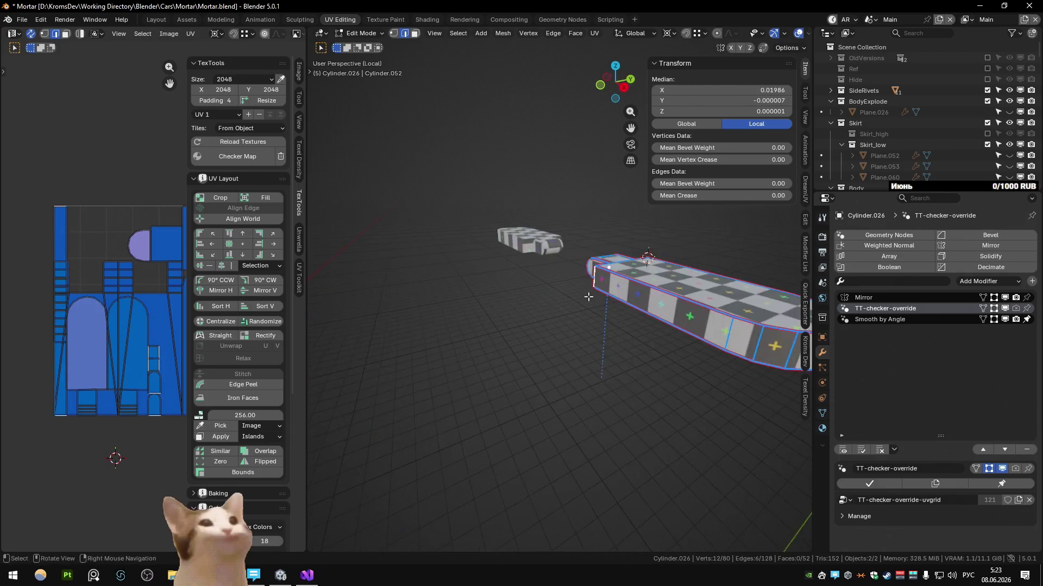
middle_click_drag(559, 298, 683, 324)
left_click(675, 397)
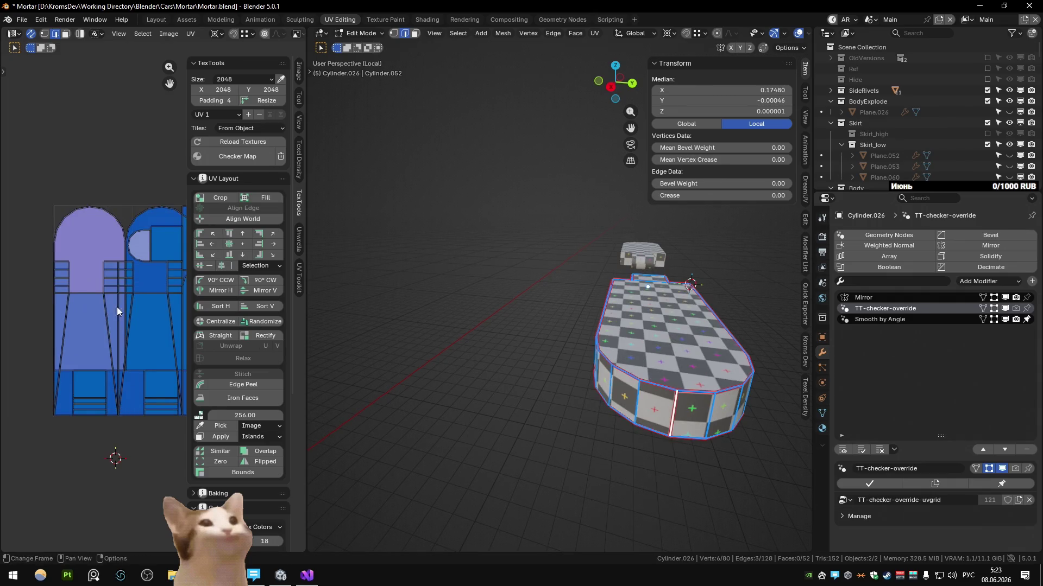
key("a")
key("u")
left_click(623, 306)
Merge overlapping vertices, add underside edges to the seams and re-unwrap everything Angle Based
mouse_move(622, 305)
middle_mouse_down()
mouse_move(496, 307)
mouse_move(489, 234)
middle_mouse_up()
key("m")
left_click(496, 306)
left_click(525, 300)
middle_click_drag(526, 300, 579, 282)
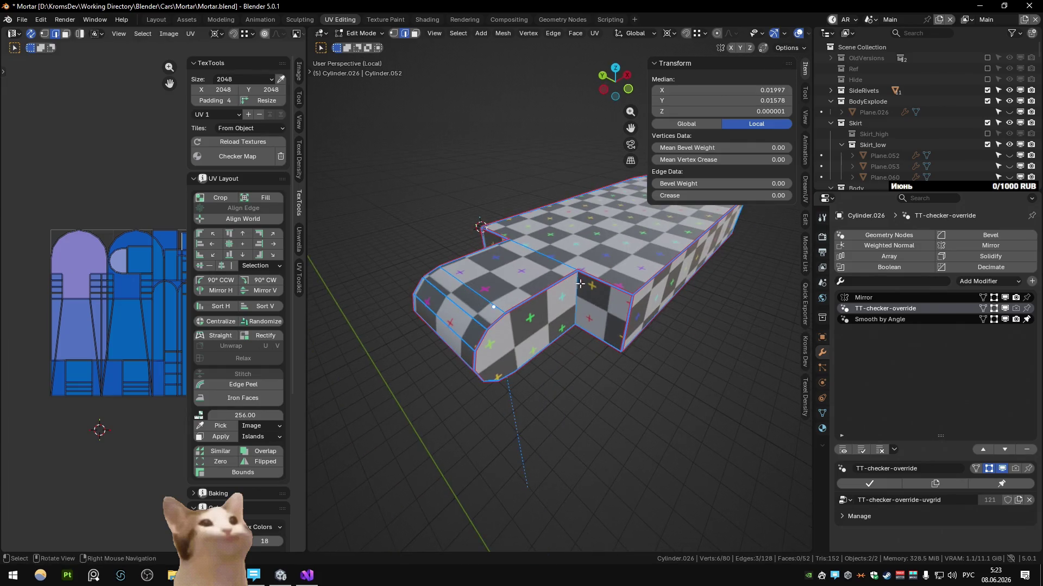
middle_click_drag(548, 272, 498, 282)
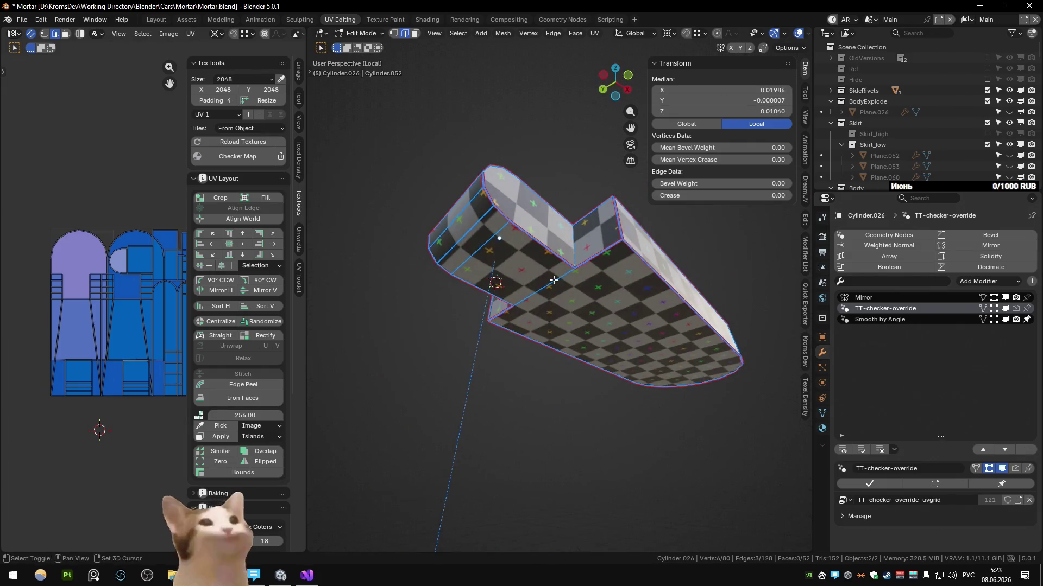
left_click(497, 282, "shift")
key("n")
mouse_move(156, 293)
middle_mouse_down()
mouse_move(423, 344)
mouse_move(500, 334)
middle_mouse_up()
key("a")
key("u")
left_click(501, 334)
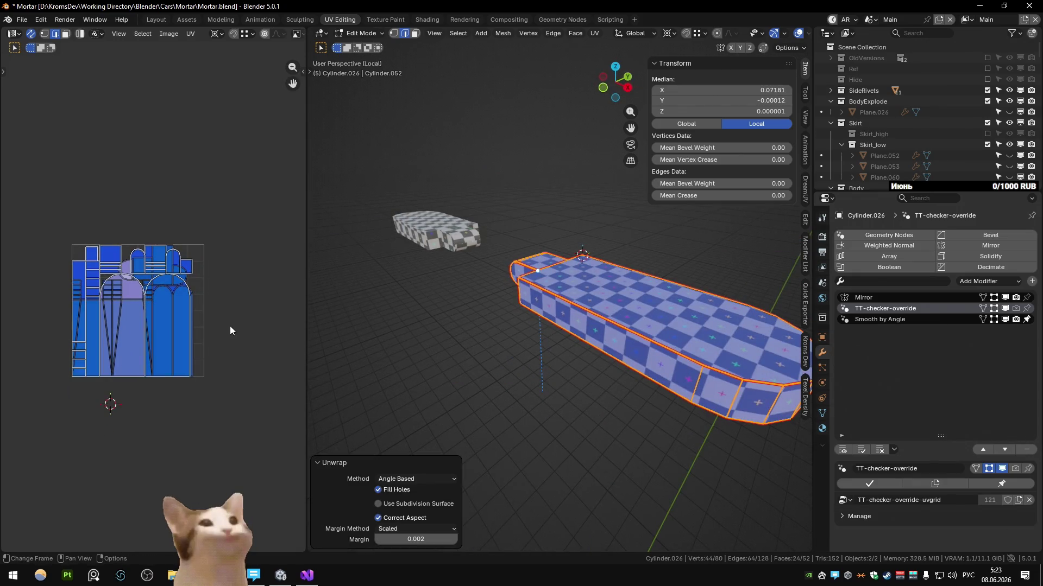
Try shifting the UV islands, then undo so they stay inside the UV square
key("q")
key("Escape")
scroll(193, 300, "up", 3)
left_click_drag(193, 300, 245, 122)
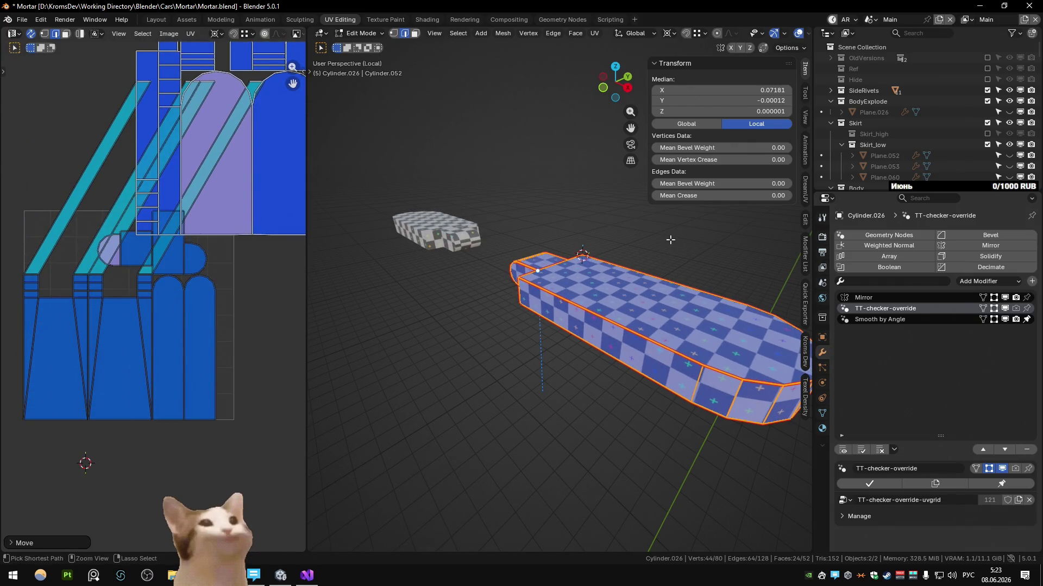
key("ctrl+z")
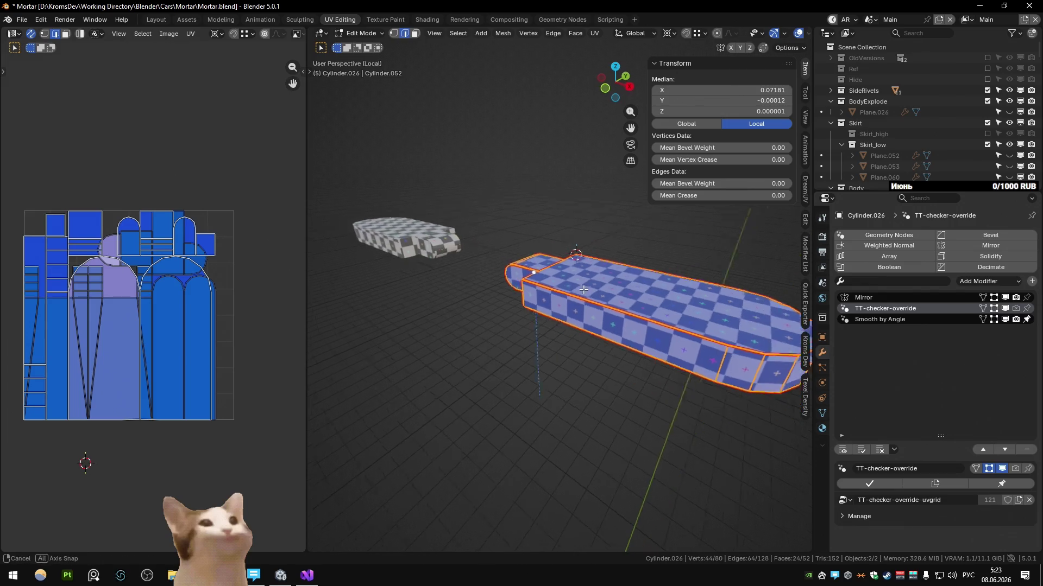
left_click_drag(171, 252, 275, 140)
key("Escape")
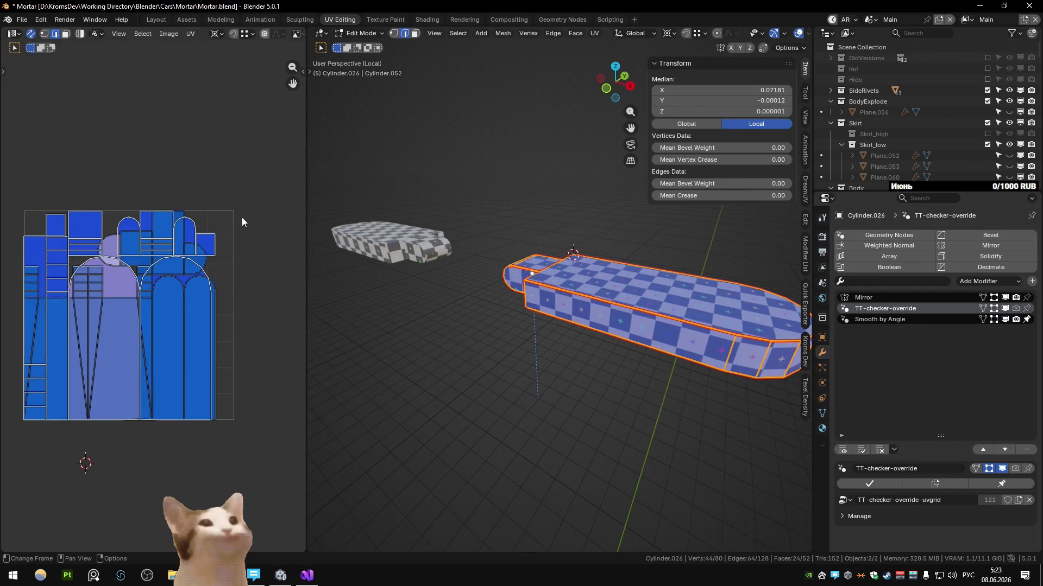
Review the vertical and horizontal pieces and finish back in Object Mode
key("Tab")
mouse_move(606, 265)
middle_mouse_down()
mouse_move(537, 342)
mouse_move(512, 318)
middle_mouse_up()
key("Tab")
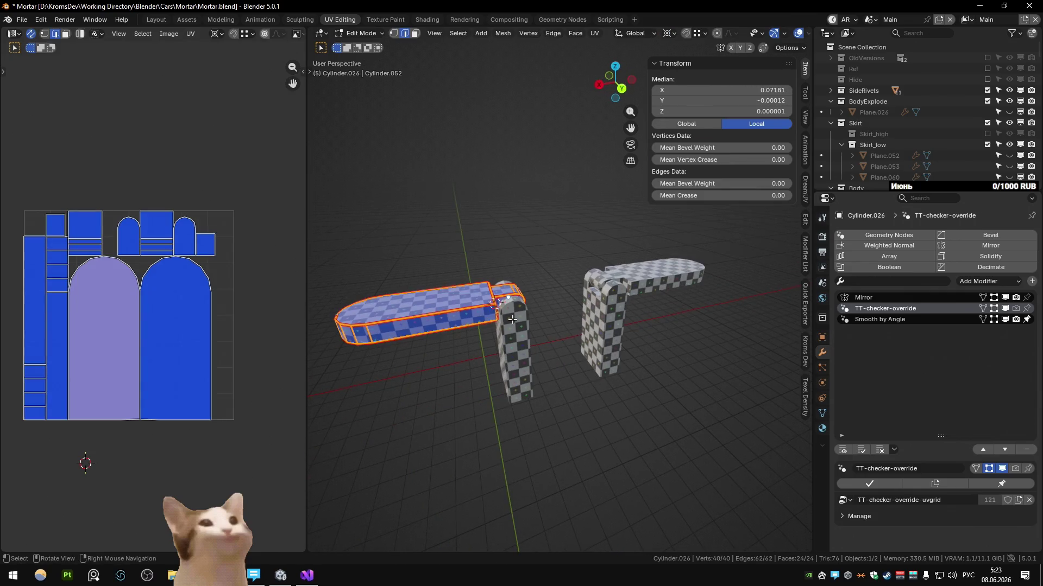
left_click(514, 348)
left_click(435, 310)
key("Tab")
left_click(479, 240)
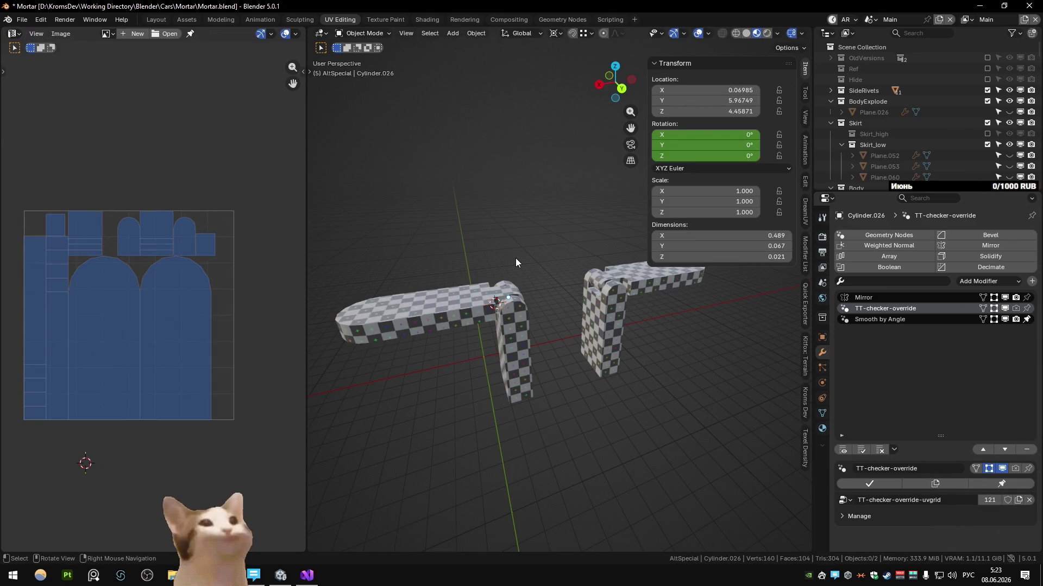
Save Mortar.blend, unhide all objects with Alt+H, inspect the turret stand close up and save again
key("ctrl+s")
key("alt+h")
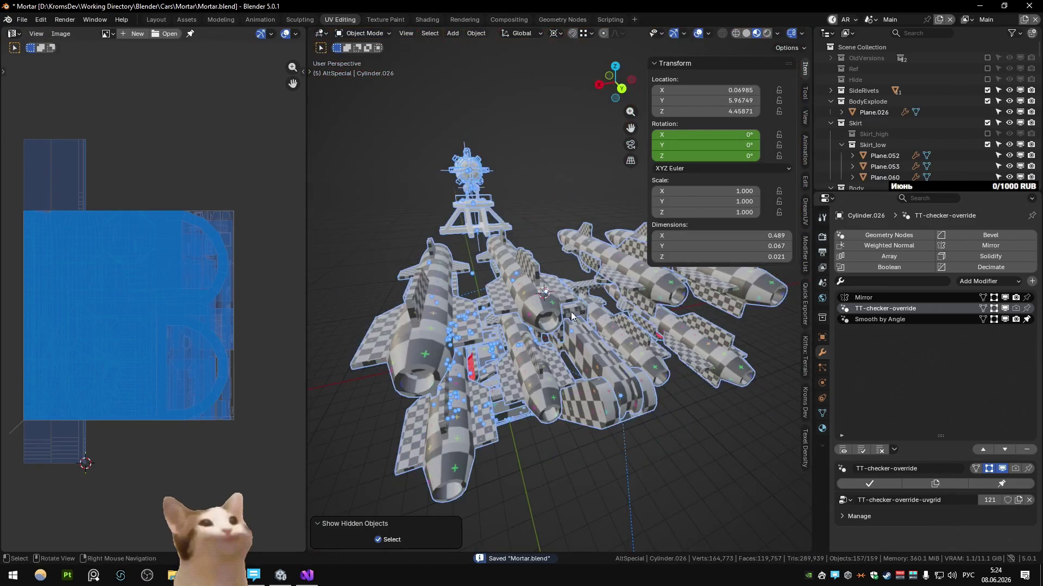
mouse_move(573, 317)
middle_mouse_down()
mouse_move(699, 314)
mouse_move(756, 337)
mouse_move(710, 360)
mouse_move(643, 342)
middle_mouse_up()
left_click(689, 319)
key("alt+a")
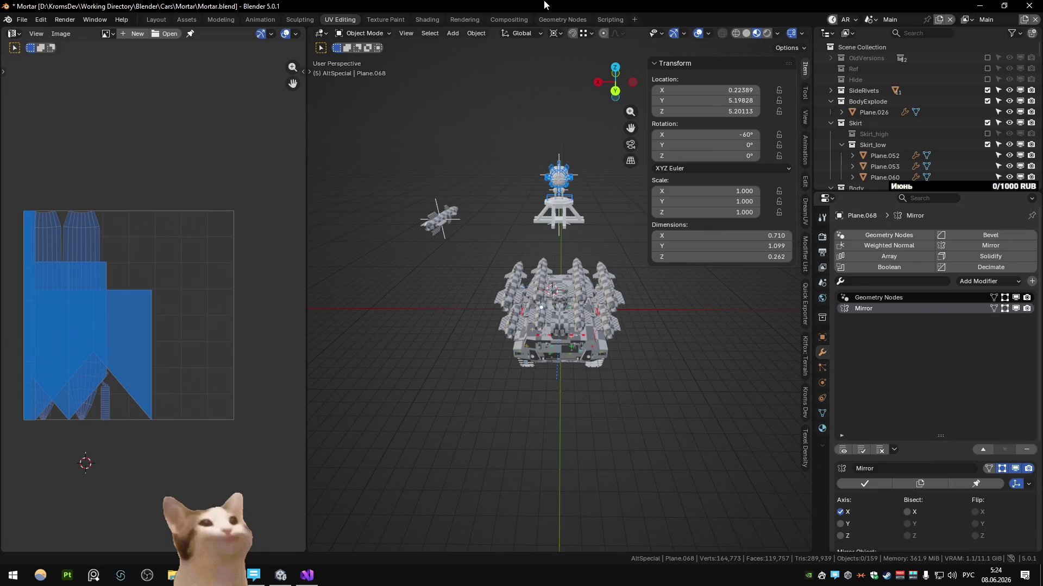
left_click(557, 219)
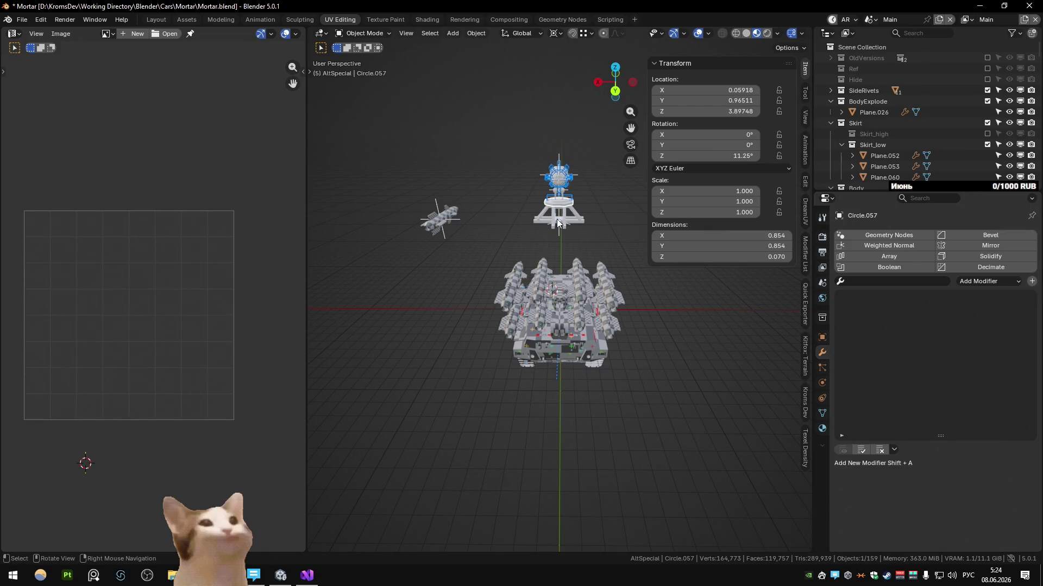
mouse_move(557, 219)
middle_mouse_down()
mouse_move(625, 279)
mouse_move(492, 245)
mouse_move(482, 230)
mouse_move(593, 278)
middle_mouse_up()
key("ctrl+s")
Review the turret in Solid shading without overlays, then isolate the hexagonal barrel housing in local view
left_click(746, 34)
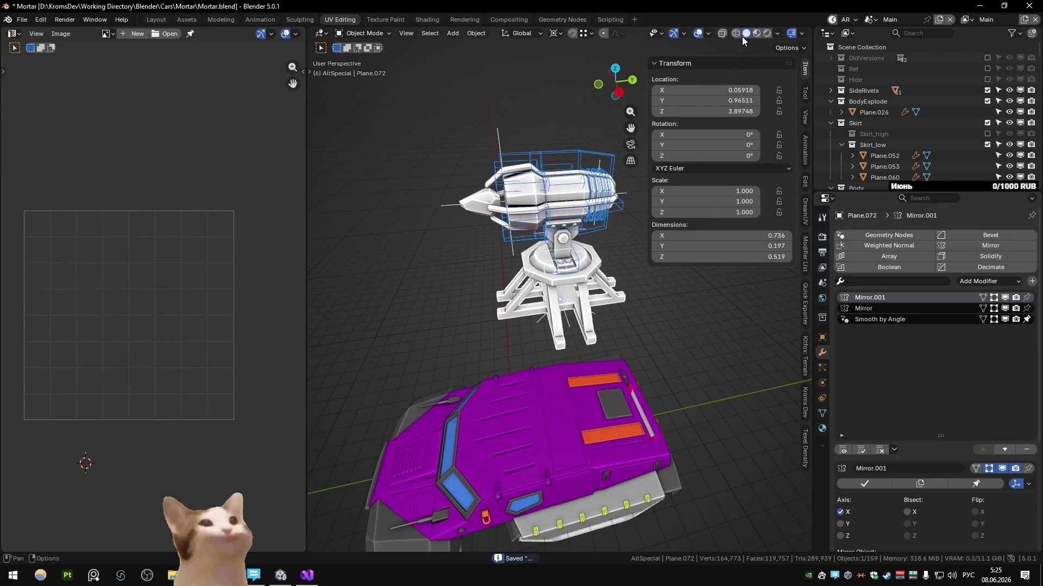
left_click(699, 34)
mouse_move(698, 33)
middle_mouse_down()
mouse_move(560, 267)
mouse_move(578, 271)
middle_mouse_up()
scroll(574, 242, "up", 3)
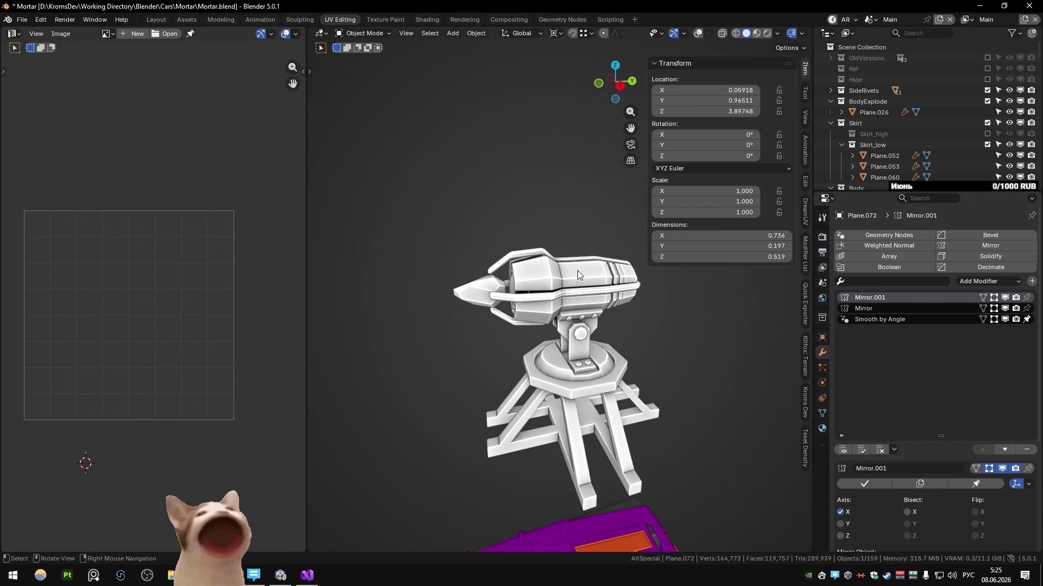
left_click(558, 261)
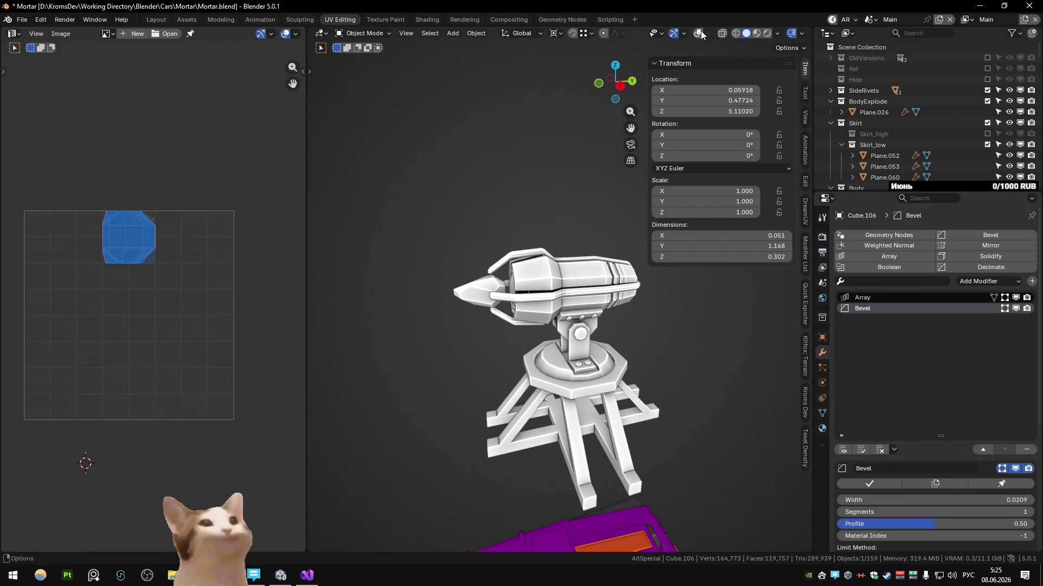
key("shift+alt+z")
scroll(491, 260, "up", 3)
mouse_move(491, 259)
middle_mouse_down()
mouse_move(570, 269)
mouse_move(624, 250)
mouse_move(534, 318)
middle_mouse_up()
scroll(610, 261, "up", 5)
scroll(534, 319, "down", 4)
left_click(536, 321)
key("KP_Divide")
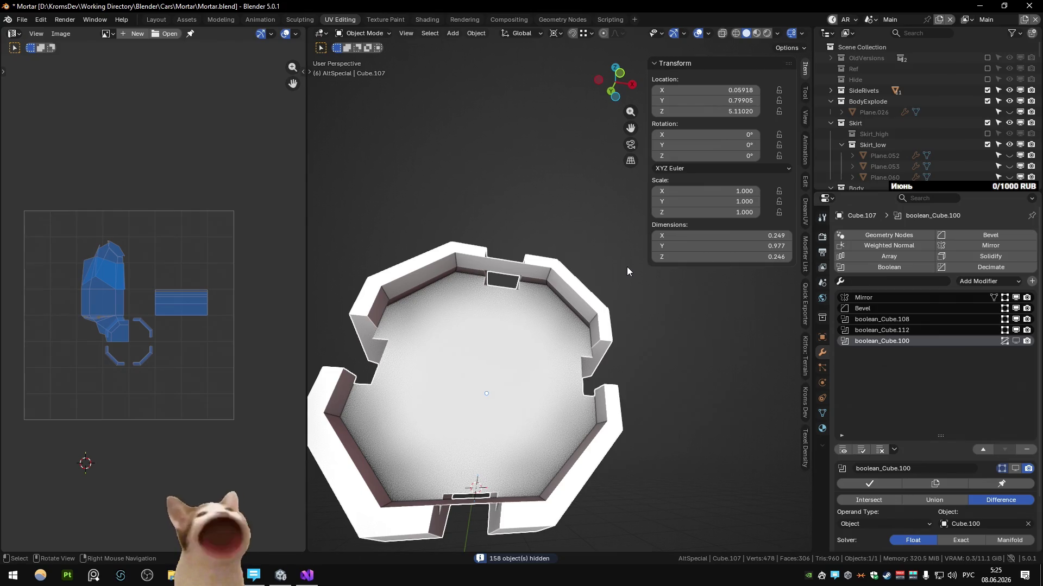
mouse_move(626, 266)
middle_mouse_down()
mouse_move(698, 260)
mouse_move(702, 268)
middle_mouse_up()
Inspect the housing mesh briefly and compare cutter Cube.100 against housing Cube.107 and its boolean stack
key("Tab")
scroll(564, 360, "down", 2)
mouse_move(570, 342)
middle_mouse_down()
mouse_move(564, 359)
mouse_move(574, 324)
mouse_move(537, 358)
mouse_move(582, 351)
middle_mouse_up()
key("Tab")
scroll(564, 360, "down", 3)
left_click(571, 343)
left_click(573, 325)
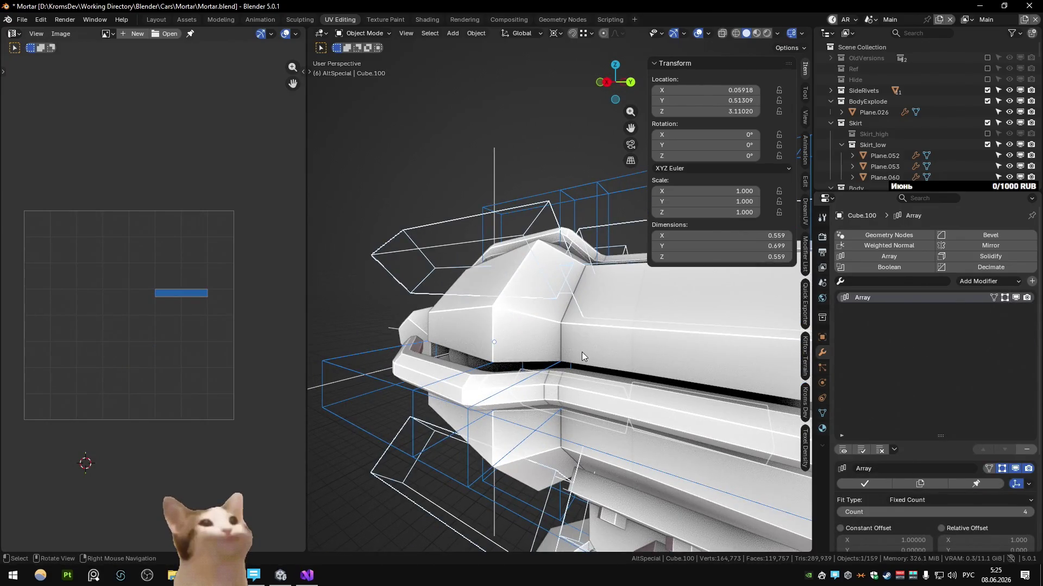
left_click(516, 327)
left_click(477, 240)
mouse_move(477, 240)
middle_mouse_down()
mouse_move(620, 256)
mouse_move(512, 273)
mouse_move(513, 302)
middle_mouse_up()
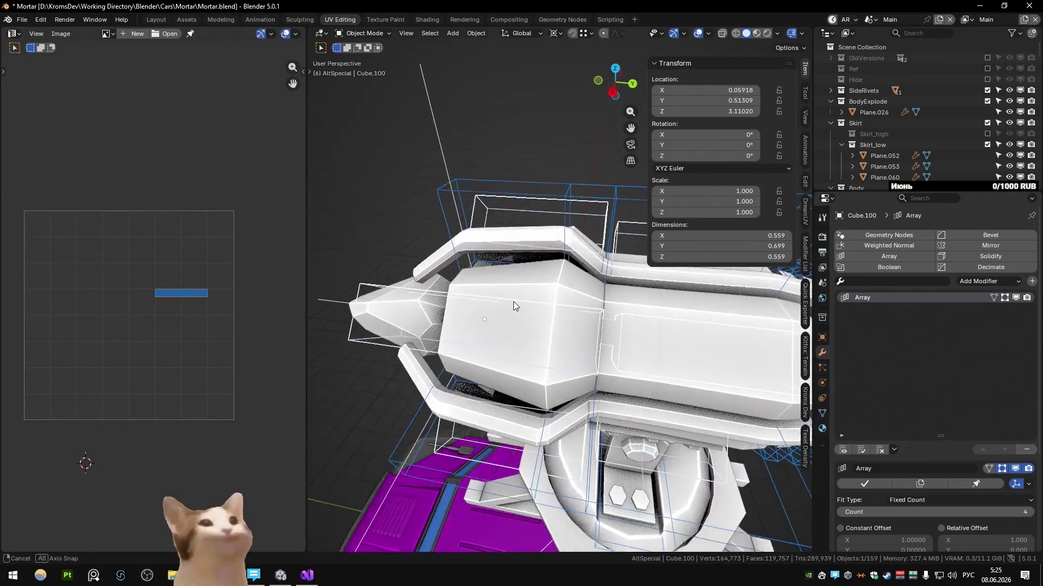
left_click(546, 385)
Toggle the boolean_Cube.100 and boolean_Cube.112 cuts on Cube.107 on and off to confirm the grooves cut correctly
left_click(1015, 341)
mouse_move(619, 326)
middle_mouse_down()
mouse_move(519, 318)
mouse_move(553, 334)
mouse_move(634, 315)
mouse_move(593, 329)
mouse_move(555, 317)
mouse_move(492, 350)
mouse_move(456, 342)
middle_mouse_up()
left_click(1015, 341)
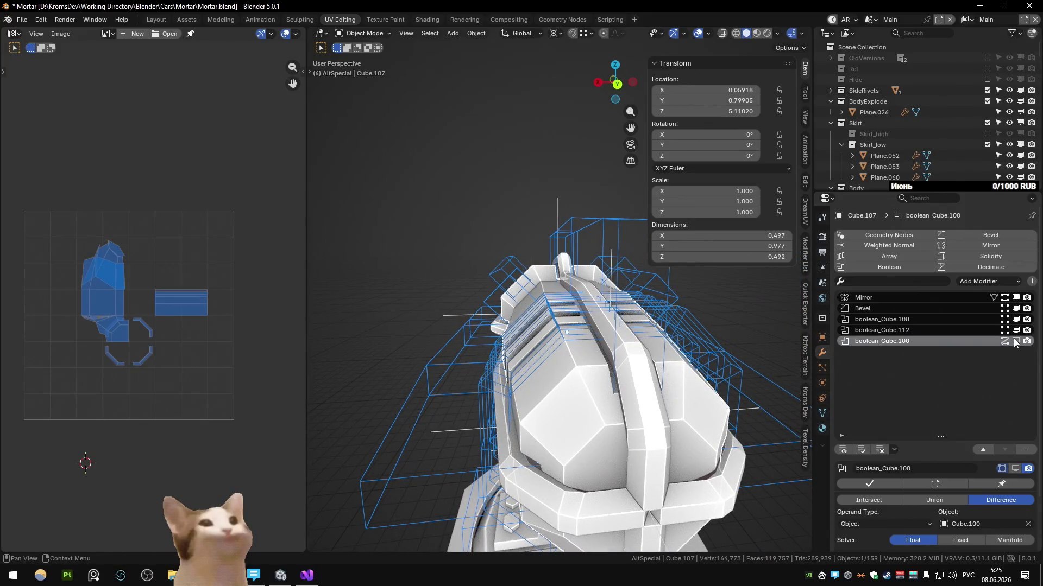
left_click(1015, 341)
middle_click_drag(619, 326, 665, 169)
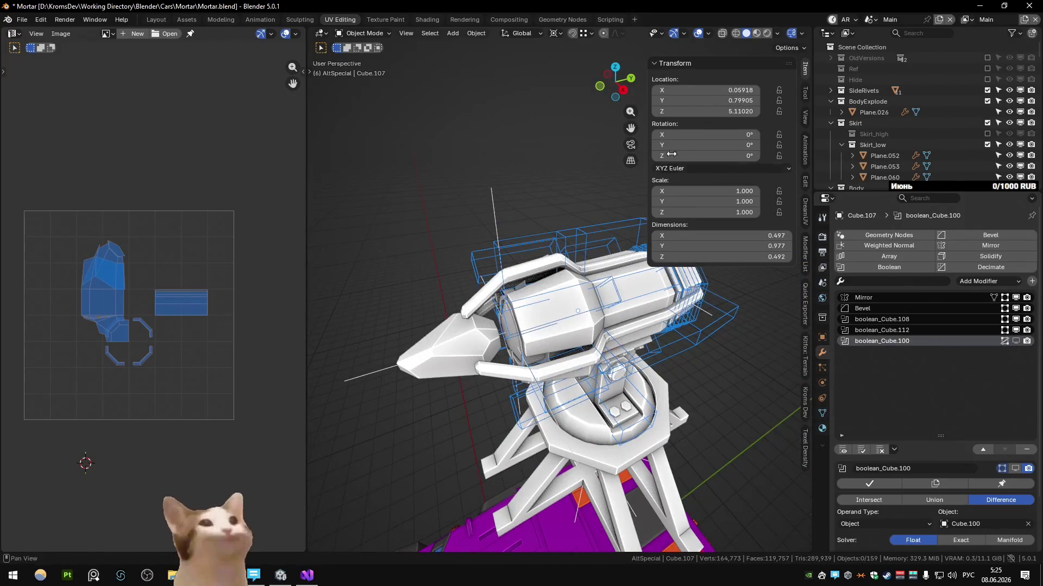
left_click(698, 33)
mouse_move(593, 192)
middle_mouse_down()
mouse_move(501, 233)
mouse_move(481, 282)
mouse_move(530, 306)
mouse_move(641, 298)
mouse_move(631, 322)
middle_mouse_up()
scroll(480, 284, "down", 5)
scroll(480, 284, "up", 5)
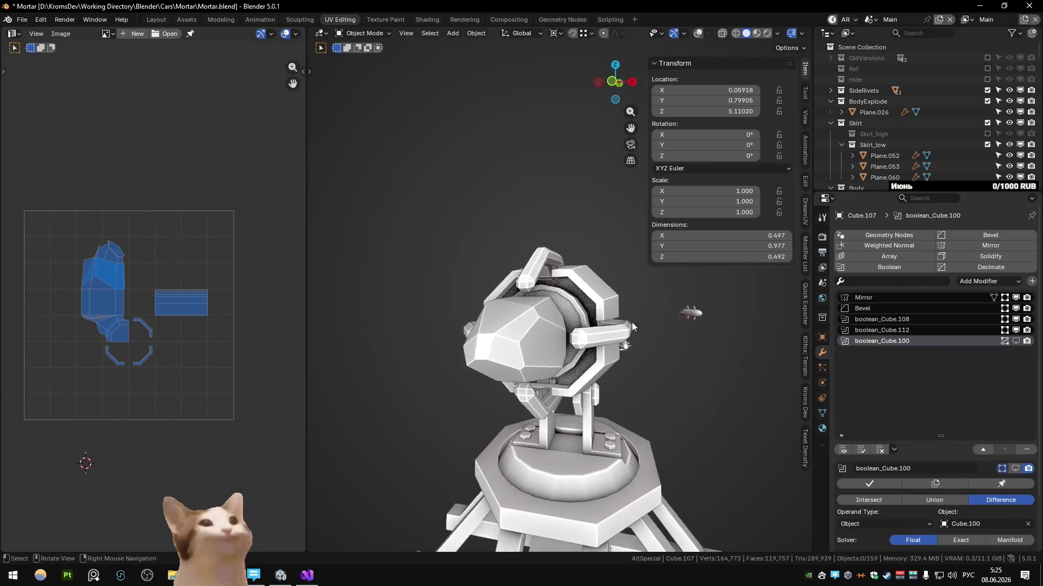
left_click(1016, 330)
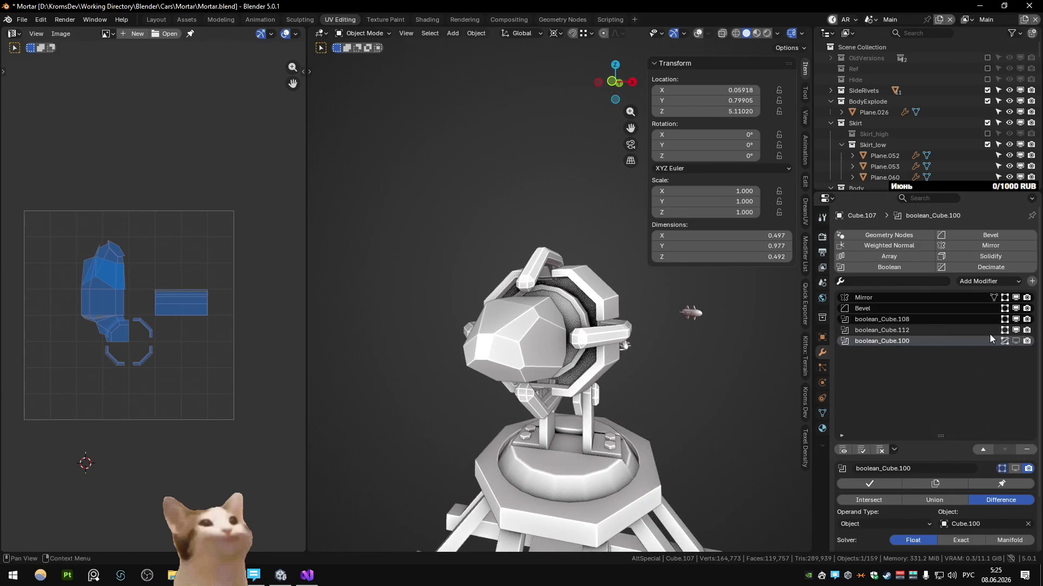
key("shift+alt+z")
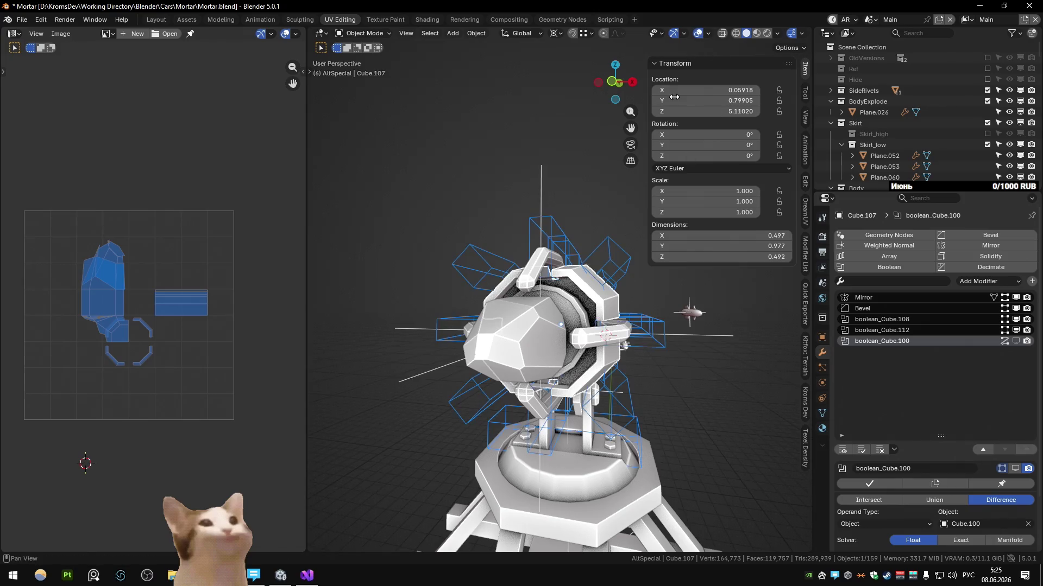
Select cutter Cube.108 with housing Cube.107 and isolate them in local view
left_click(619, 320)
middle_click_drag(619, 319, 613, 332)
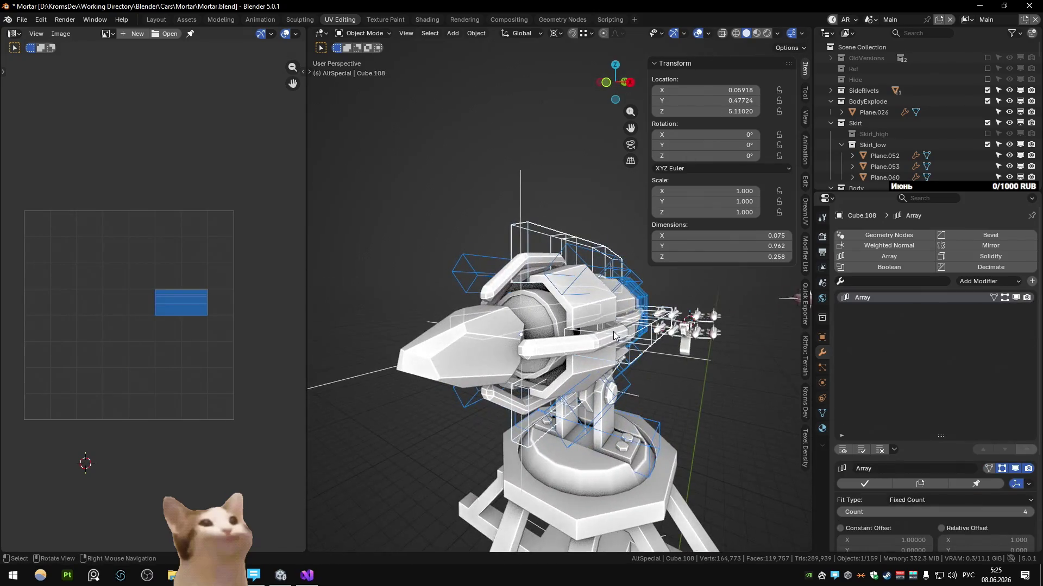
left_click(611, 332)
key("KP_Divide")
Edit Cube.108 in edge mode from the front view and nudge one cutter edge slightly lower
key("Tab")
key("KP_1")
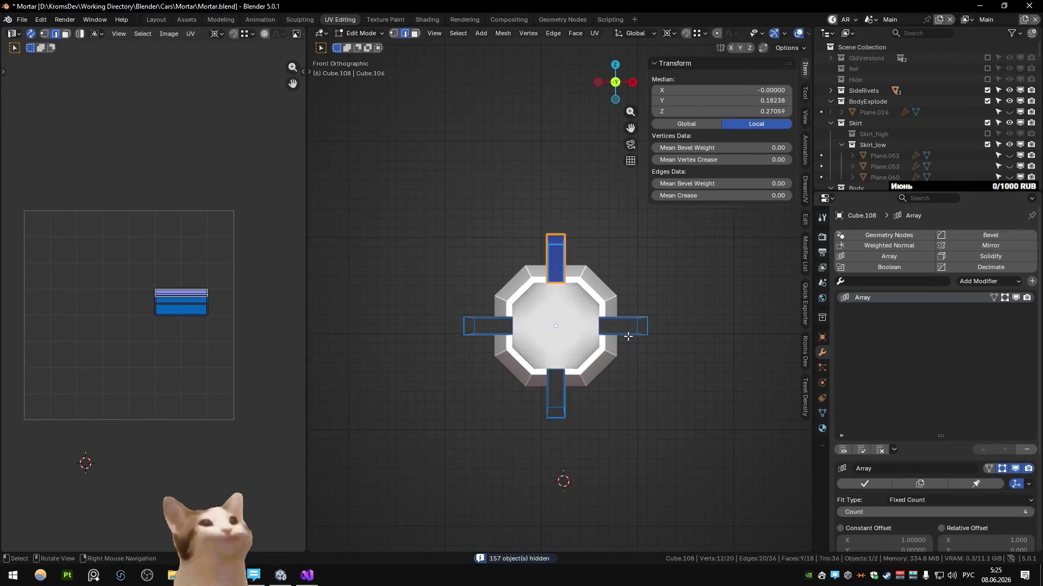
scroll(546, 300, "up", 4)
key("2")
mouse_move(412, 207)
middle_mouse_down()
mouse_move(587, 284)
mouse_move(603, 268)
mouse_move(640, 274)
mouse_move(651, 291)
middle_mouse_up()
left_click(587, 285)
type("g")
type("z-0.001")
key("Return")
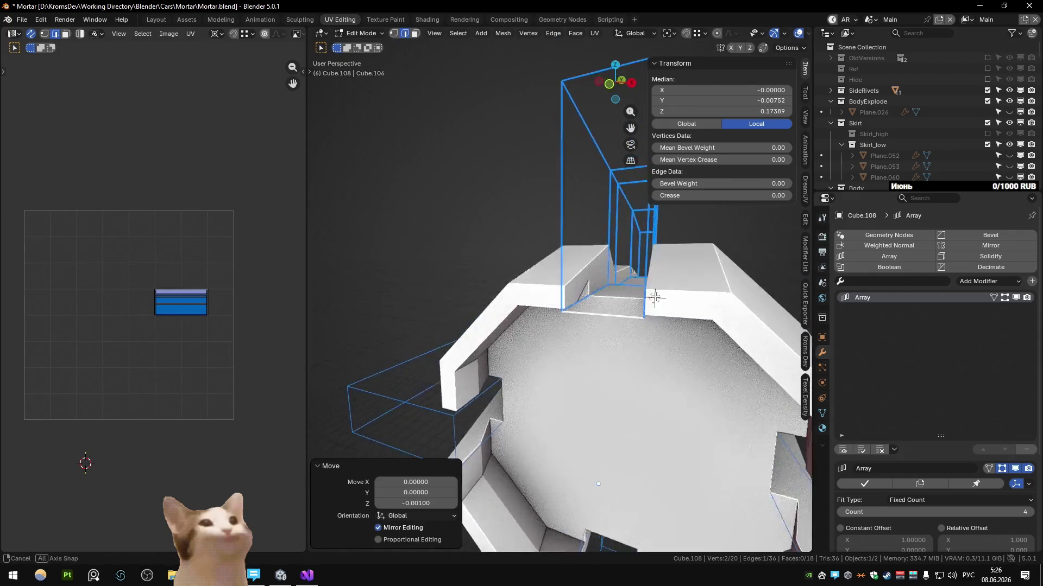
Cancel a further Z move of the edge, leave Edit Mode and make housing Cube.107 active
key("g")
key("z")
key("Escape")
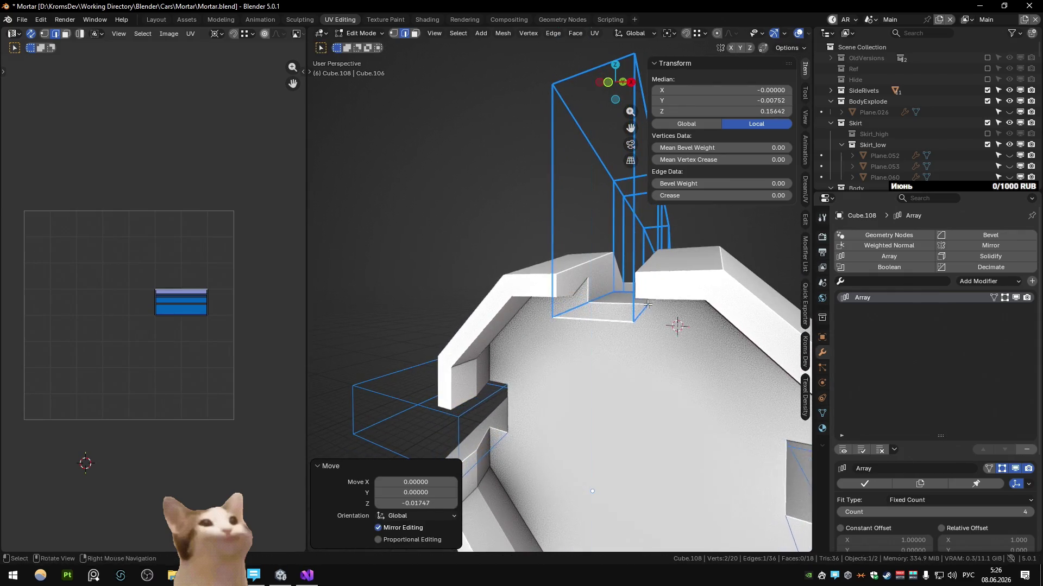
key("Tab")
left_click(647, 359)
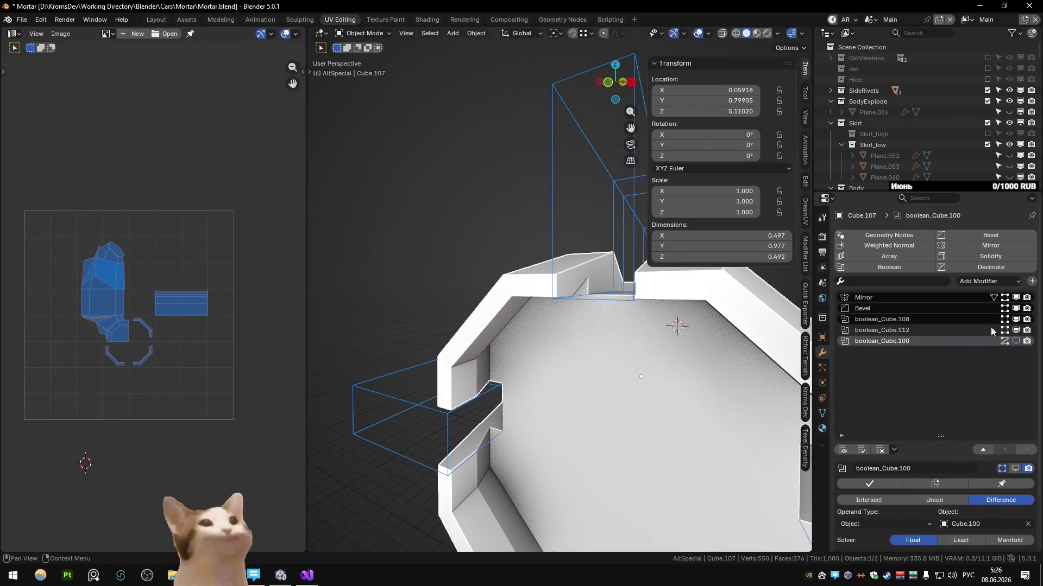
Show the Cube.112 cut, flip boolean_Cube.108 between Exact and Float solvers and leave it on Float
left_click(1016, 330)
left_click(896, 319)
scroll(896, 320, "down", 3)
left_click(916, 465)
left_click(962, 483)
left_click(1010, 483)
left_click(913, 483)
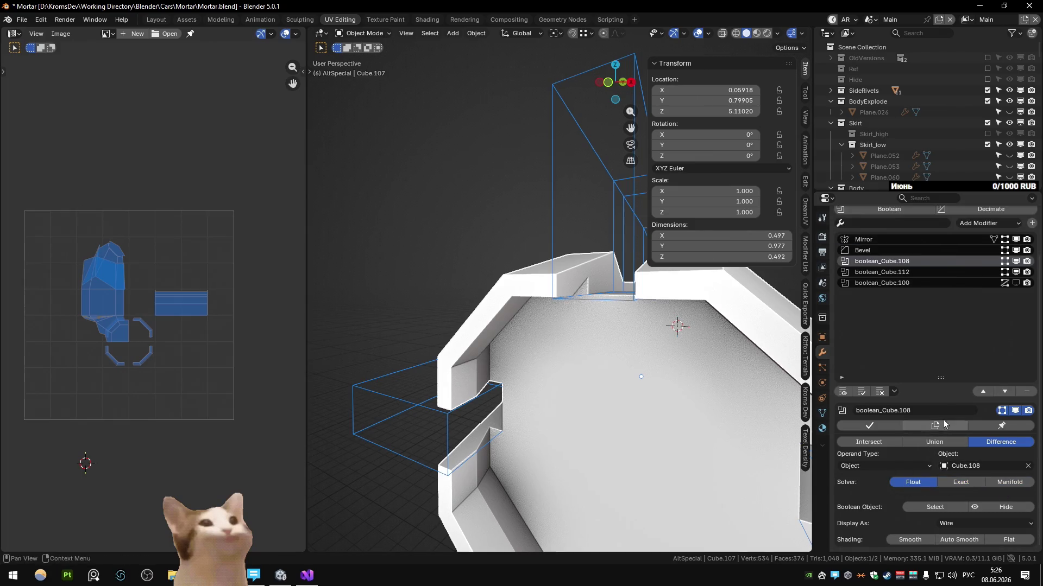
left_click(961, 482)
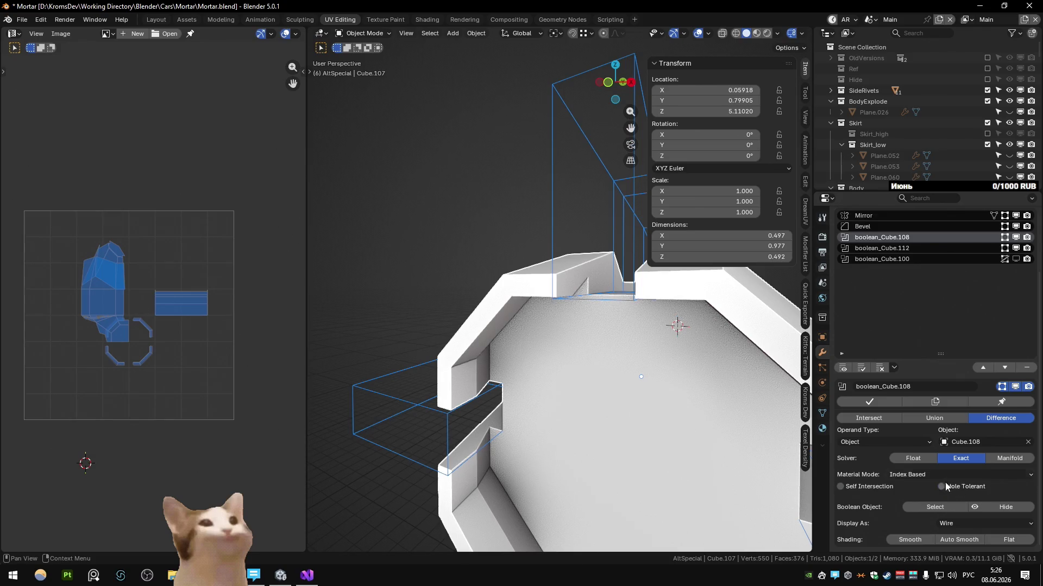
left_click(912, 458)
mouse_move(581, 348)
middle_mouse_down()
mouse_move(549, 297)
mouse_move(595, 316)
mouse_move(491, 304)
mouse_move(542, 334)
mouse_move(639, 281)
mouse_move(667, 286)
mouse_move(651, 247)
mouse_move(574, 309)
mouse_move(546, 304)
mouse_move(569, 364)
mouse_move(565, 314)
mouse_move(485, 250)
middle_mouse_up()
scroll(544, 303, "up", 5)
Enter Edit Mode on cutter Cube.108 and select its top edge from an overhead view
left_click(437, 158)
key("Tab")
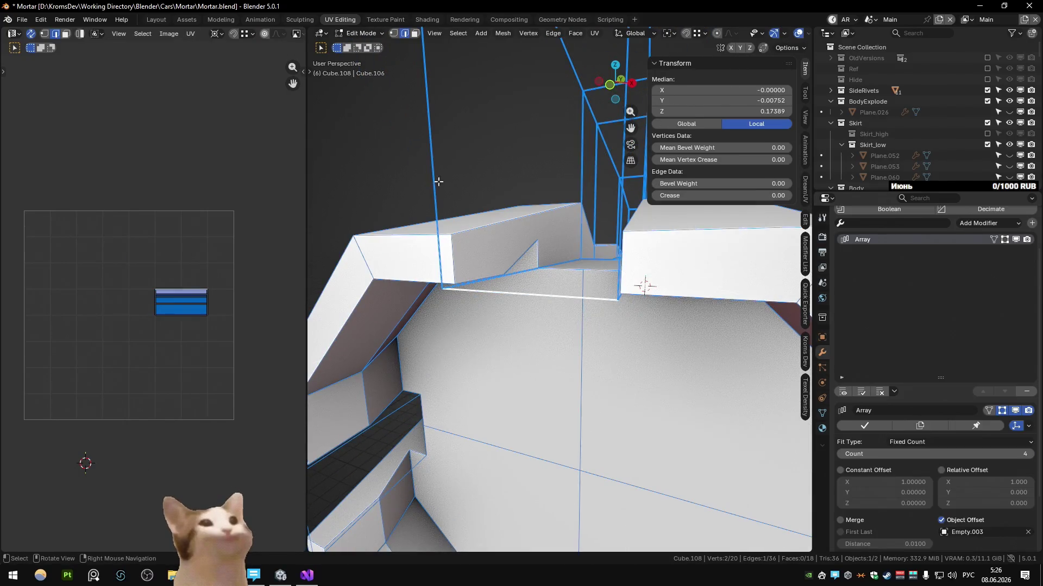
key("a")
scroll(436, 181, "down", 5)
mouse_move(437, 181)
middle_mouse_down()
mouse_move(607, 233)
mouse_move(663, 340)
mouse_move(590, 234)
mouse_move(571, 245)
mouse_move(547, 231)
mouse_move(518, 280)
mouse_move(582, 230)
middle_mouse_up()
left_click(593, 235)
key("a")
left_click(548, 240)
Raise the top edge slightly along global Z, return to Object Mode and save Mortar.blend
key("g")
key("z")
left_click(547, 228)
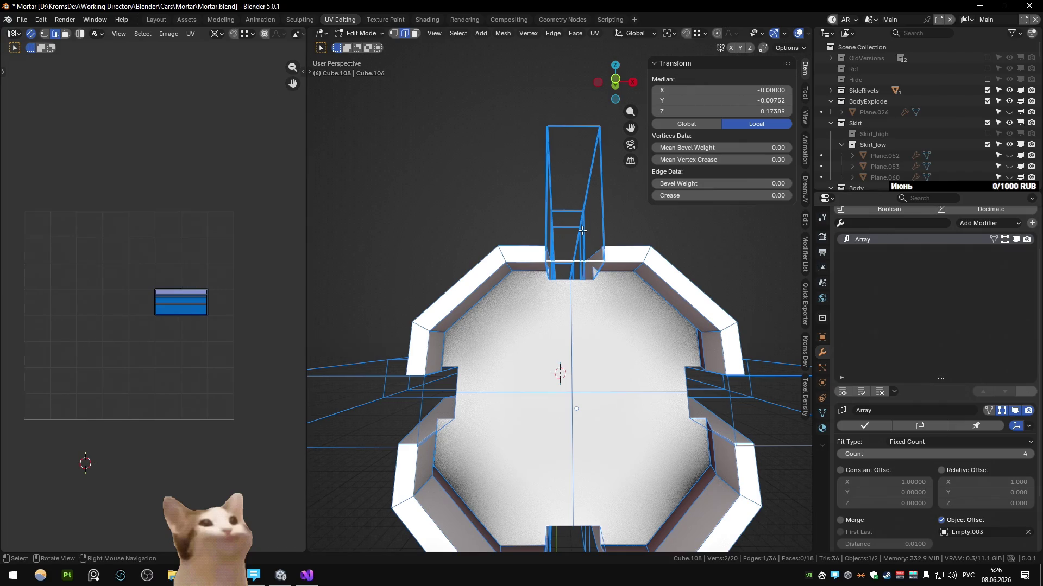
key("Tab")
key("ctrl+s")
scroll(583, 231, "down", 5)
mouse_move(596, 260)
middle_mouse_down()
mouse_move(612, 285)
mouse_move(572, 309)
middle_mouse_up()
scroll(572, 308, "up", 2)
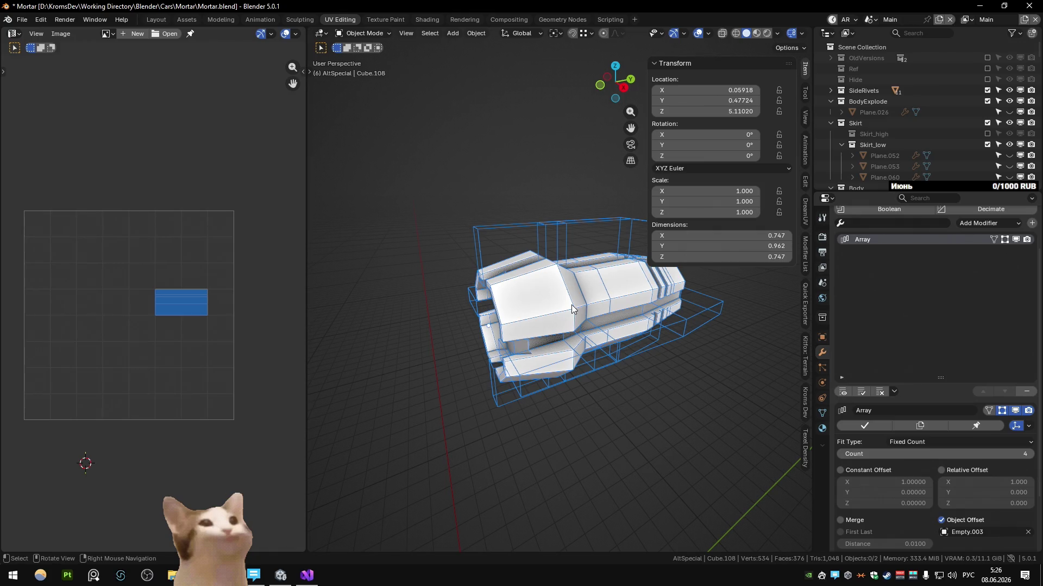
Unhide all objects, save, isolate the whole turret in local view and bring up the Collection Manager on Cube.109
left_click(572, 309)
scroll(993, 146, "down", 5)
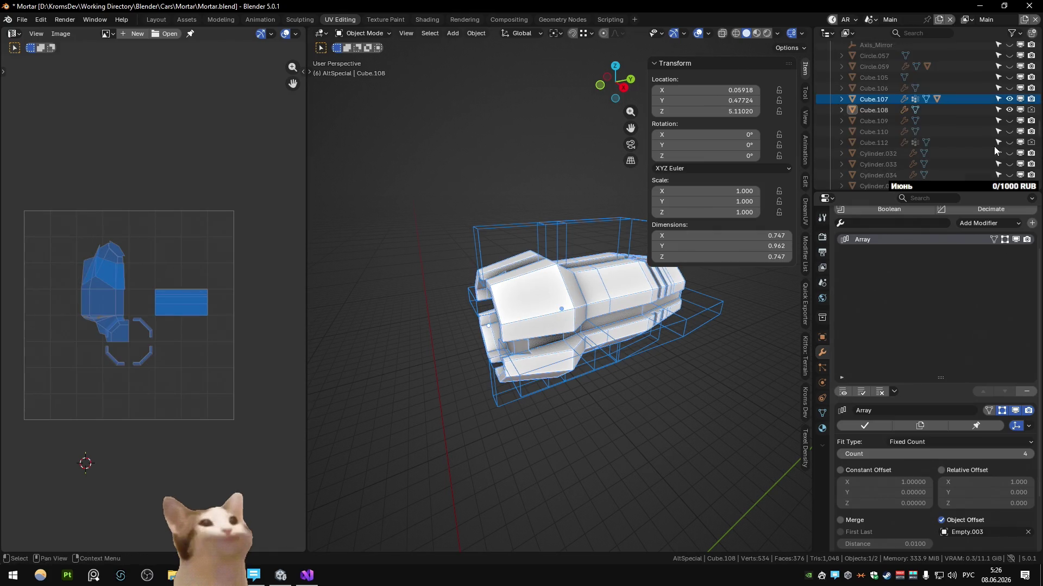
scroll(959, 155, "down", 3)
key("alt+h")
scroll(597, 163, "down", 2)
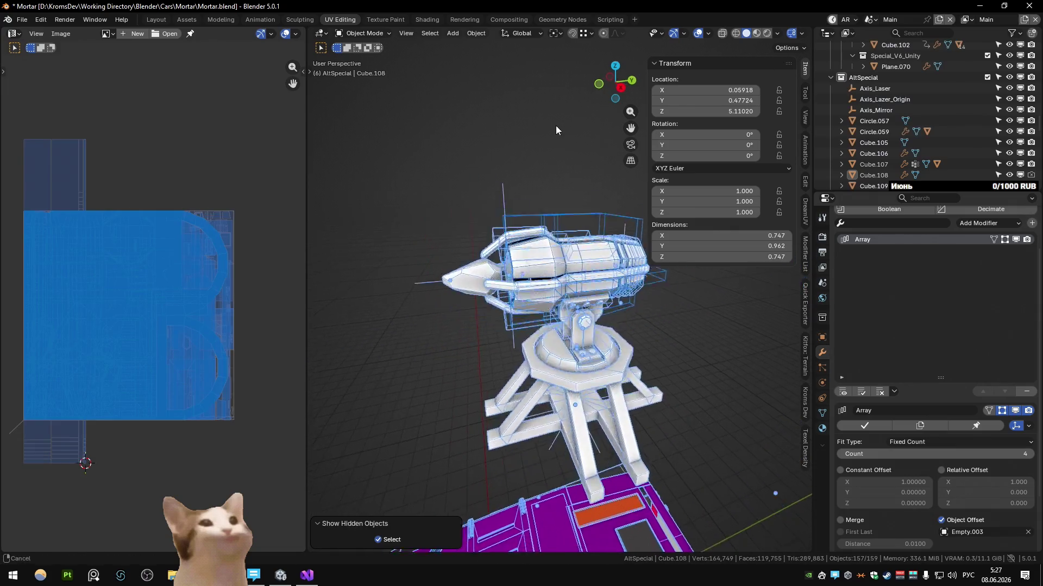
scroll(559, 131, "down", 3)
key("ctrl+s")
left_click_drag(497, 192, 604, 358)
key("KP_Divide")
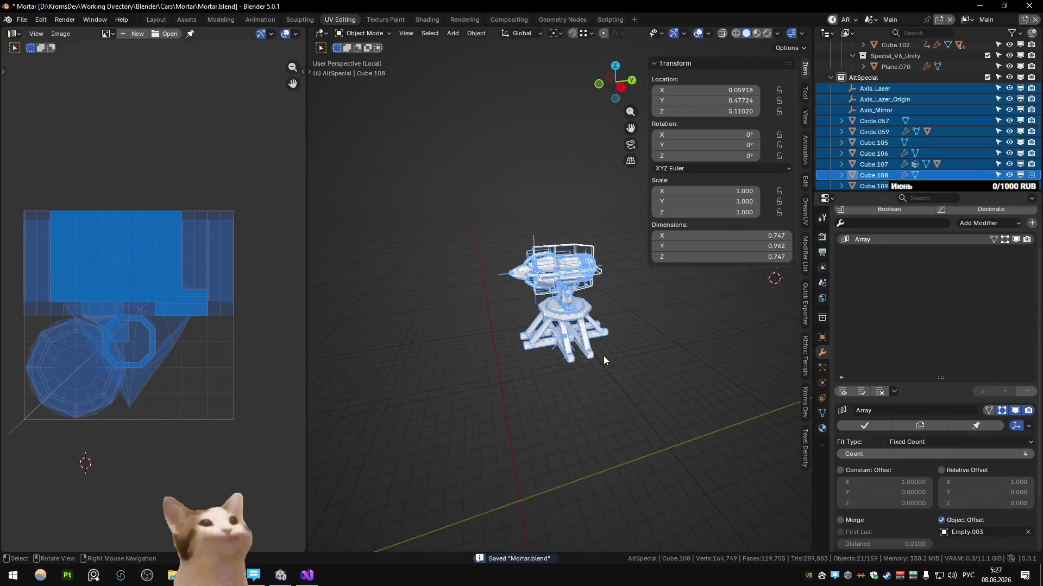
left_click(533, 246)
key("m")
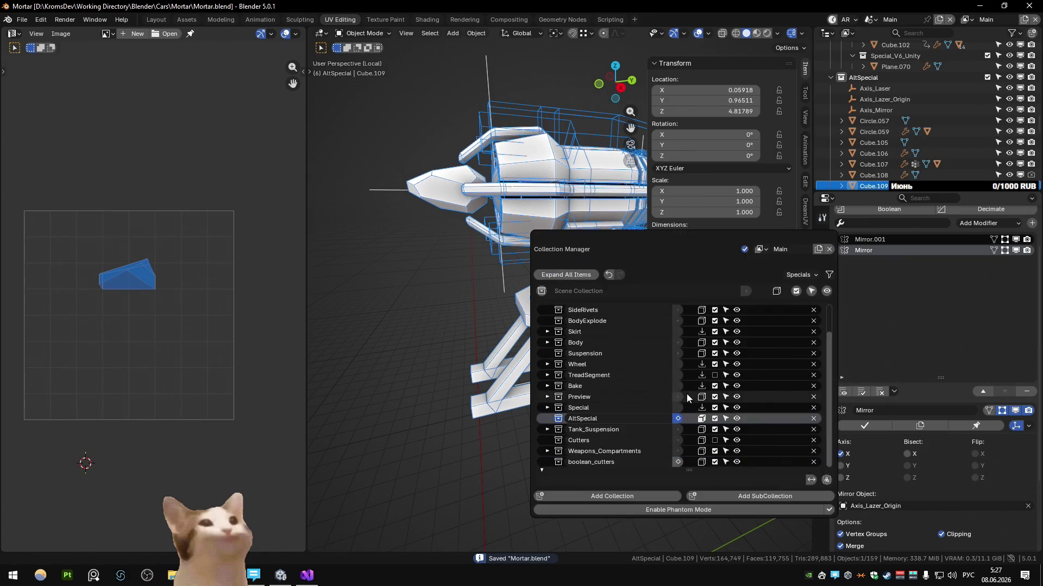
Add a subcollection under AltSpecial and name it Alt_Special_Bools
left_click(739, 496)
double_click(654, 429)
key("BackSpace")
key("alt+shift")
type("a")
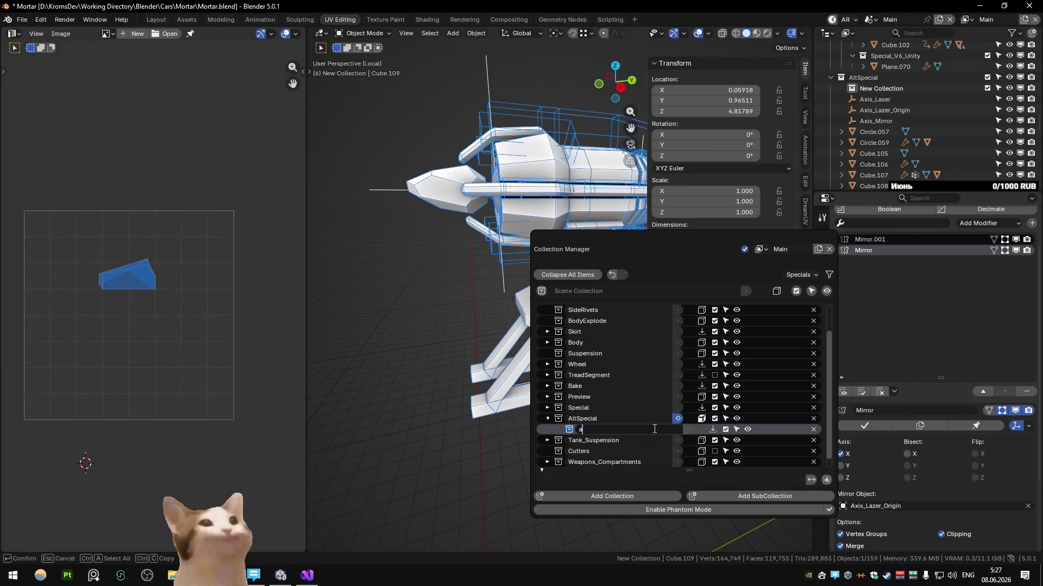
key("BackSpace")
type("_Sepcail")
key("BackSpace")
key("BackSpace")
key("BackSpace")
type("pecial_Bool")
key("Return")
Move cutters Cube.108 and Cube.100 into the collection and hide it, leaving only the turret visible
left_click(497, 199)
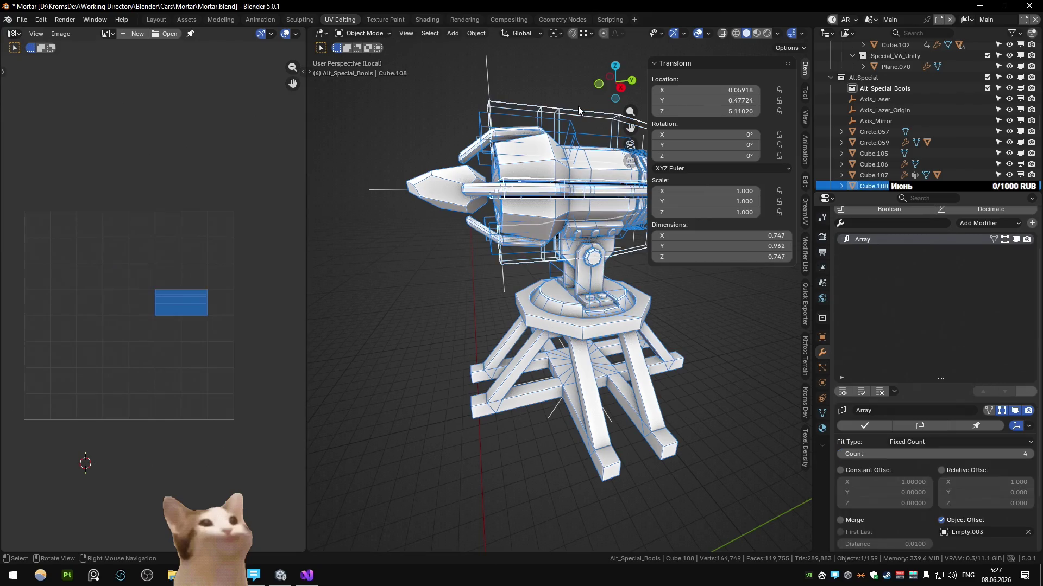
scroll(496, 198, "up", 3)
left_click_drag(872, 186, 878, 99)
middle_click_drag(636, 179, 616, 195)
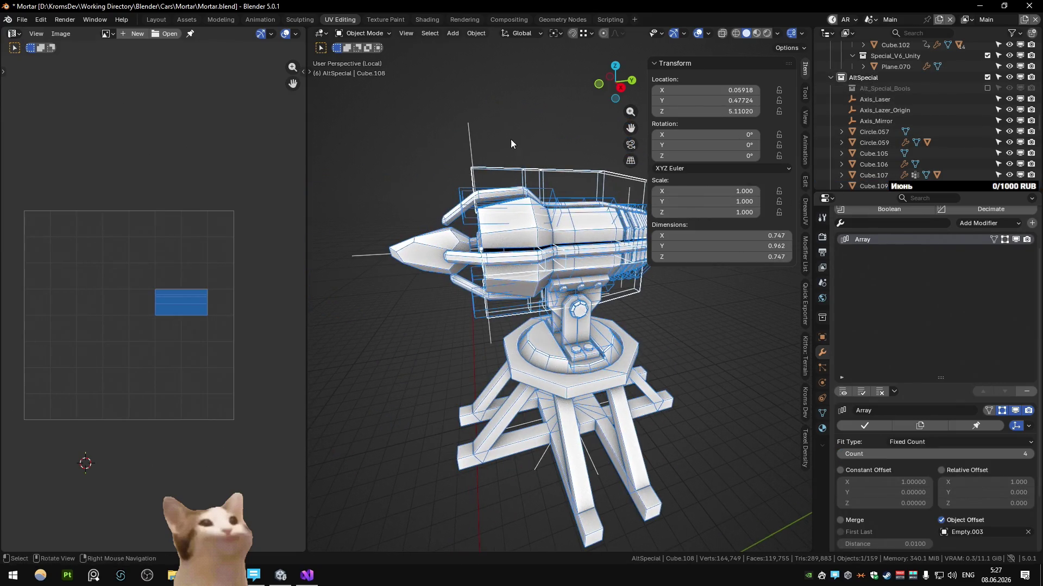
middle_click_drag(509, 141, 537, 184)
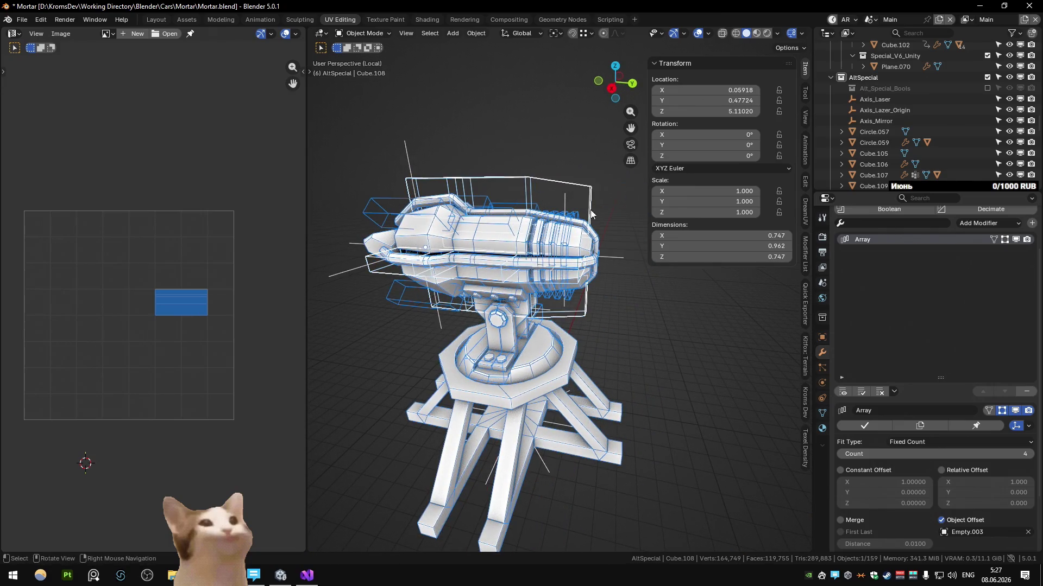
left_click(590, 211)
key("m")
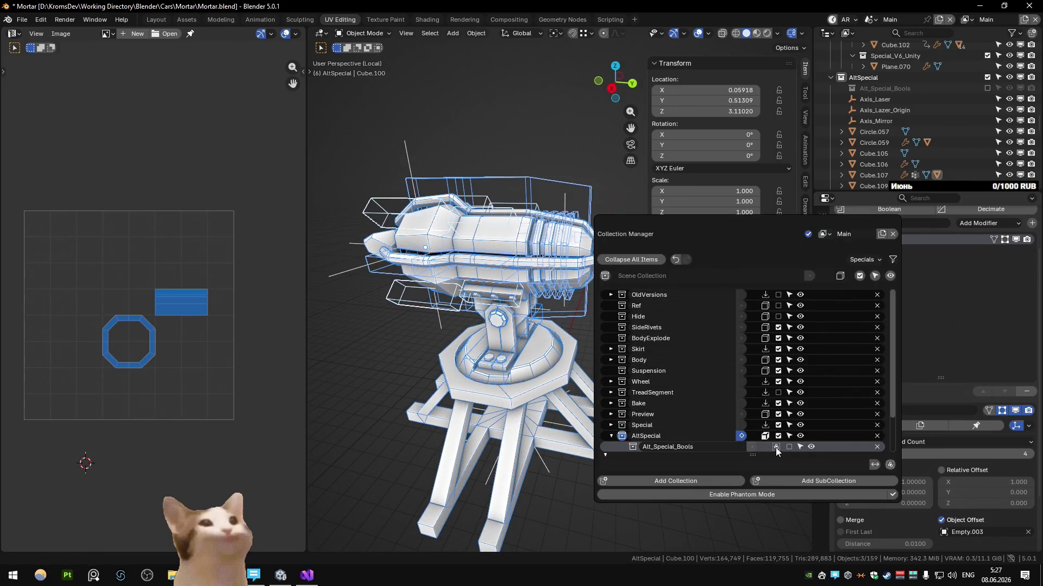
left_click(577, 151)
key("m")
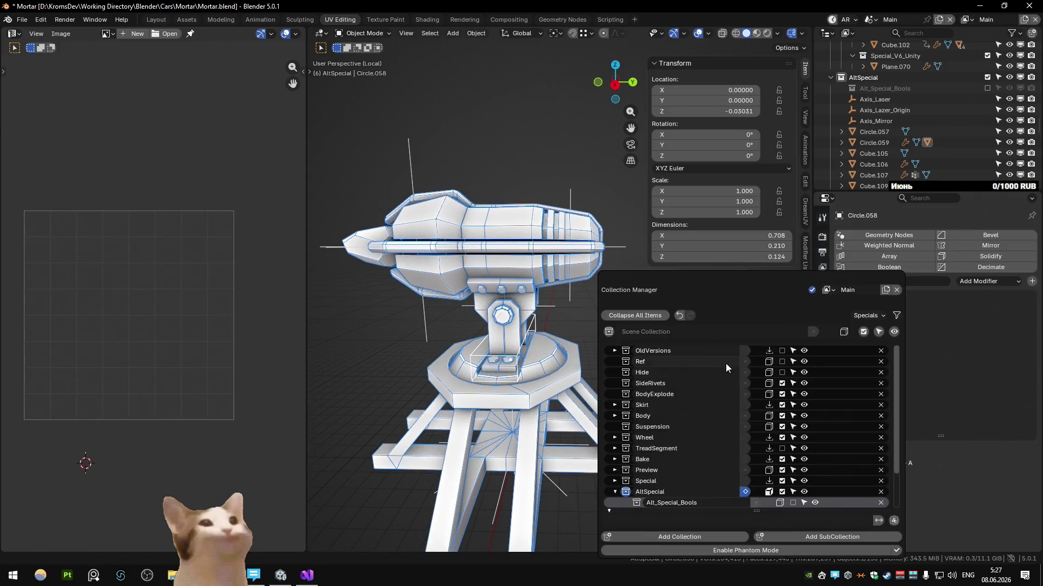
left_click(586, 156)
middle_click_drag(476, 276, 535, 279)
scroll(576, 196, "up", 5)
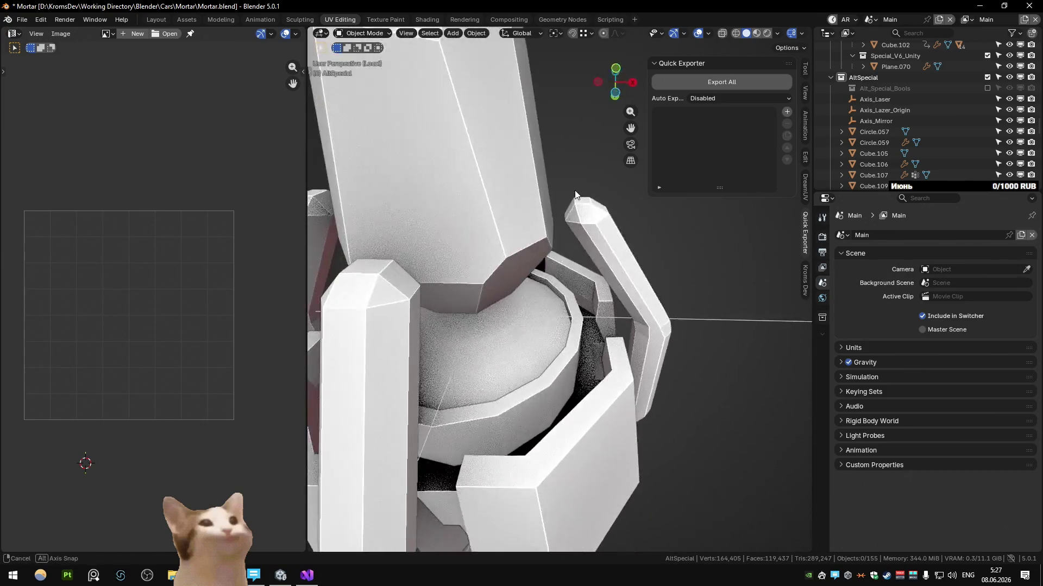
Switch to the Modeling workspace, deselect everything and orbit around the shaded turret
middle_click_drag(575, 196, 555, 248)
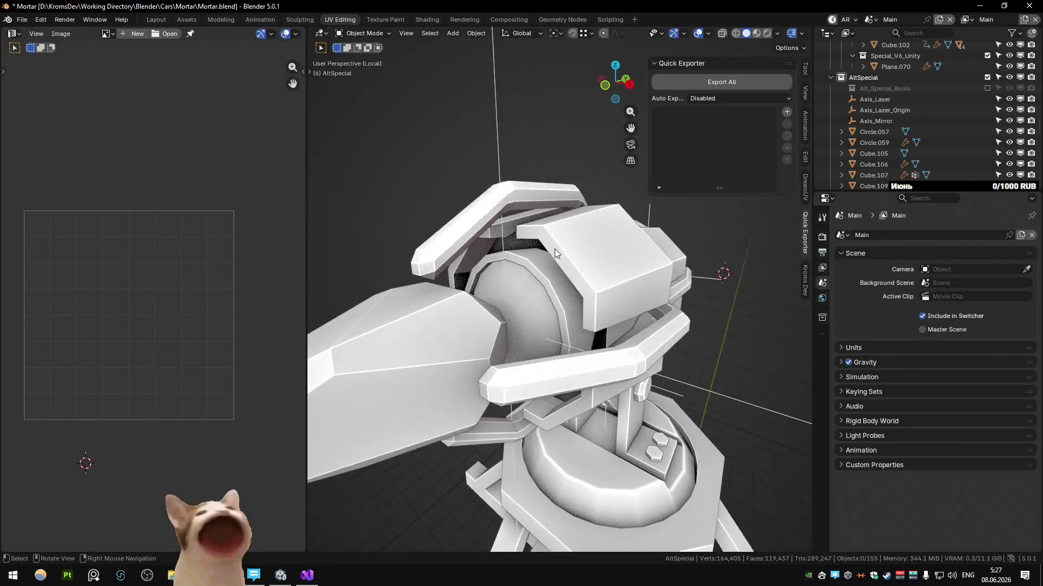
scroll(582, 235, "down", 5)
scroll(582, 233, "up", 1)
left_click(220, 18)
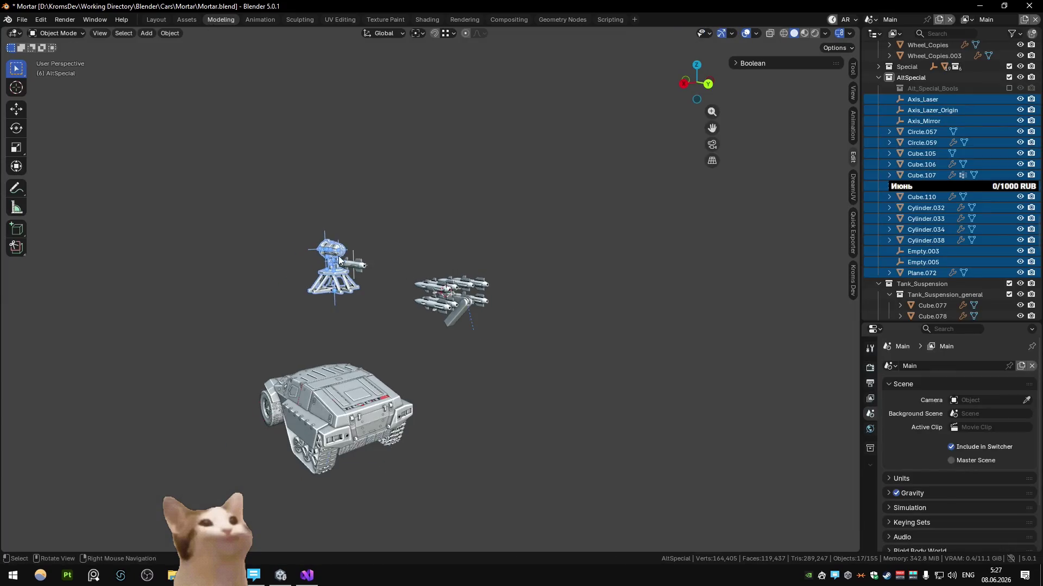
scroll(429, 308, "up", 2)
scroll(429, 309, "down", 1)
left_click(401, 389)
scroll(429, 298, "up", 5)
middle_click_drag(426, 200, 406, 245)
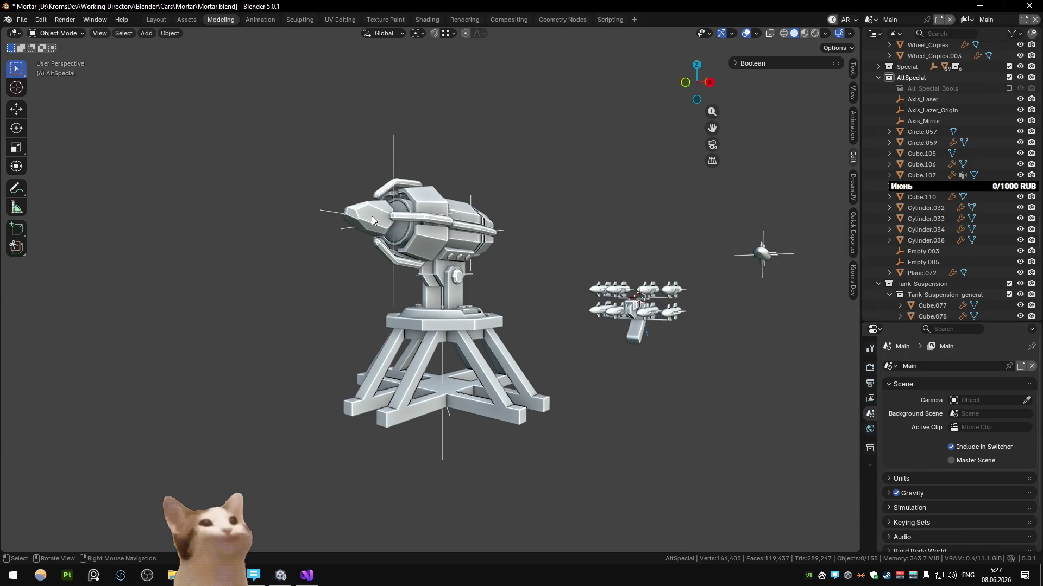
scroll(372, 216, "up", 3)
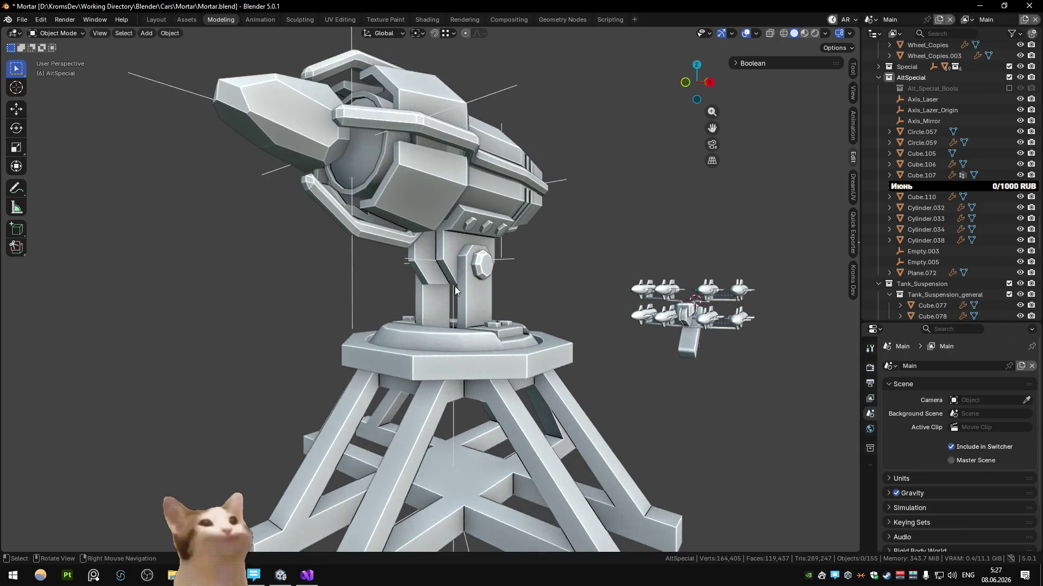
scroll(407, 309, "up", 2)
mouse_move(407, 310)
middle_mouse_down()
mouse_move(456, 298)
mouse_move(457, 342)
middle_mouse_up()
scroll(455, 298, "down", 3)
scroll(455, 294, "down", 3)
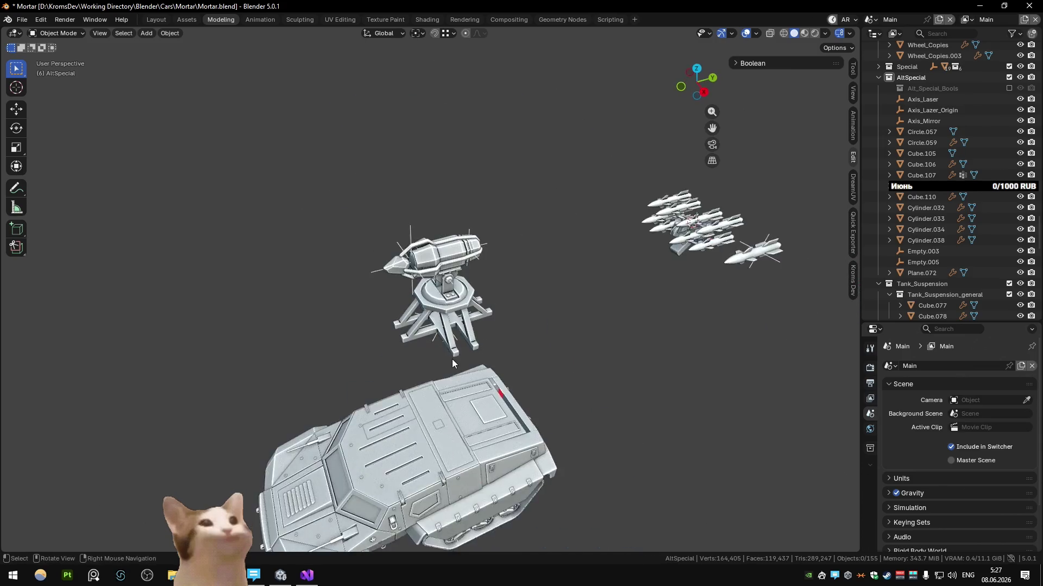
scroll(457, 342, "up", 3)
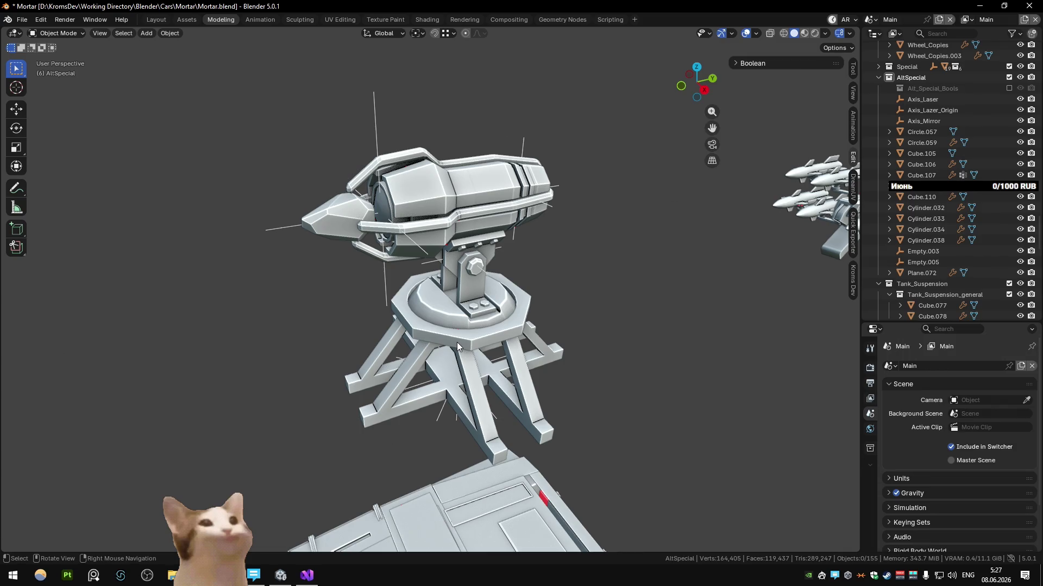
Inspect the leg frame Plane.072 up close in Edit Mode and return to Object Mode
left_click(456, 343)
key("Tab")
key("KP_Decimal")
mouse_move(457, 342)
middle_mouse_down()
mouse_move(382, 356)
mouse_move(416, 392)
middle_mouse_up()
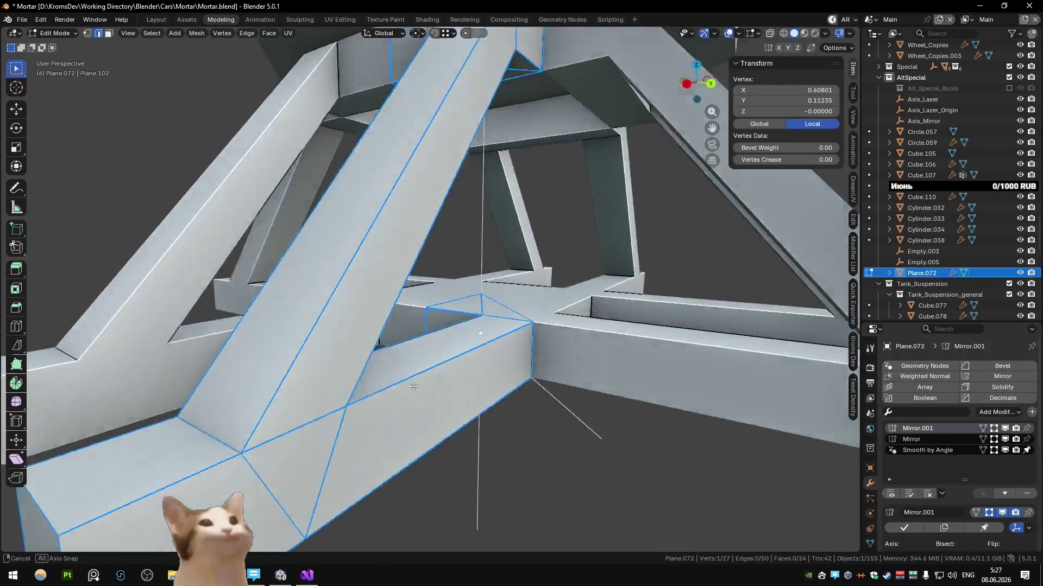
key("Tab")
scroll(416, 392, "down", 4)
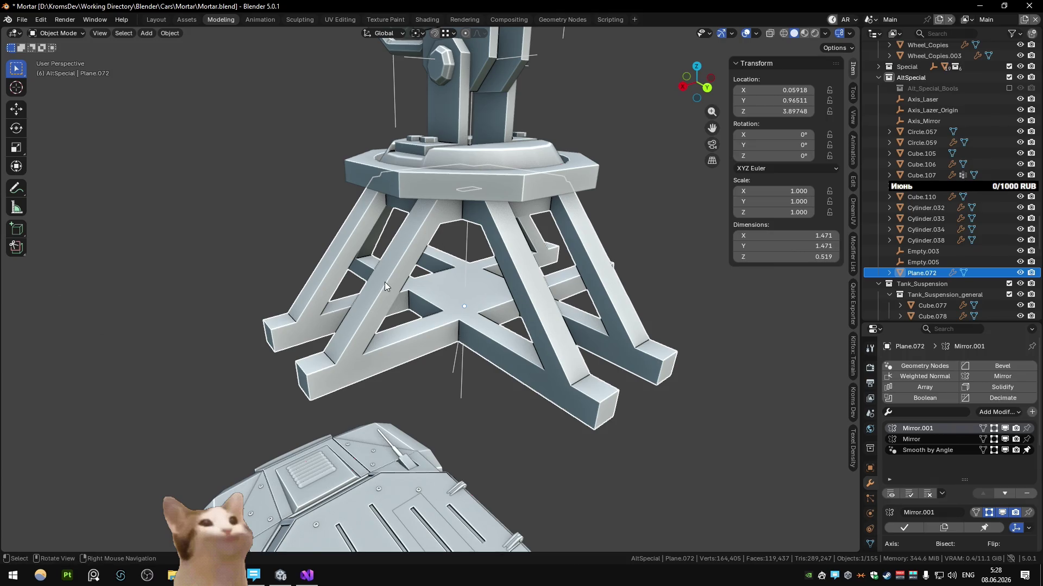
scroll(386, 277, "down", 3)
Select the hex bolt row (Cylinder.034) and set its Scale Y to 1.194
left_click(337, 200)
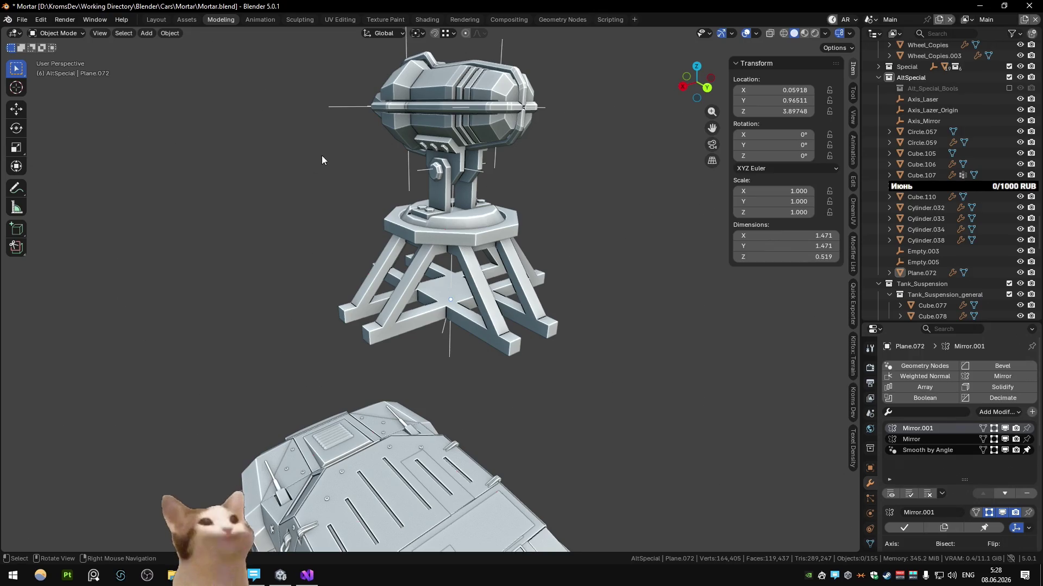
mouse_move(320, 147)
middle_mouse_down()
mouse_move(435, 136)
mouse_move(427, 124)
middle_mouse_up()
scroll(427, 123, "up", 2)
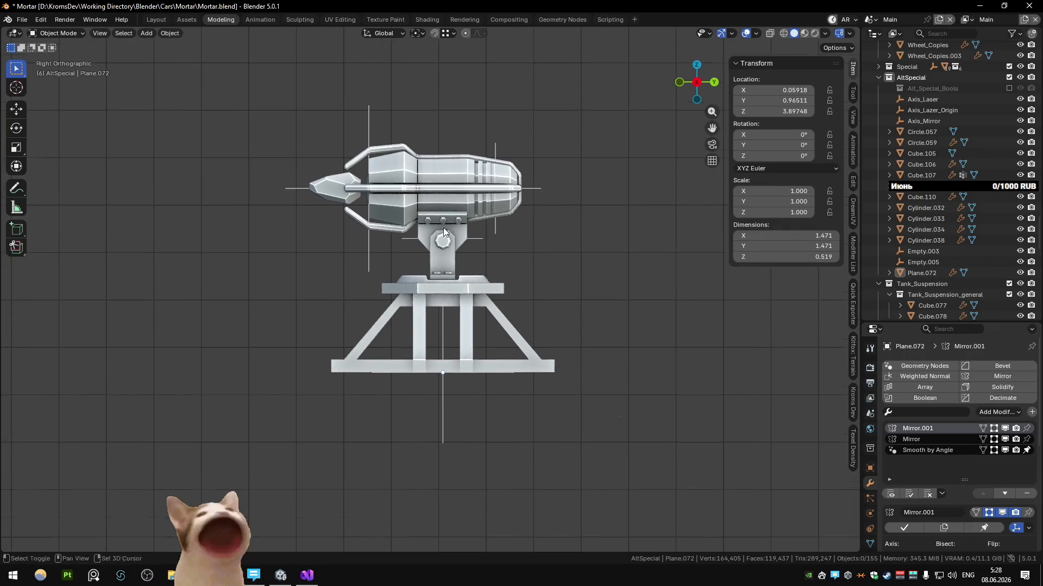
scroll(444, 181, "up", 5)
key("Escape")
left_click(426, 169)
key("KP_Decimal")
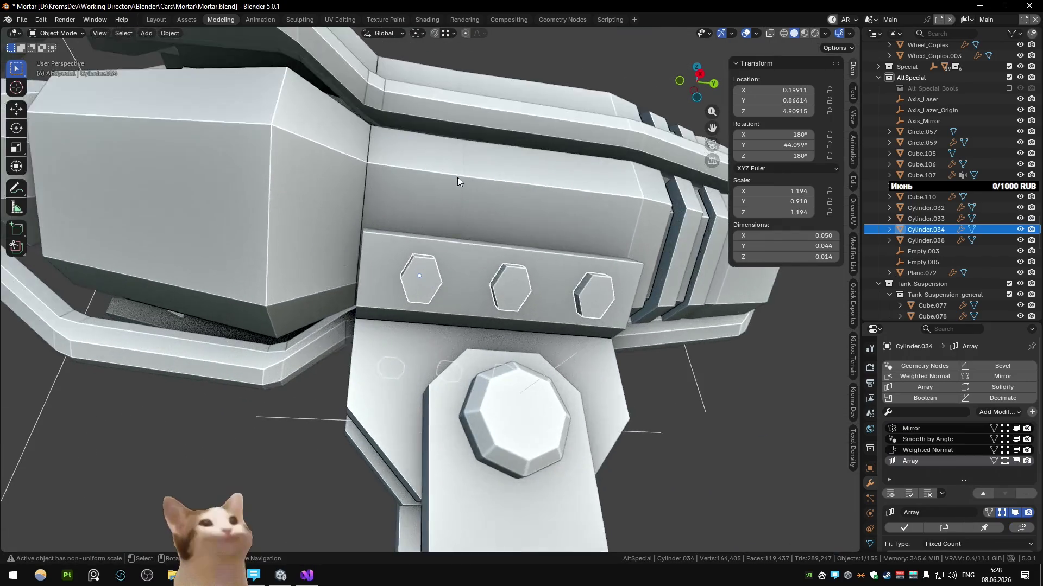
double_click(774, 201)
type("1.19423")
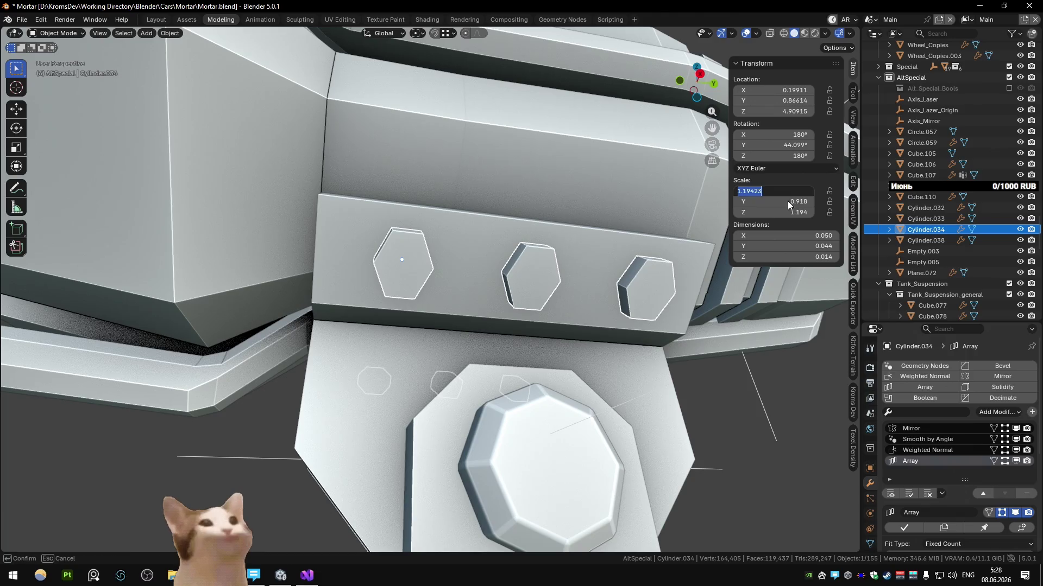
key("Return")
Tighten the bolts' Array Relative Offset Y to 1.740 so they sit closer together
middle_click_drag(595, 218, 586, 266)
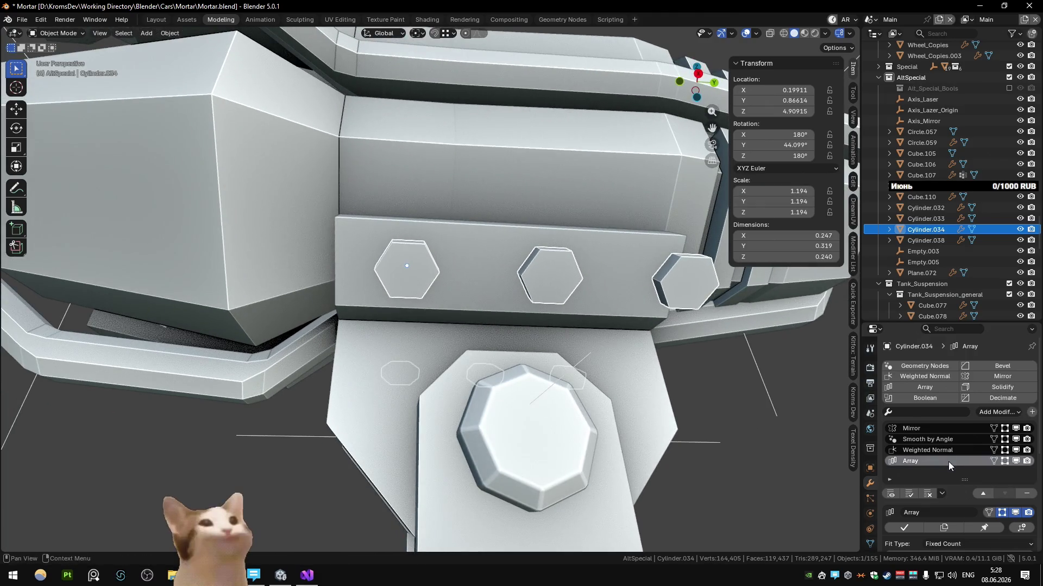
scroll(938, 444, "down", 4)
left_click_drag(998, 465, 974, 464)
middle_click_drag(602, 337, 595, 338)
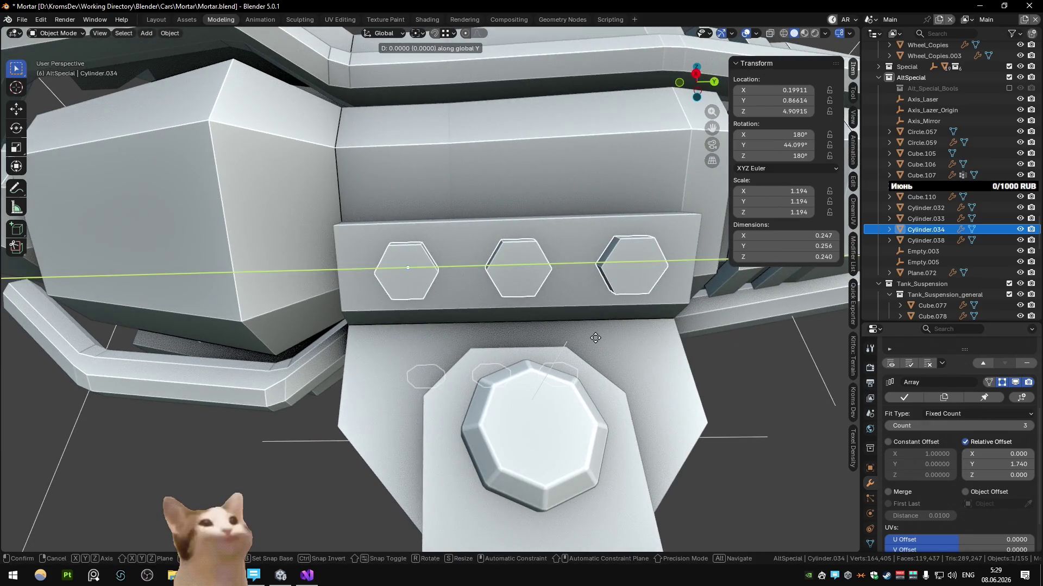
Nudge the bolt row slightly along its own local Y axis and deselect it
key("comma")
left_click(601, 342)
key("g")
key("y")
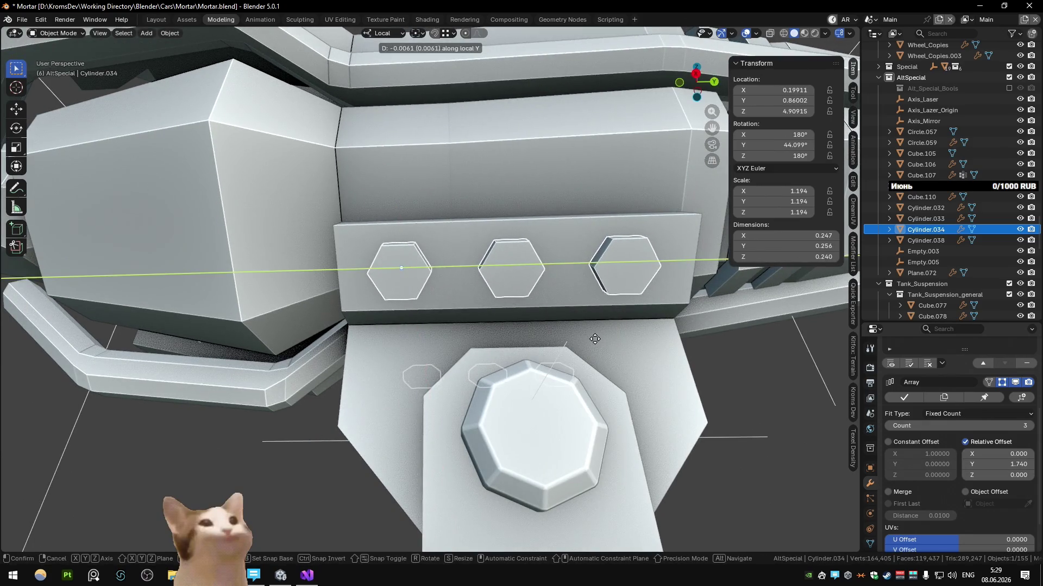
left_click(582, 363)
scroll(578, 377, "down", 5)
middle_click_drag(577, 377, 474, 416)
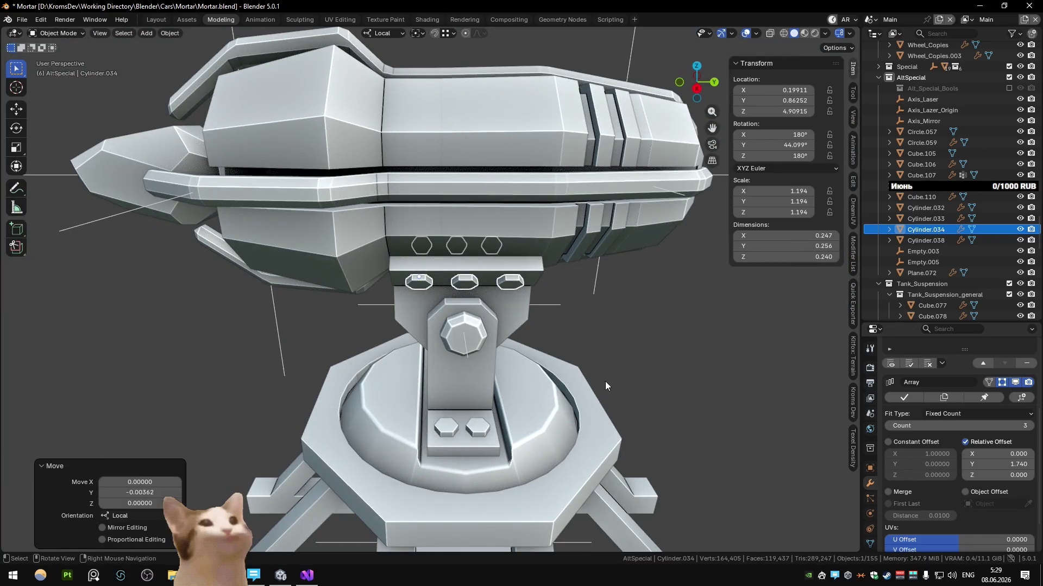
left_click(611, 367)
scroll(610, 363, "down", 5)
scroll(644, 337, "down", 3)
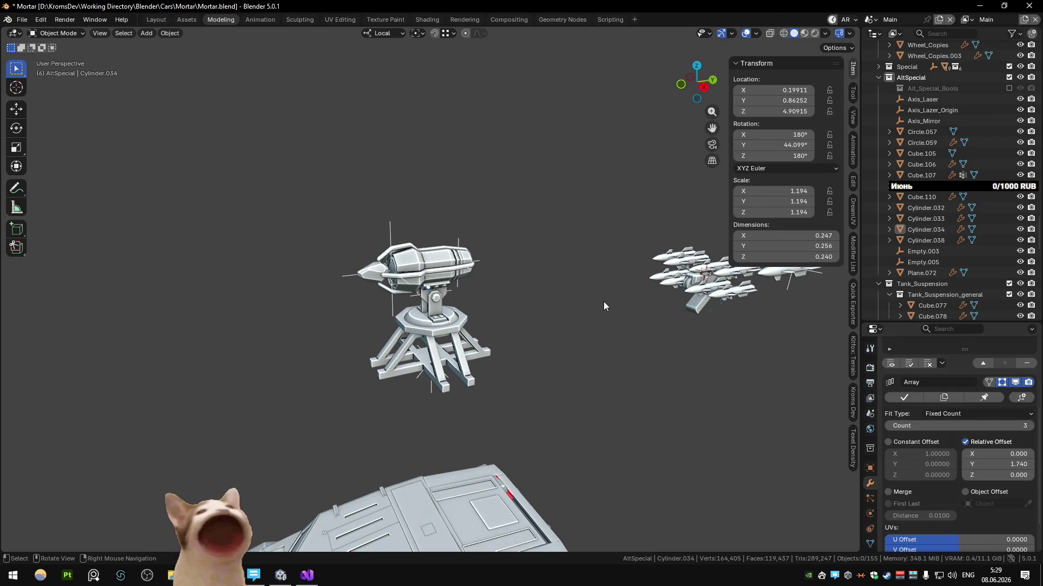
scroll(604, 306, "down", 2)
scroll(539, 261, "up", 5)
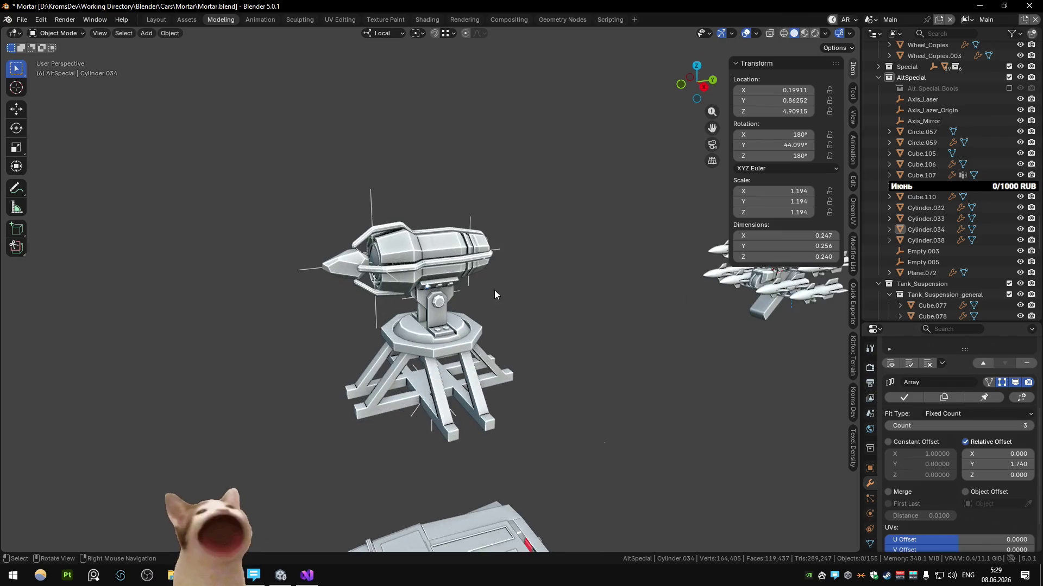
middle_click_drag(494, 290, 445, 322)
scroll(445, 321, "up", 5)
scroll(494, 262, "down", 5)
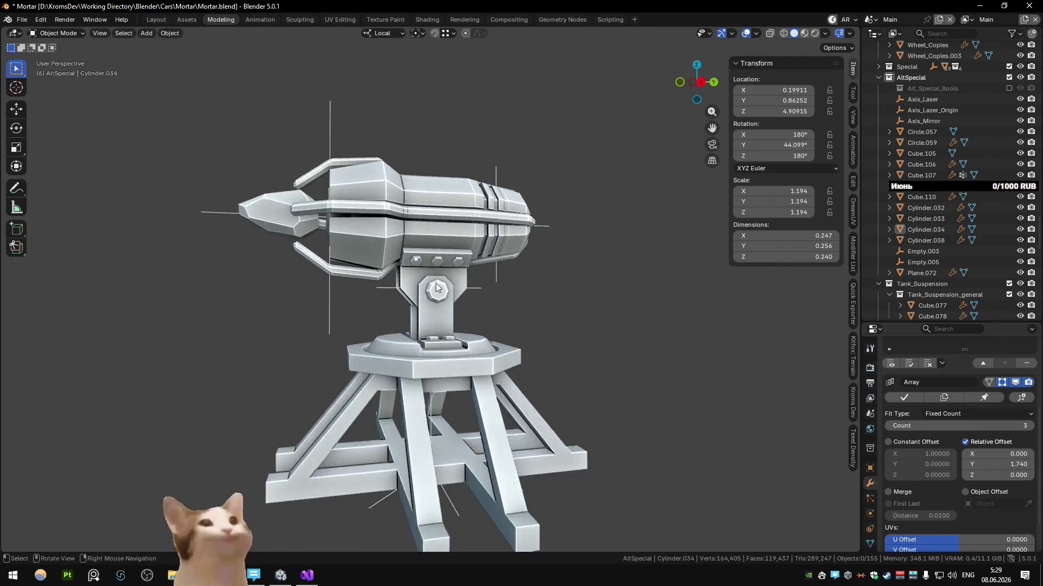
scroll(488, 265, "up", 5)
mouse_move(488, 265)
middle_mouse_down()
mouse_move(444, 296)
mouse_move(396, 297)
middle_mouse_up()
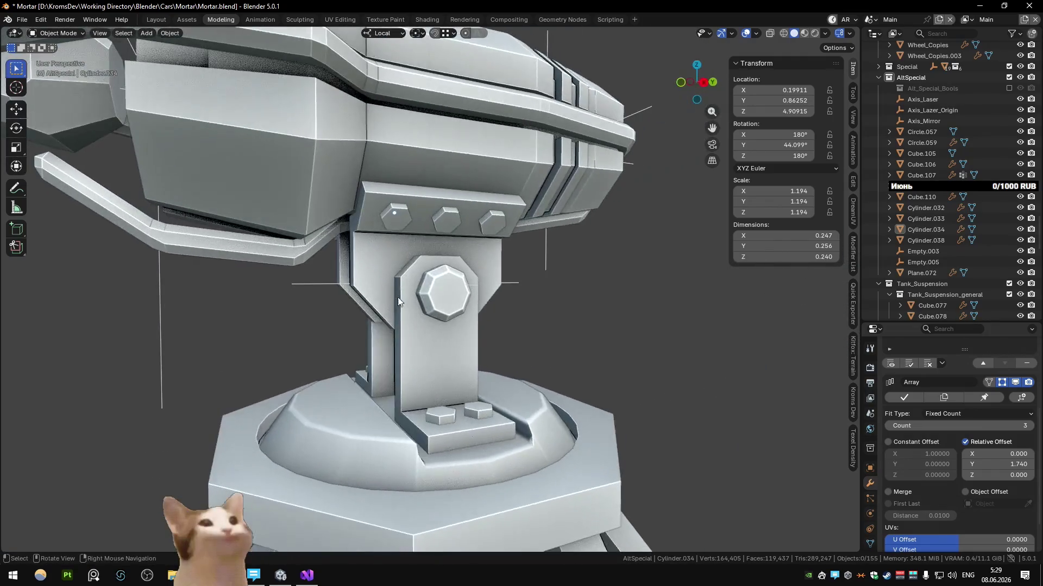
left_click(456, 298)
key("Tab")
scroll(455, 298, "up", 2)
key("alt+z")
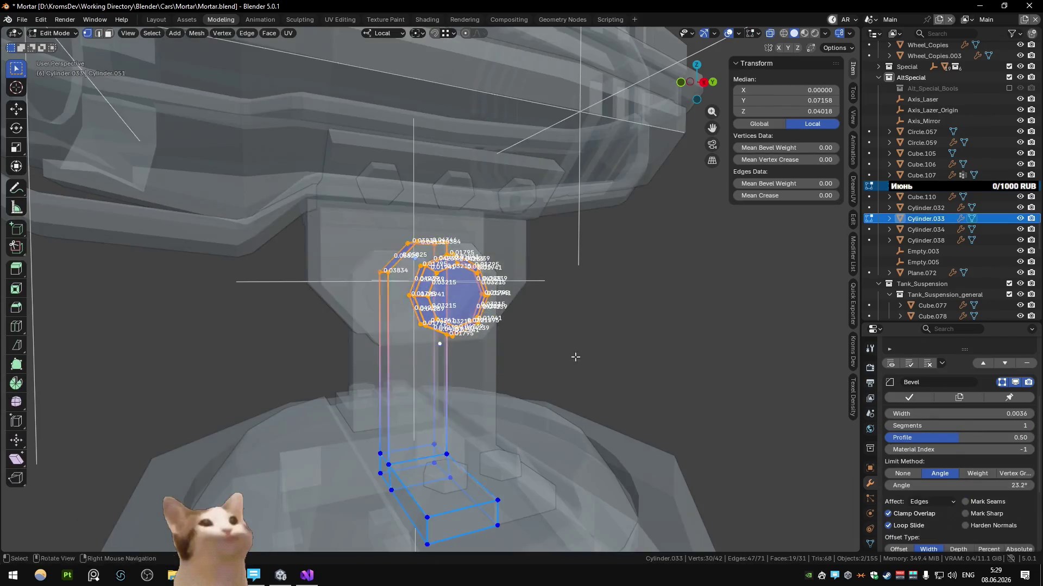
key("alt+z")
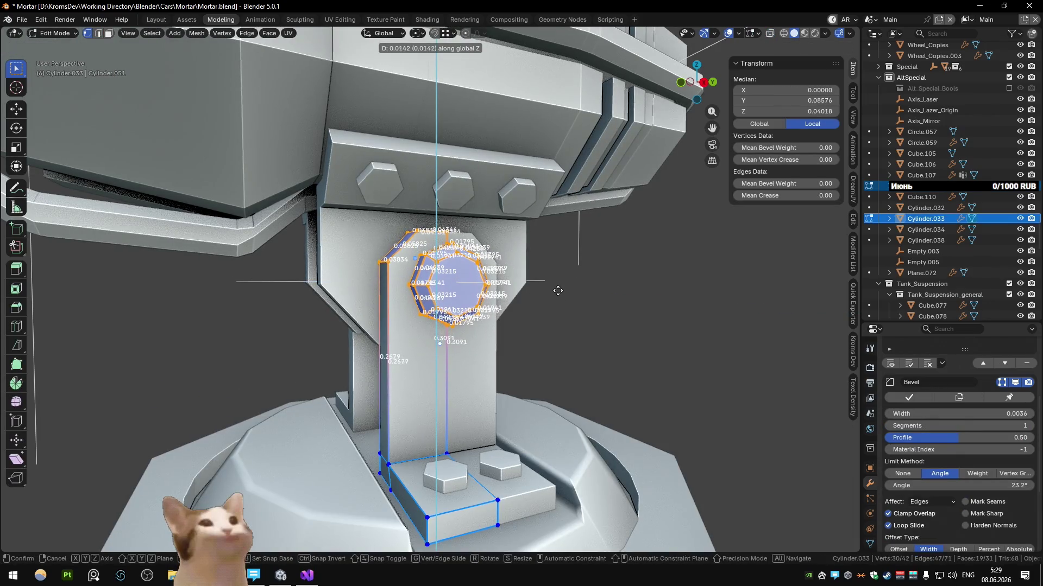
key("Tab")
scroll(574, 307, "down", 3)
left_click(493, 300)
middle_click_drag(494, 299, 599, 267)
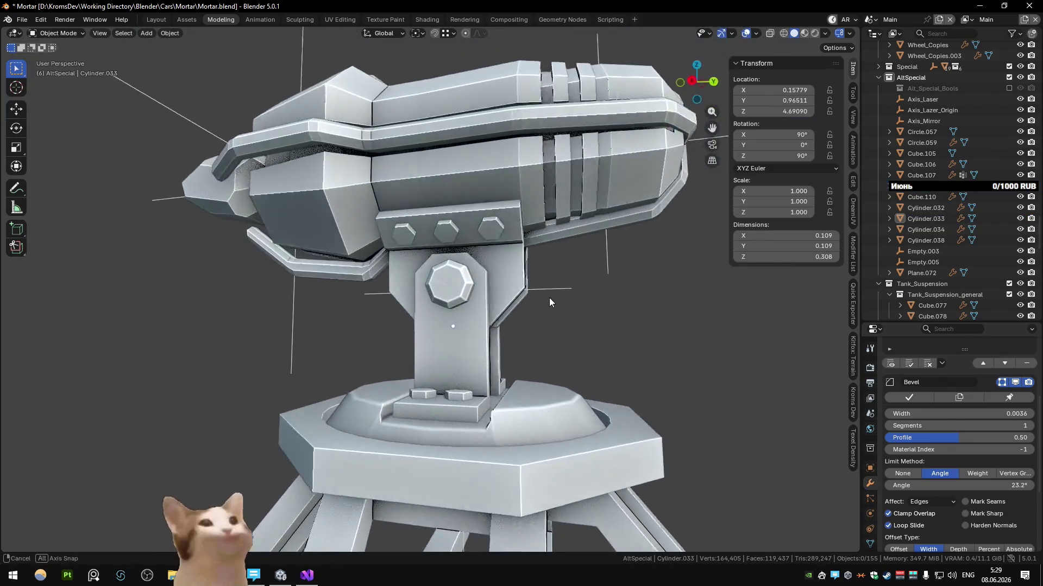
Raise the bolt-plate mount's selected vertices vertically in a see-through right-side view, then return to object mode
key("ctrl+z")
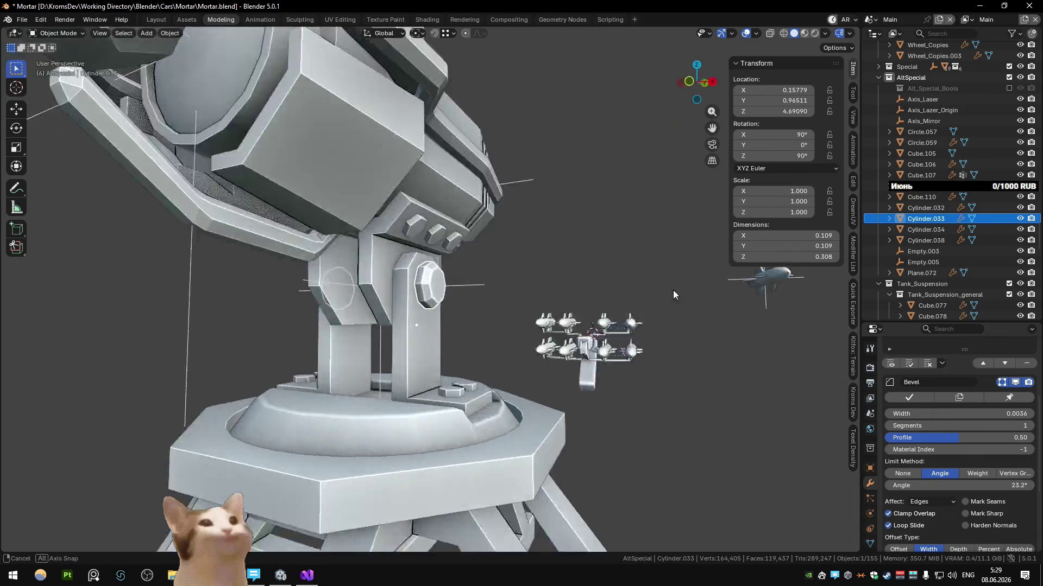
mouse_move(547, 295)
middle_mouse_down()
mouse_move(413, 286)
mouse_move(446, 261)
mouse_move(628, 352)
middle_mouse_up()
key("ctrl+shift+z")
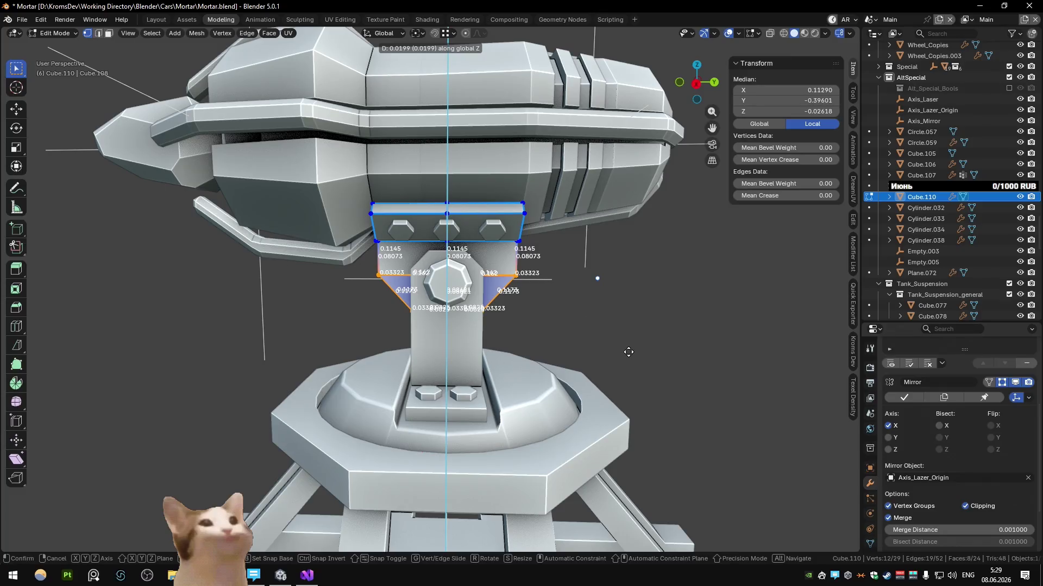
key("KP_3")
key("alt+z")
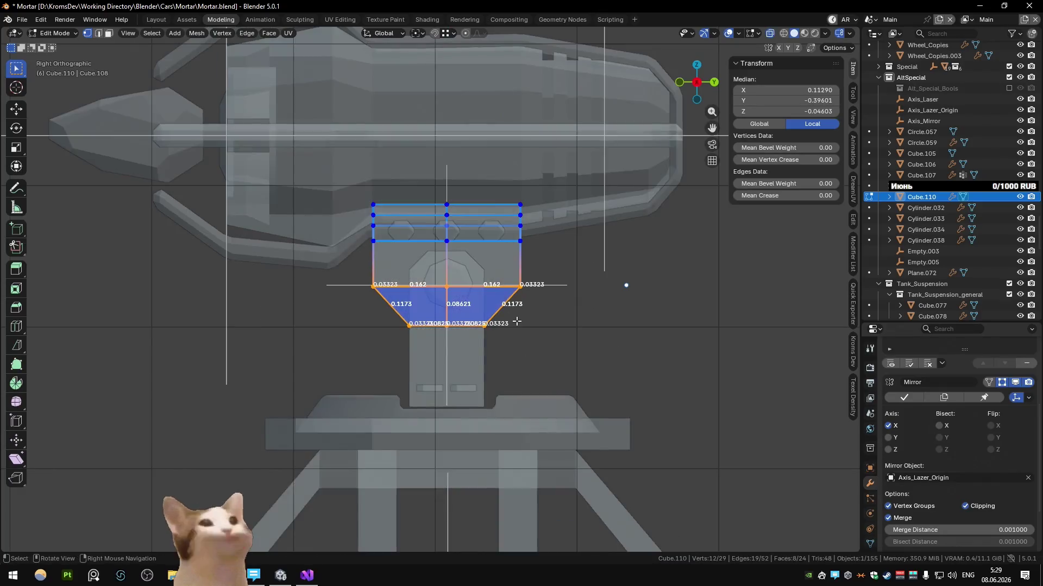
scroll(513, 313, "up", 3)
key("g")
key("z")
left_click(505, 303)
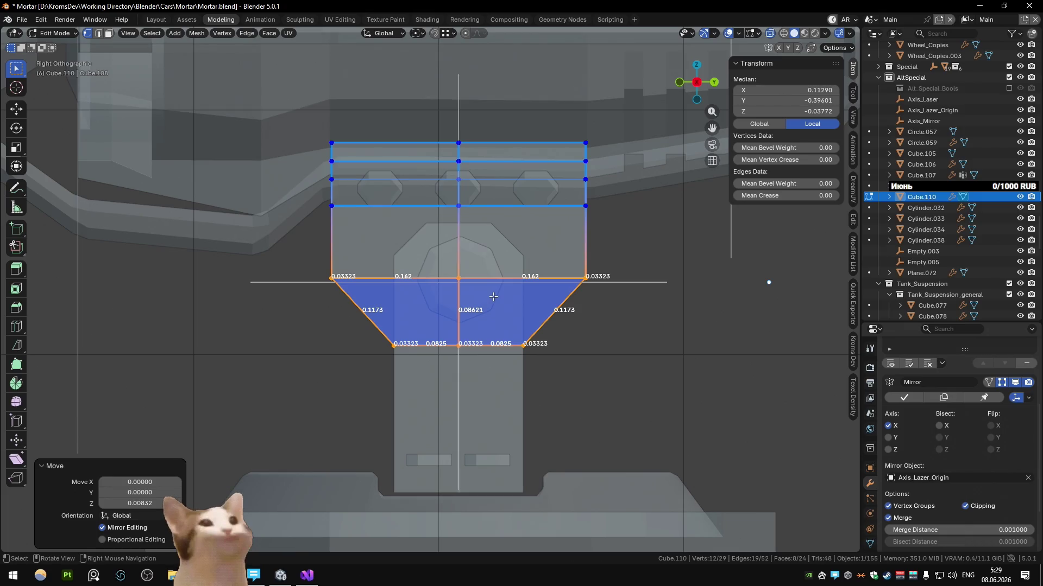
scroll(493, 297, "down", 4)
key("Tab")
key("alt+z")
key("b")
left_click_drag(147, 88, 416, 322)
left_click(633, 255)
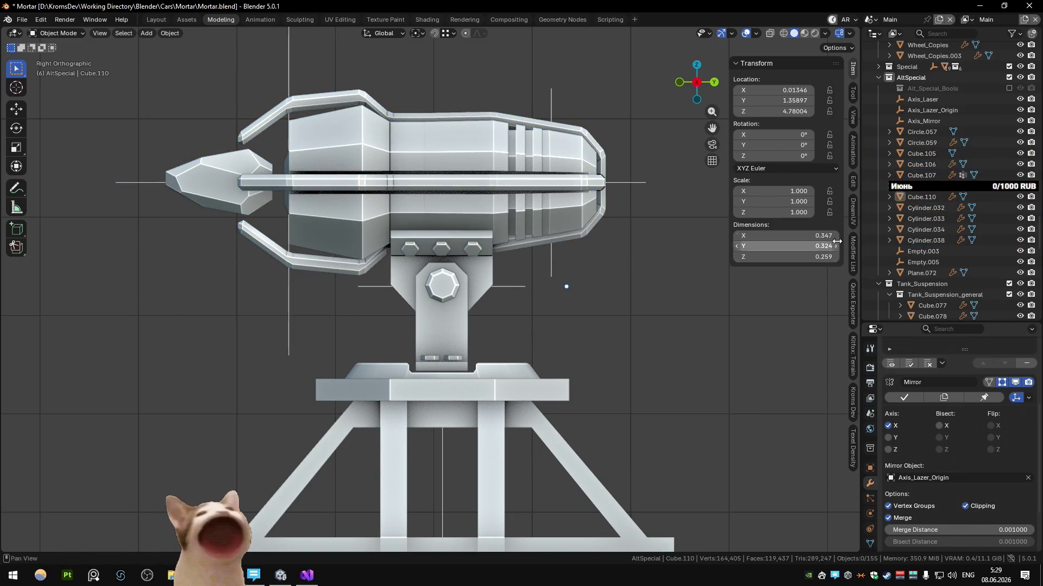
scroll(976, 242, "down", 4)
scroll(976, 241, "down", 3)
Show the Alt_Special_Bools cutters, box-select the barrel assembly and try a Y move, then undo it
key("m")
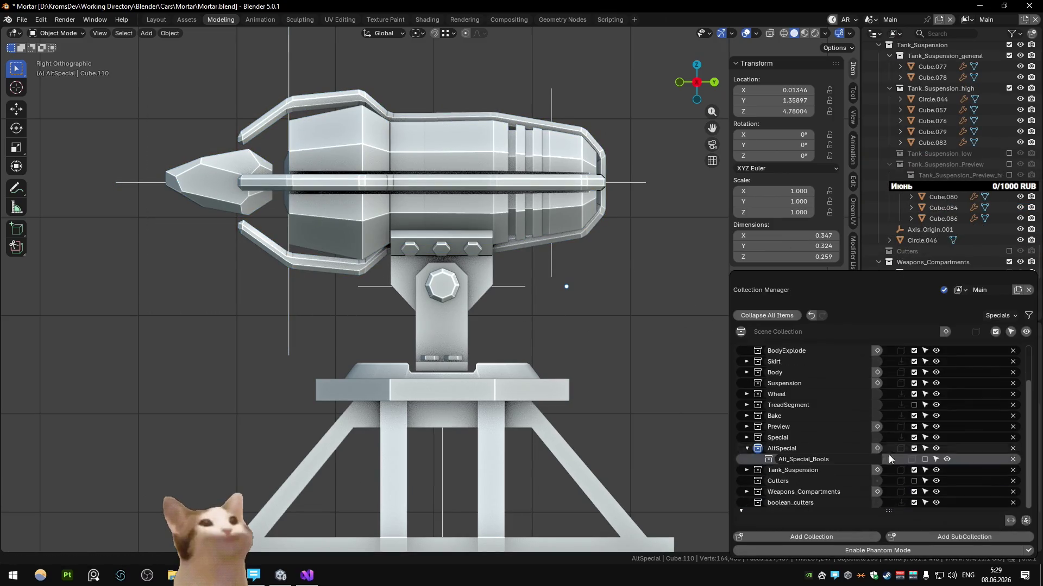
left_click(925, 458)
left_click_drag(154, 79, 652, 318)
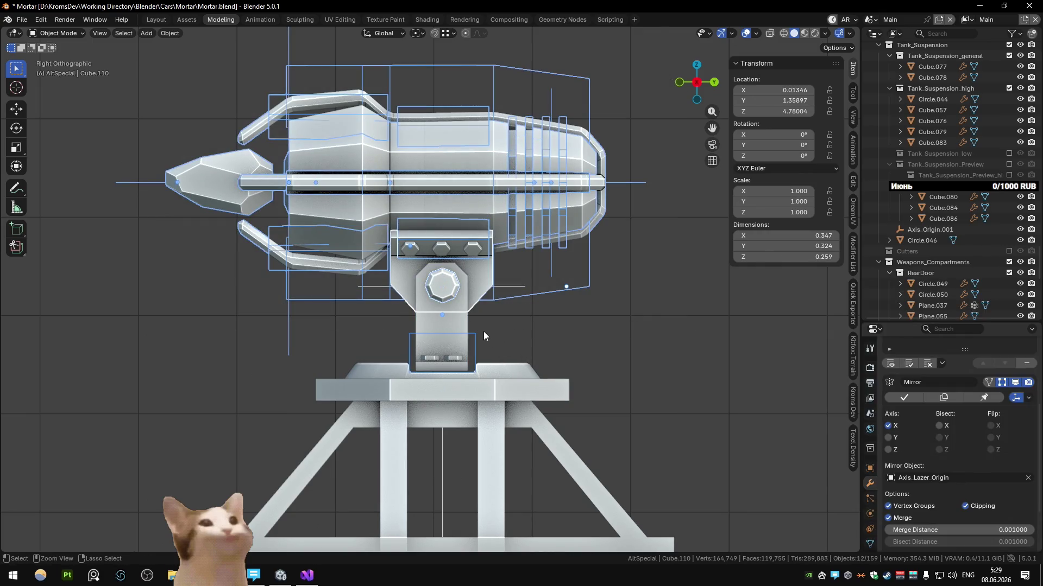
key("g")
key("y")
left_click(538, 342)
key("ctrl+z")
Abandon a move of the octagonal bolt and undo back to the earlier state
left_click(444, 301)
scroll(444, 301, "up", 5)
scroll(498, 304, "up", 2)
key("g")
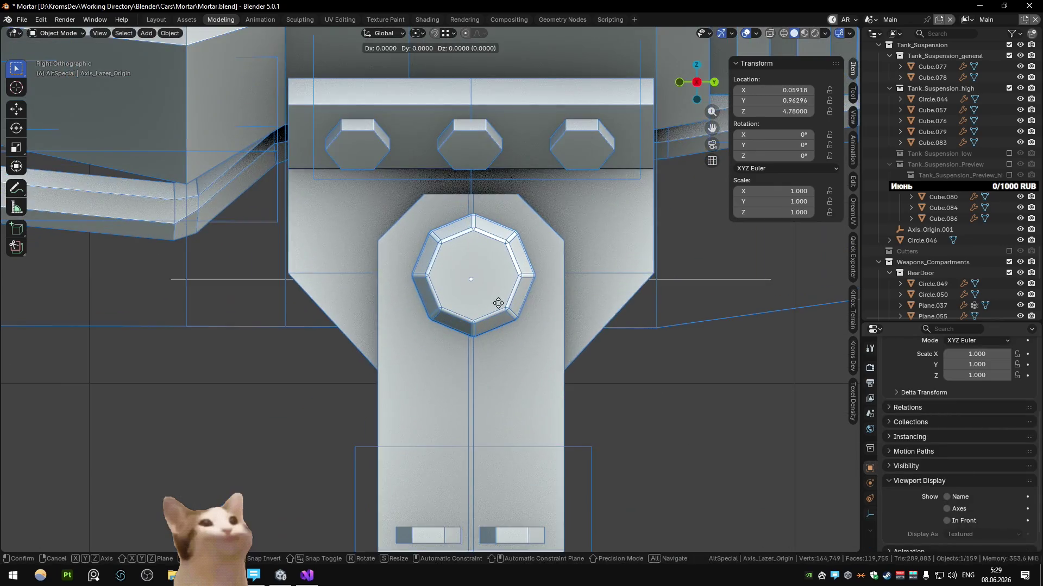
key("Escape")
key("ctrl+z")
scroll(502, 306, "down", 5)
key("ctrl+z")
key("ctrl+z")
key("ctrl+z")
key("ctrl+z")
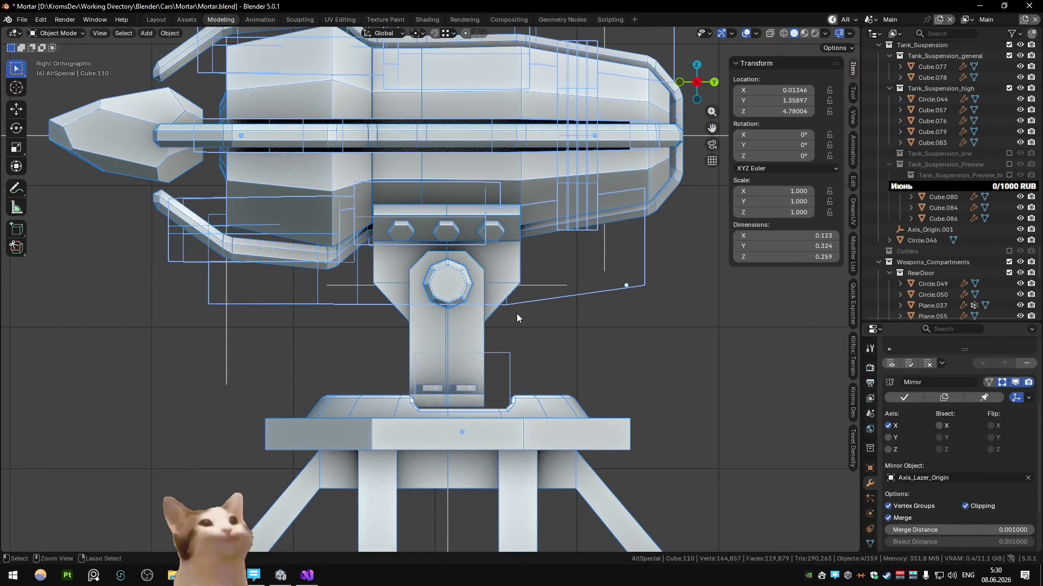
key("ctrl+z")
key("ctrl+z")
scroll(516, 314, "down", 5)
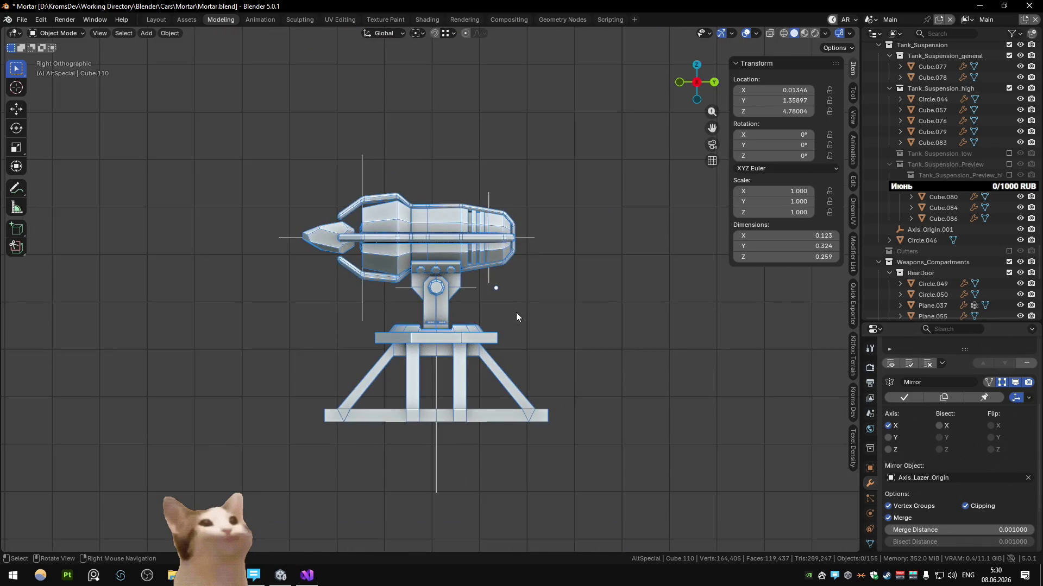
Re-enable Alt_Special_Bools, box-select the barrel parts with their cutters and shift them along Y
key("m")
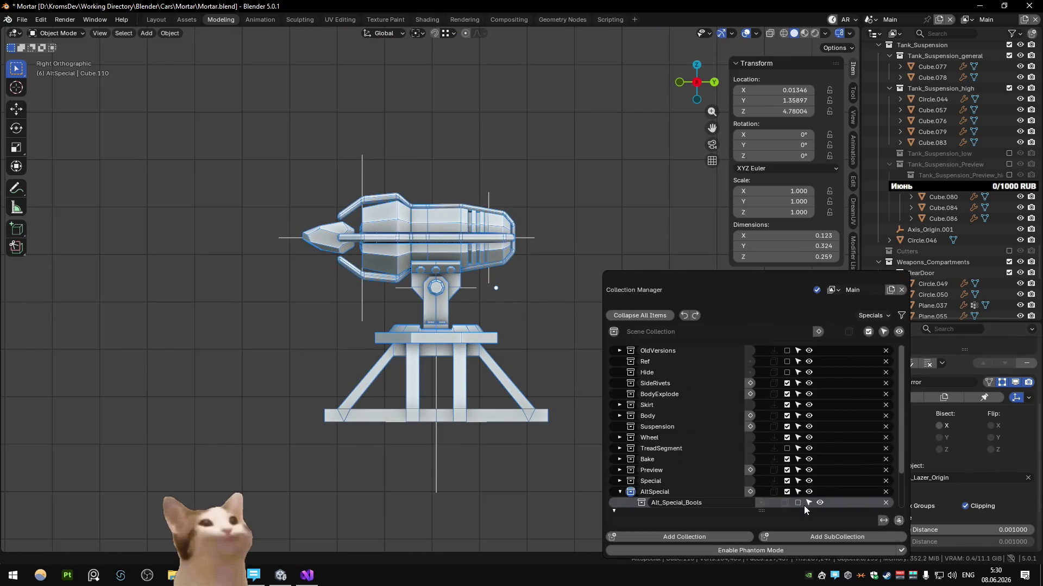
left_click(798, 503)
scroll(581, 233, "up", 3)
left_click_drag(152, 79, 607, 295)
key("g")
scroll(560, 339, "up", 3)
key("y")
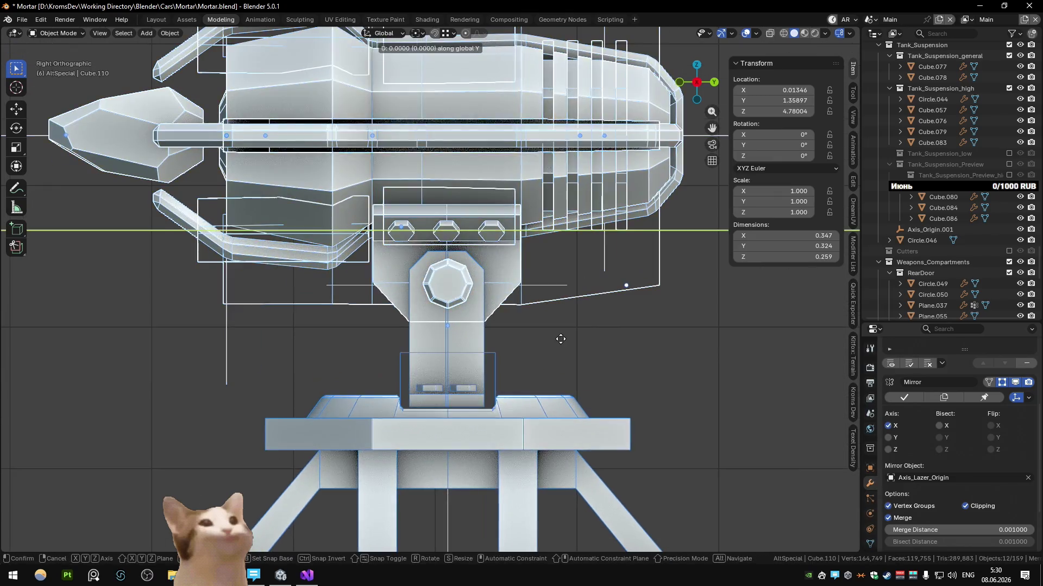
left_click(556, 345)
scroll(542, 330, "up", 3)
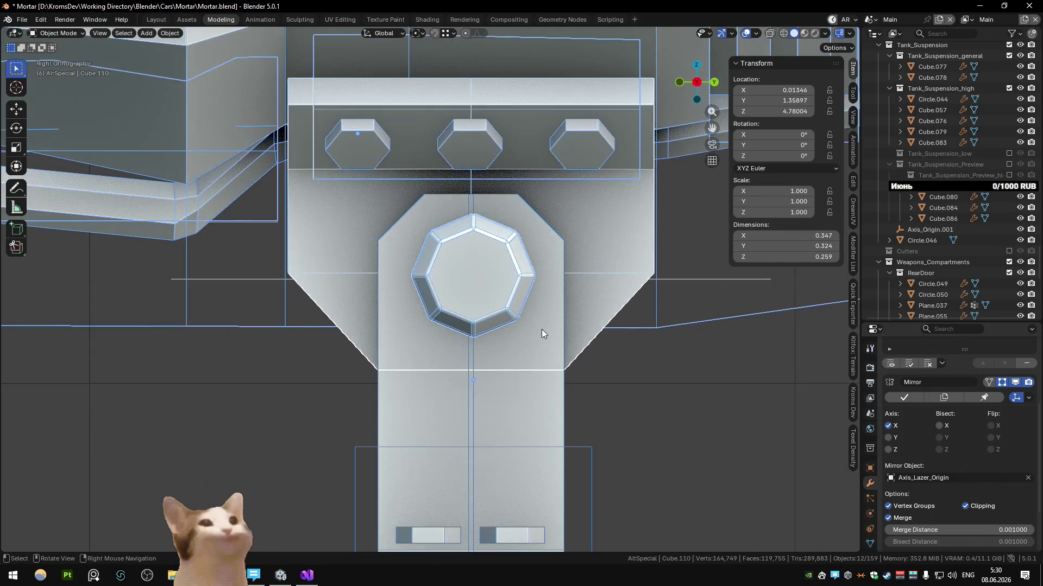
left_click(517, 285)
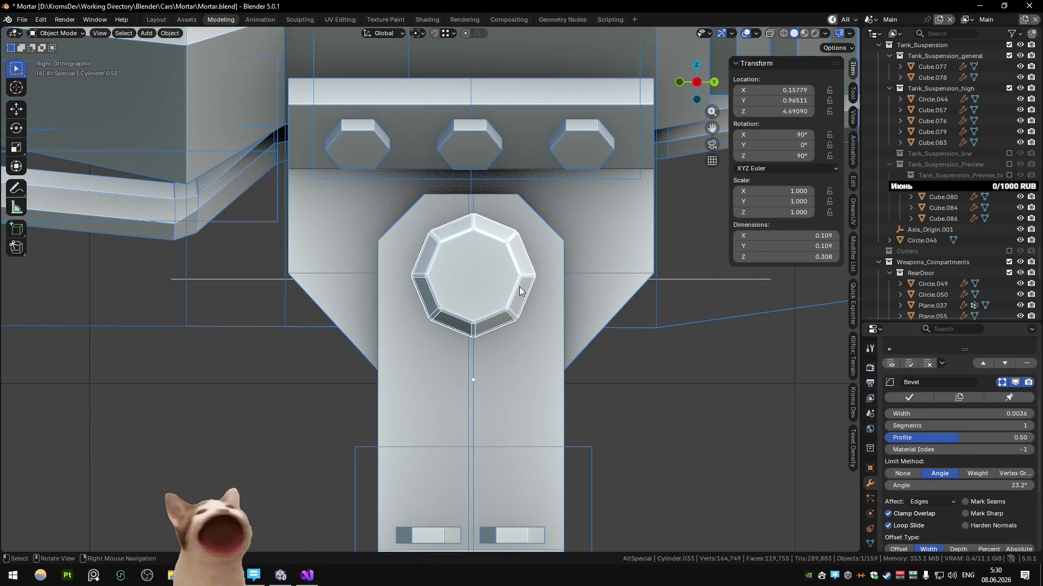
Nudge the octagonal bolt along Y and select the support bracket Cube.109
key("g")
key("y")
left_click(517, 285)
left_click(536, 259)
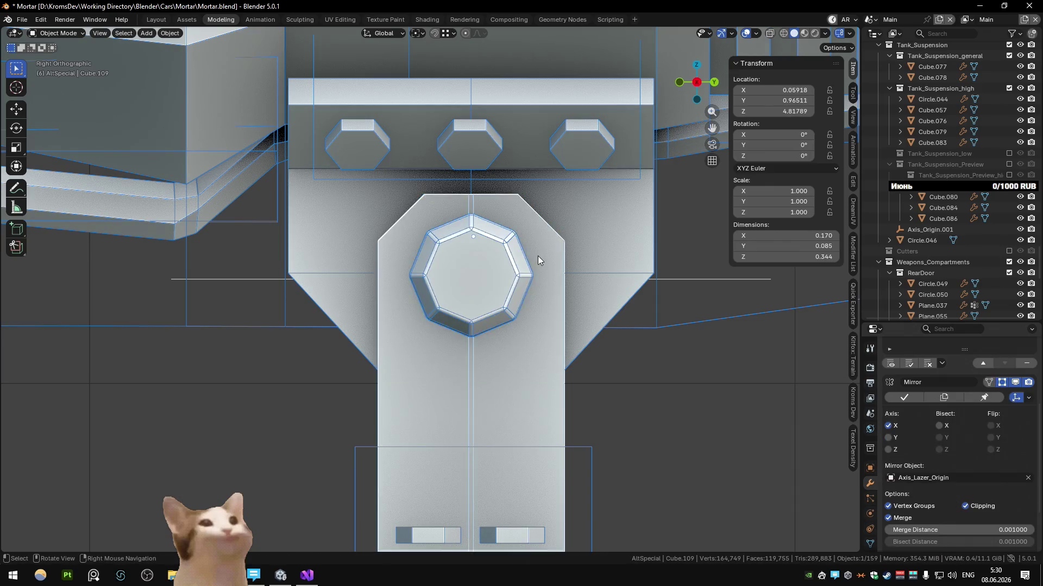
scroll(535, 259, "down", 2)
key("Tab")
key("Tab")
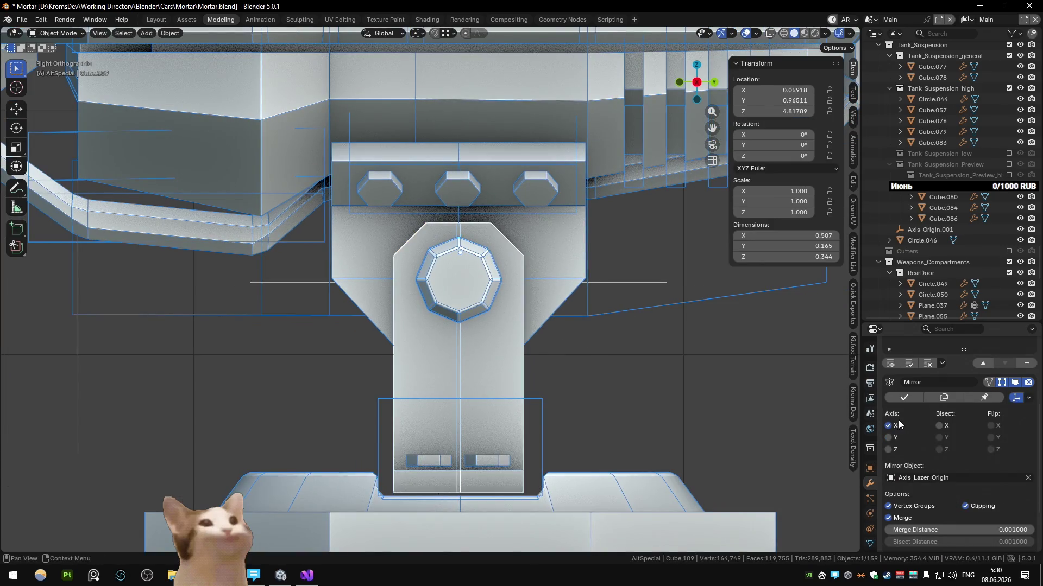
Move the bracket's selected geometry along Y using see-through display
key("Tab")
key("alt+z")
key("g")
key("y")
left_click(448, 506)
key("Tab")
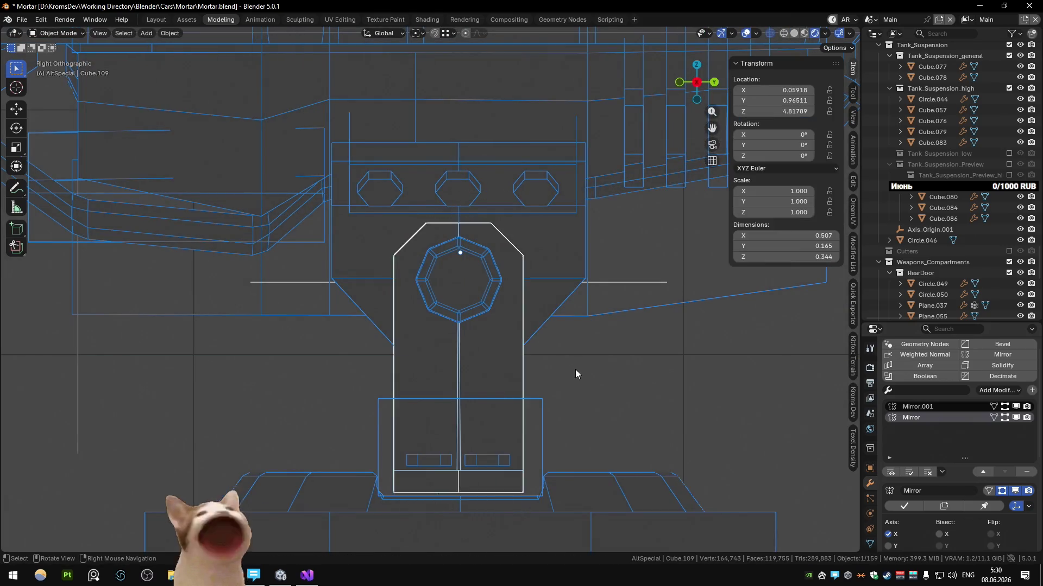
key("alt+z")
key("Tab")
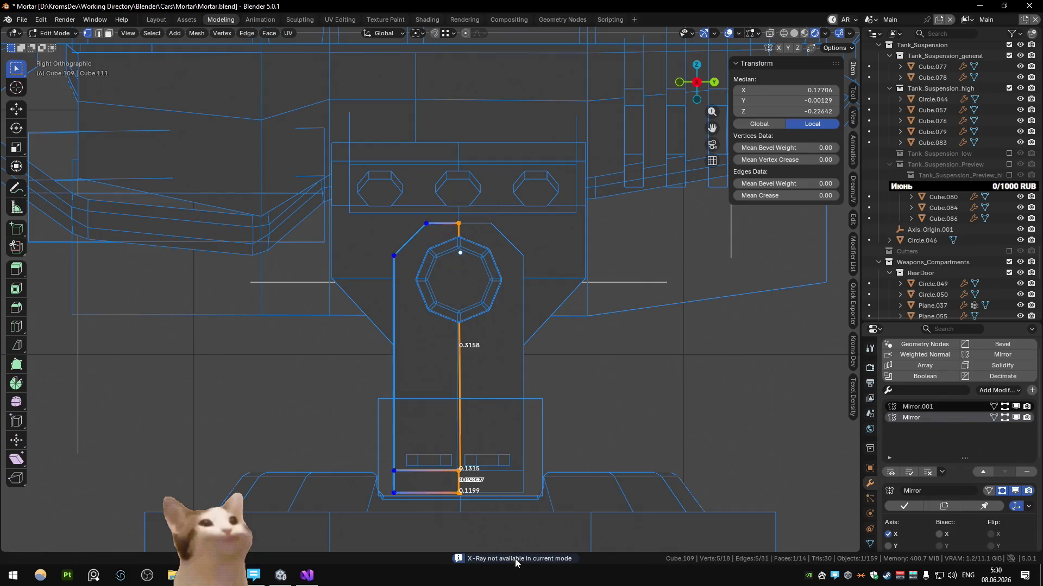
Shift the bracket's vertical edge along Y and return to solid shading in object mode
key("g")
key("y")
left_click(503, 409)
key("z")
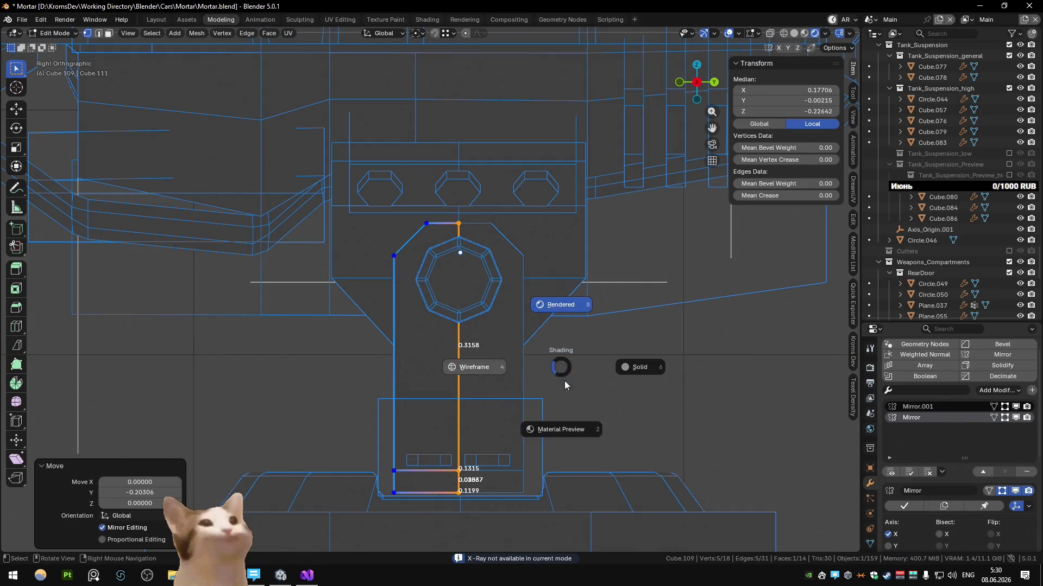
left_click(640, 366)
key("Tab")
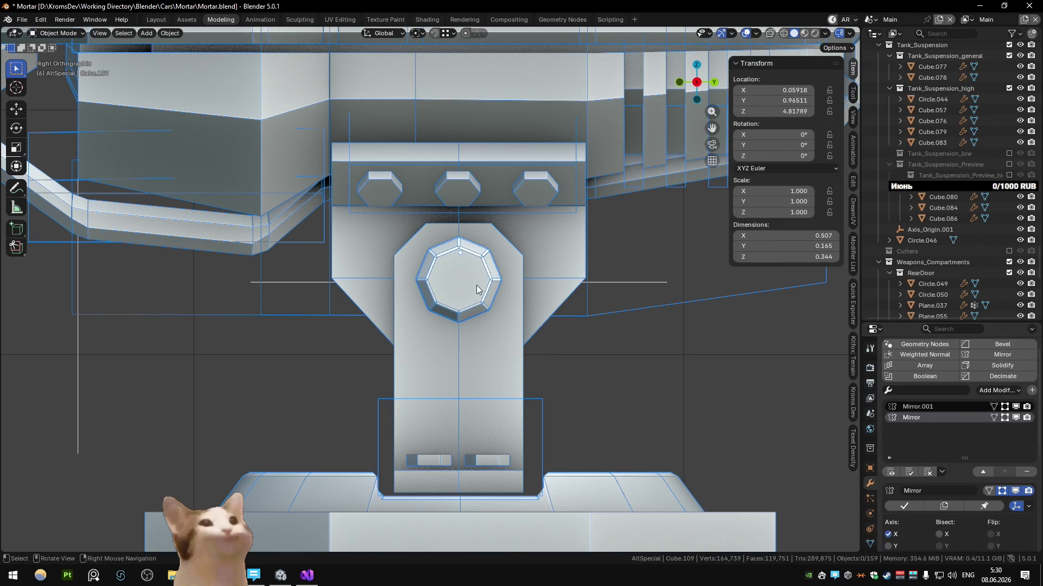
Select the pivot bolt and leave its Bevel modifier hidden in the viewport
left_click(479, 287)
middle_click_drag(461, 255, 545, 289)
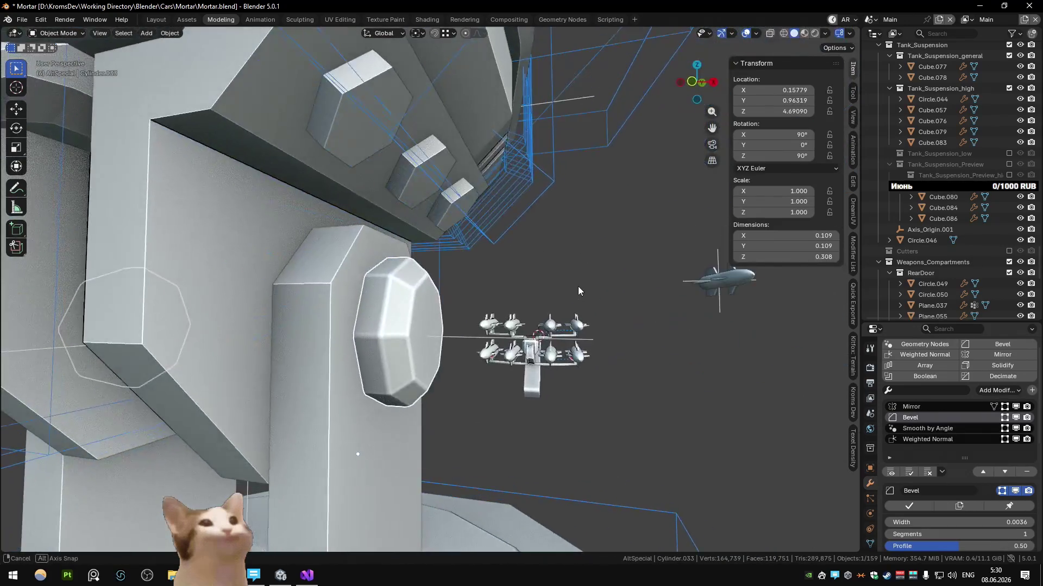
scroll(546, 292, "down", 5)
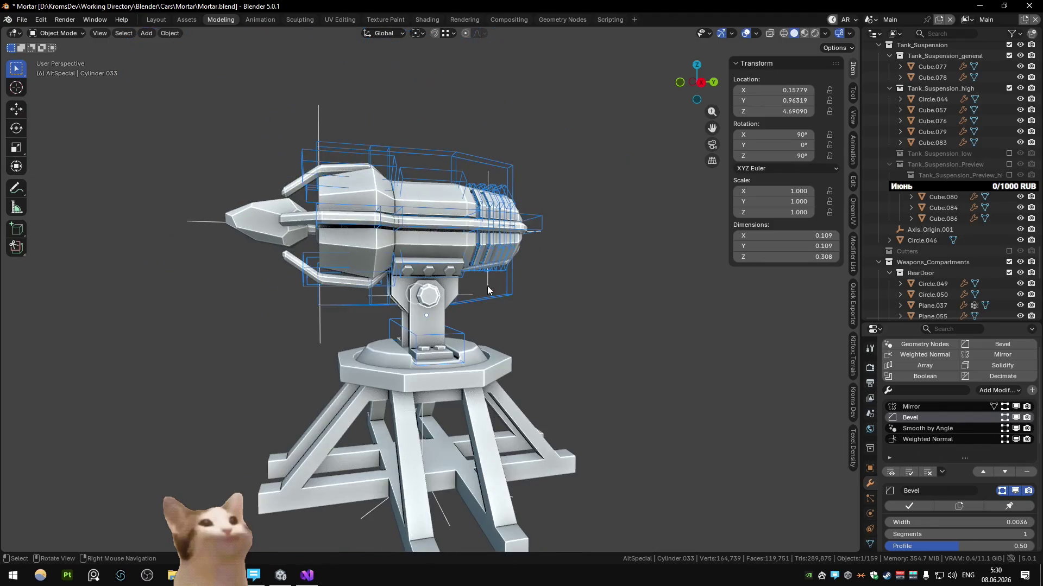
middle_click_drag(483, 288, 526, 296)
scroll(513, 311, "up", 2)
scroll(415, 296, "up", 4)
scroll(452, 307, "up", 2)
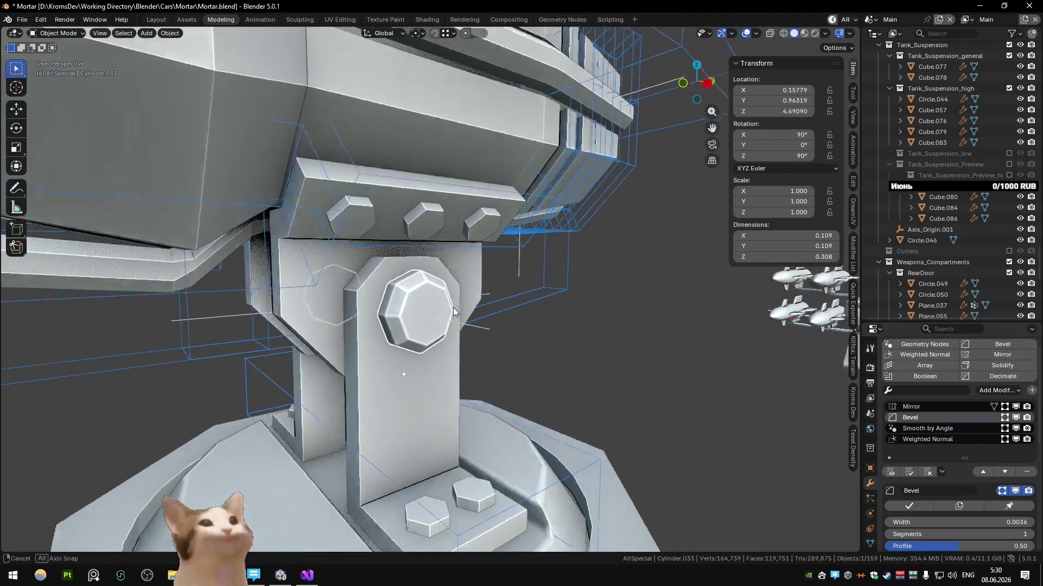
scroll(452, 308, "up", 2)
left_click(1015, 417)
left_click(1015, 417)
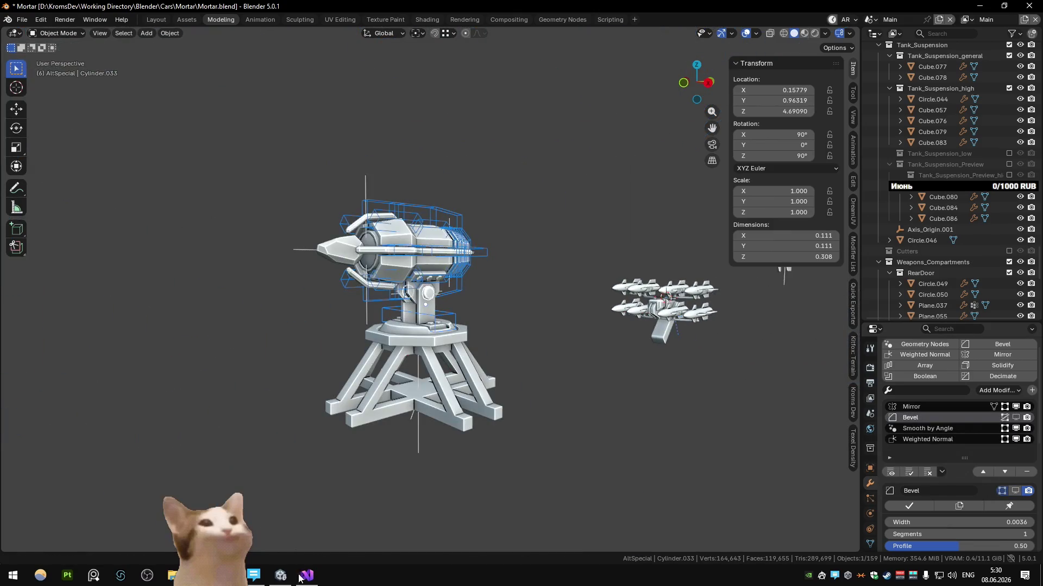
key("alt+Tab")
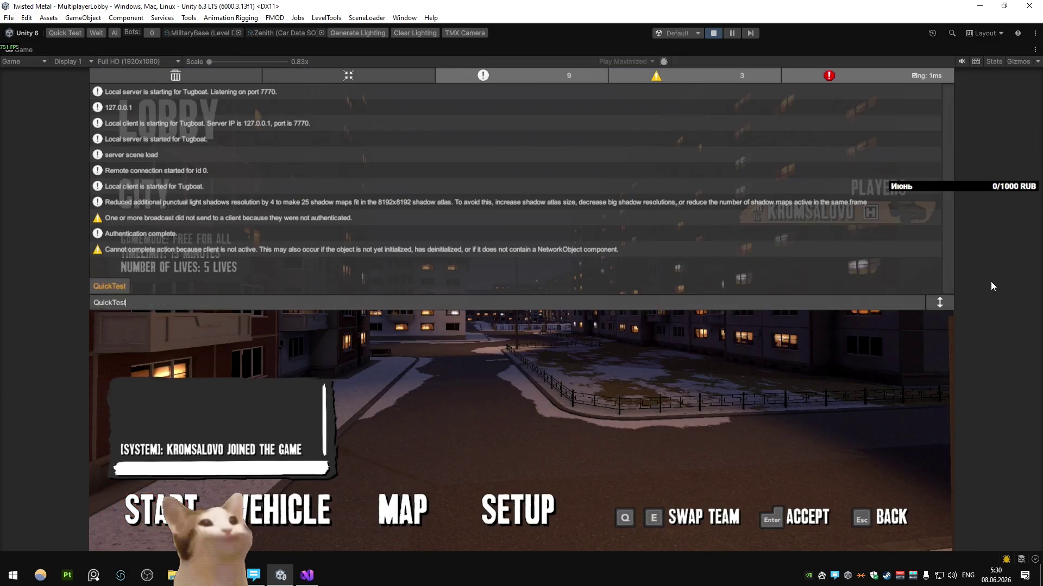
key("w")
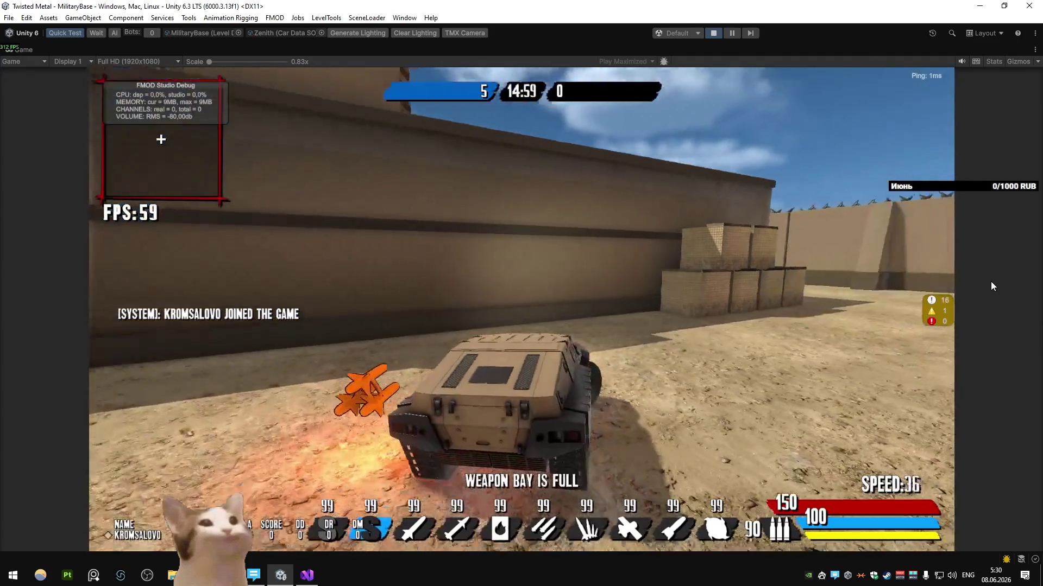
key("a")
key("a")
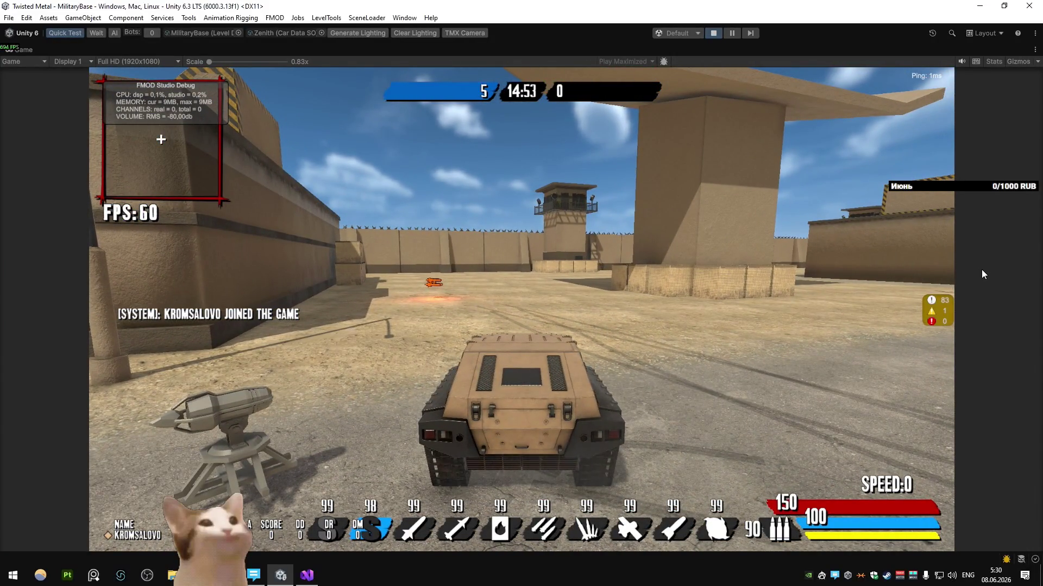
left_click(712, 33)
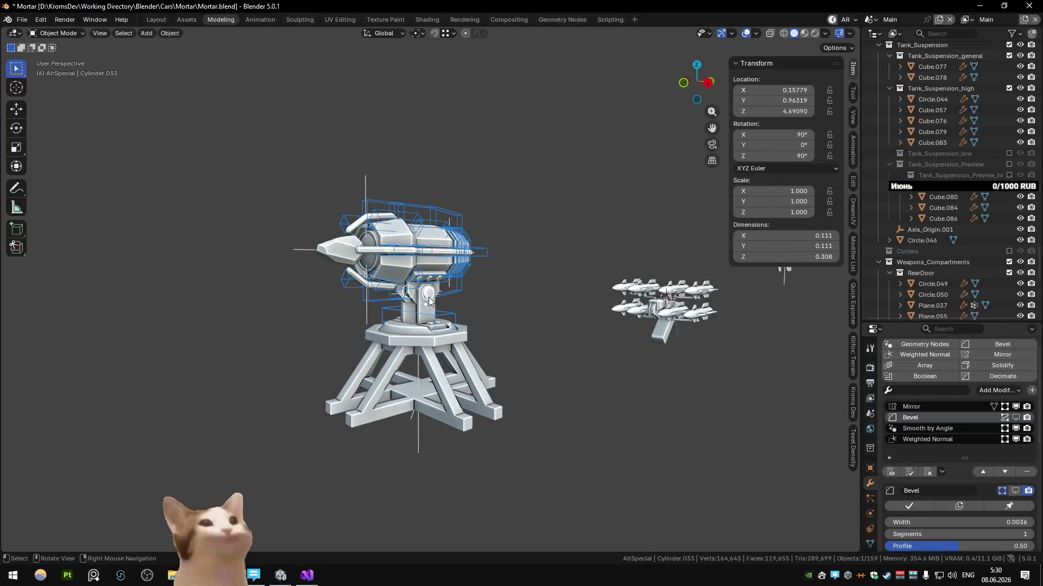
scroll(448, 305, "up", 2)
scroll(448, 305, "up", 3)
scroll(447, 306, "up", 3)
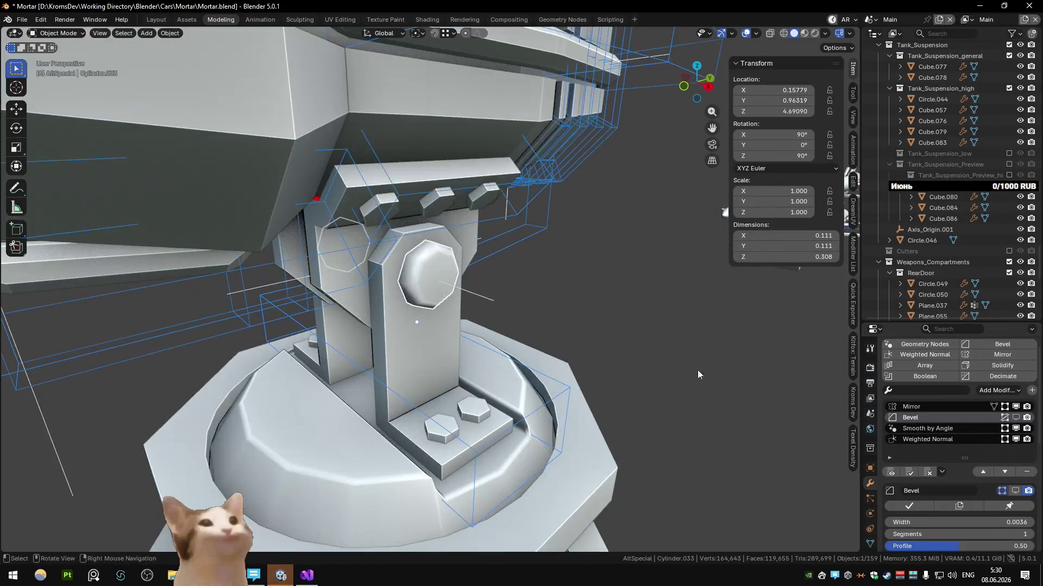
Set the bolt's Smooth by Angle modifier to 30°
left_click(926, 429)
left_click(973, 527)
type("30")
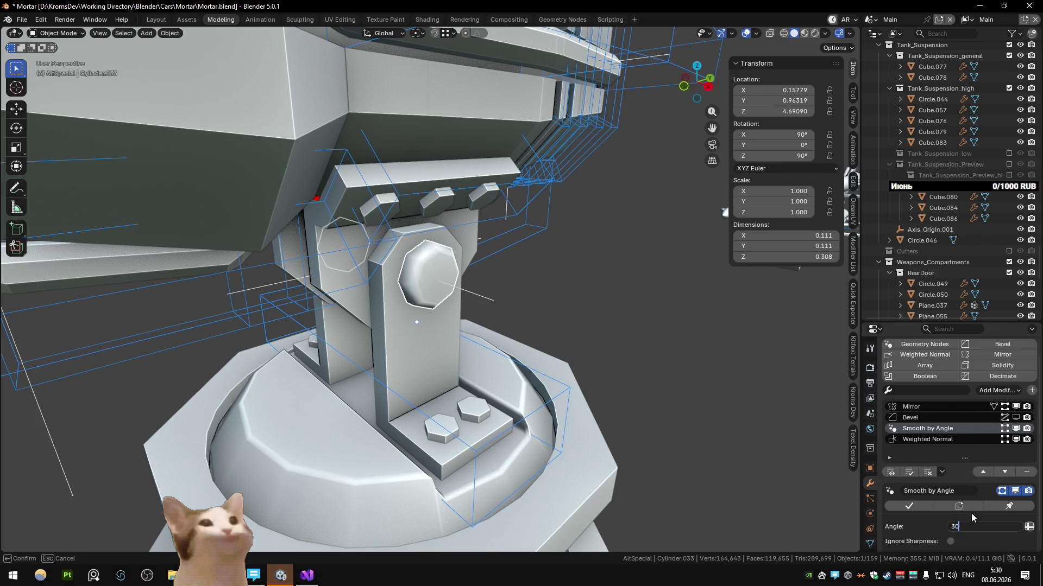
key("Return")
mouse_move(553, 334)
middle_mouse_down()
mouse_move(405, 276)
mouse_move(375, 306)
mouse_move(381, 325)
mouse_move(460, 313)
middle_mouse_up()
scroll(358, 315, "down", 4)
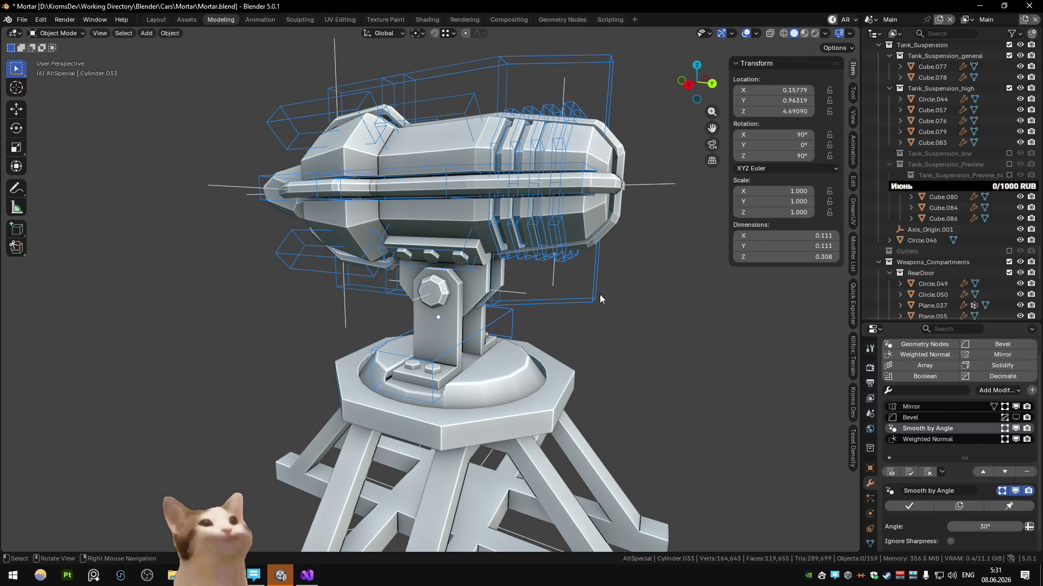
scroll(599, 294, "down", 5)
Hide the Cutters collection and isolate the turret with Shift+H
key("m")
left_click(815, 503)
key("a")
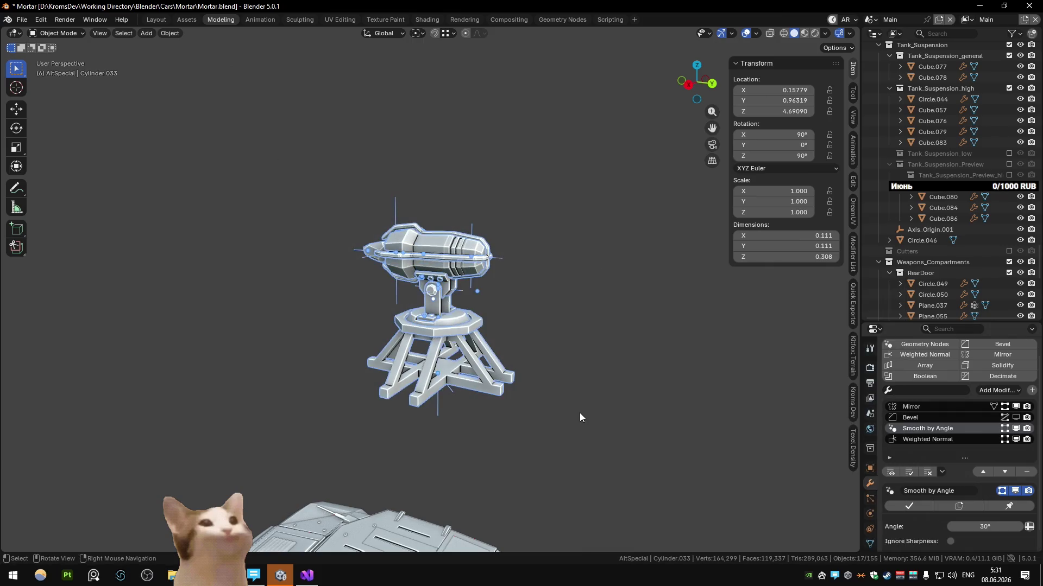
key("shift+h")
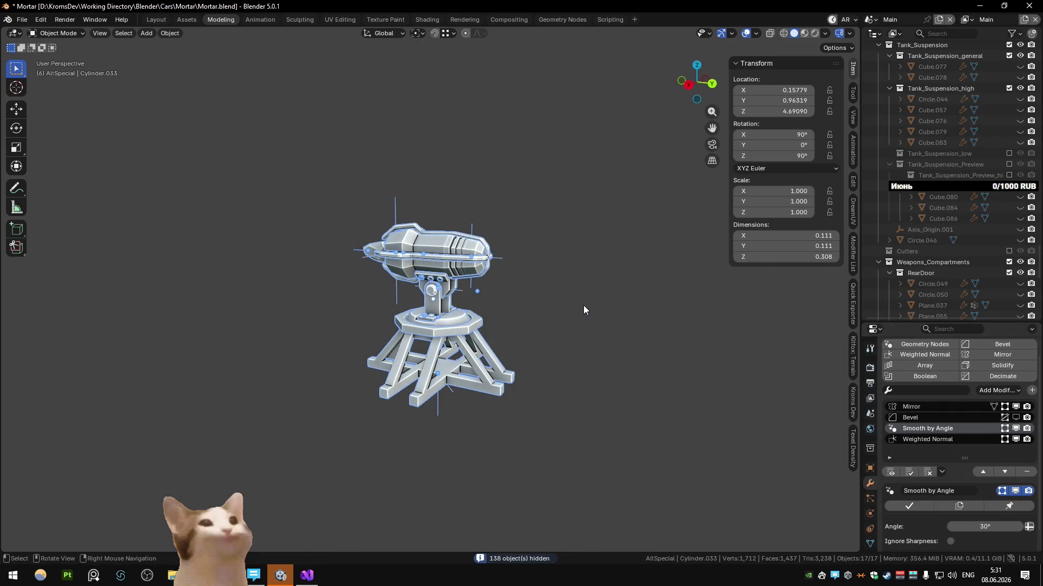
key("ctrl+z")
key("ctrl+shift+z")
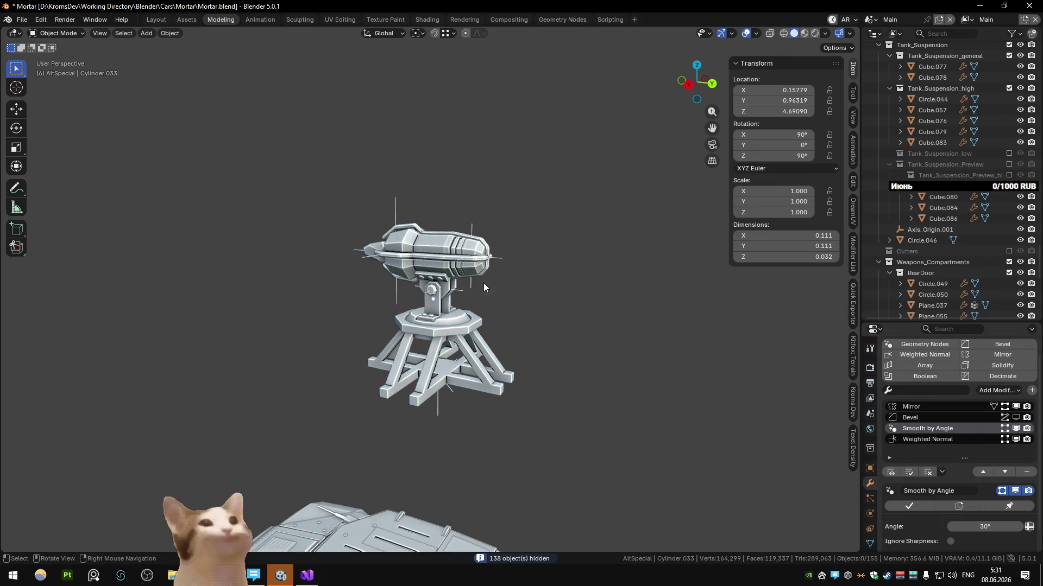
Inspect another turret part briefly in edit mode, then select the barrel-rib control empty
left_click(440, 241)
key("Tab")
key("KP_Decimal")
middle_click_drag(499, 300, 423, 246)
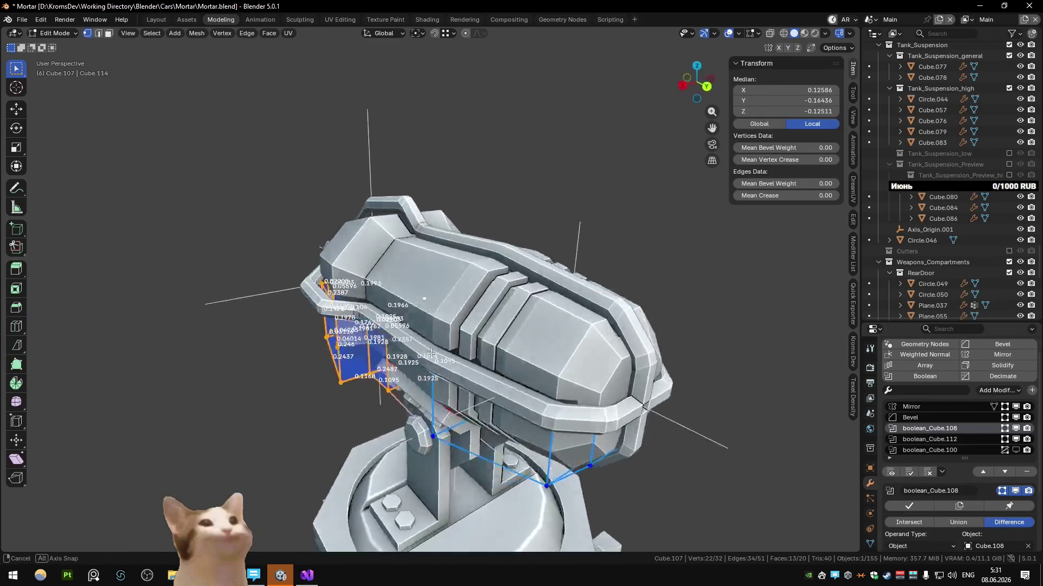
key("Tab")
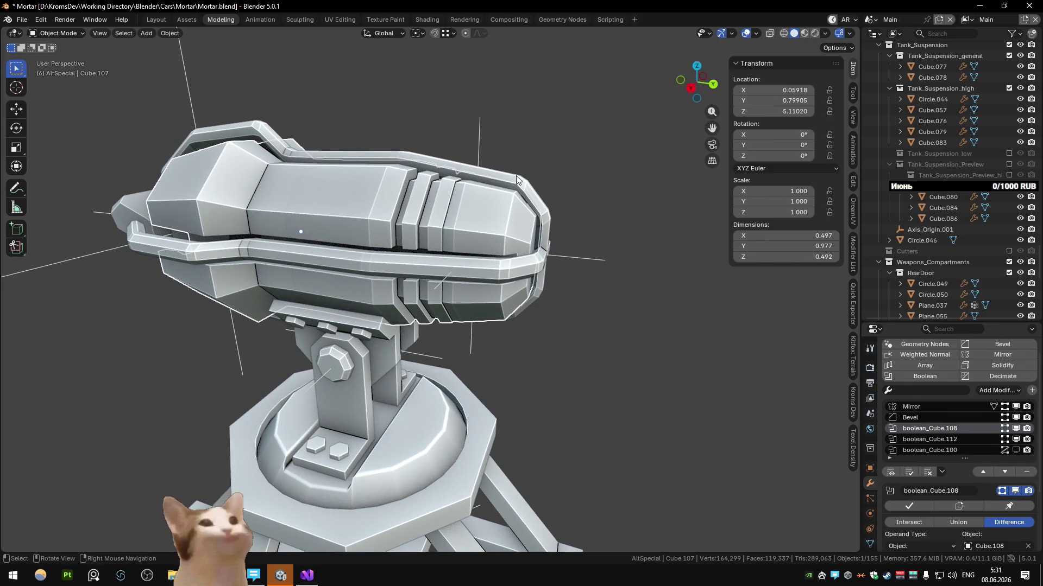
left_click(481, 138)
scroll(469, 173, "up", 4)
scroll(456, 239, "up", 3)
Discard an X-only scale on Empty.005 and scale it uniformly to 0.962, then 0.953
left_click(773, 190)
type("1.19423")
key("Return")
key("ctrl+z")
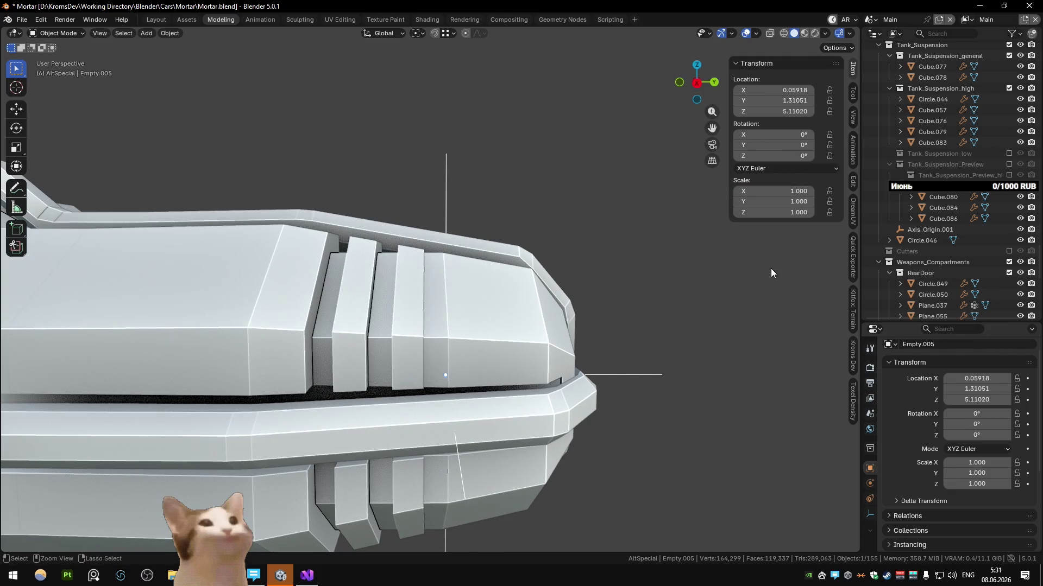
key("s")
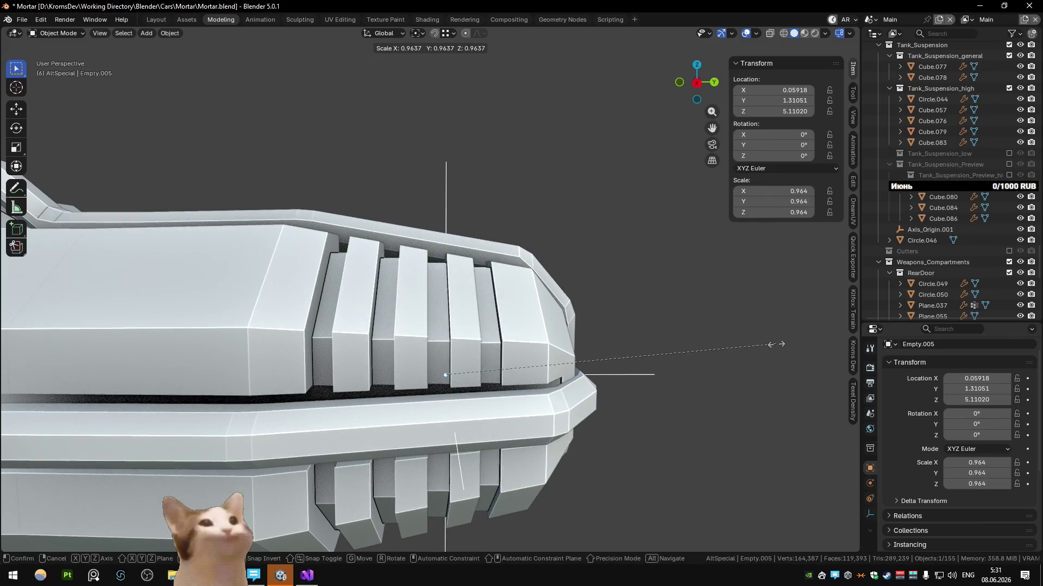
left_click(752, 312)
middle_click_drag(752, 313, 633, 338)
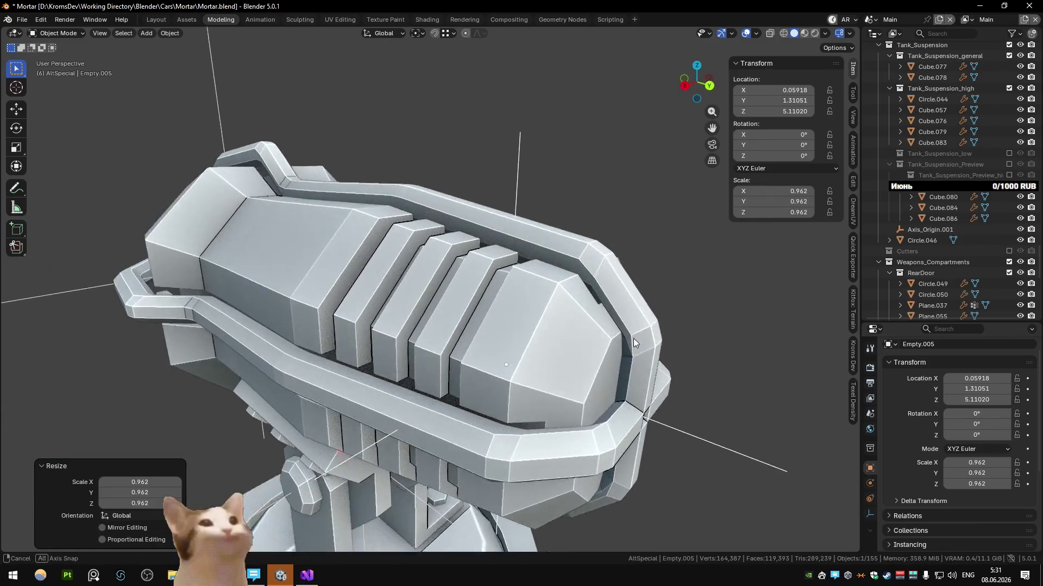
key("s")
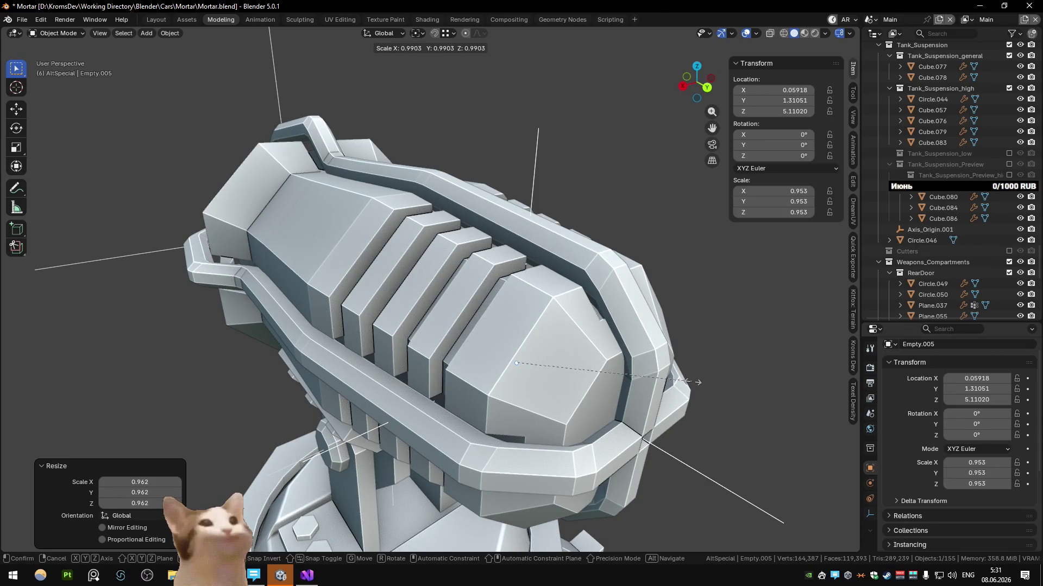
left_click(697, 382)
mouse_move(521, 348)
middle_mouse_down()
mouse_move(622, 327)
mouse_move(535, 352)
middle_mouse_up()
scroll(621, 327, "down", 4)
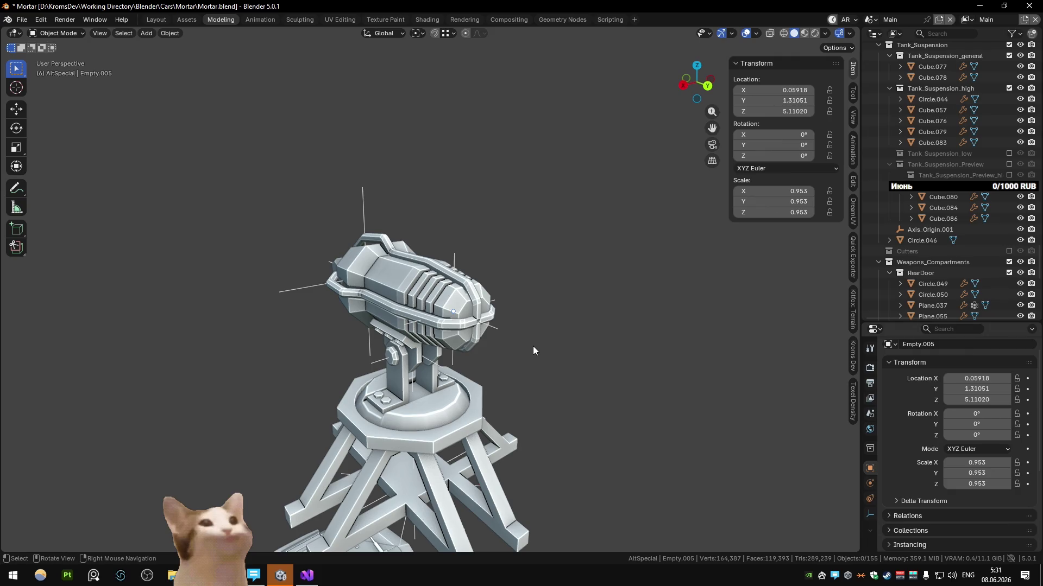
scroll(529, 346, "down", 3)
Look the turret over from several sides, then open the upper rail Cube.106 for mesh editing
middle_click_drag(528, 346, 360, 317)
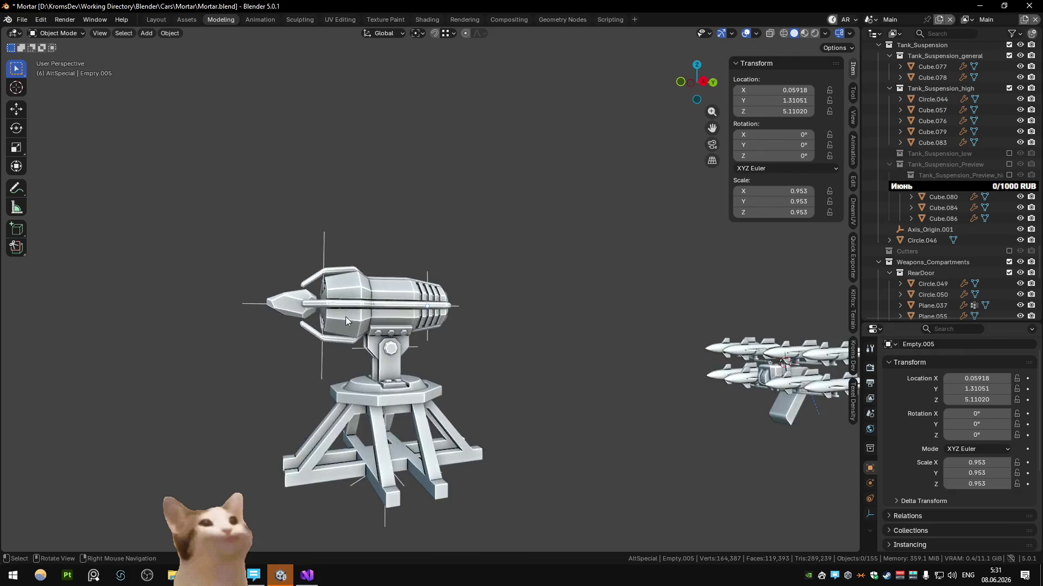
scroll(276, 340, "up", 4)
mouse_move(276, 341)
middle_mouse_down()
mouse_move(370, 333)
mouse_move(391, 350)
mouse_move(375, 398)
middle_mouse_up()
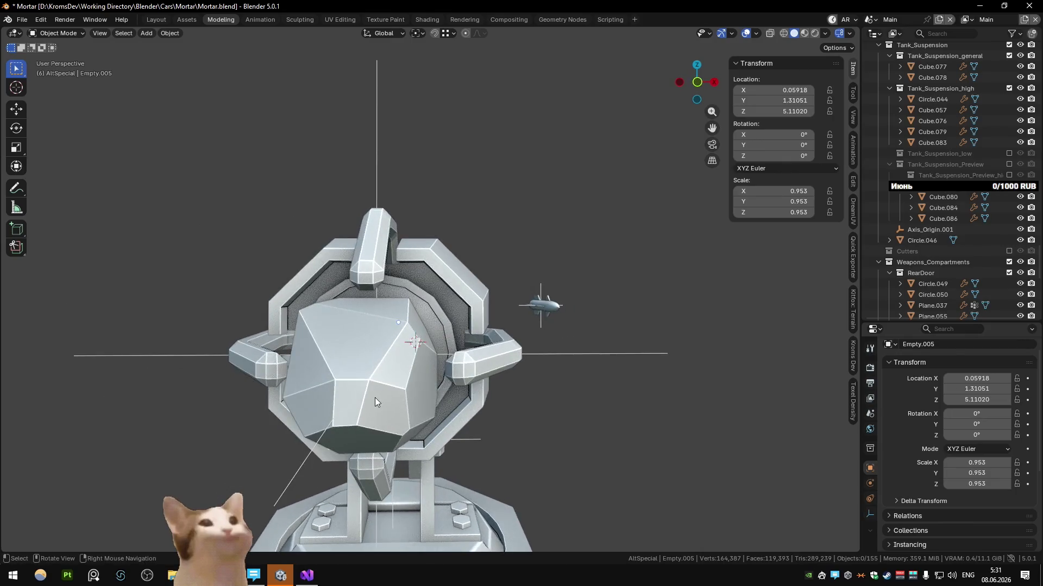
scroll(409, 395, "down", 2)
scroll(410, 392, "up", 2)
mouse_move(415, 360)
middle_mouse_down()
mouse_move(441, 380)
mouse_move(382, 413)
mouse_move(472, 402)
mouse_move(433, 353)
mouse_move(454, 317)
middle_mouse_up()
scroll(481, 338, "up", 3)
scroll(453, 317, "down", 4)
mouse_move(289, 380)
middle_mouse_down()
mouse_move(513, 234)
mouse_move(437, 235)
mouse_move(437, 301)
middle_mouse_up()
scroll(433, 292, "up", 2)
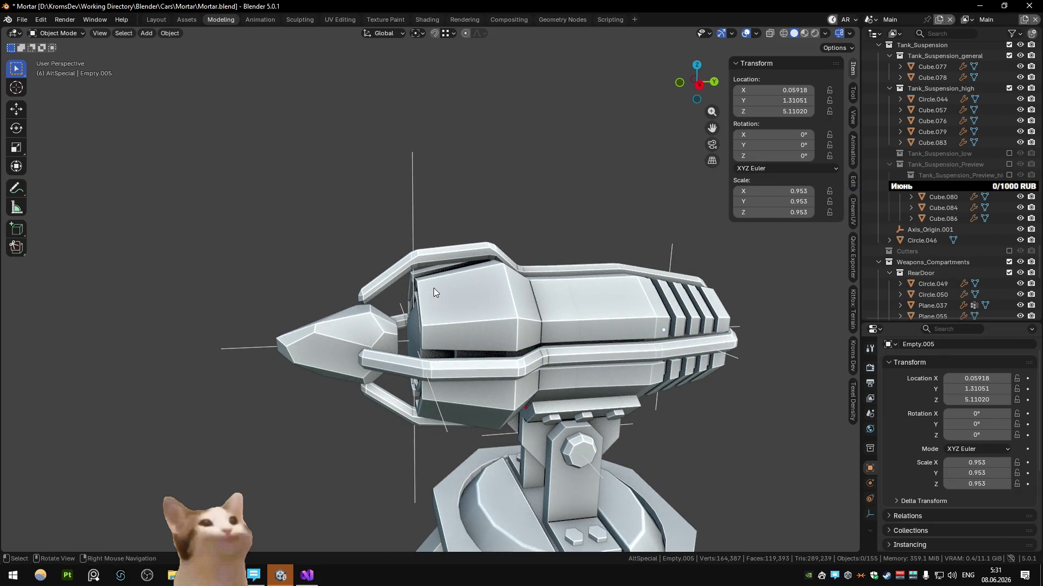
left_click(428, 261)
key("Tab")
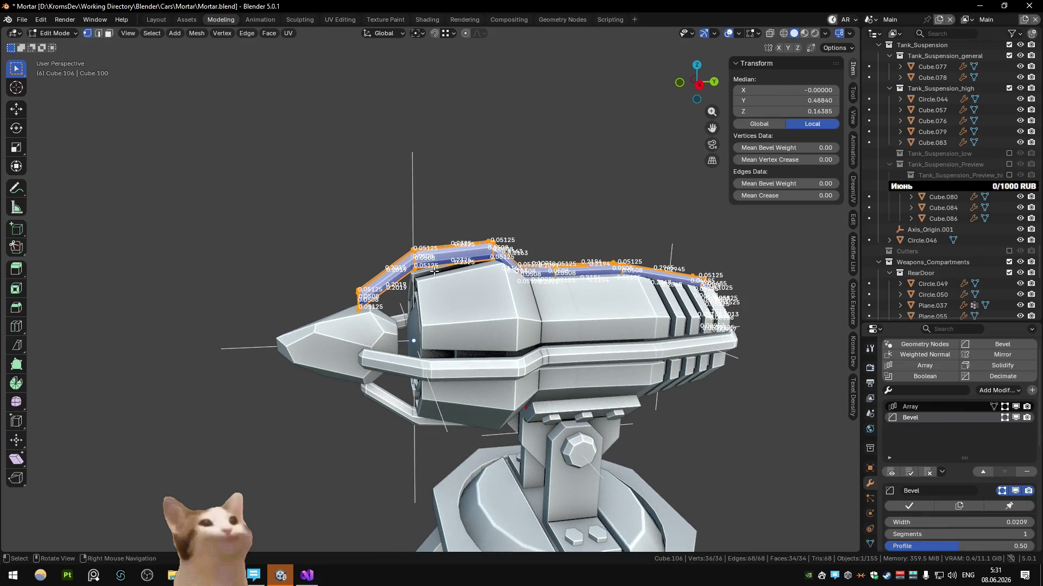
scroll(436, 267, "up", 4)
Raise the selected rail faces vertically and leave edit mode
key("alt+z")
left_click(471, 225)
key("alt+z")
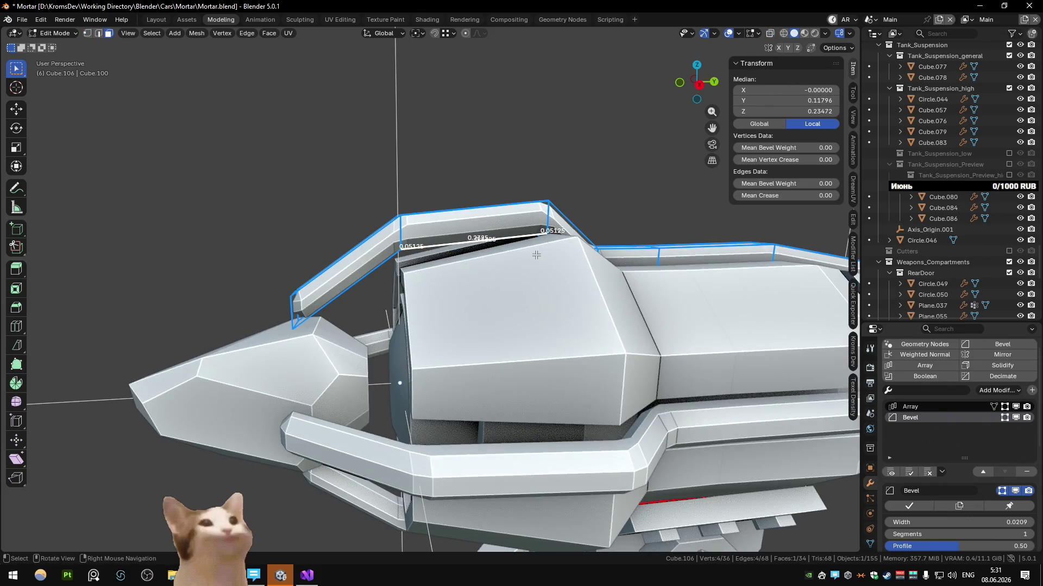
key("g")
key("z")
left_click(536, 260)
key("Tab")
scroll(499, 277, "down", 4)
scroll(541, 261, "down", 2)
scroll(470, 280, "up", 5)
Lower the barrel housing's top faces in side X-ray view and flatten them to one height with S Z 0
key("Tab")
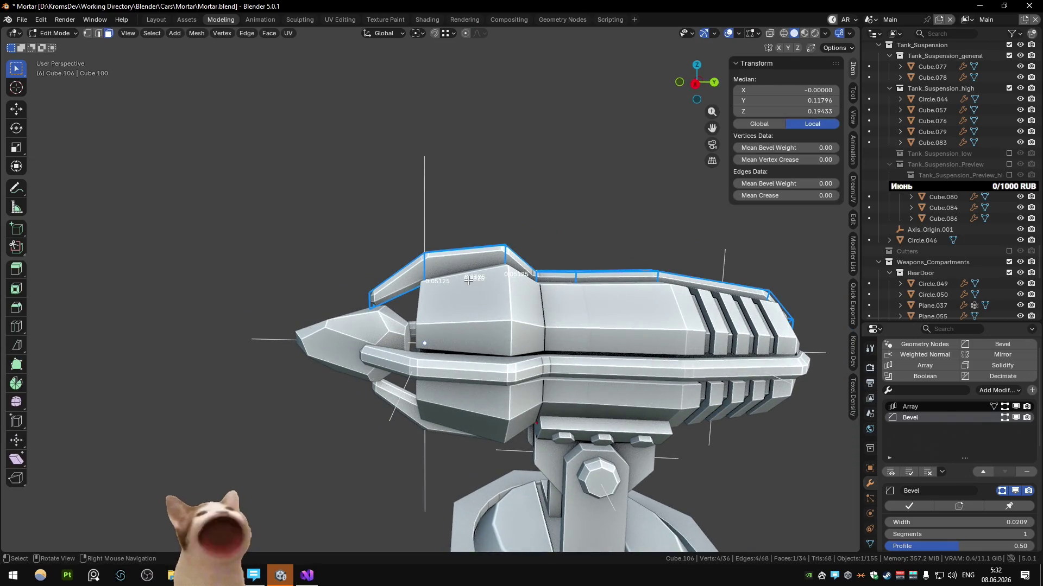
key("KP_3")
key("alt+z")
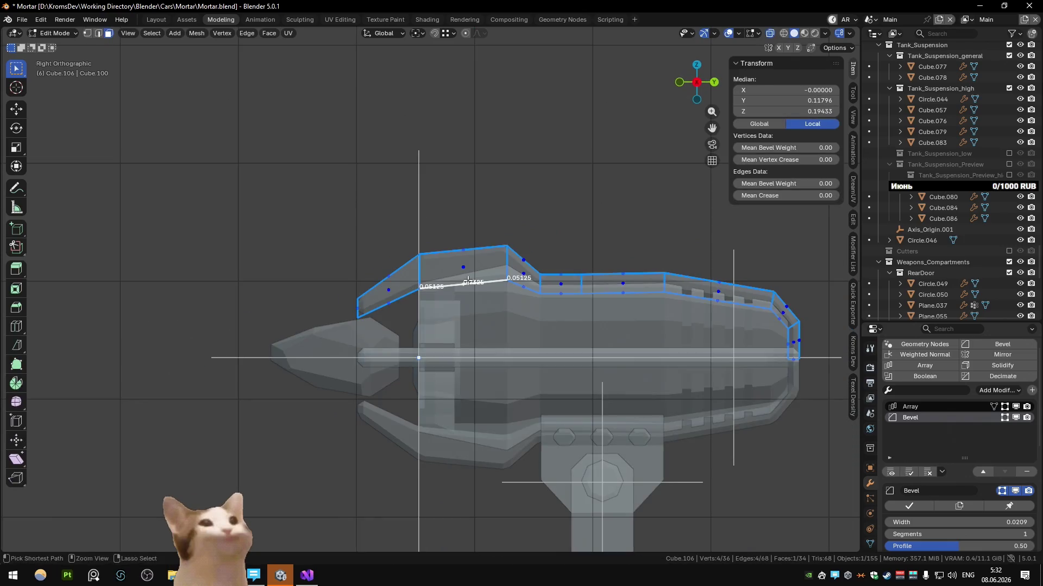
key("g")
key("z")
left_click(471, 299)
type("sz0")
key("Return")
Settle the flattened faces at a slightly adjusted height and return to solid object view
key("g")
key("z")
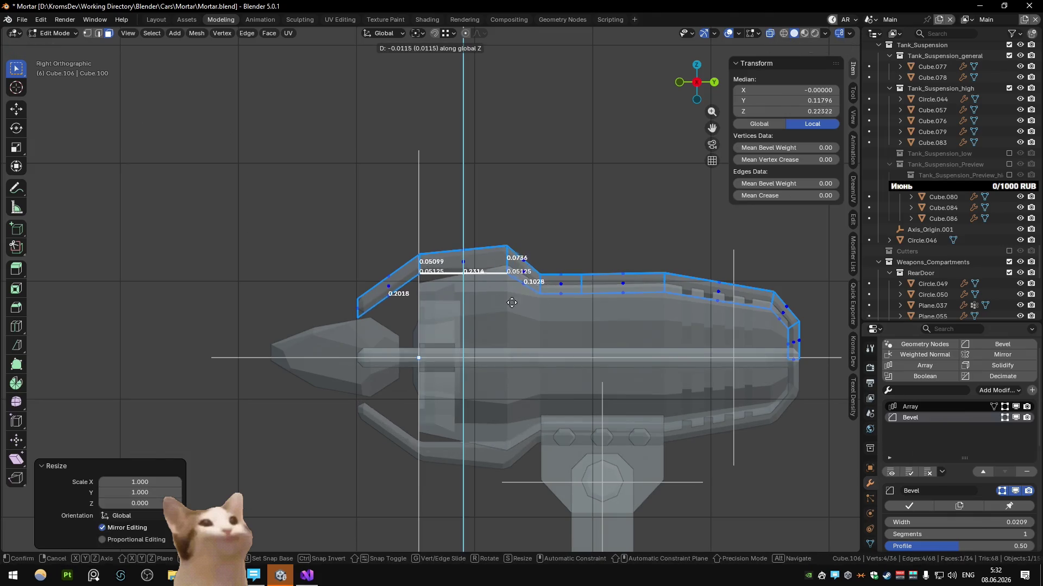
left_click(542, 292)
key("alt+z")
key("Tab")
mouse_move(542, 292)
middle_mouse_down()
mouse_move(496, 354)
mouse_move(441, 371)
mouse_move(506, 379)
mouse_move(410, 381)
mouse_move(518, 358)
middle_mouse_up()
scroll(440, 372, "up", 2)
scroll(411, 381, "down", 5)
scroll(333, 351, "up", 4)
mouse_move(332, 351)
middle_mouse_down()
mouse_move(379, 344)
mouse_move(415, 372)
middle_mouse_up()
scroll(379, 343, "down", 5)
scroll(414, 372, "up", 5)
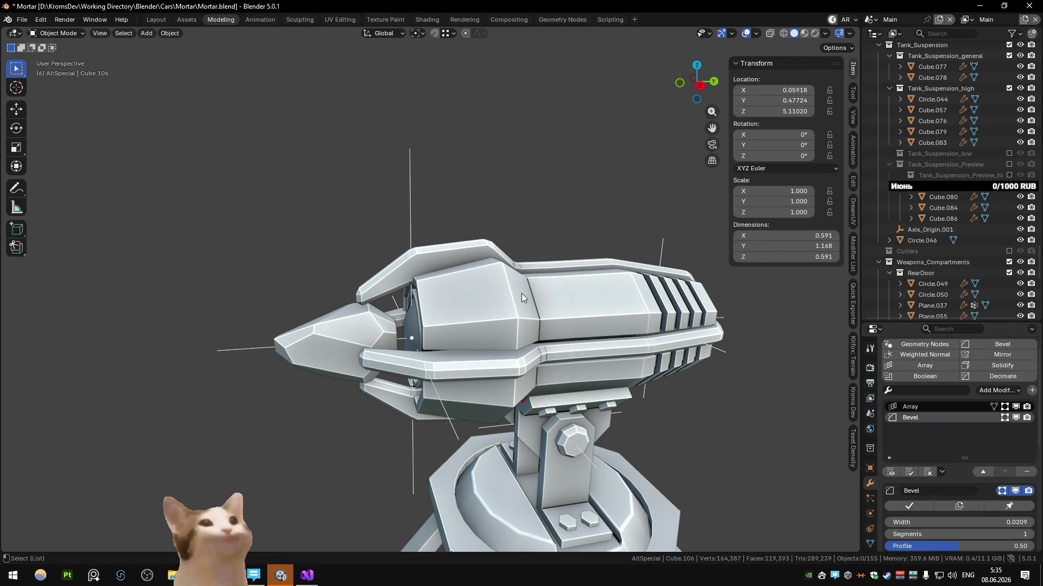
scroll(521, 293, "down", 2)
scroll(503, 302, "down", 3)
scroll(547, 318, "up", 4)
scroll(428, 333, "down", 3)
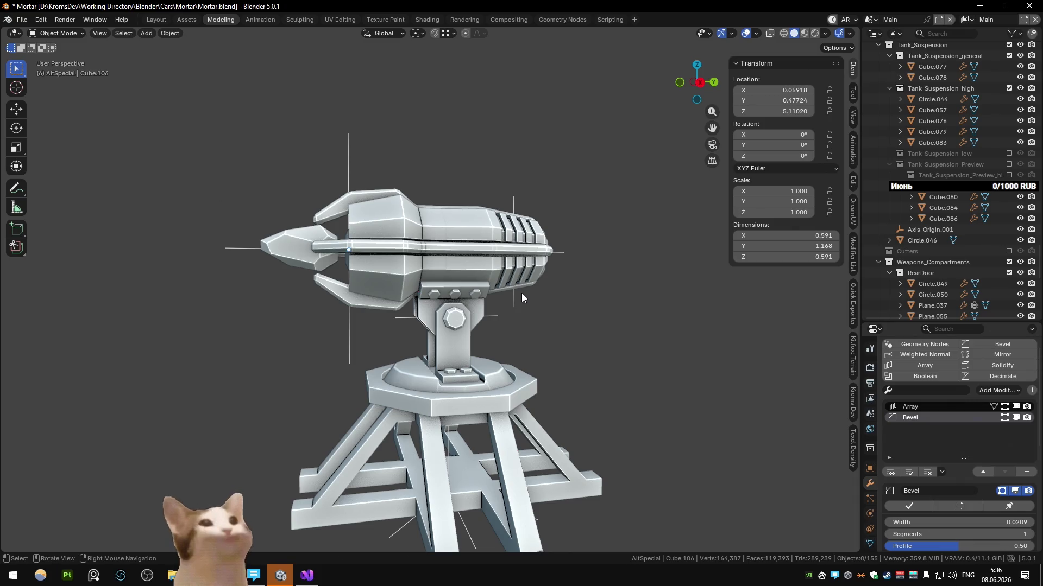
mouse_move(478, 154)
middle_mouse_down()
mouse_move(506, 189)
mouse_move(531, 192)
middle_mouse_up()
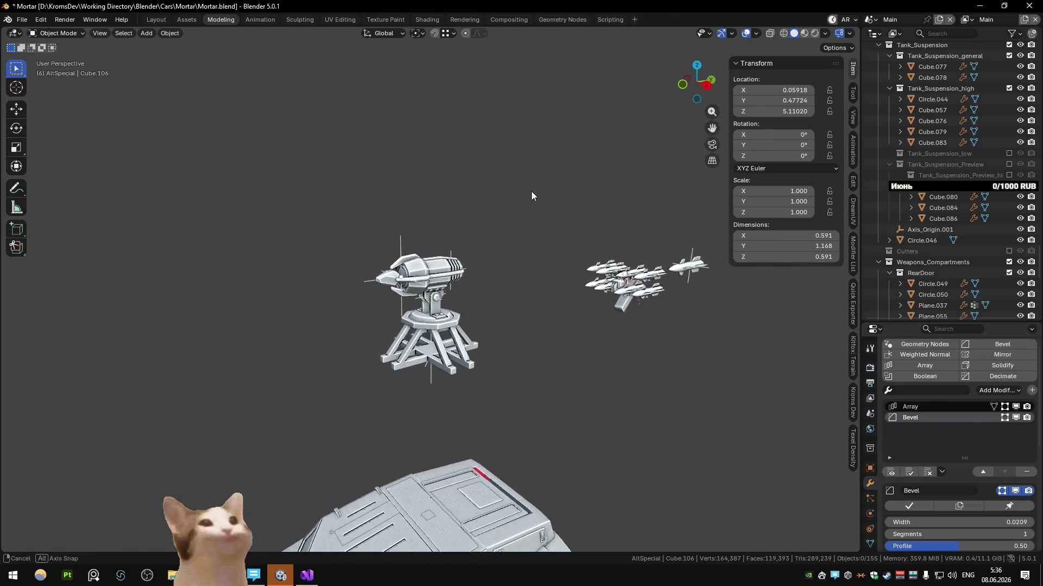
scroll(456, 195, "up", 4)
middle_click_drag(456, 195, 488, 205)
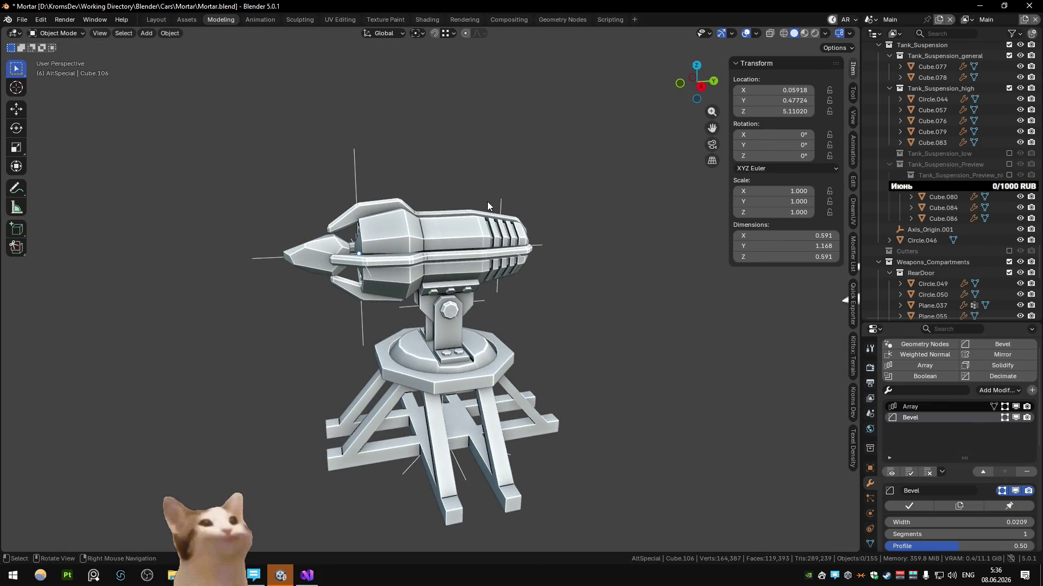
mouse_move(488, 206)
middle_mouse_down()
mouse_move(366, 221)
mouse_move(298, 196)
middle_mouse_up()
From the side view, lower the first set of front tip vertices on the barrel housing's top rim
key("KP_3")
scroll(470, 220, "up", 1)
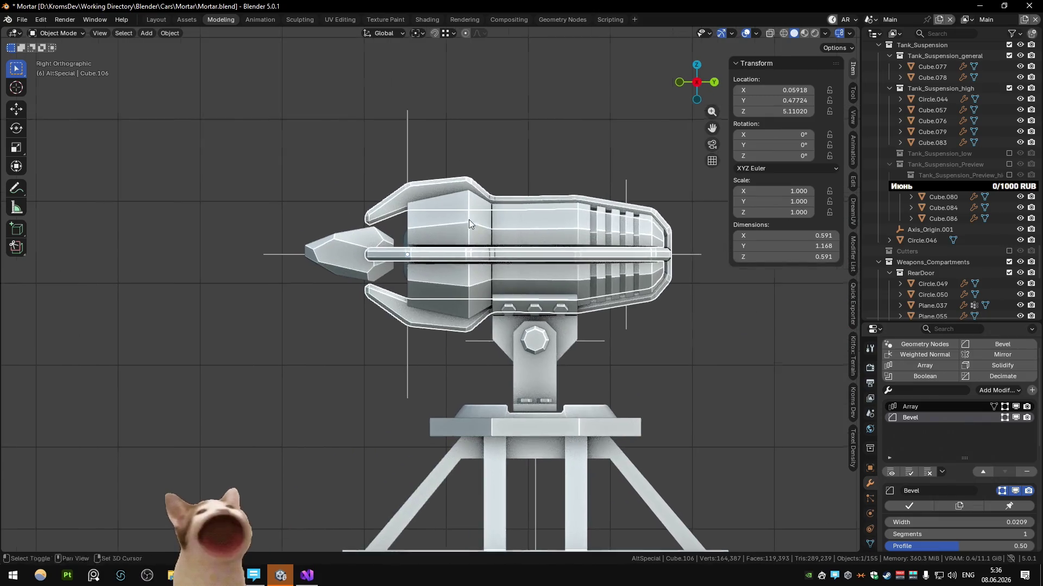
key("Tab")
scroll(470, 220, "up", 3)
scroll(459, 264, "up", 2)
scroll(460, 264, "up", 2)
key("alt+z")
left_click_drag(424, 168, 484, 210)
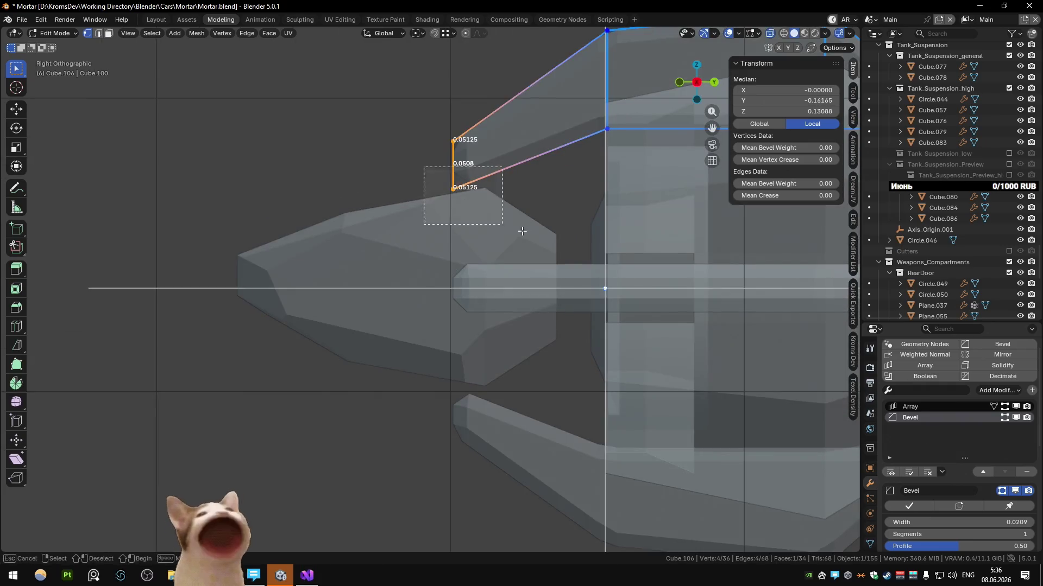
key("alt+z")
key("g")
key("z")
left_click(524, 231)
Lower the remaining front tip vertices so the rim slopes toward the nose, then leave edit mode
key("alt+z")
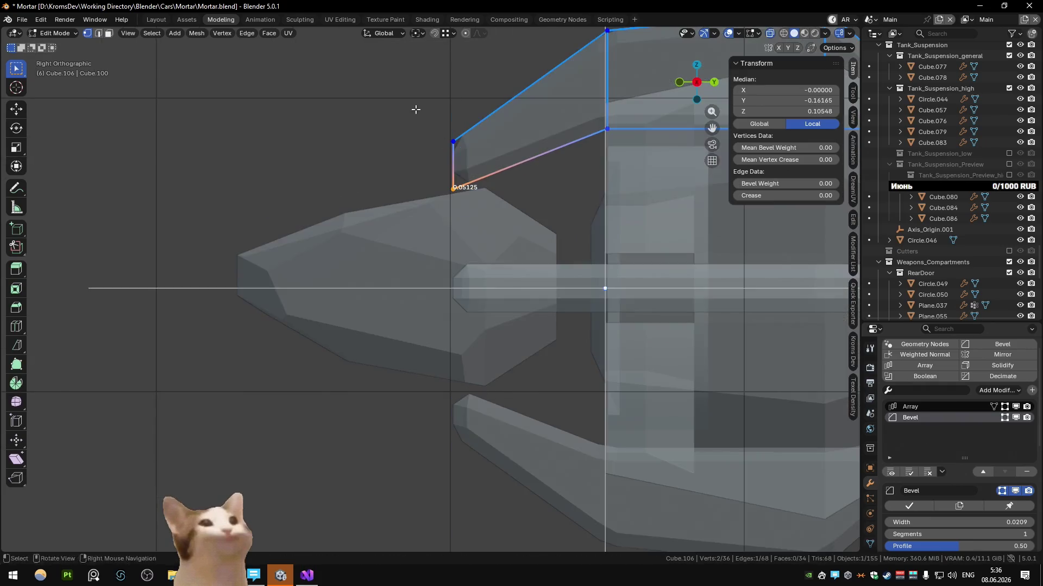
left_click_drag(414, 110, 488, 204)
key("alt+z")
key("g")
key("z")
left_click(507, 247)
key("Tab")
Inspect the mortar from perspective and front views, select the barrel collar and isolate it in local view
mouse_move(339, 164)
middle_mouse_down()
mouse_move(534, 192)
mouse_move(498, 150)
mouse_move(410, 195)
middle_mouse_up()
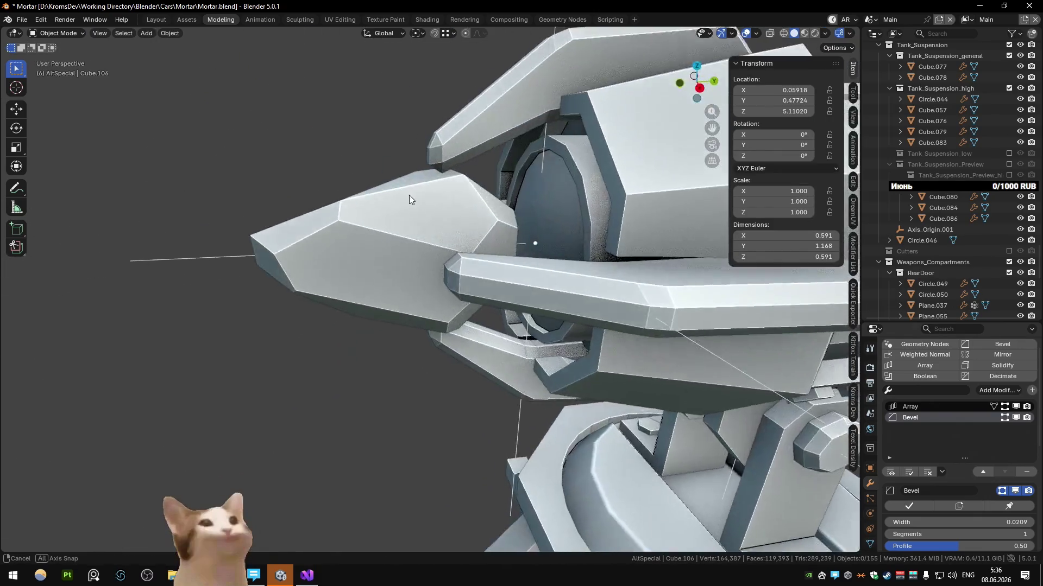
scroll(410, 195, "down", 5)
mouse_move(548, 221)
middle_mouse_down()
mouse_move(456, 199)
mouse_move(473, 199)
mouse_move(394, 270)
mouse_move(458, 302)
middle_mouse_up()
scroll(393, 270, "up", 4)
scroll(390, 290, "down", 5)
mouse_move(390, 289)
middle_mouse_down()
mouse_move(452, 235)
mouse_move(537, 214)
middle_mouse_up()
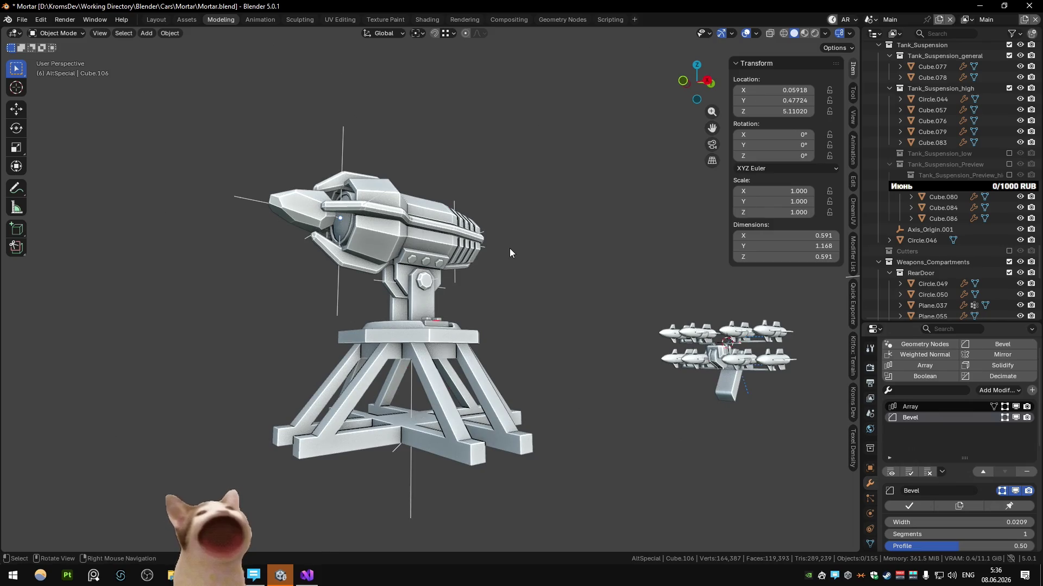
left_click(388, 241)
key("KP_1")
mouse_move(391, 245)
middle_mouse_down()
mouse_move(346, 249)
mouse_move(467, 309)
mouse_move(631, 209)
mouse_move(671, 308)
mouse_move(565, 281)
mouse_move(534, 258)
mouse_move(487, 287)
mouse_move(485, 266)
mouse_move(459, 250)
middle_mouse_up()
key("KP_Divide")
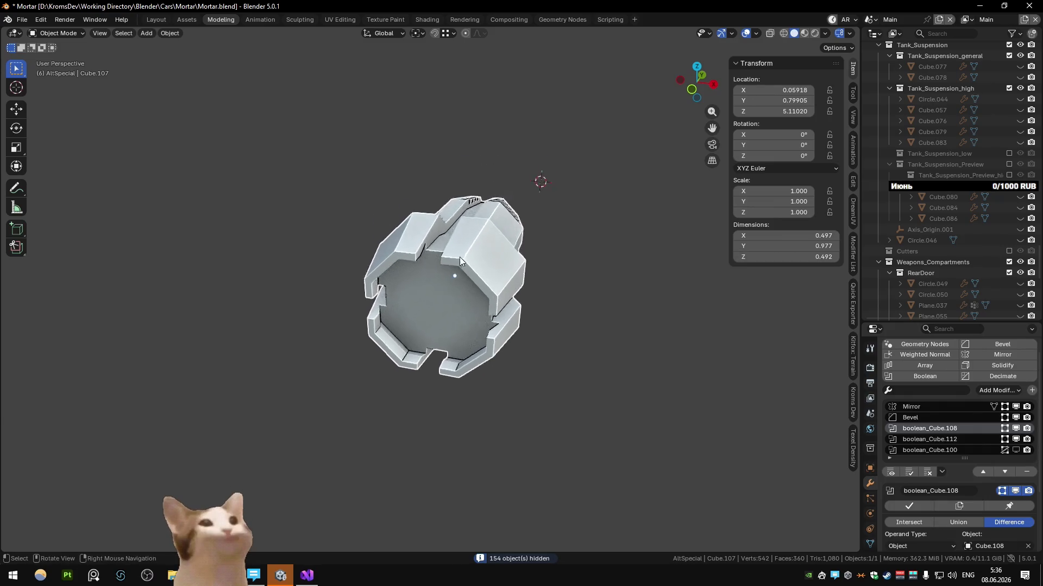
scroll(459, 250, "up", 5)
Orbit around the isolated barrel piece, bring back the full scene and save the file
mouse_move(556, 220)
middle_mouse_down()
mouse_move(498, 215)
mouse_move(449, 353)
middle_mouse_up()
mouse_move(450, 417)
middle_mouse_down()
mouse_move(412, 376)
mouse_move(461, 359)
mouse_move(494, 311)
mouse_move(533, 338)
mouse_move(454, 340)
mouse_move(475, 327)
mouse_move(455, 353)
mouse_move(423, 318)
mouse_move(447, 328)
middle_mouse_up()
scroll(447, 328, "down", 3)
key("alt+h")
mouse_move(346, 195)
middle_mouse_down()
mouse_move(455, 218)
mouse_move(478, 170)
middle_mouse_up()
scroll(454, 206, "up", 2)
key("ctrl+s")
Reselect the mortar barrel, save Mortar.blend again and centre the view on the barrel
left_click(454, 201)
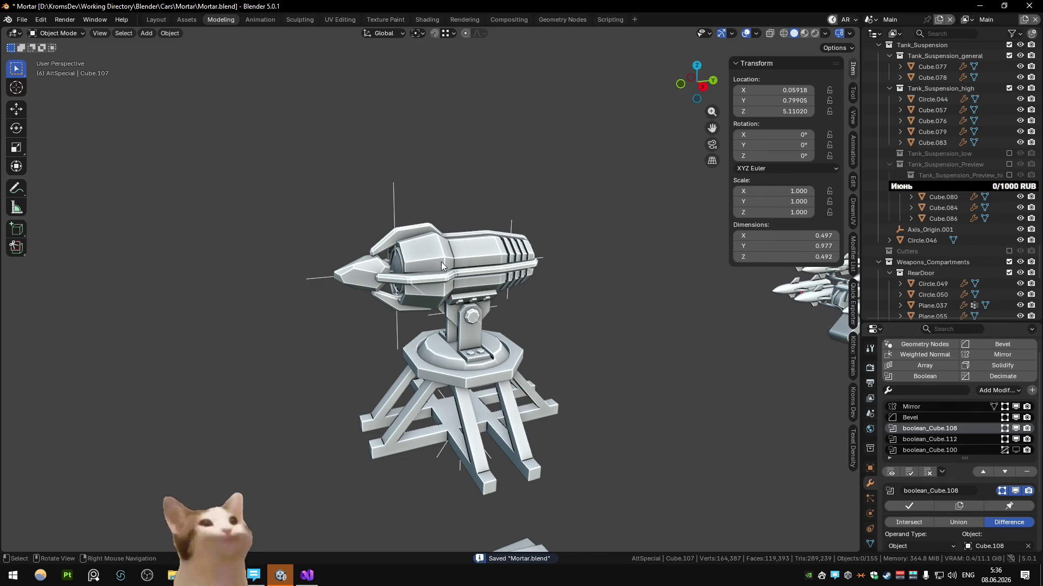
left_click(438, 257)
key("ctrl+s")
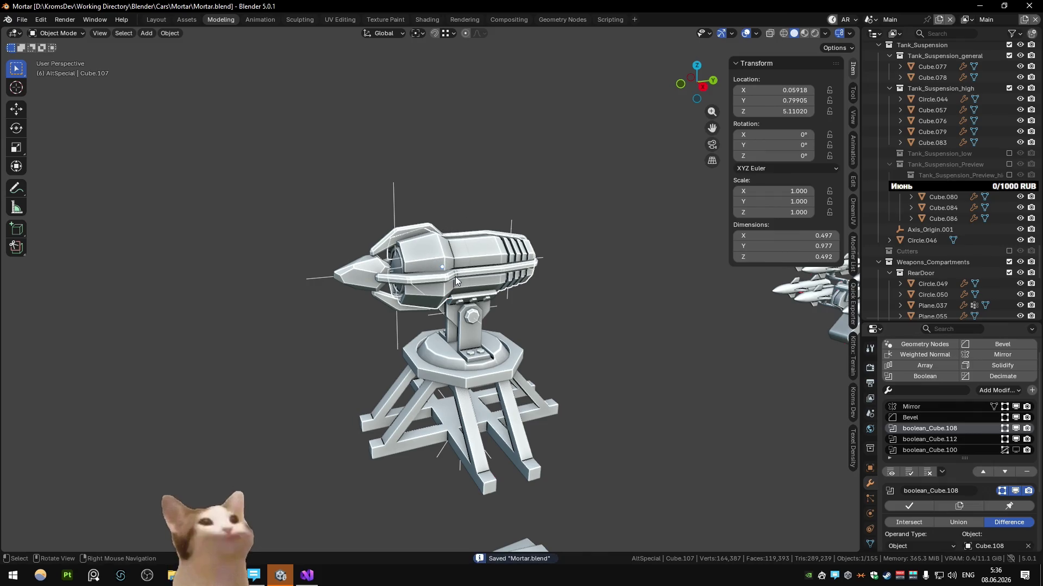
middle_click(459, 397, "alt")
middle_click_drag(459, 398, 484, 340)
scroll(485, 340, "down", 3)
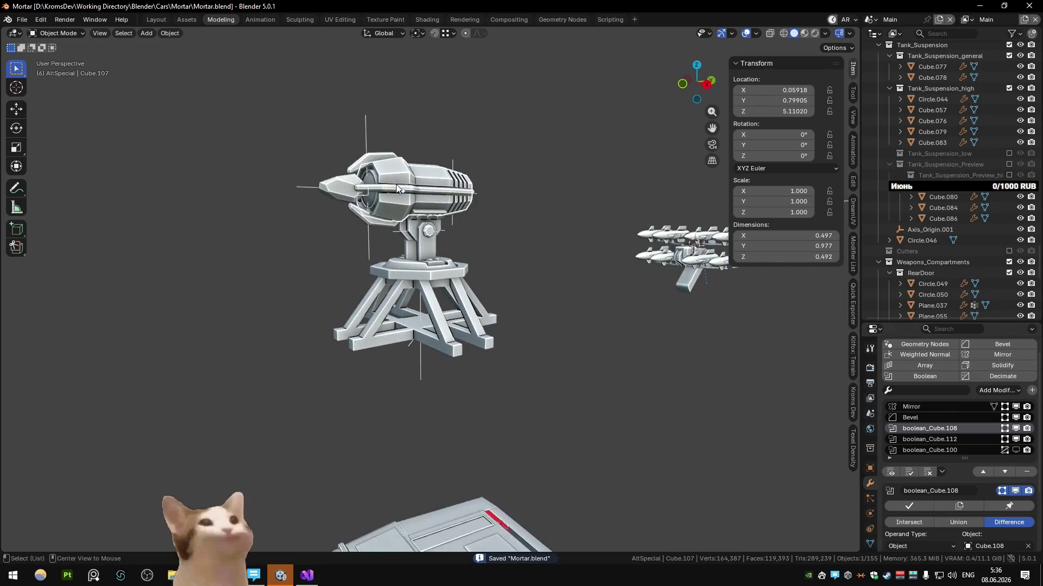
scroll(416, 238, "up", 5)
scroll(417, 237, "up", 2)
scroll(926, 404, "down", 2)
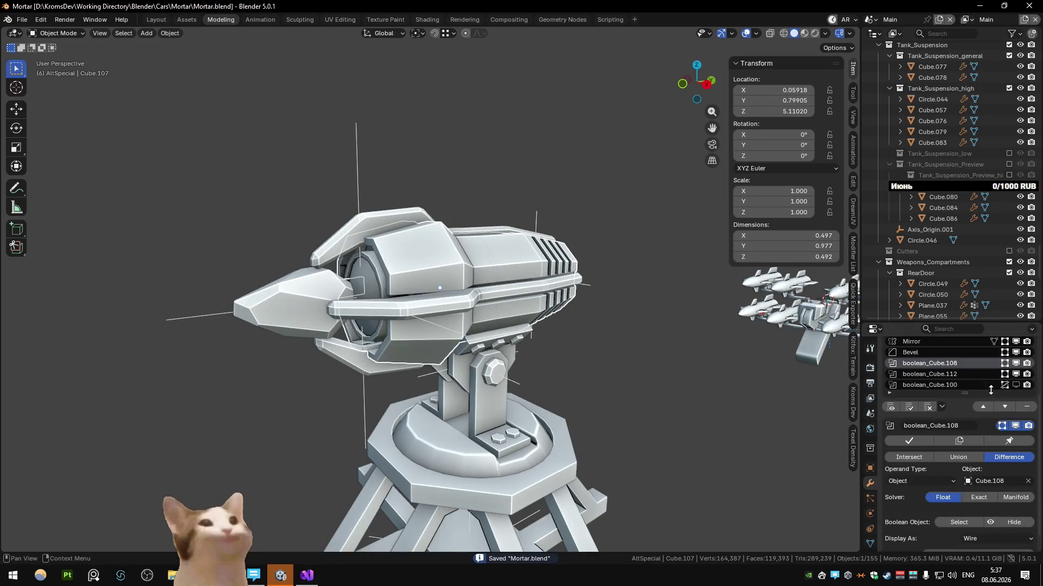
left_click(921, 435)
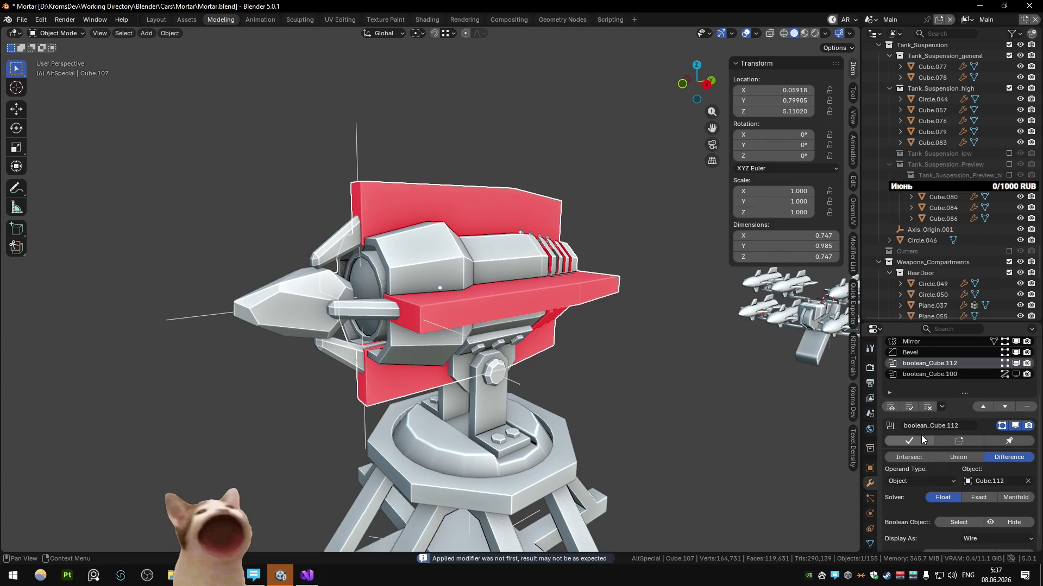
left_click(1027, 406)
key("Tab")
mouse_move(494, 319)
middle_mouse_down()
mouse_move(509, 245)
mouse_move(472, 280)
middle_mouse_up()
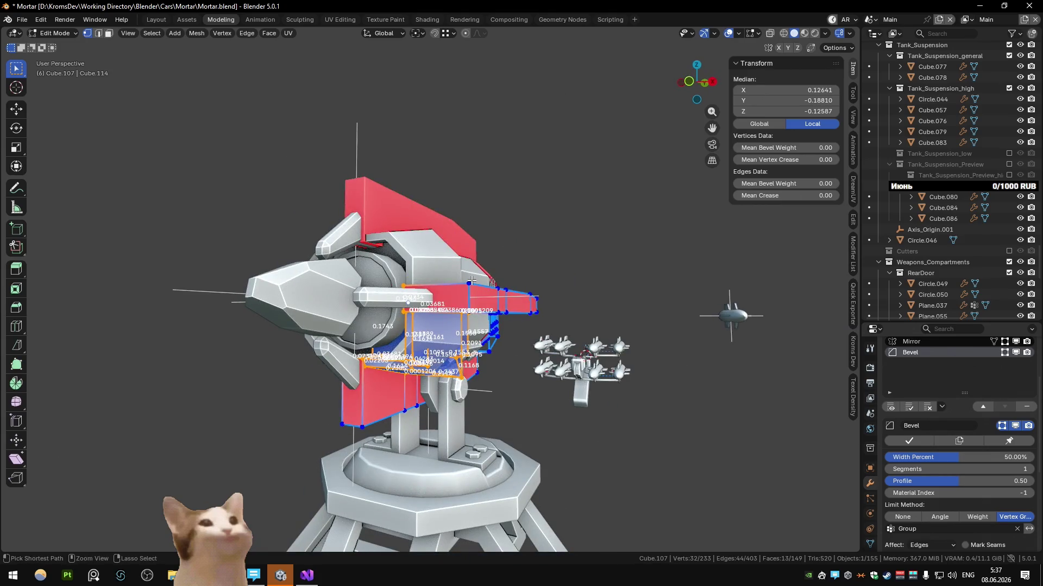
key("ctrl+z")
key("ctrl+z")
key("ctrl+z")
key("ctrl+z")
key("slash")
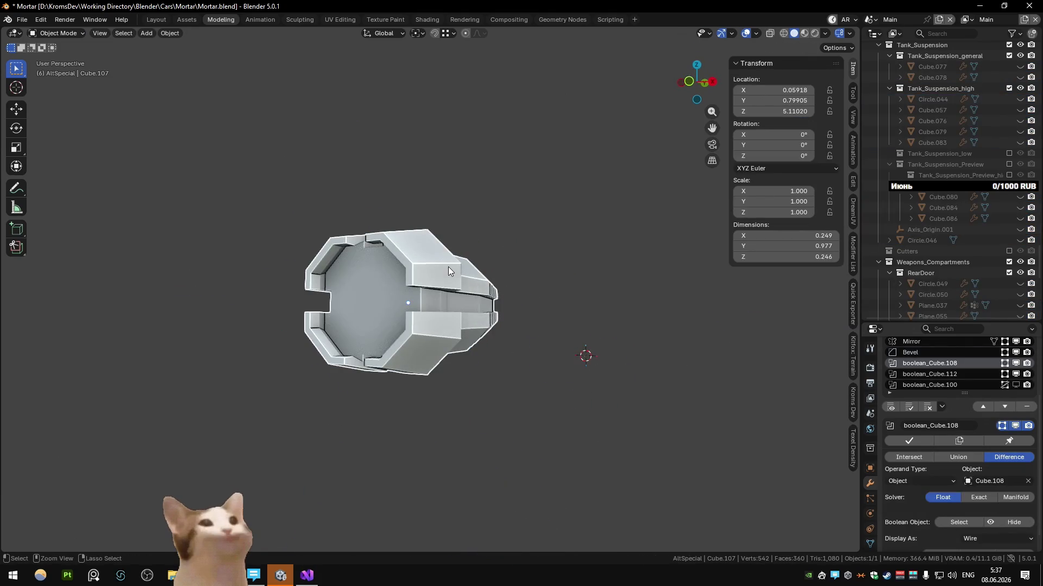
key("slash")
scroll(1005, 415, "up", 3)
scroll(1006, 414, "down", 2)
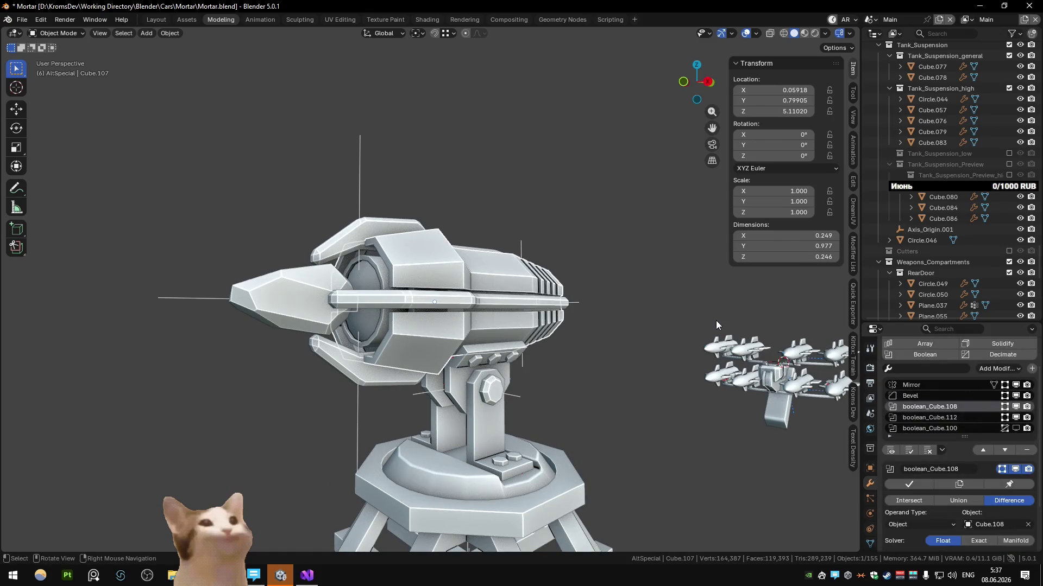
left_click(938, 397)
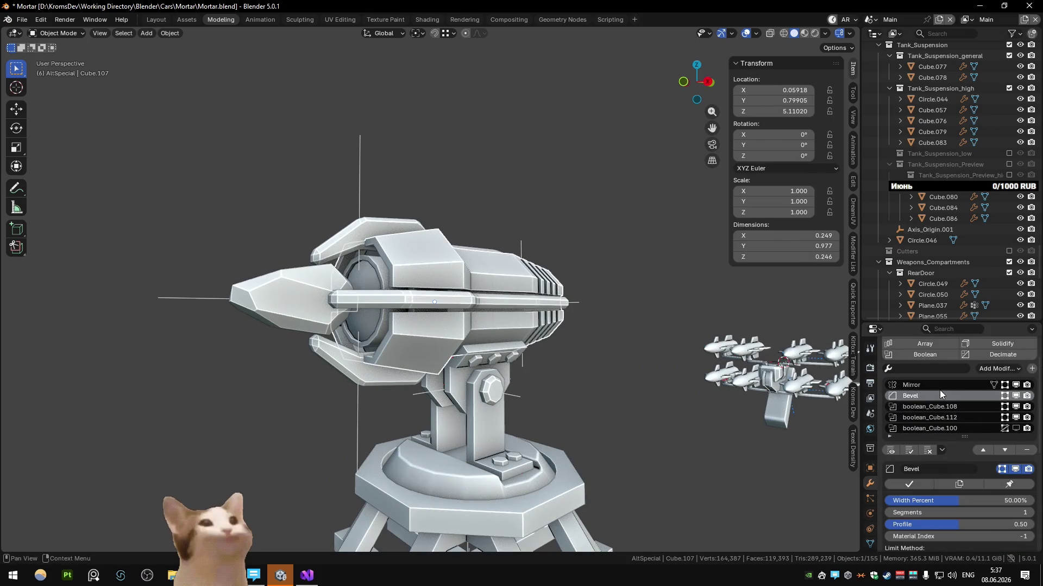
left_click(914, 483)
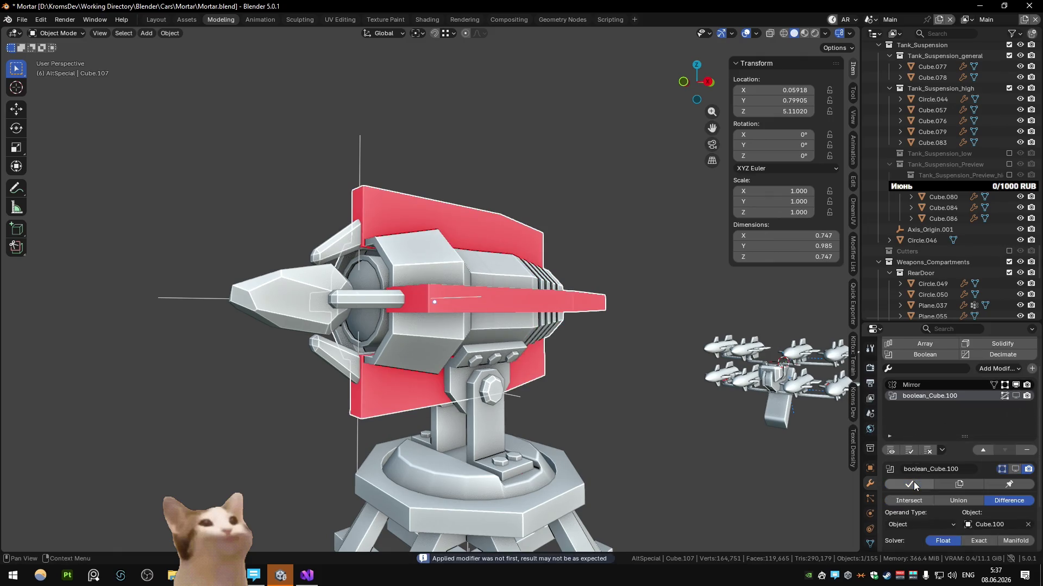
key("ctrl+z")
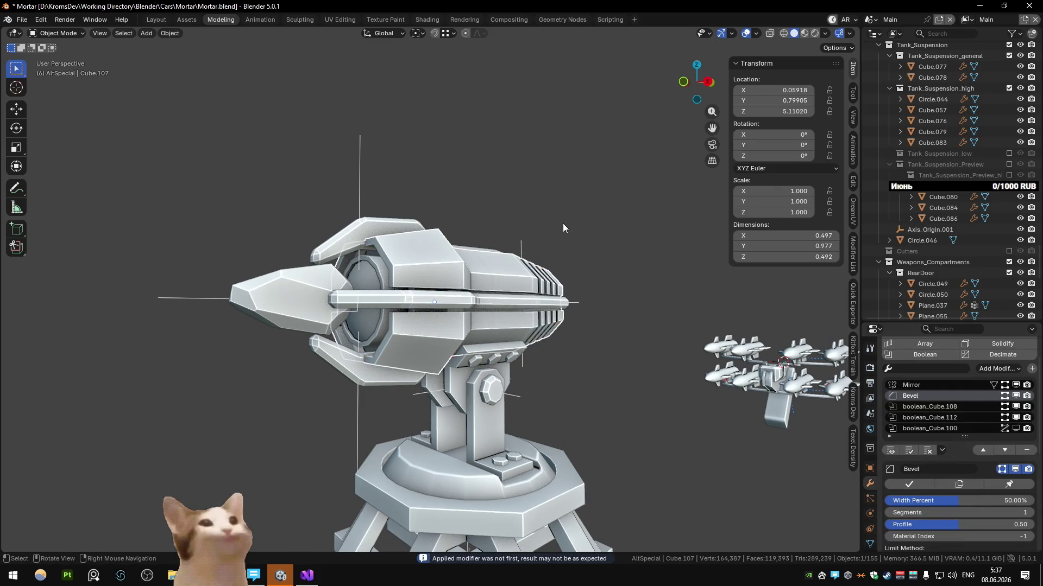
scroll(961, 484, "down", 2)
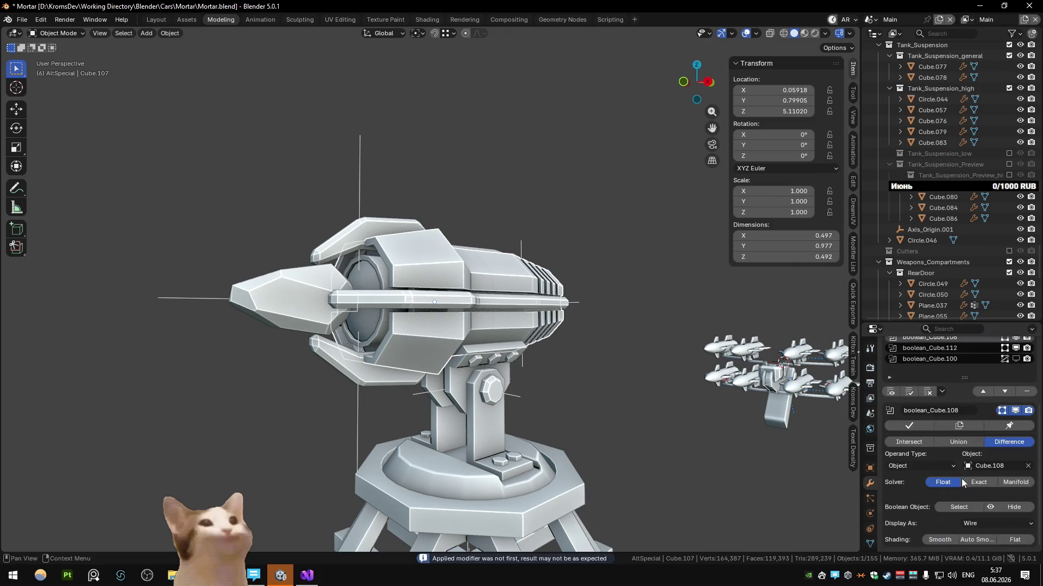
left_click(909, 426)
middle_click_drag(579, 347, 644, 326)
key("ctrl+z")
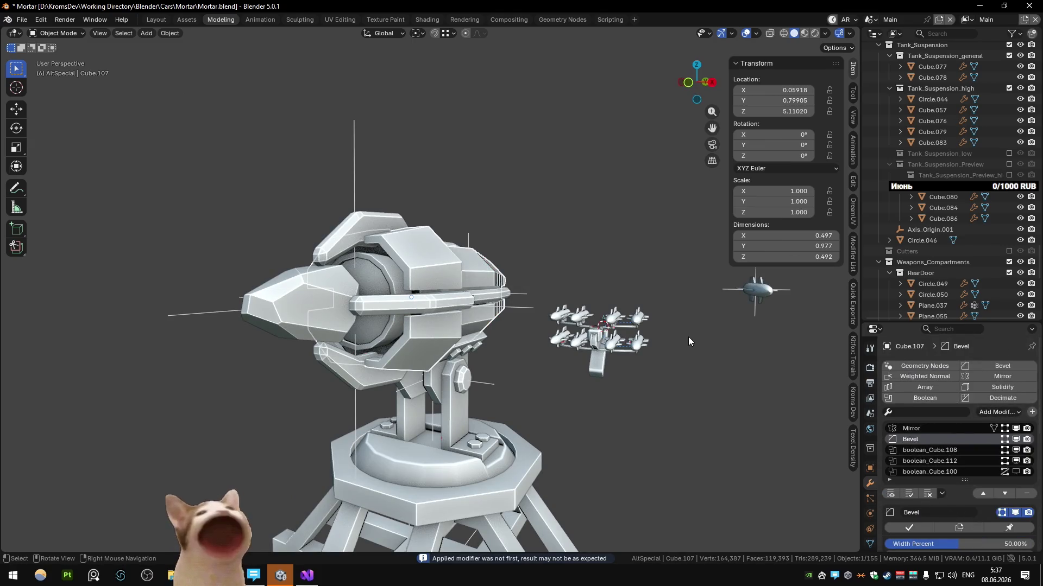
left_click(1015, 450)
mouse_move(570, 334)
middle_mouse_down()
mouse_move(608, 327)
mouse_move(541, 366)
middle_mouse_up()
key("ctrl+z")
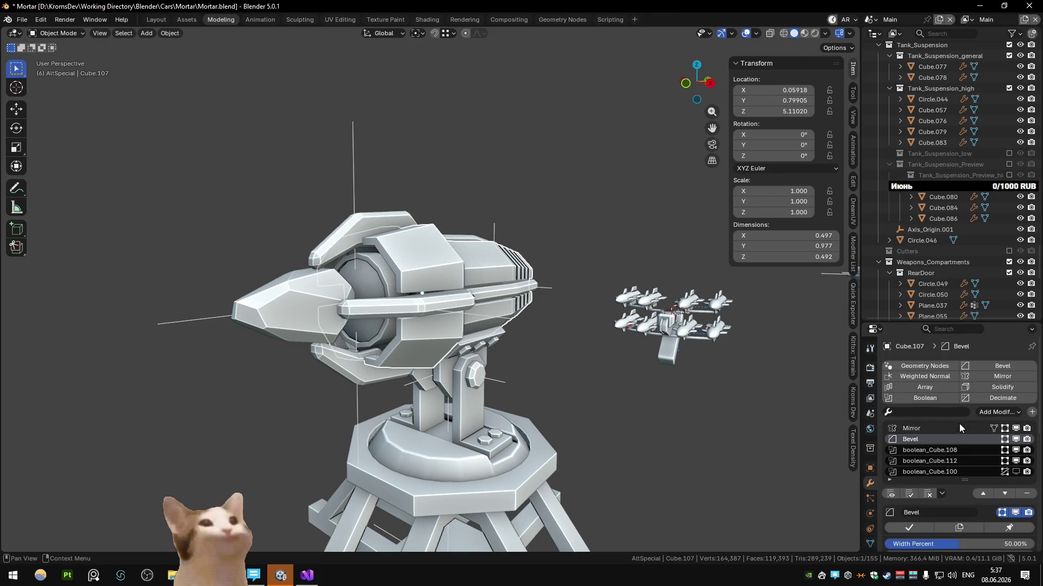
left_click(1014, 429)
left_click(1014, 429)
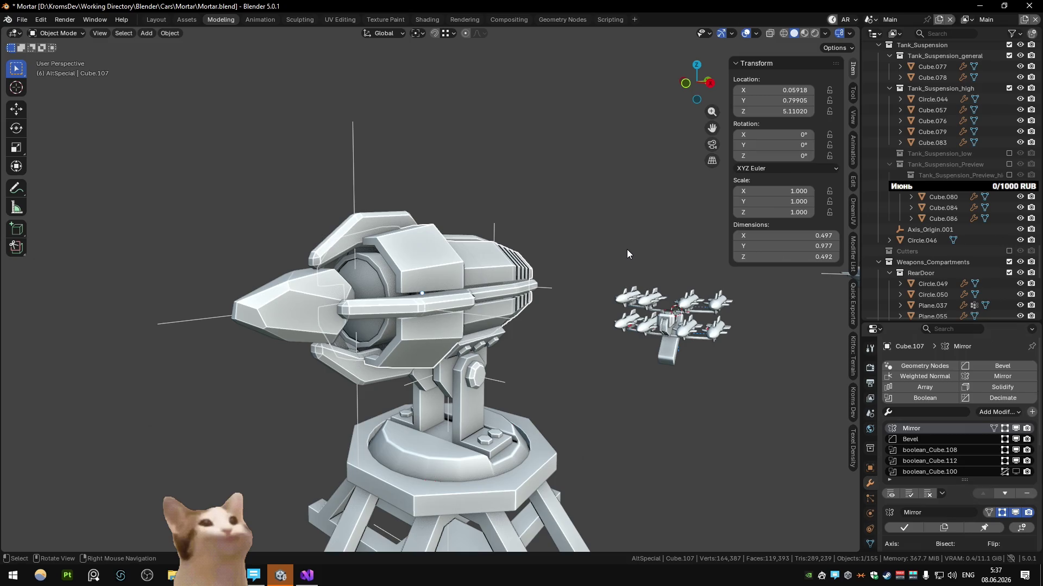
Apply every modifier on the barrel housing, isolate it in local view and enter edit mode
middle_click_drag(627, 250, 514, 257)
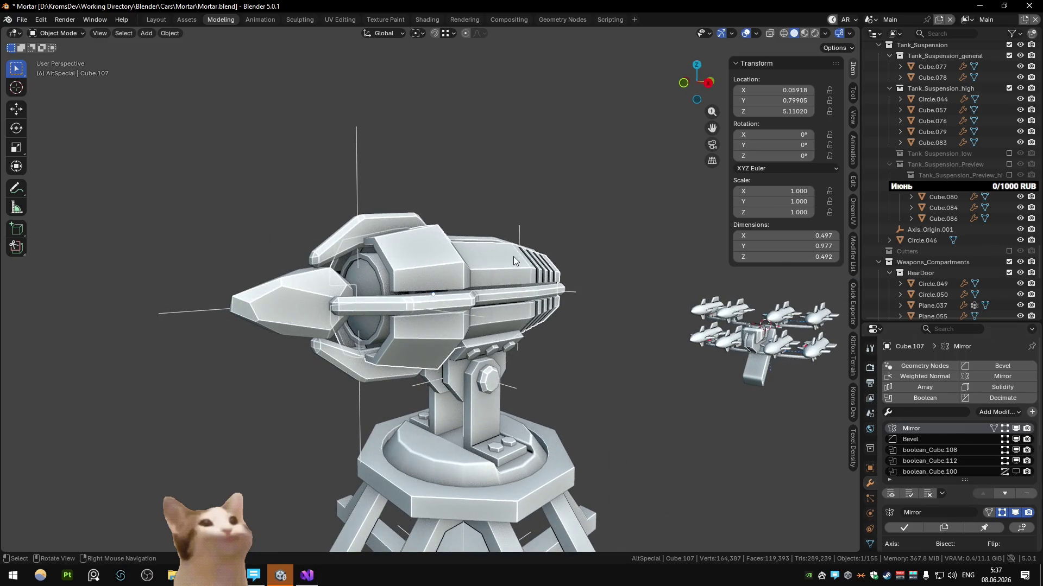
left_click(908, 529)
left_click(909, 529)
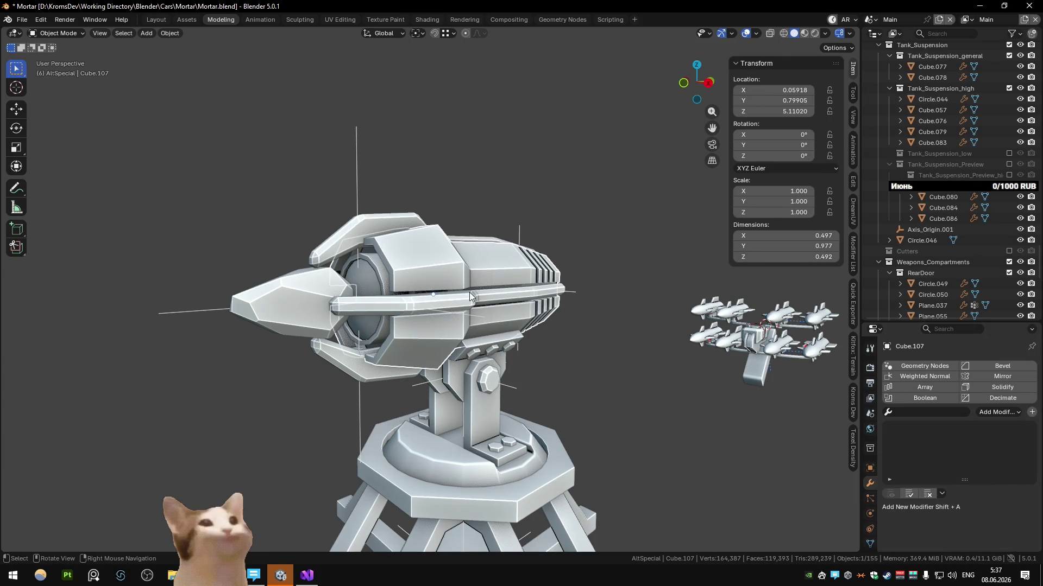
key("KP_Divide")
mouse_move(469, 292)
middle_mouse_down()
mouse_move(388, 228)
mouse_move(454, 237)
mouse_move(524, 415)
mouse_move(673, 291)
middle_mouse_up()
key("Tab")
scroll(523, 415, "up", 5)
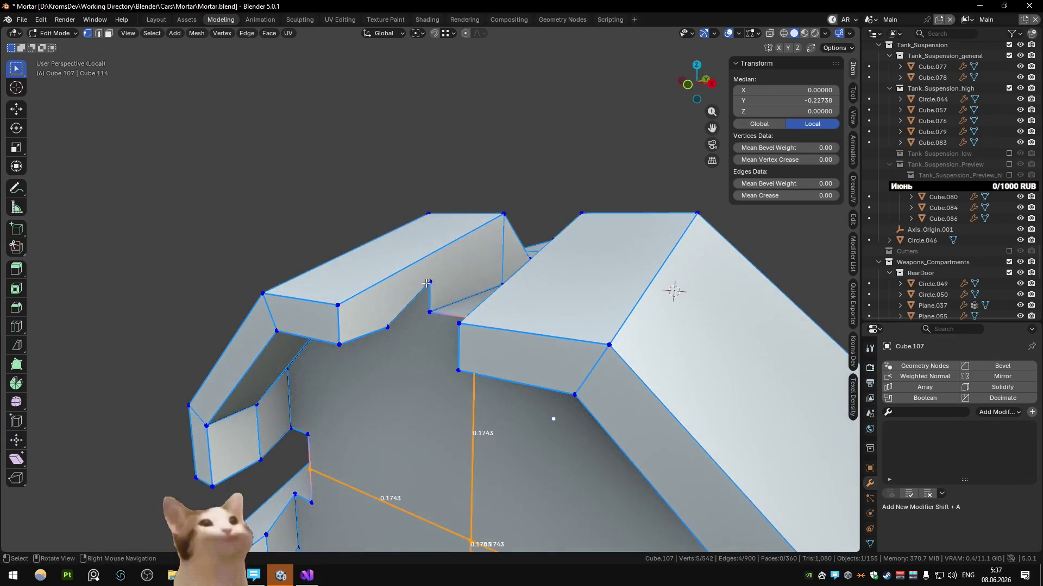
Reposition individual notch vertices on the collar so the cut-out corners line up
left_click(431, 283)
left_click(706, 401)
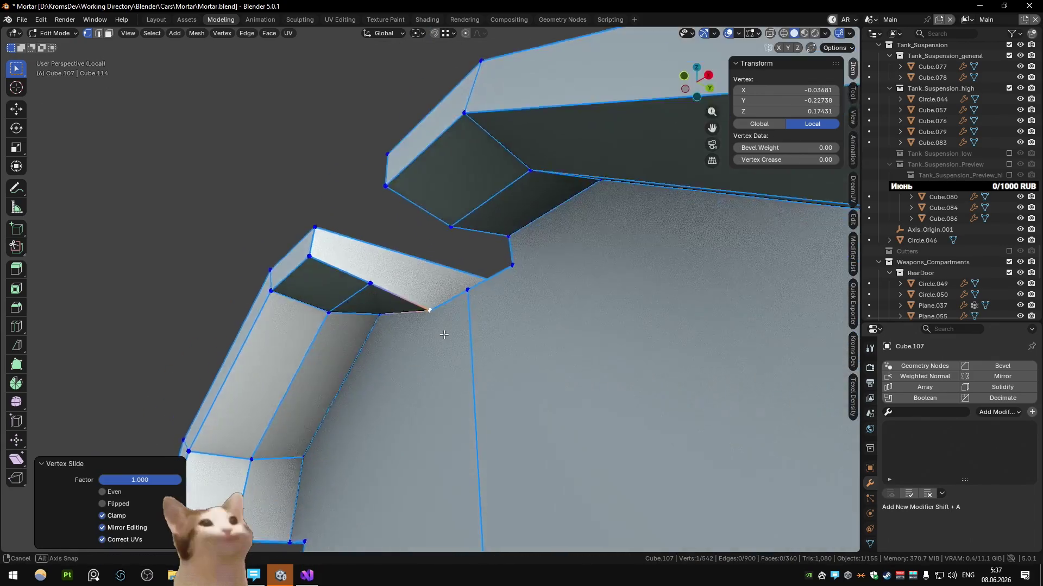
middle_click_drag(707, 401, 359, 308)
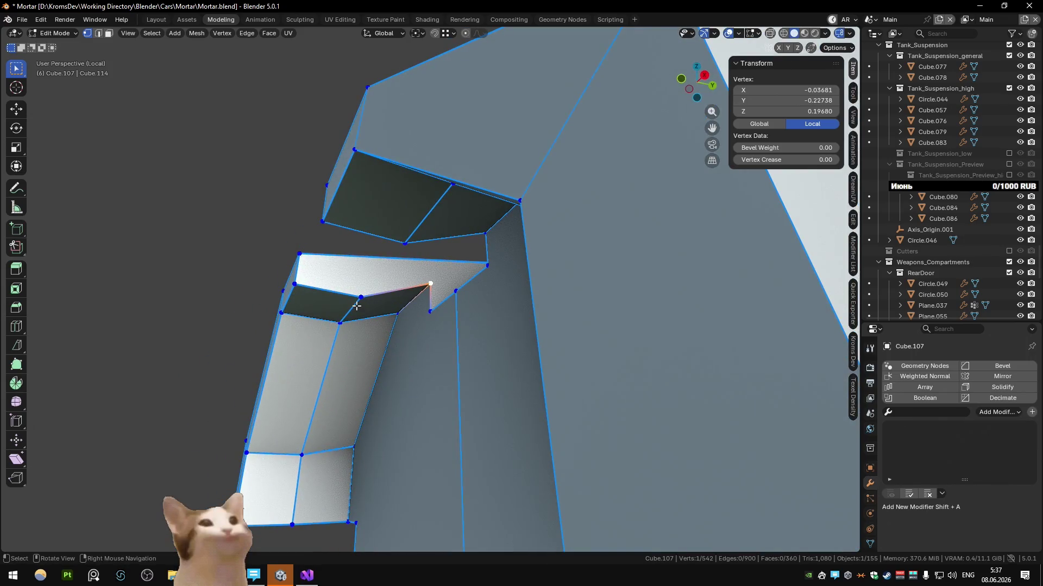
left_click(357, 294)
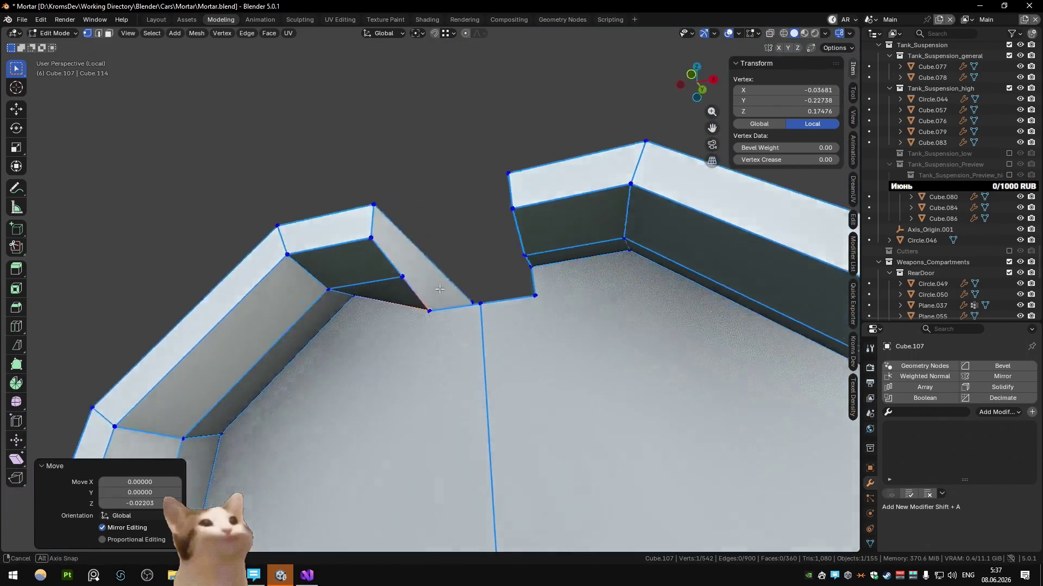
mouse_move(357, 294)
middle_mouse_down()
mouse_move(394, 291)
mouse_move(356, 296)
mouse_move(413, 304)
mouse_move(380, 313)
middle_mouse_up()
left_click(357, 296)
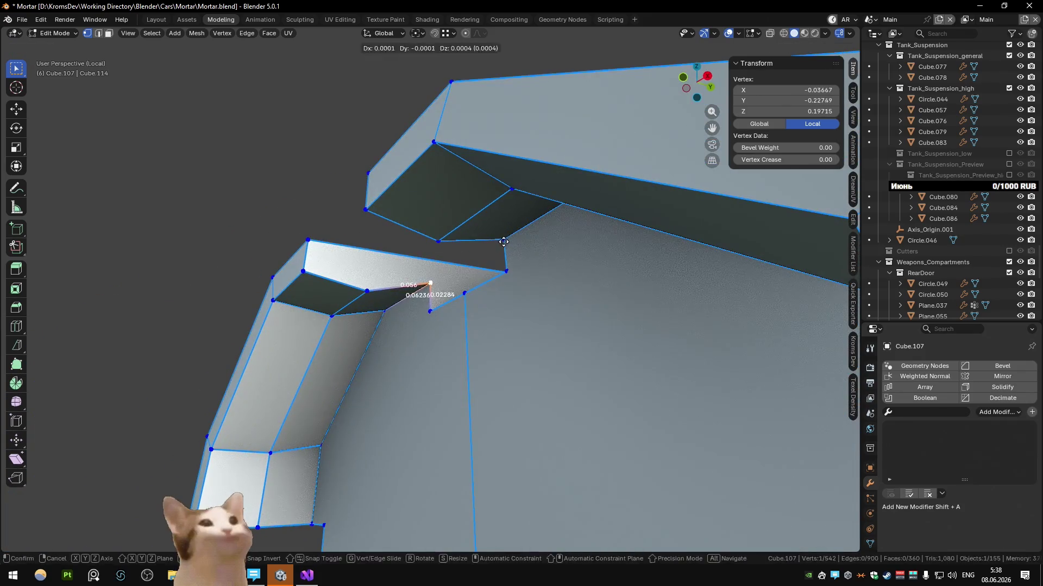
left_click(503, 241)
In edge select, lower the other notch's top edge about 0.022 to level it
middle_click_drag(484, 250, 672, 250)
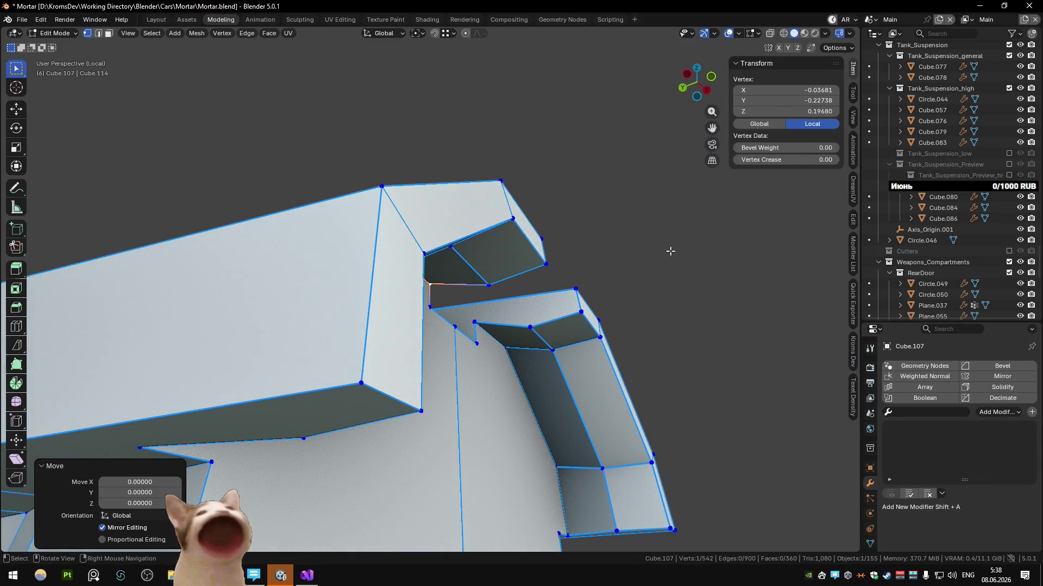
key("2")
left_click(493, 333)
mouse_move(501, 352)
middle_mouse_down()
mouse_move(535, 354)
mouse_move(509, 349)
mouse_move(540, 343)
mouse_move(635, 426)
mouse_move(477, 309)
mouse_move(501, 359)
mouse_move(523, 323)
mouse_move(421, 313)
mouse_move(472, 372)
mouse_move(463, 342)
mouse_move(508, 279)
middle_mouse_up()
key("z")
left_click(496, 332)
left_click(428, 312)
scroll(428, 312, "down", 5)
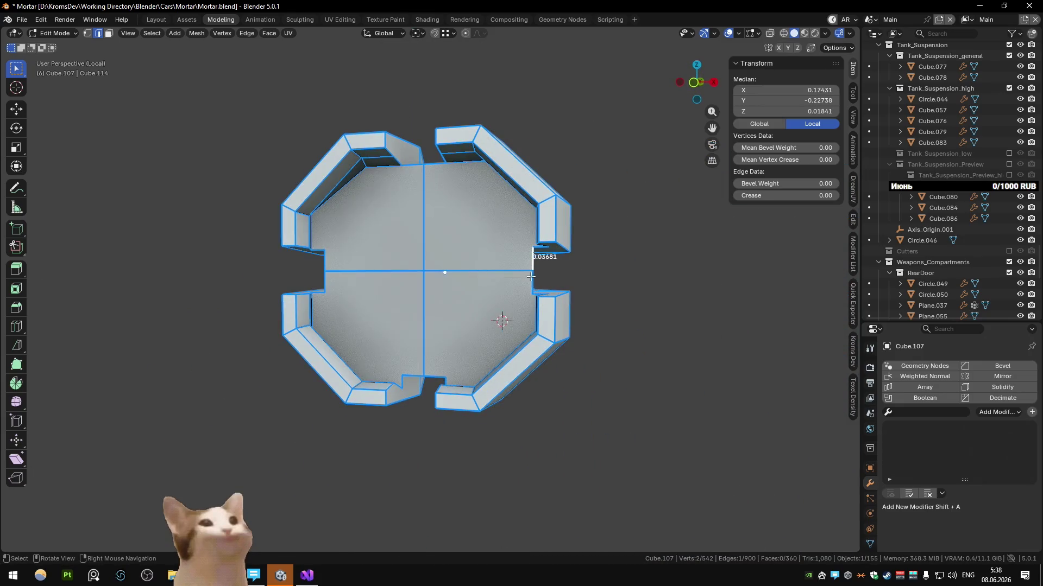
scroll(531, 276, "up", 5)
scroll(191, 443, "down", 5)
Align a pair of notch edges along X, then nudge a notch corner vertex into place
middle_click_drag(448, 310, 400, 286)
left_click(505, 294, "shift")
middle_click_drag(505, 295, 575, 480)
key("g")
key("x")
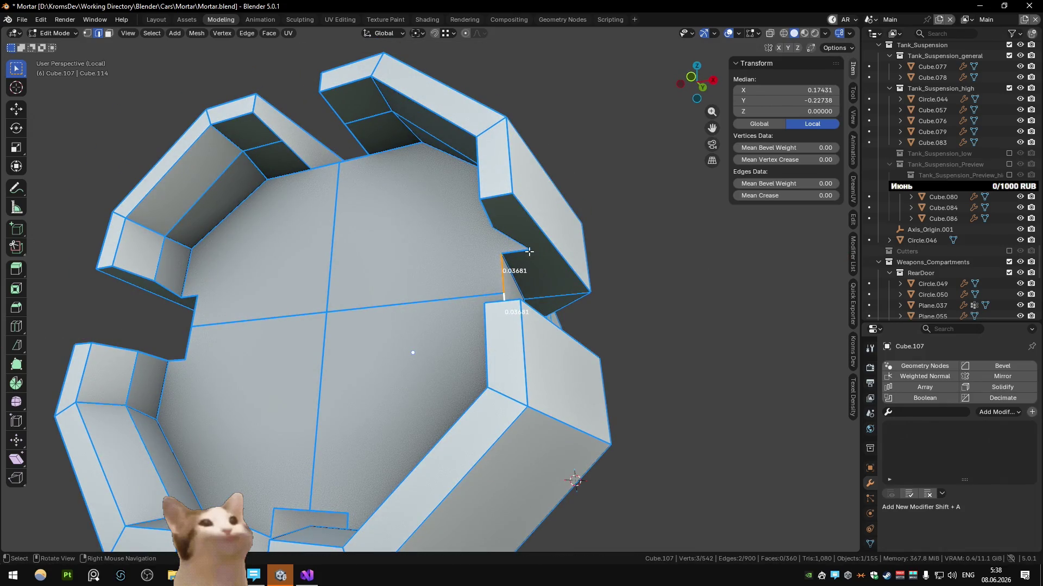
middle_click_drag(529, 251, 537, 280)
key("1")
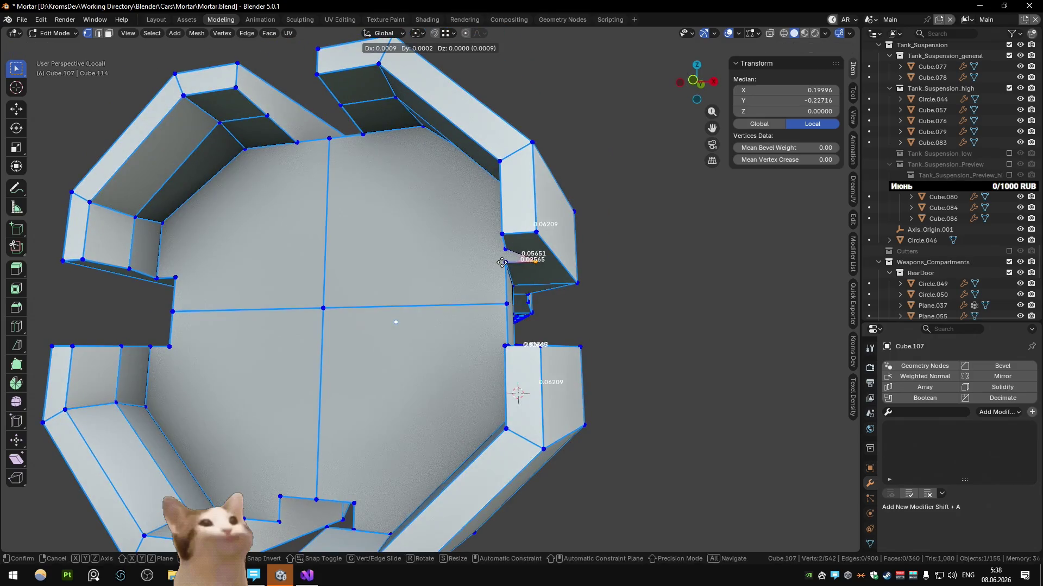
left_click(503, 262)
mouse_move(502, 262)
middle_mouse_down()
mouse_move(251, 443)
mouse_move(419, 280)
mouse_move(507, 298)
mouse_move(489, 318)
middle_mouse_up()
left_click(430, 366)
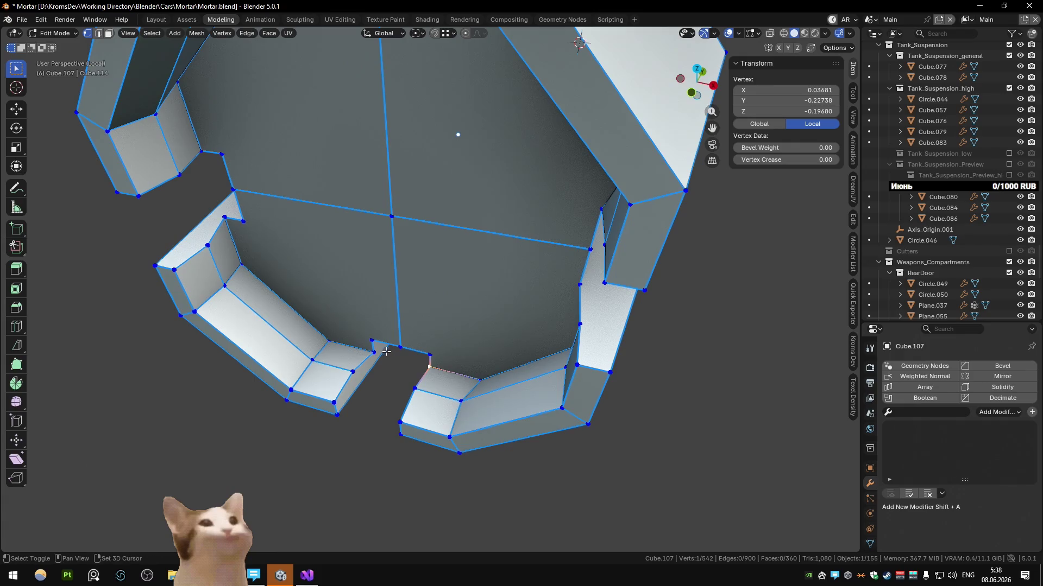
Select the opposing notch top edges on both sides and level them along Z
key("g")
left_click(372, 347)
middle_click_drag(353, 311, 374, 331)
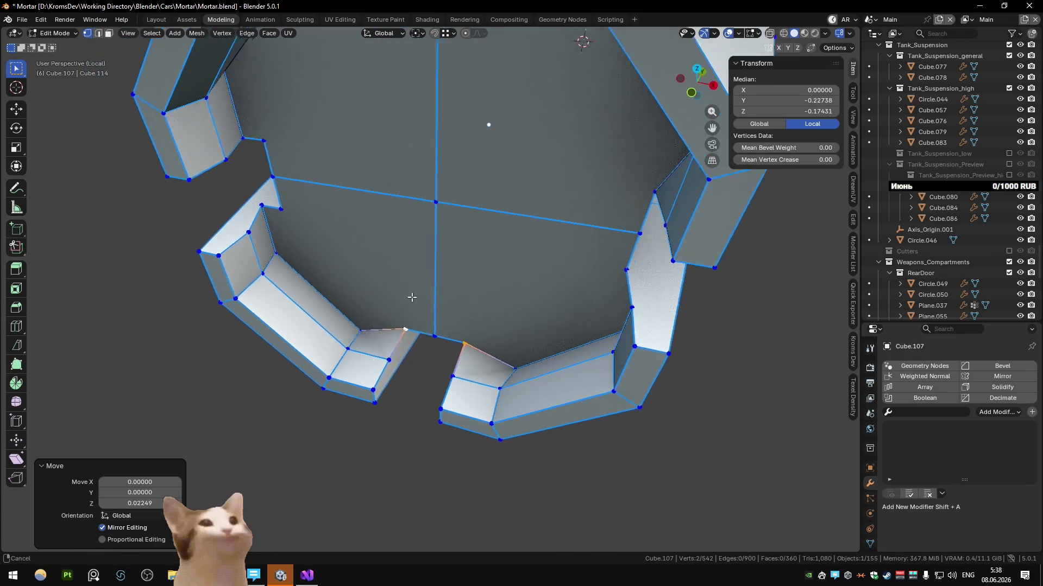
key("2")
left_click(382, 333)
left_click(475, 356, "shift")
key("g")
key("z")
left_click(289, 194)
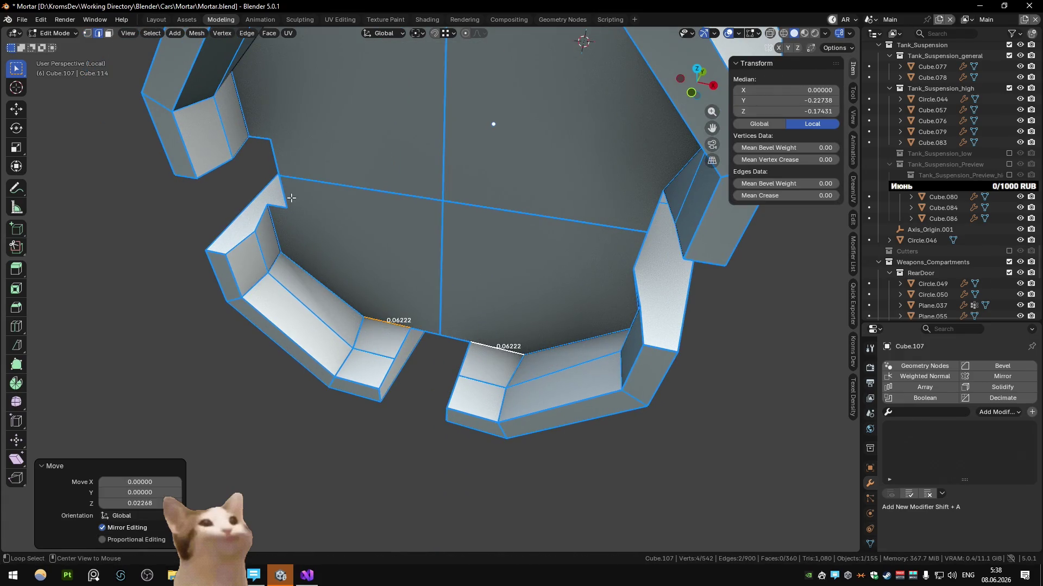
middle_click_drag(291, 197, 400, 195)
left_click(400, 194)
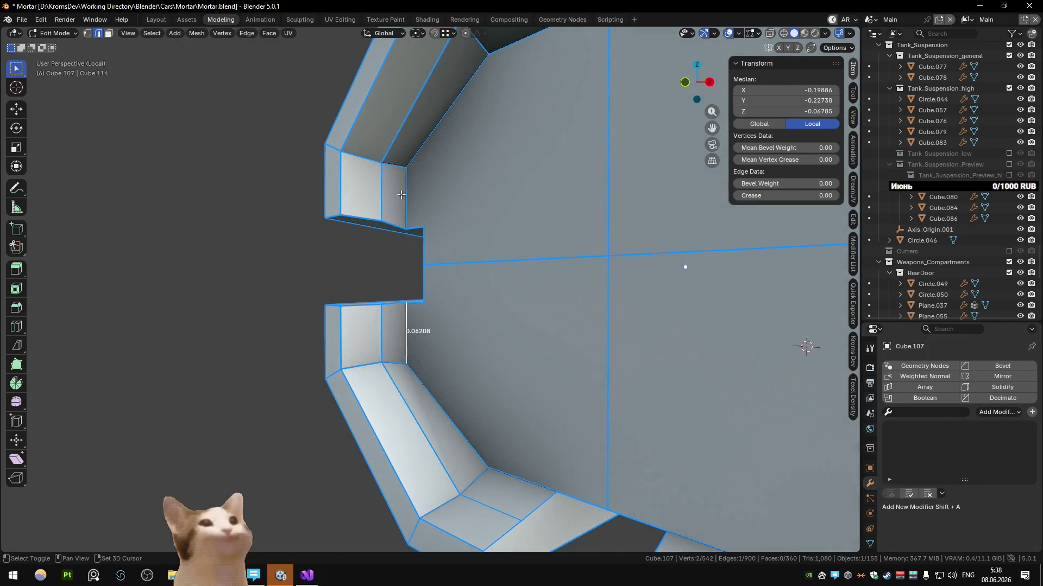
left_click(423, 226)
scroll(681, 268, "down", 4)
Confirm the final edge adjustment on the ring and return to object mode
middle_click_drag(481, 326, 587, 218)
mouse_move(499, 240)
middle_mouse_down()
mouse_move(505, 316)
mouse_move(461, 257)
middle_mouse_up()
left_click(494, 312)
key("Tab")
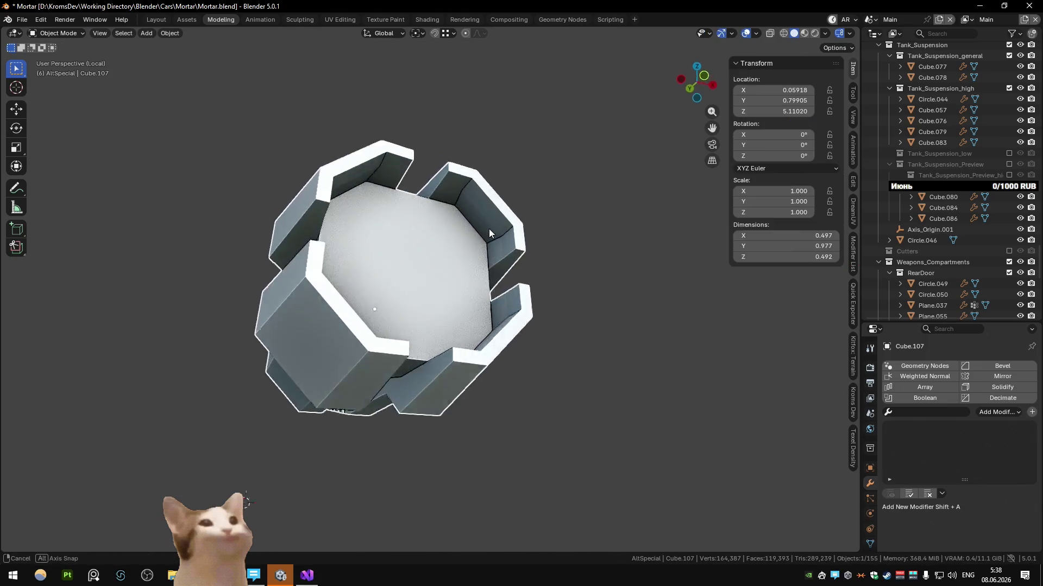
In edit mode, move individual notch vertices along Z and X to tidy the ring's cut-outs
key("Tab")
scroll(460, 257, "up", 5)
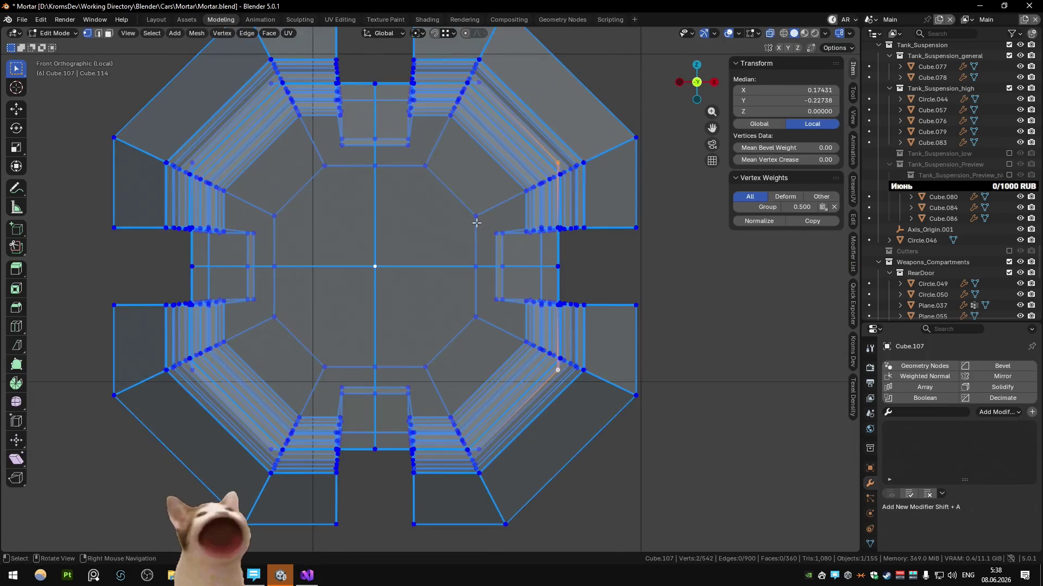
mouse_move(461, 257)
middle_mouse_down()
mouse_move(551, 197)
mouse_move(530, 203)
middle_mouse_up()
left_click(546, 194)
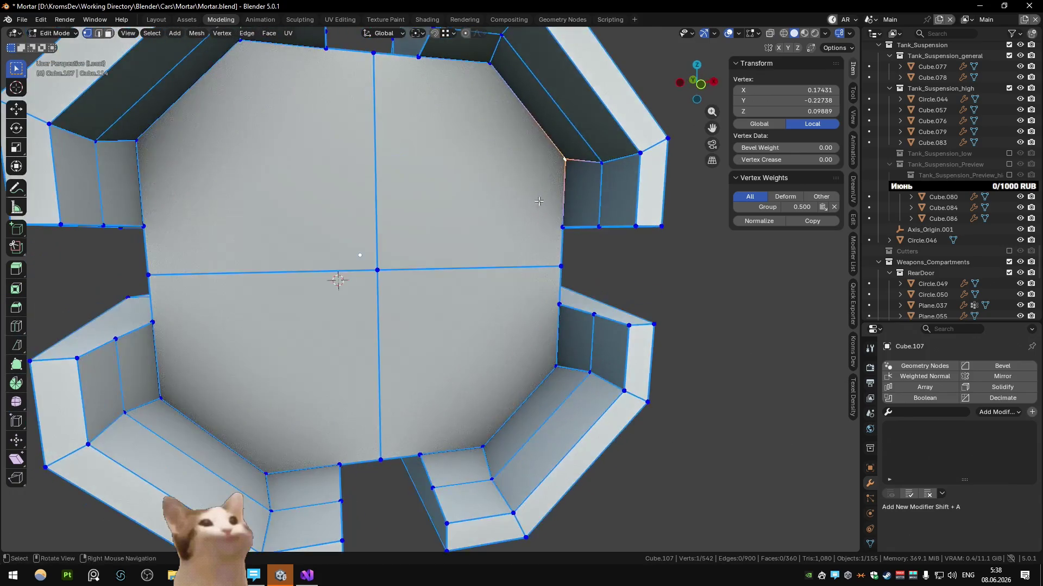
left_click(596, 225)
scroll(414, 373, "down", 3)
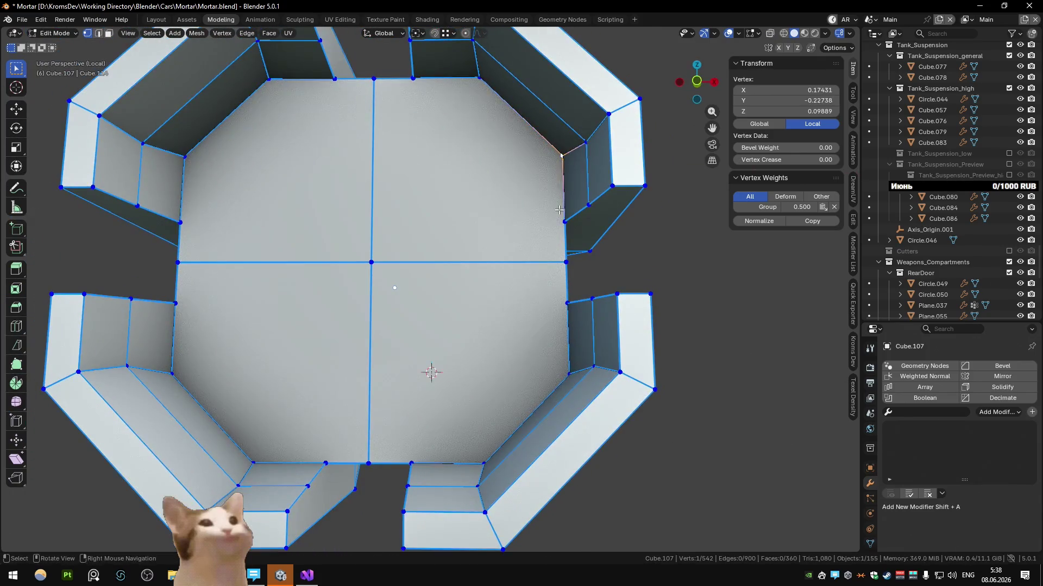
scroll(431, 372, "up", 3)
mouse_move(431, 372)
middle_mouse_down()
mouse_move(649, 224)
mouse_move(565, 208)
middle_mouse_up()
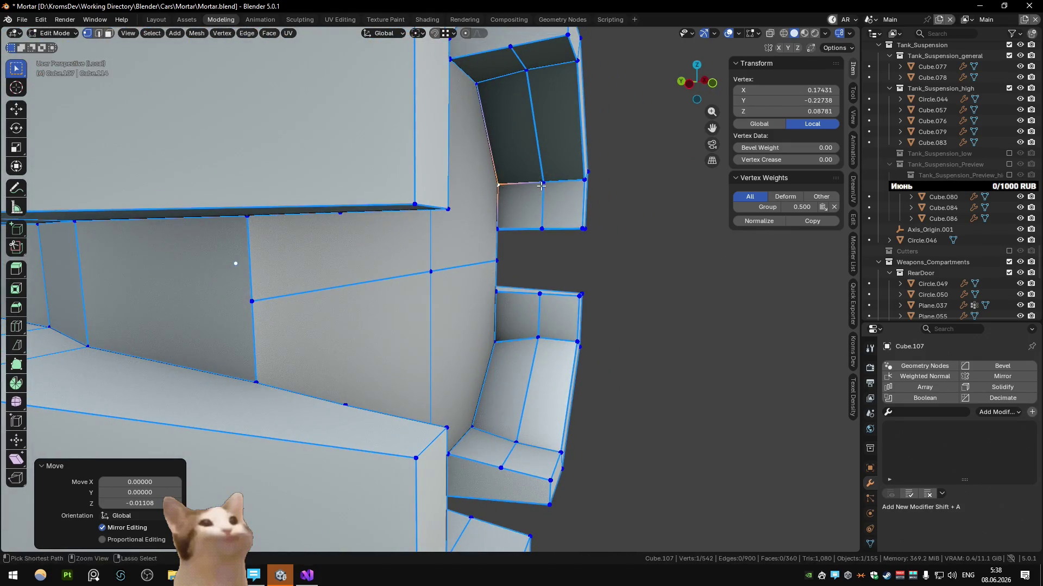
left_click(495, 341)
key("g")
mouse_move(497, 340)
middle_mouse_down()
mouse_move(640, 332)
mouse_move(414, 273)
mouse_move(337, 91)
middle_mouse_up()
key("g")
key("z")
left_click(640, 326)
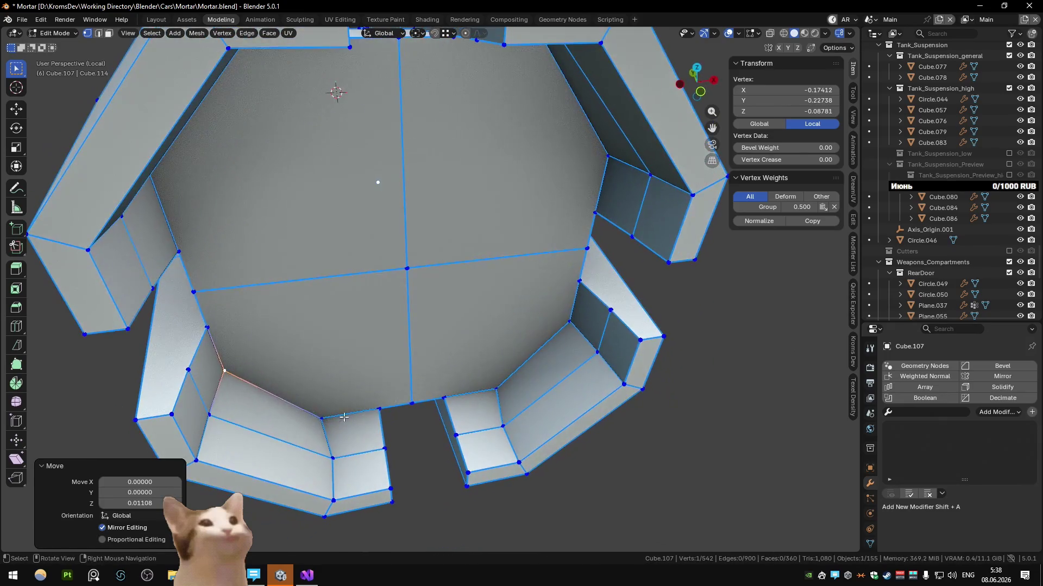
left_click(480, 399)
left_click(502, 423)
Try and cancel X moves, then lower another notch vertex by an exact Z offset
mouse_move(502, 423)
middle_mouse_down()
mouse_move(433, 226)
mouse_move(371, 175)
mouse_move(355, 274)
mouse_move(301, 244)
middle_mouse_up()
key("g")
key("x")
key("Escape")
key("g")
key("x")
key("Escape")
left_click(301, 244)
key("g")
key("z")
left_click(259, 240)
key("g")
key("z")
key("Escape")
scroll(402, 214, "down", 5)
Select an unneeded edge loop on the ring and dissolve it, checking with undo/redo
mouse_move(403, 215)
middle_mouse_down()
mouse_move(402, 167)
mouse_move(408, 366)
mouse_move(328, 336)
middle_mouse_up()
key("2")
mouse_move(398, 384)
middle_mouse_down()
mouse_move(434, 343)
mouse_move(342, 298)
middle_mouse_up()
left_click(341, 298, "alt")
mouse_move(360, 257)
middle_mouse_down()
mouse_move(559, 362)
mouse_move(495, 285)
mouse_move(530, 294)
middle_mouse_up()
key("ctrl+x")
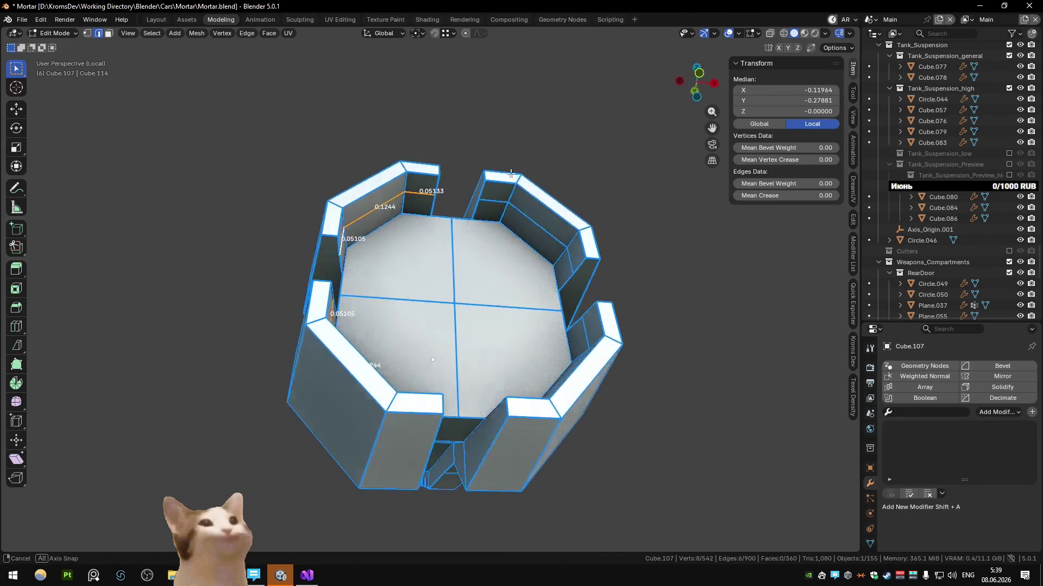
key("ctrl+z")
key("ctrl+shift+z")
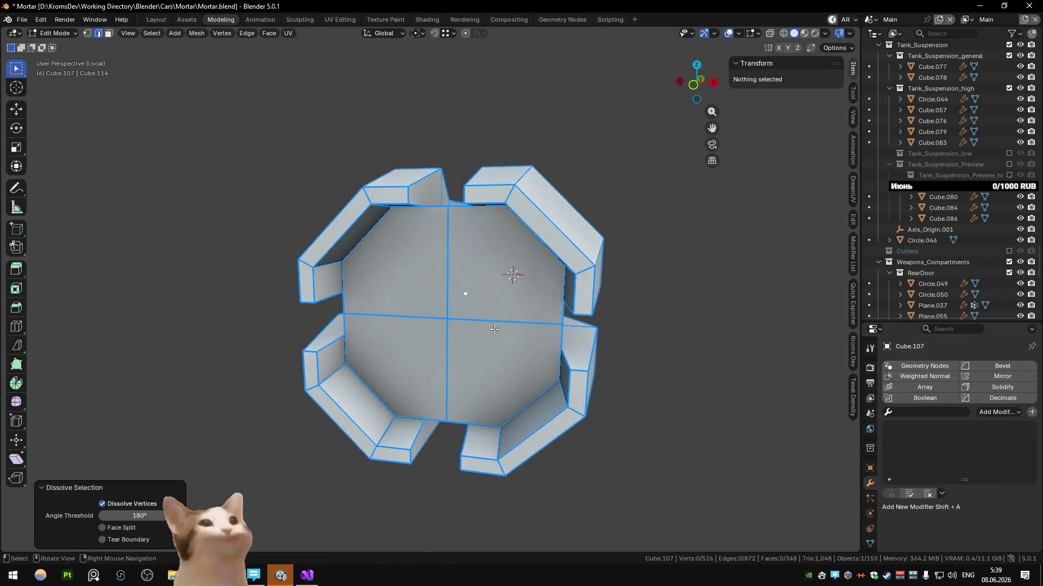
Select the leftover face-boundary and vertical edges and dissolve them
left_click(442, 296, "alt")
left_click(448, 299, "alt")
mouse_move(448, 299)
middle_mouse_down()
mouse_move(440, 301)
mouse_move(509, 242)
mouse_move(442, 305)
mouse_move(469, 276)
middle_mouse_up()
key("ctrl+x")
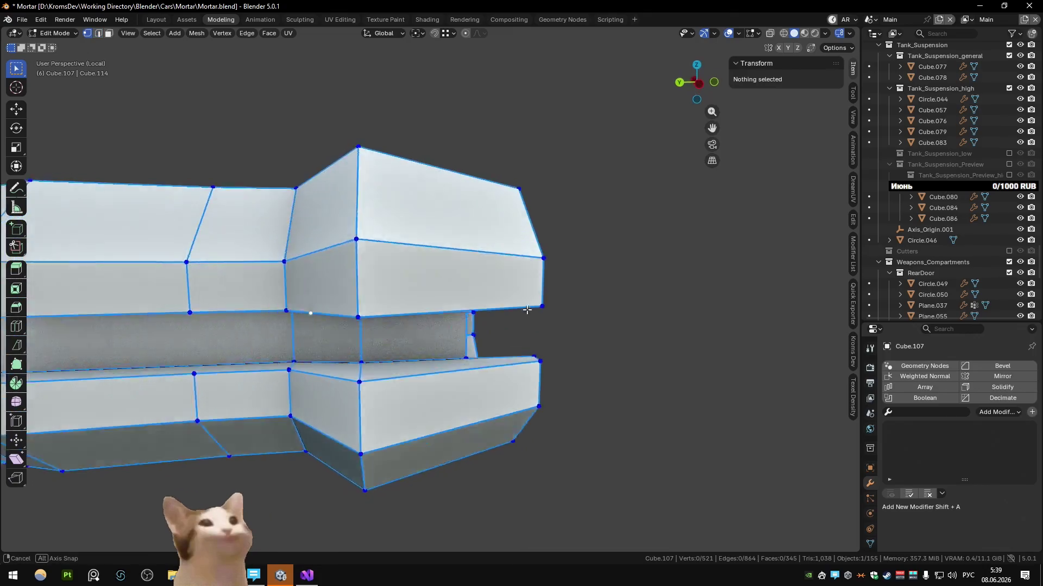
Select all vertices, merge duplicates by distance and return to object mode
key("1")
key("a")
key("m")
left_click(443, 304)
right_click(468, 277)
left_click(473, 287)
key("Tab")
mouse_move(490, 325)
middle_mouse_down()
mouse_move(501, 267)
mouse_move(478, 370)
mouse_move(483, 418)
mouse_move(538, 313)
mouse_move(429, 234)
mouse_move(532, 205)
mouse_move(451, 307)
middle_mouse_up()
scroll(452, 308, "up", 3)
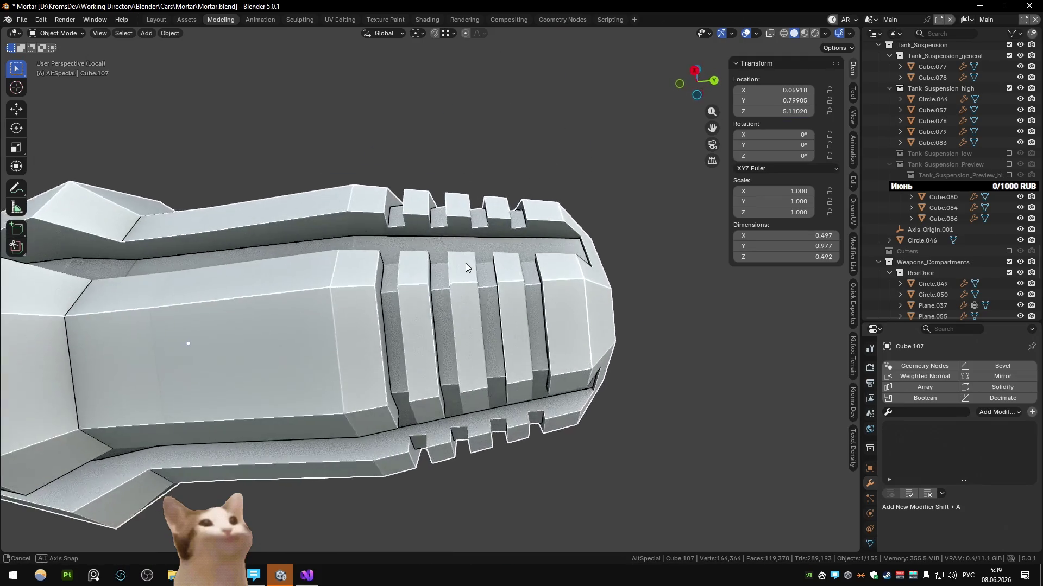
middle_click_drag(465, 263, 476, 288)
Re-enter edit mode, dissolve one more edge path through the collar (510 vertices) and exit
key("Tab")
middle_click_drag(484, 233, 404, 327)
mouse_move(441, 362)
middle_mouse_down()
mouse_move(469, 267)
mouse_move(397, 423)
mouse_move(514, 355)
mouse_move(516, 249)
mouse_move(455, 268)
mouse_move(408, 310)
mouse_move(309, 342)
mouse_move(588, 284)
mouse_move(599, 306)
mouse_move(525, 322)
middle_mouse_up()
left_click(446, 314)
left_click(396, 424, "ctrl")
key("ctrl+x")
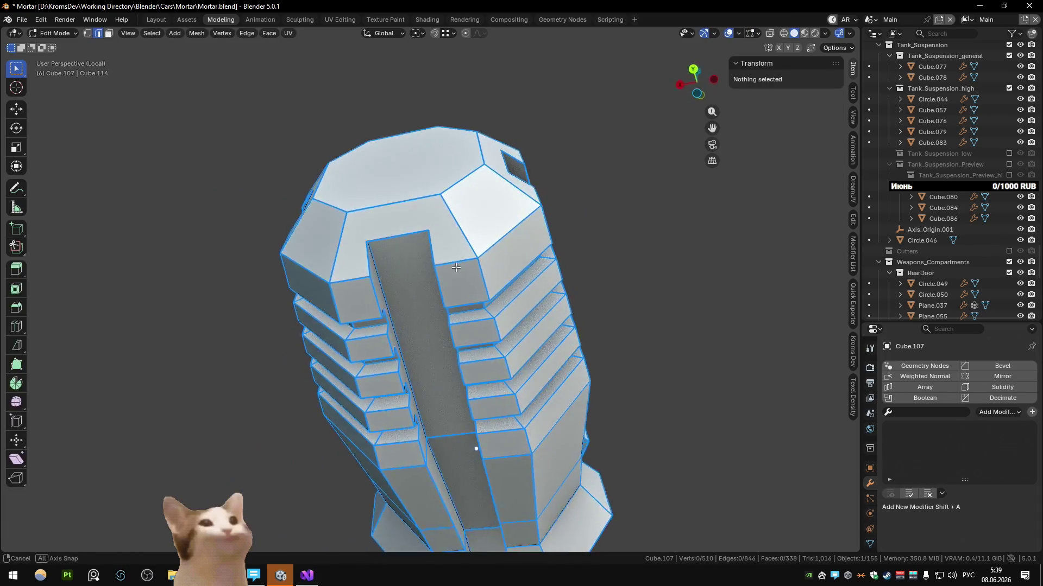
key("1")
scroll(407, 310, "up", 4)
scroll(407, 310, "down", 4)
key("Tab")
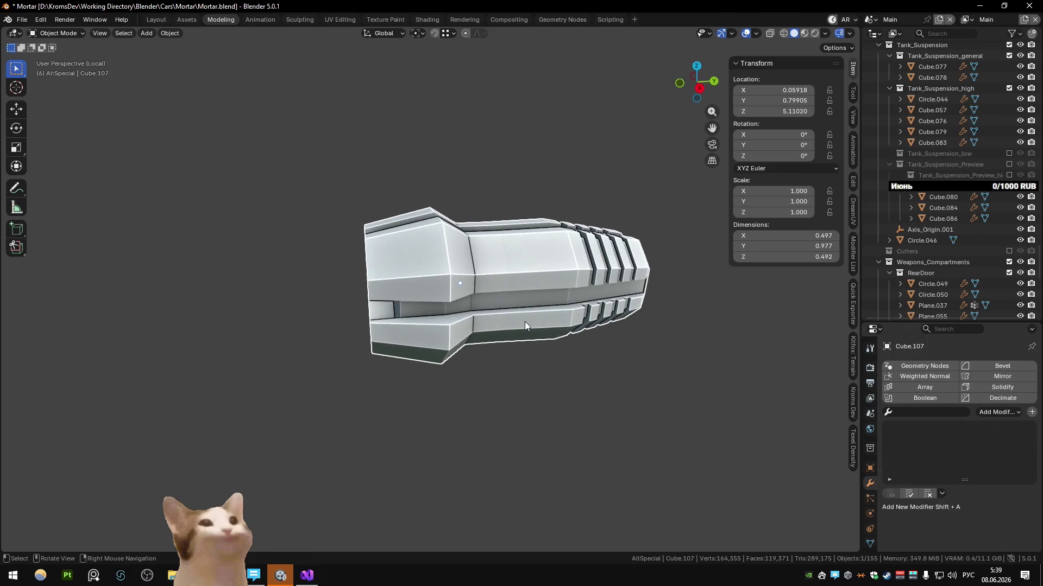
left_click(341, 19)
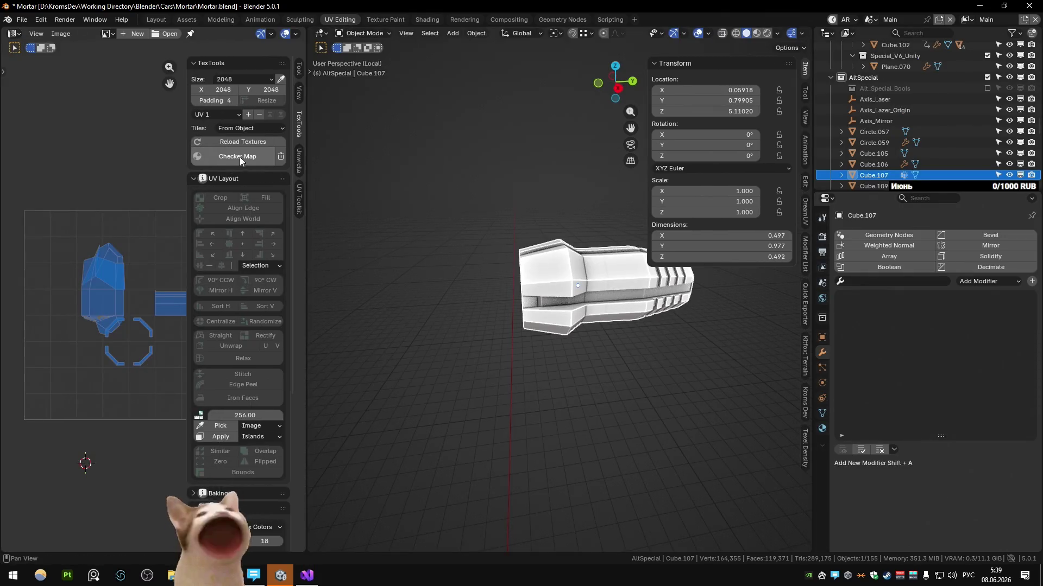
left_click(237, 155)
mouse_move(533, 291)
middle_mouse_down()
mouse_move(627, 287)
mouse_move(613, 256)
middle_mouse_up()
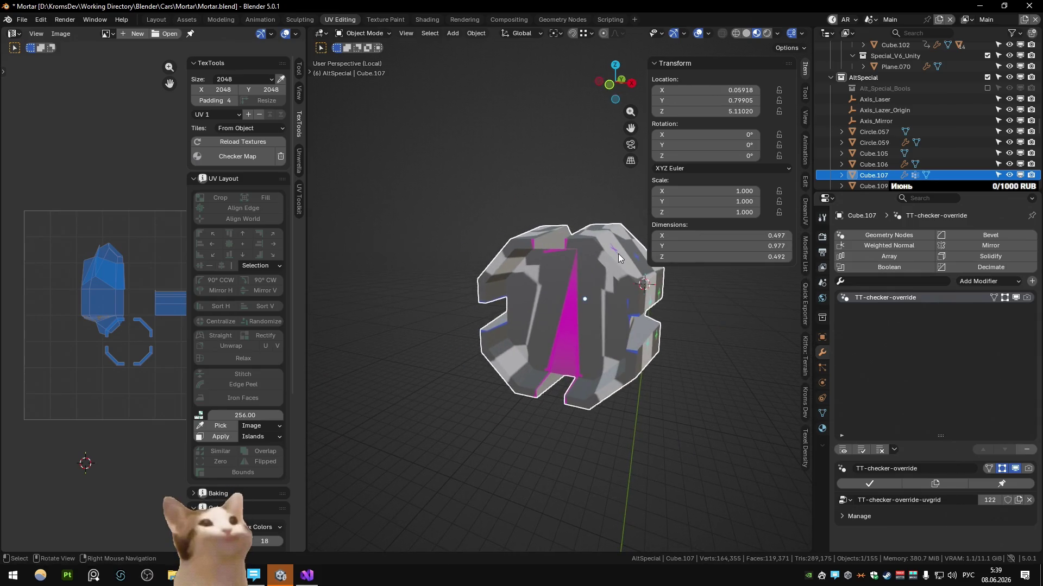
key("KP_1")
key("Tab")
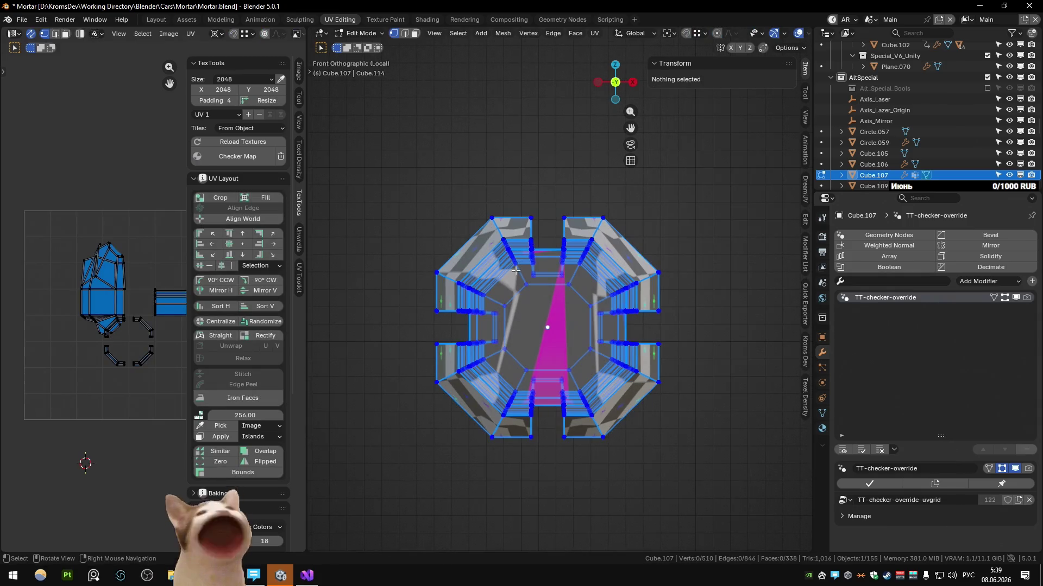
key("alt+z")
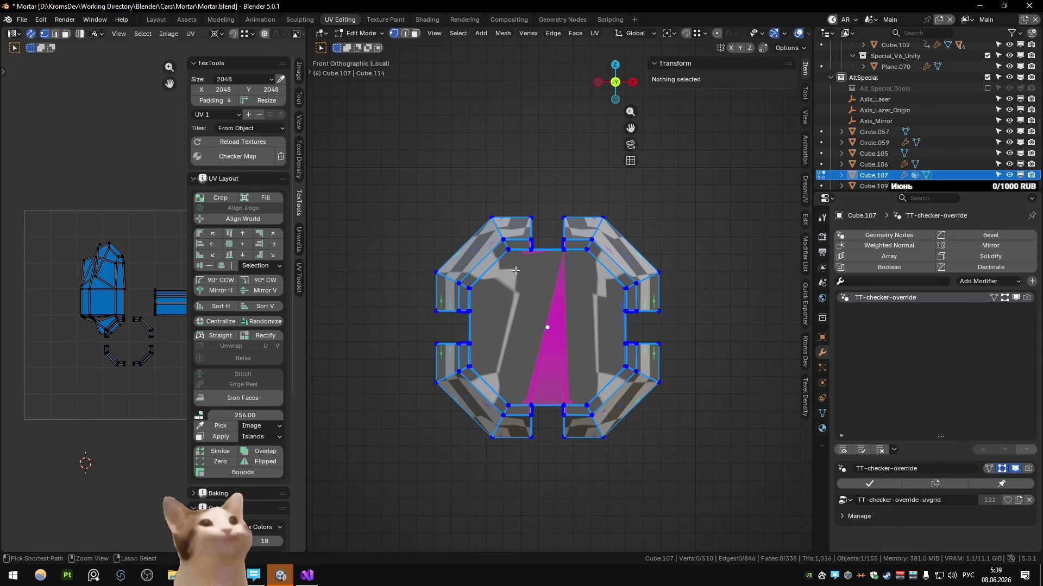
key("ctrl+z")
key("ctrl+z")
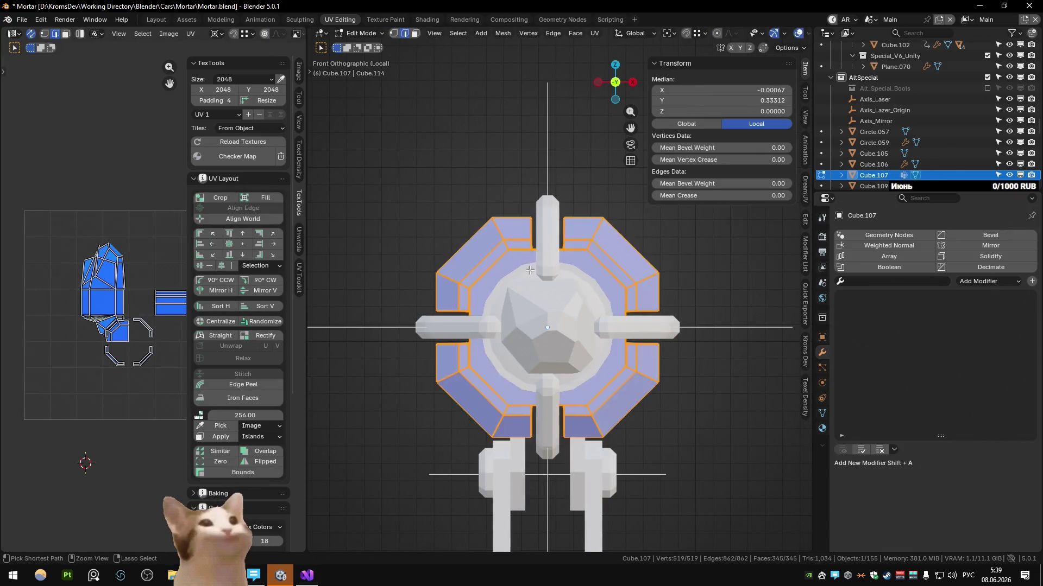
middle_click_drag(518, 271, 531, 280)
scroll(617, 283, "down", 2)
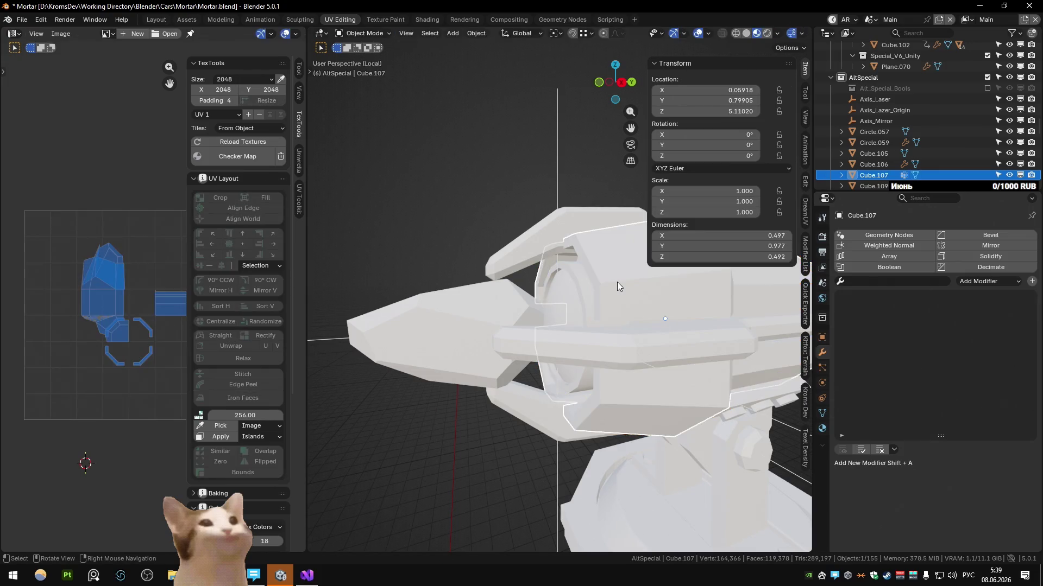
key("KP_Divide")
key("alt+a")
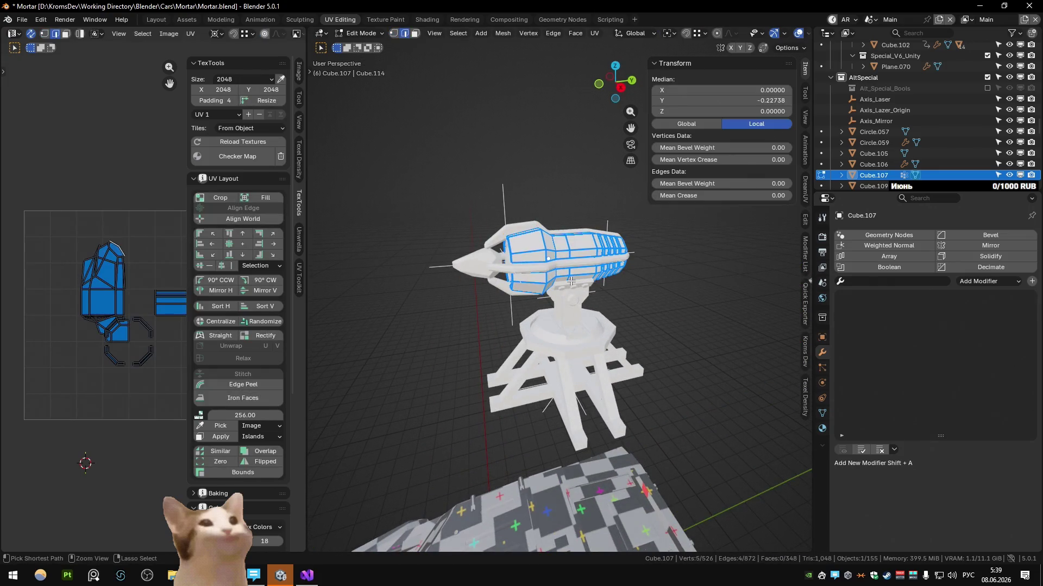
key("KP_Decimal")
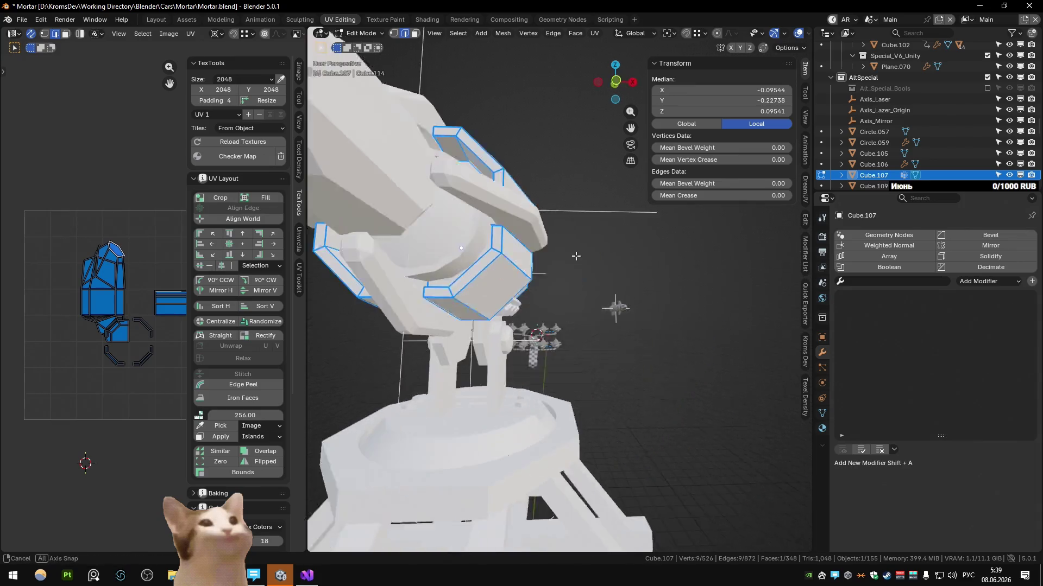
key("Tab")
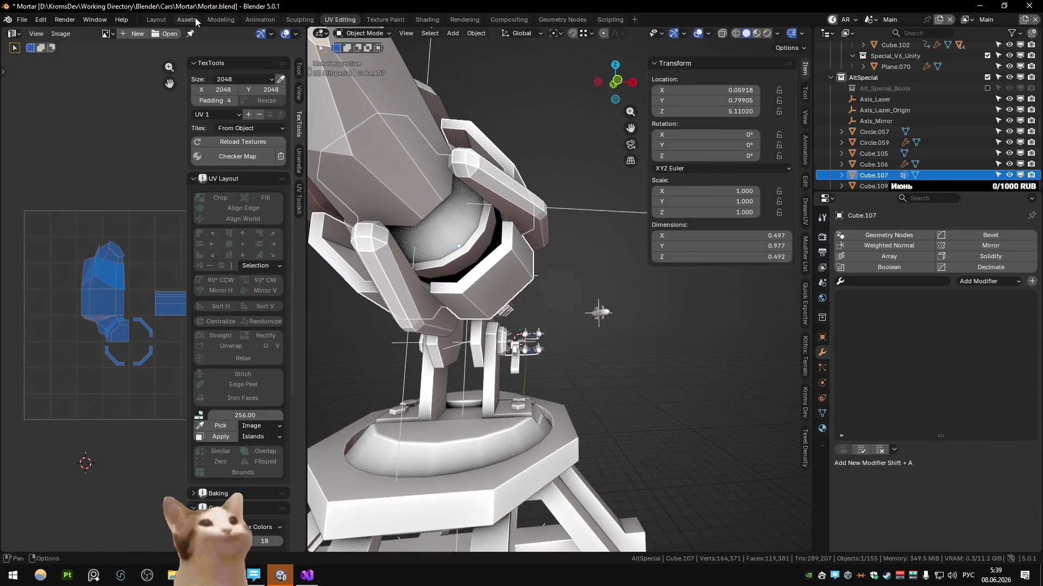
left_click(221, 19)
middle_click_drag(234, 52, 462, 220)
key("Tab")
key("Tab")
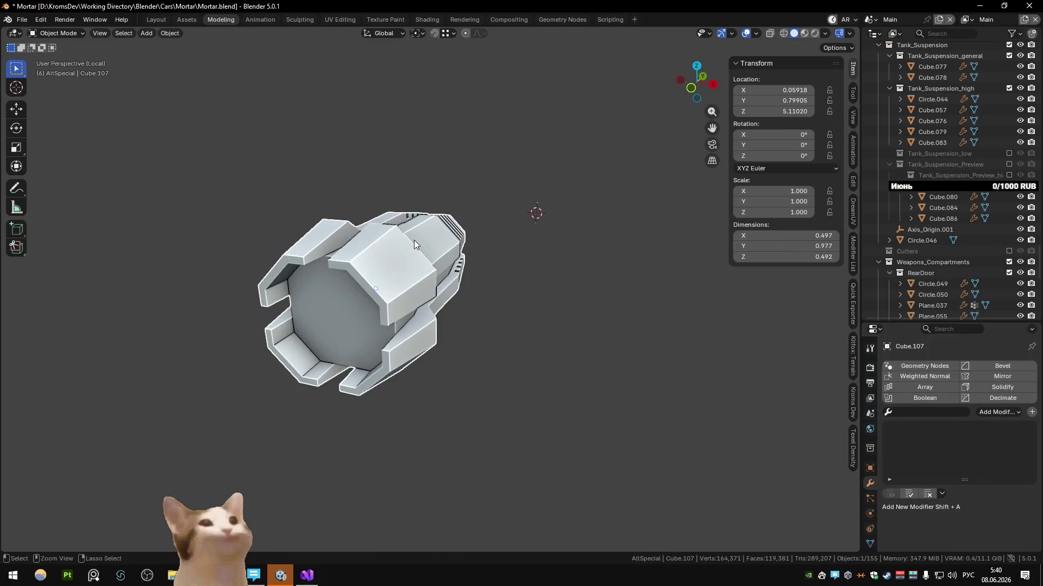
In Edit Mode, select an edge path along the barrel ring and split it with new vertices
key("Tab")
mouse_move(413, 240)
middle_mouse_down()
mouse_move(527, 275)
mouse_move(513, 284)
middle_mouse_up()
key("Tab")
key("Tab")
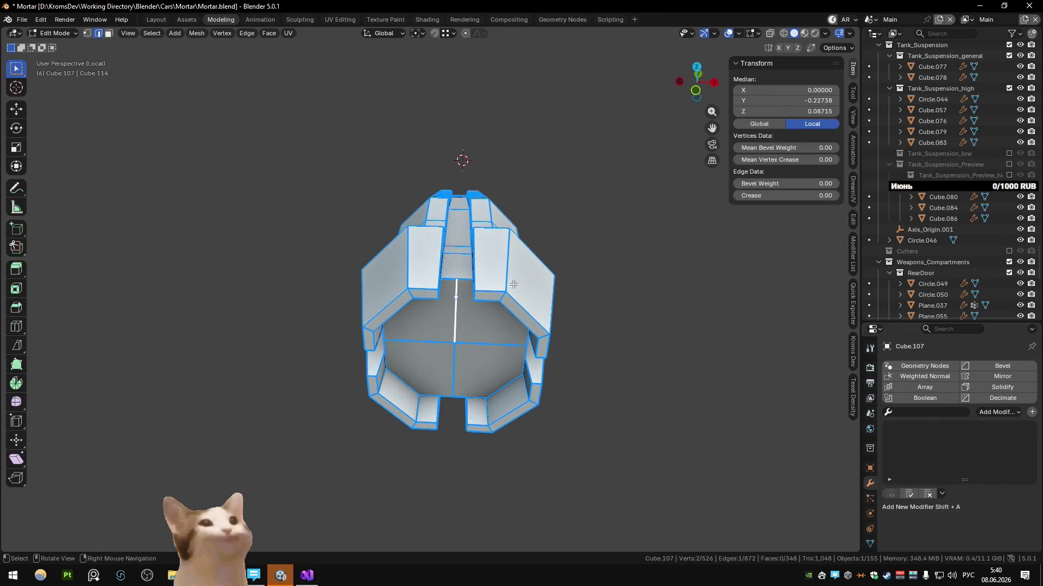
key("KP_7")
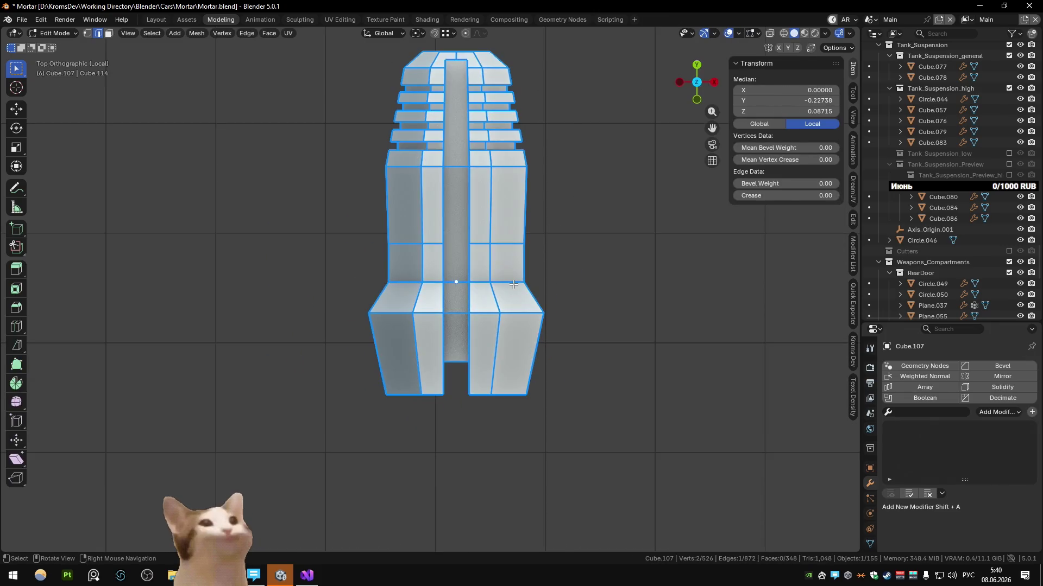
mouse_move(450, 54)
middle_mouse_down()
mouse_move(458, 87)
mouse_move(438, 153)
mouse_move(459, 217)
mouse_move(450, 230)
middle_mouse_up()
mouse_move(467, 350)
middle_mouse_down()
mouse_move(485, 366)
mouse_move(493, 236)
mouse_move(548, 275)
mouse_move(423, 278)
middle_mouse_up()
left_click(486, 367, "ctrl")
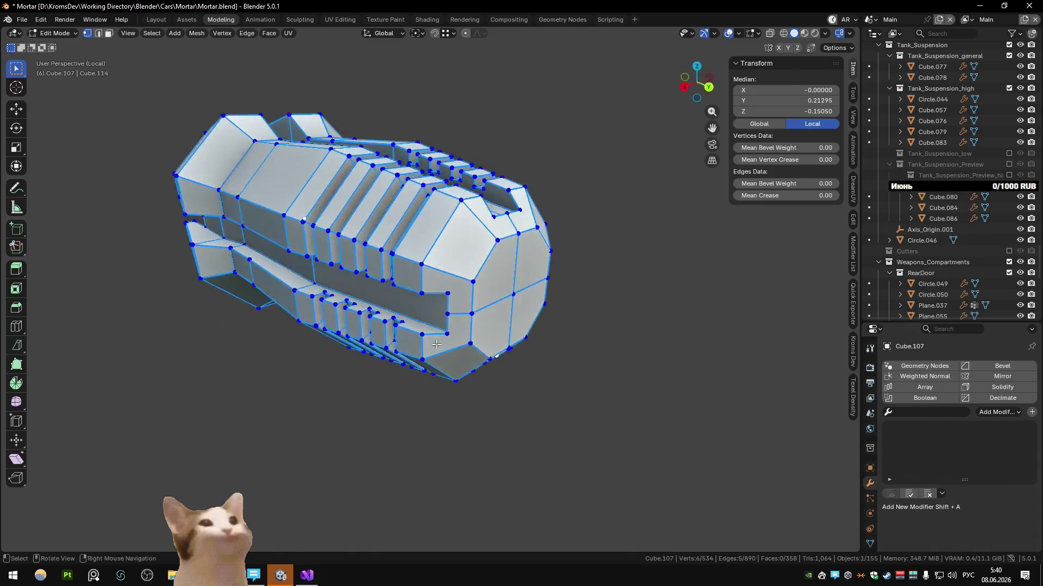
middle_click_drag(407, 234, 458, 235)
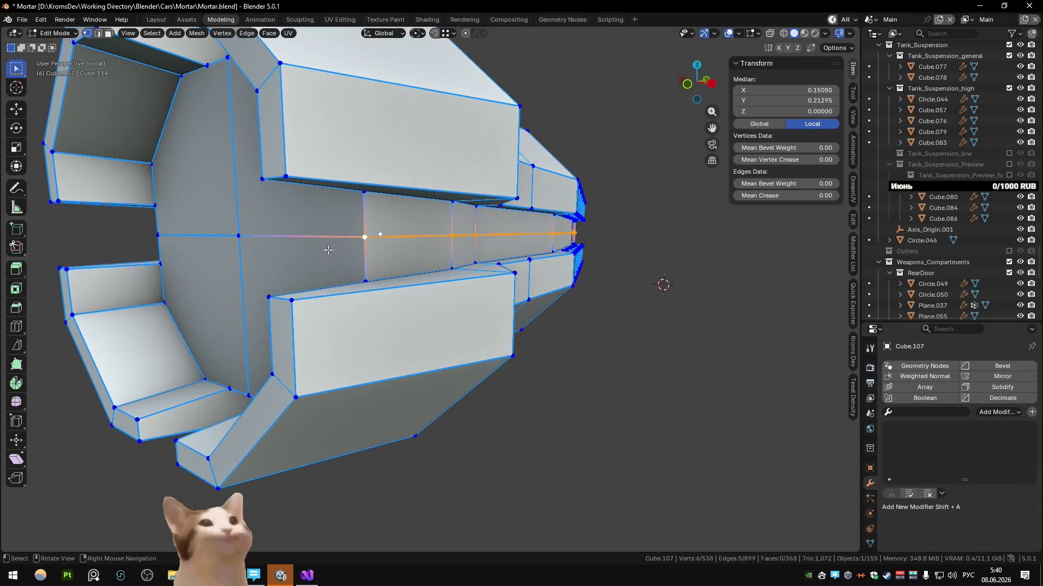
key("j")
middle_click_drag(341, 250, 416, 262)
left_click(562, 267)
middle_click_drag(562, 268, 372, 245)
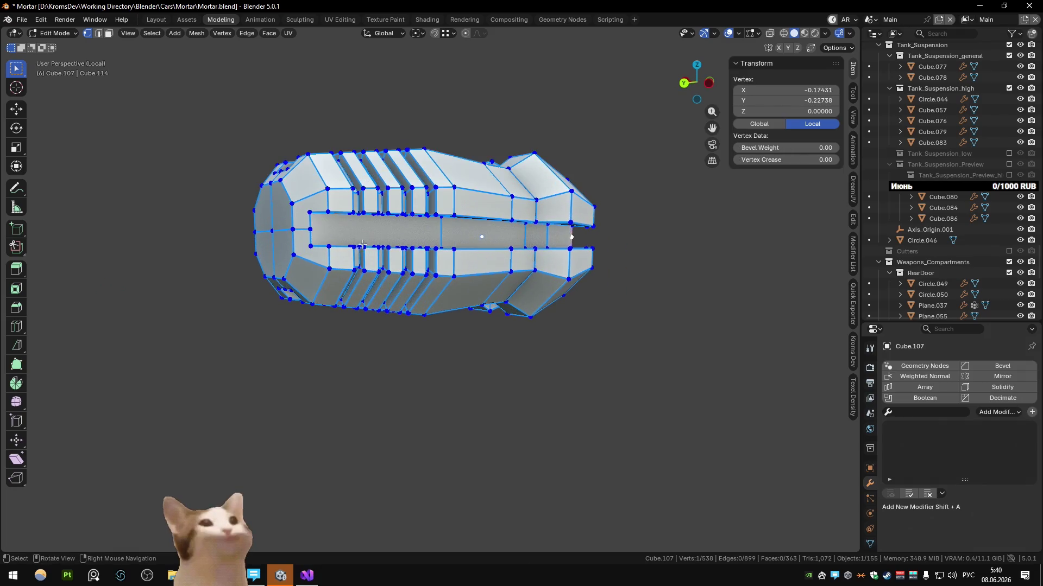
From Front view with X-ray on, box-select the unwanted cross-section and delete its geometry
key("KP_1")
key("alt+z")
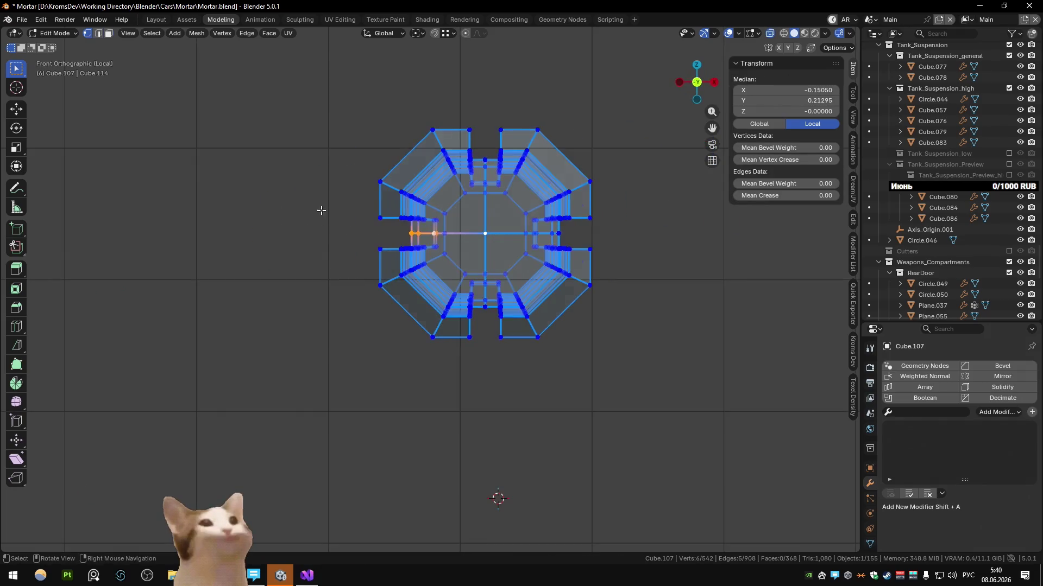
left_click_drag(296, 95, 464, 328)
left_click_drag(432, 246, 685, 391, "shift")
key("x")
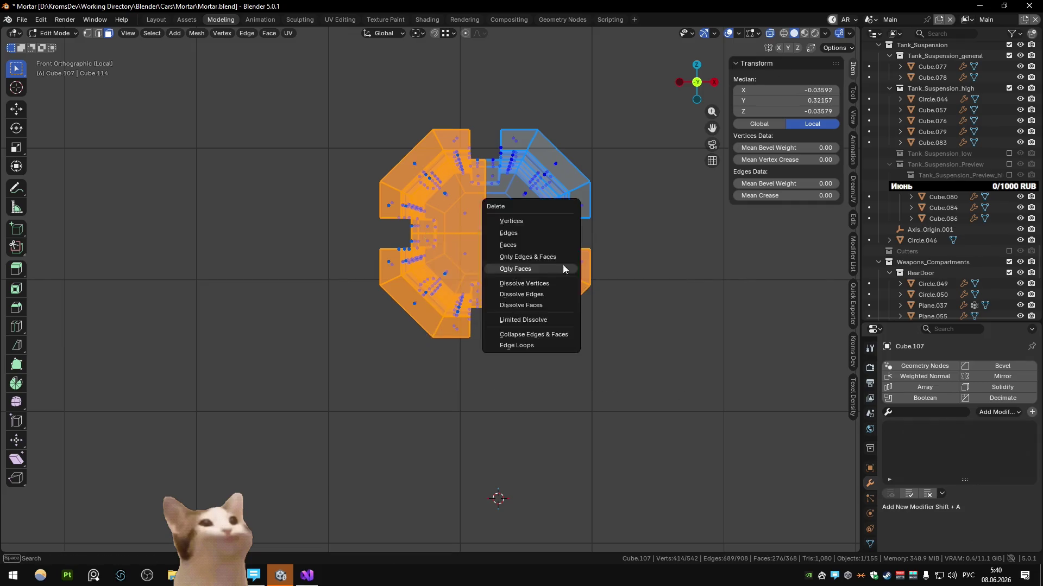
left_click(566, 268)
middle_click_drag(565, 268, 512, 299, "shift")
Return to Object Mode and move to the UV Editing workspace
key("Tab")
middle_click_drag(479, 218, 472, 260)
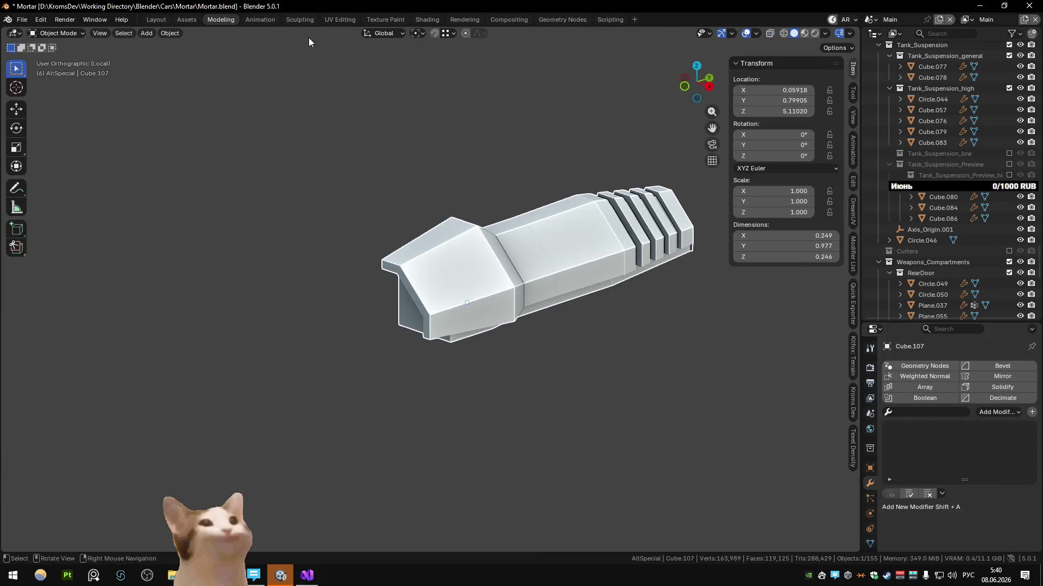
left_click(339, 18)
Apply the TexTools checker map, isolate the piece in Local view and mark the front face as a seam
left_click(237, 156)
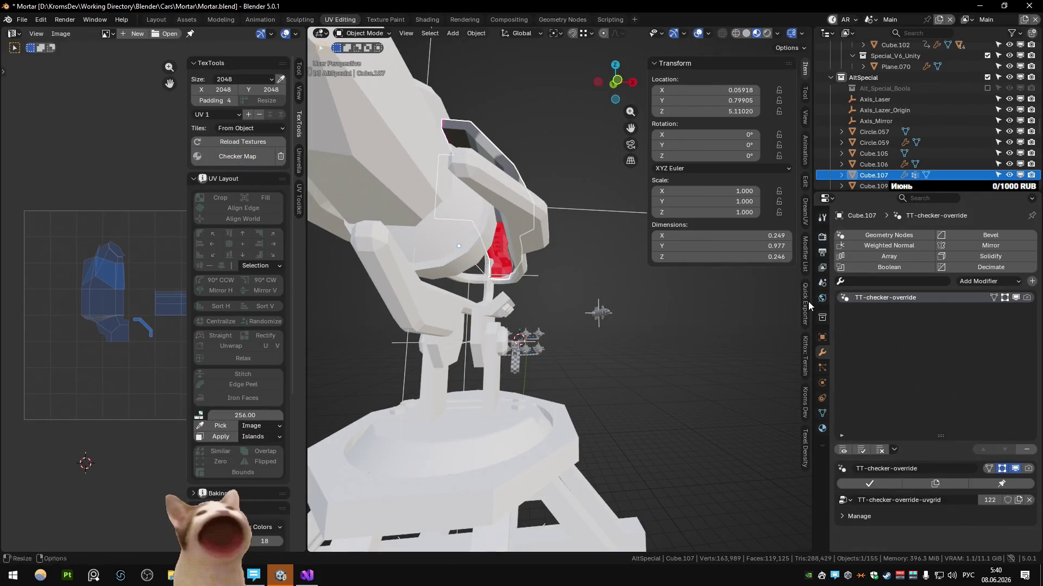
key("KP_Divide")
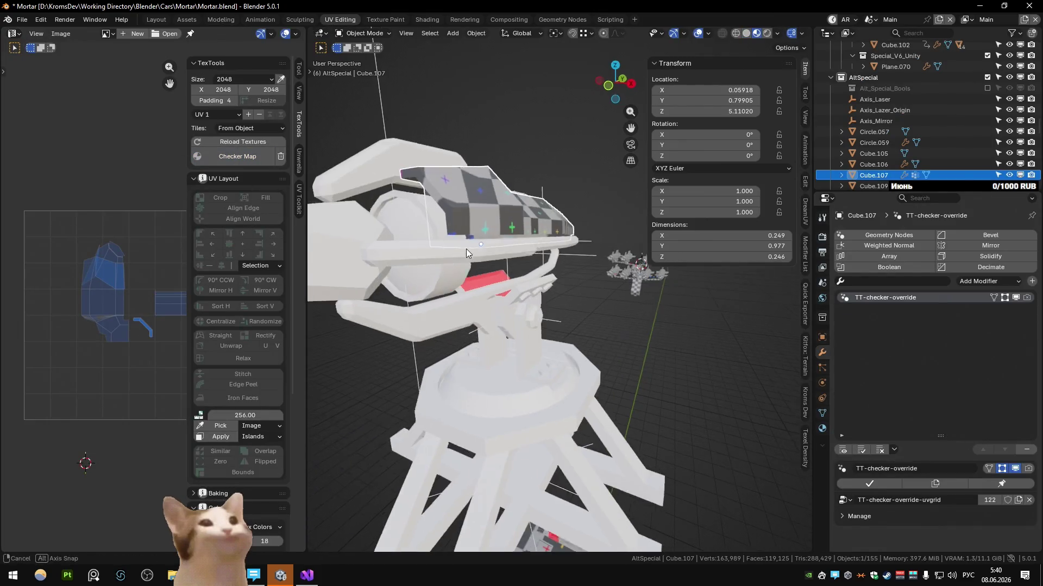
scroll(472, 249, "up", 3)
key("Tab")
mouse_move(452, 348)
middle_mouse_down()
mouse_move(654, 353)
mouse_move(488, 397)
mouse_move(465, 368)
mouse_move(557, 295)
mouse_move(473, 291)
mouse_move(570, 311)
mouse_move(638, 293)
mouse_move(445, 262)
middle_mouse_up()
left_click(473, 290)
key("q")
left_click(474, 291)
Build an edge-path selection around the stepped ribs for the seam
left_click(627, 305, "ctrl")
left_click(638, 294)
left_click(376, 143, "ctrl")
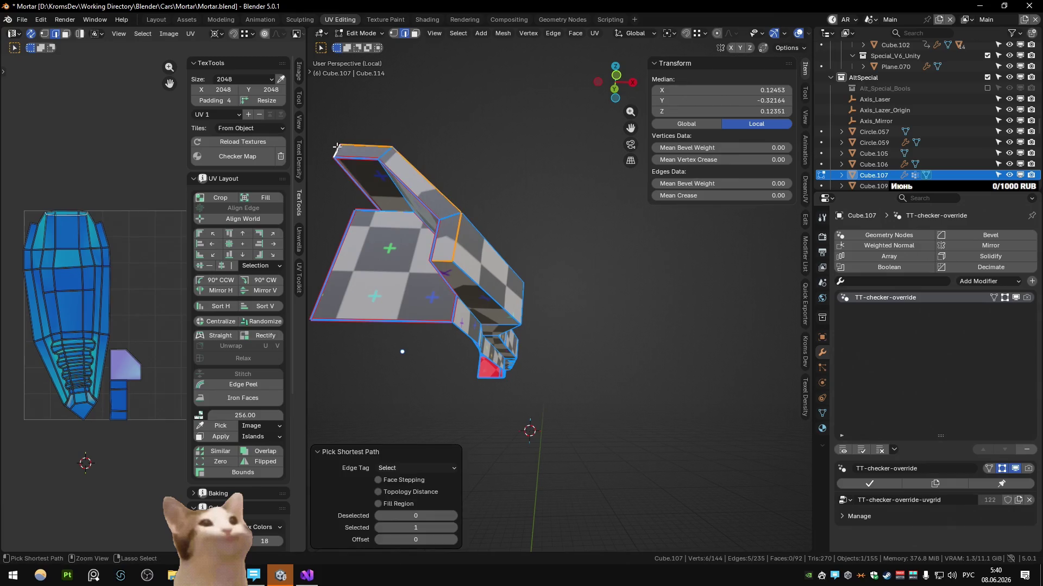
middle_click_drag(377, 143, 514, 234)
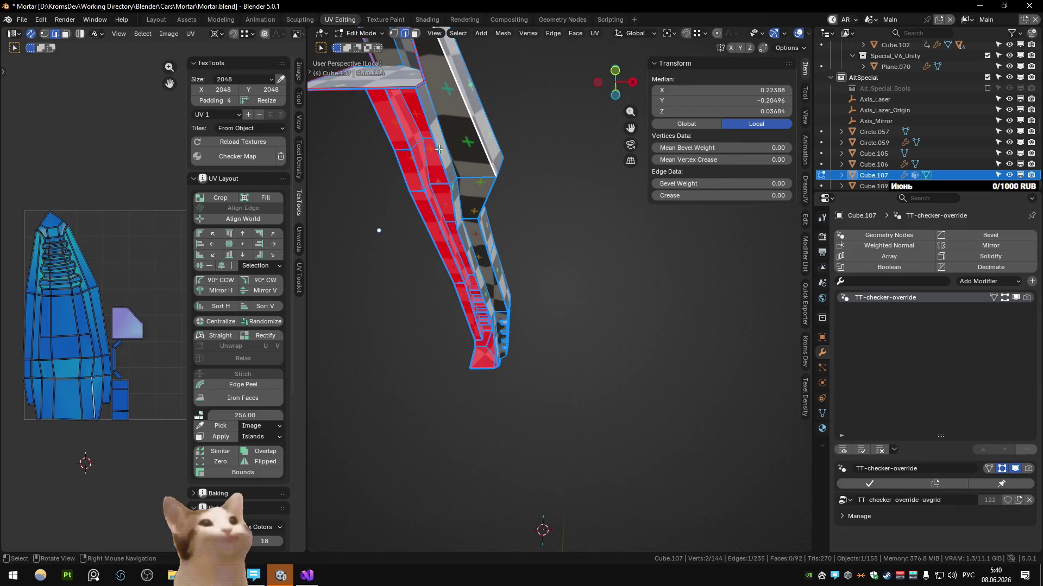
mouse_move(493, 294)
middle_mouse_down()
mouse_move(387, 337)
mouse_move(510, 375)
middle_mouse_up()
left_click(387, 337, "ctrl")
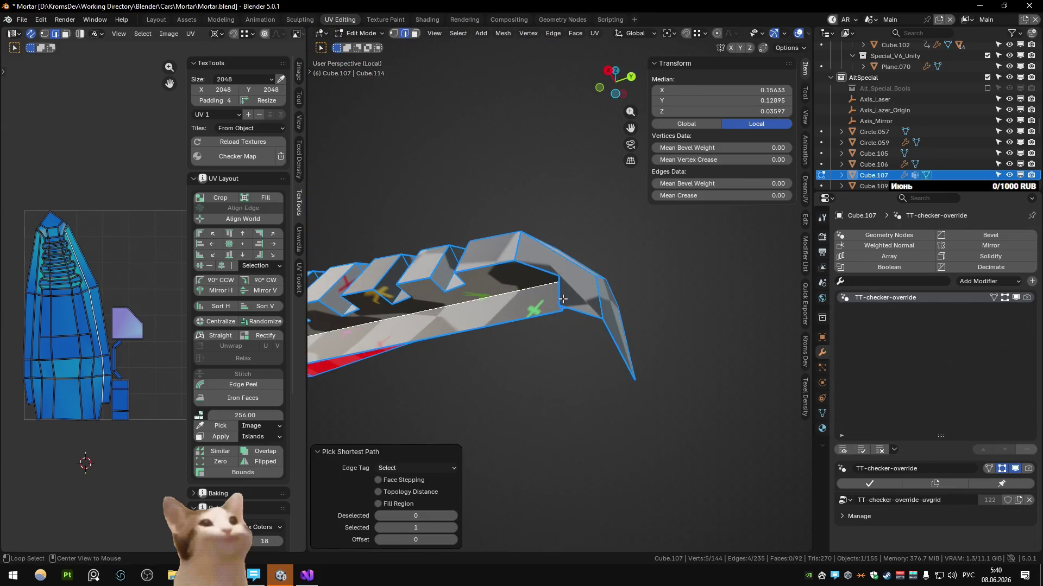
scroll(532, 324, "up", 3)
right_click(532, 323)
scroll(554, 293, "up", 3)
left_click(548, 266, "shift")
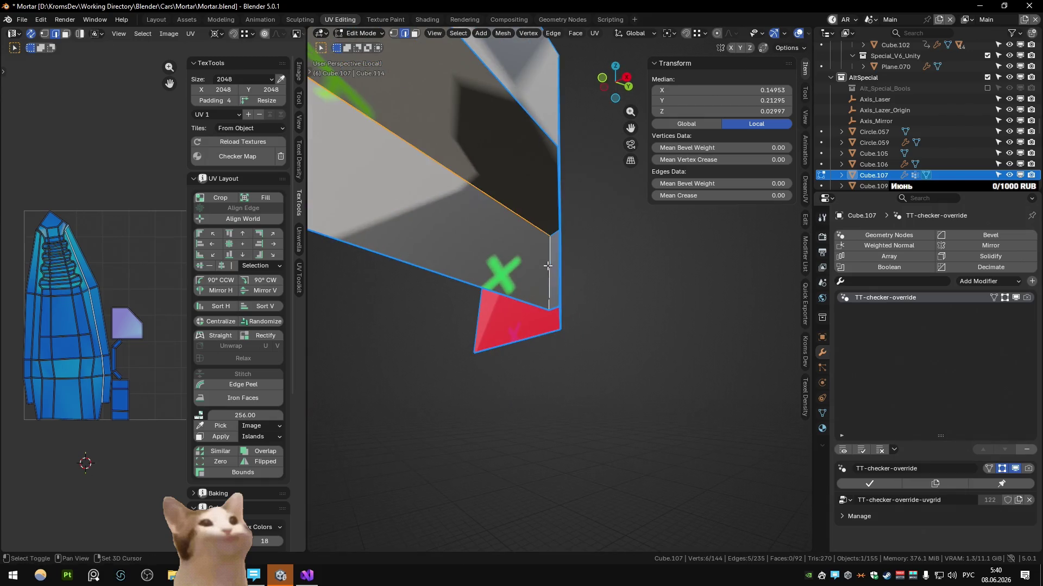
left_click(556, 243, "shift")
mouse_move(556, 243)
middle_mouse_down()
mouse_move(521, 216)
mouse_move(594, 209)
middle_mouse_up()
left_click(581, 204, "ctrl")
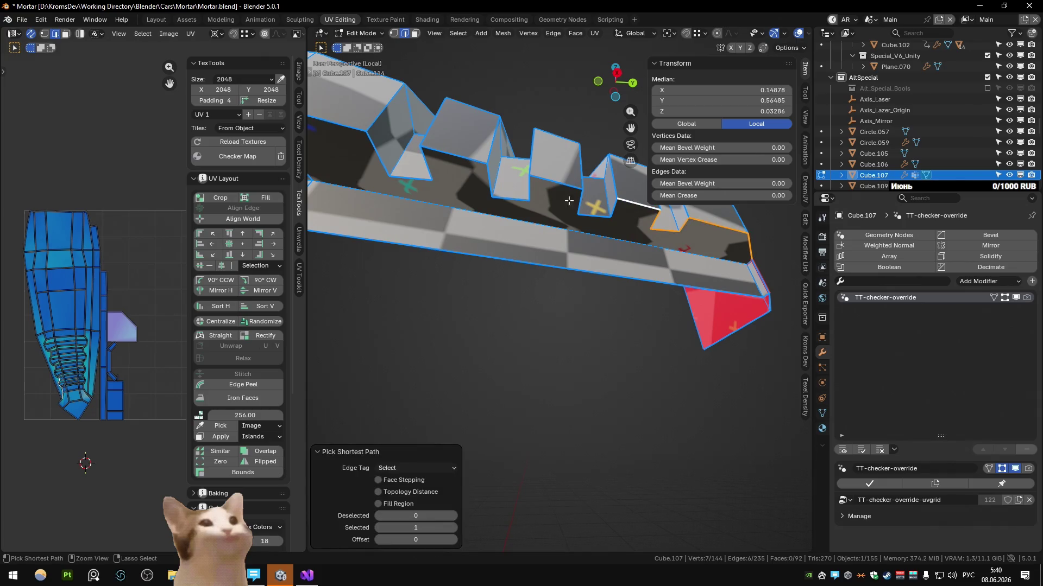
mouse_move(408, 175)
middle_mouse_down()
mouse_move(522, 236)
mouse_move(570, 240)
mouse_move(515, 228)
mouse_move(597, 300)
mouse_move(561, 268)
mouse_move(467, 284)
middle_mouse_up()
left_click(521, 236, "ctrl")
left_click(538, 244, "shift")
Mark the end face and a further vertical edge path as UV seams
left_click(467, 284, "ctrl")
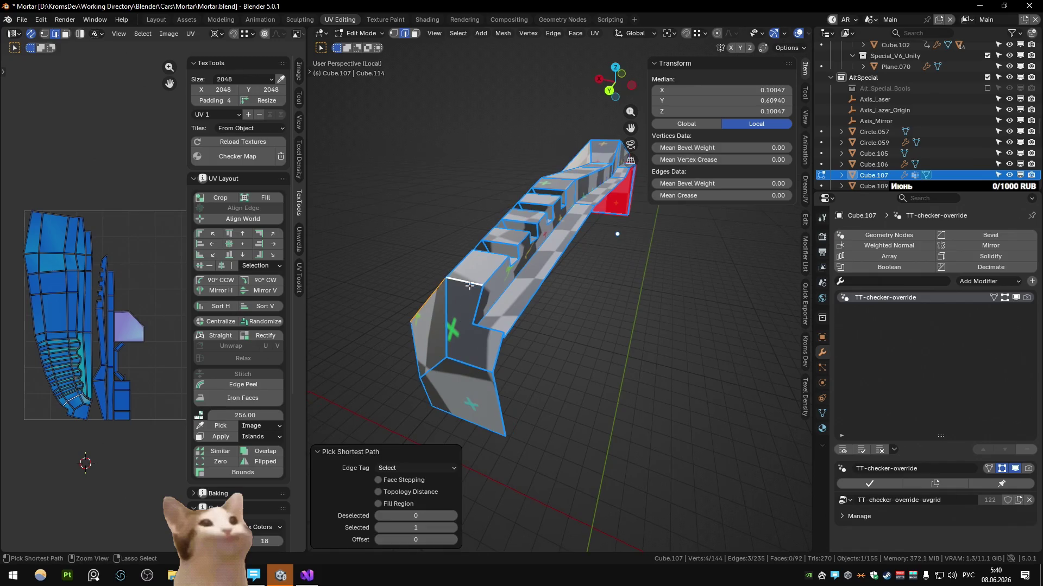
mouse_move(510, 321)
middle_mouse_down()
mouse_move(577, 295)
mouse_move(561, 277)
middle_mouse_up()
key("3")
left_click(561, 277)
key("q")
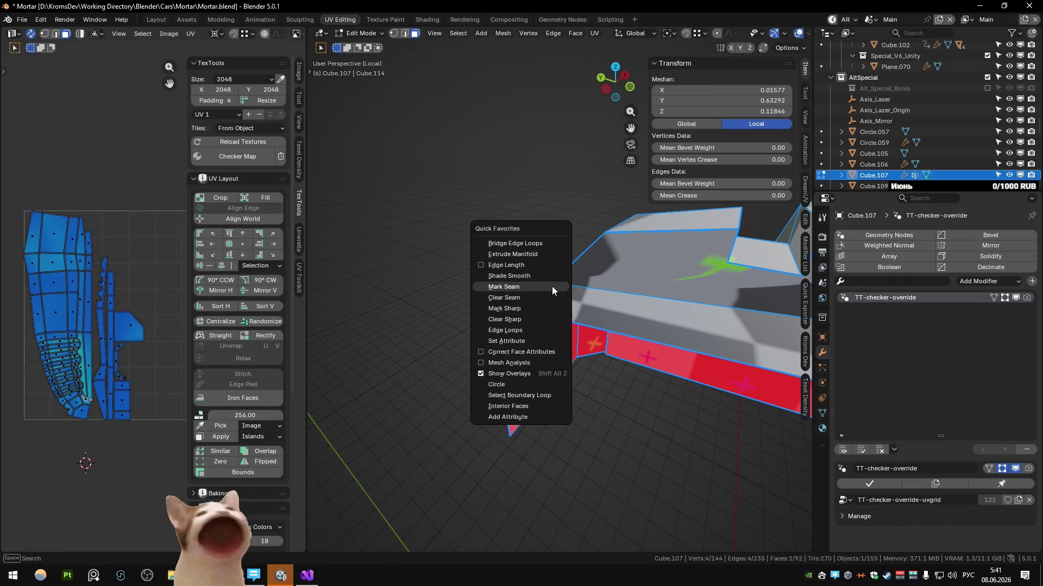
left_click(561, 275)
key("2")
left_click(542, 293)
mouse_move(542, 294)
middle_mouse_down()
mouse_move(521, 314)
mouse_move(417, 329)
mouse_move(399, 359)
mouse_move(375, 366)
mouse_move(466, 329)
middle_mouse_up()
left_click(521, 314, "alt")
scroll(657, 248, "up", 3)
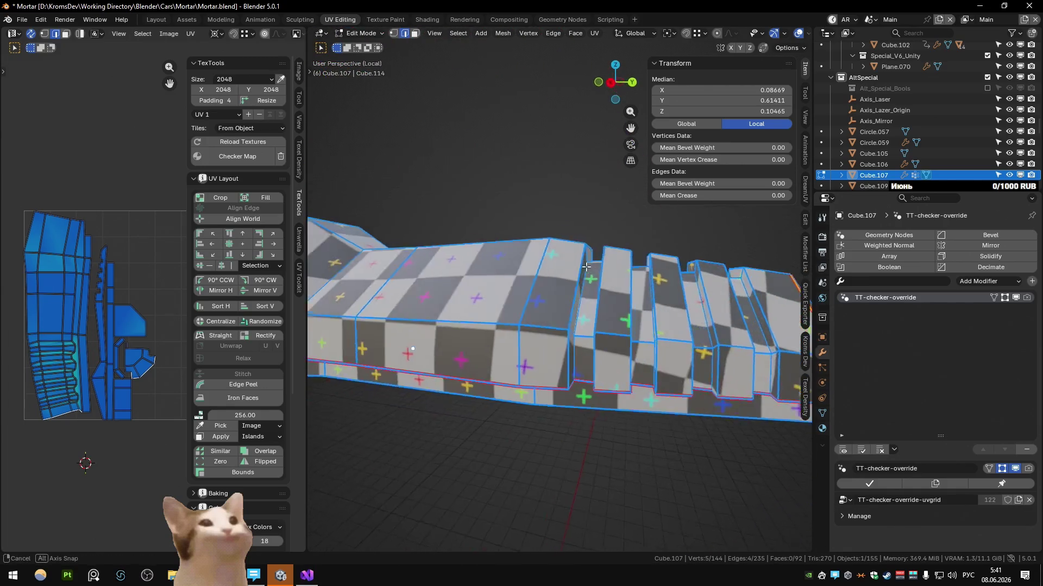
mouse_move(657, 249)
middle_mouse_down()
mouse_move(555, 342)
mouse_move(579, 316)
middle_mouse_up()
left_click(554, 342)
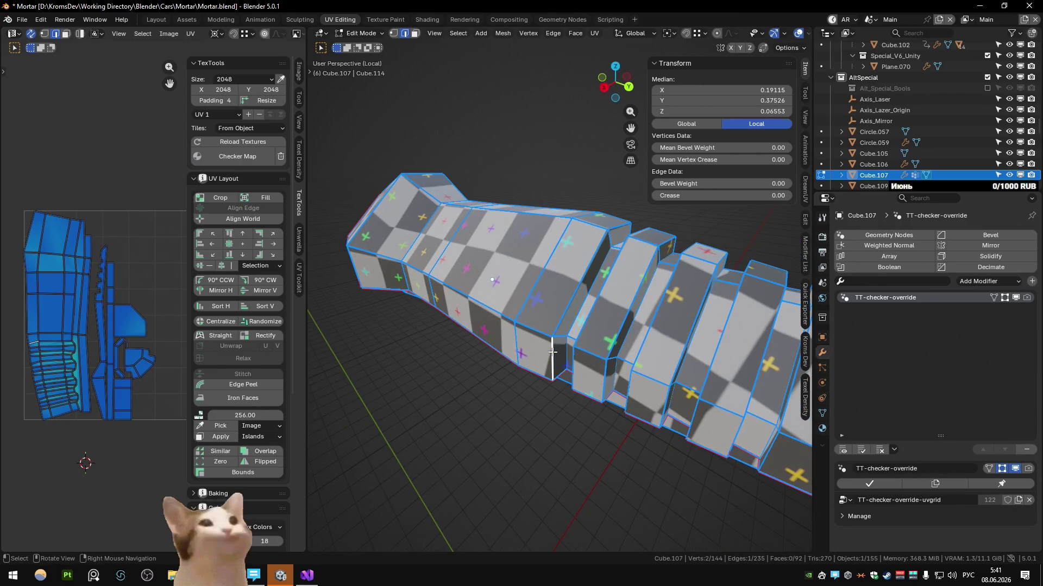
left_click(603, 233, "ctrl")
right_click(604, 233)
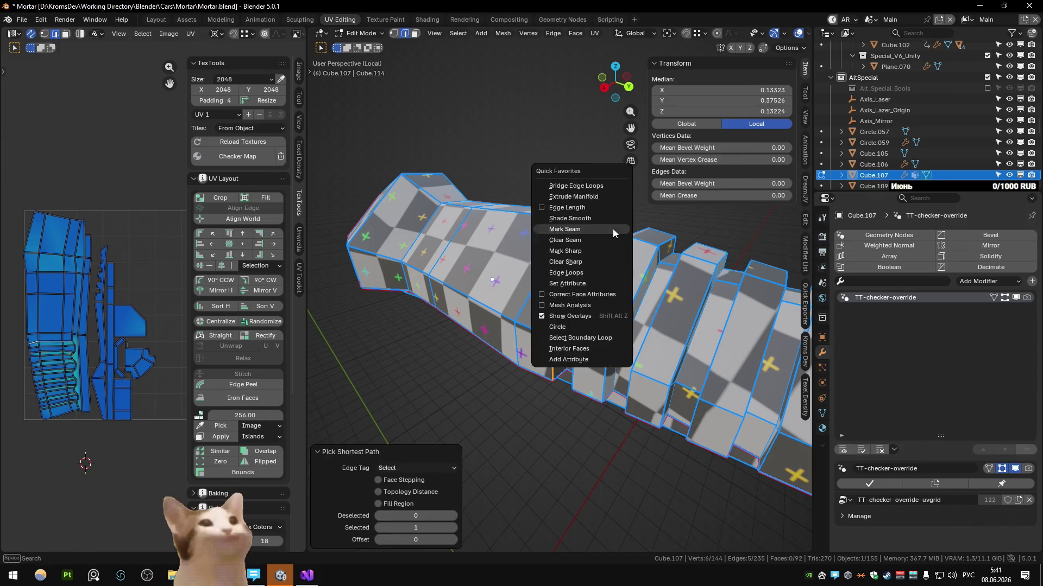
left_click(620, 275)
Slide several rib vertices along their edges into place with GG vertex slide
left_click(576, 278)
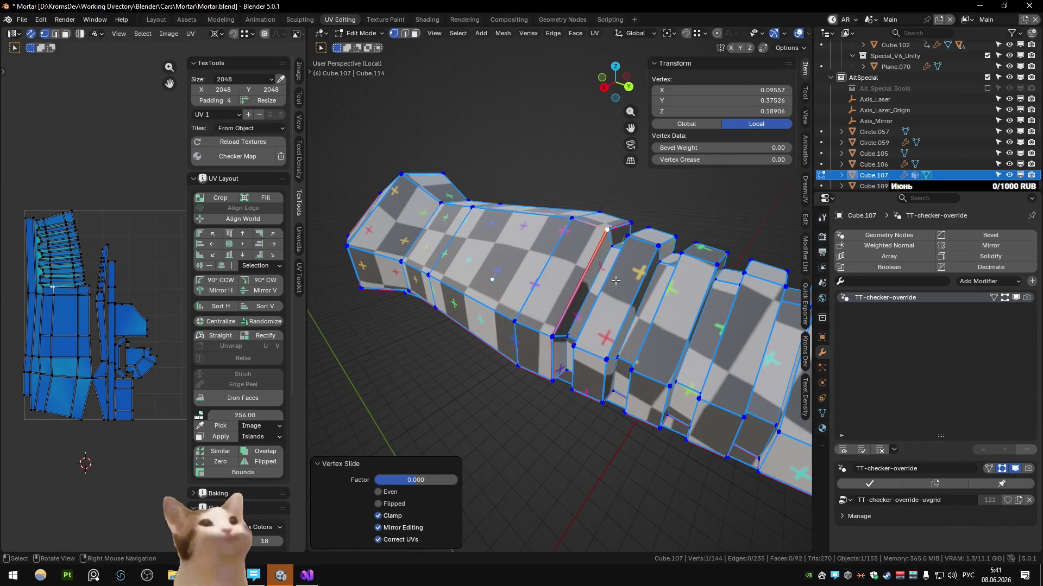
scroll(537, 307, "up", 3)
mouse_move(536, 307)
middle_mouse_down()
mouse_move(538, 282)
mouse_move(716, 276)
mouse_move(577, 298)
mouse_move(607, 315)
mouse_move(579, 304)
middle_mouse_up()
key("g")
key("g")
left_click(538, 282)
key("g")
key("g")
left_click(709, 277)
key("g")
key("g")
left_click(576, 300)
left_click(570, 305)
left_click(568, 320)
left_click(685, 370)
left_click(680, 381)
mouse_move(680, 382)
middle_mouse_down()
mouse_move(553, 302)
mouse_move(565, 302)
middle_mouse_up()
left_click(554, 302)
Select the whole mesh and merge 9 duplicate vertices by distance
key("a")
key("m")
left_click(565, 303)
scroll(564, 302, "down", 3)
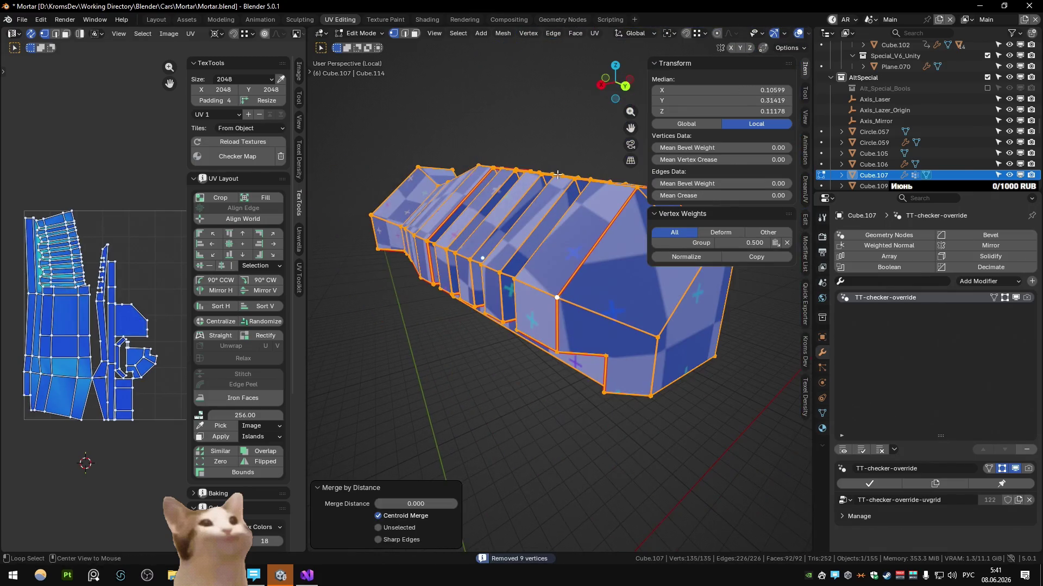
scroll(570, 303, "up", 4)
Slide a series of stray vertices along their edges into position with Shift+V
key("alt+a")
left_click(580, 272)
left_click(580, 269)
left_click(578, 230)
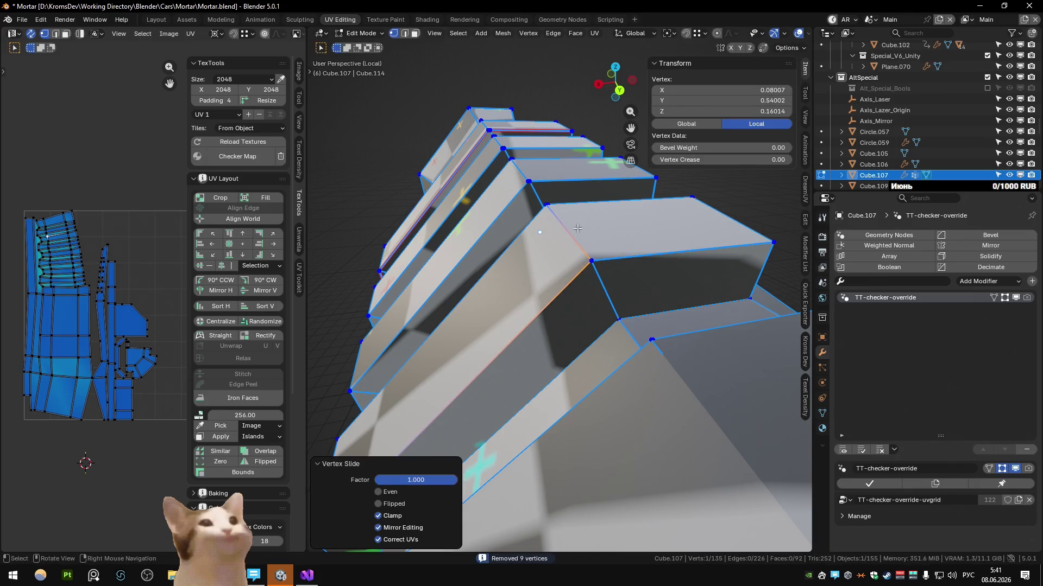
key("shift+v")
left_click(521, 191)
key("shift+v")
left_click(500, 166)
middle_click_drag(500, 166, 575, 245)
key("shift+v")
left_click(572, 241)
key("shift+v")
left_click(538, 196)
key("shift+v")
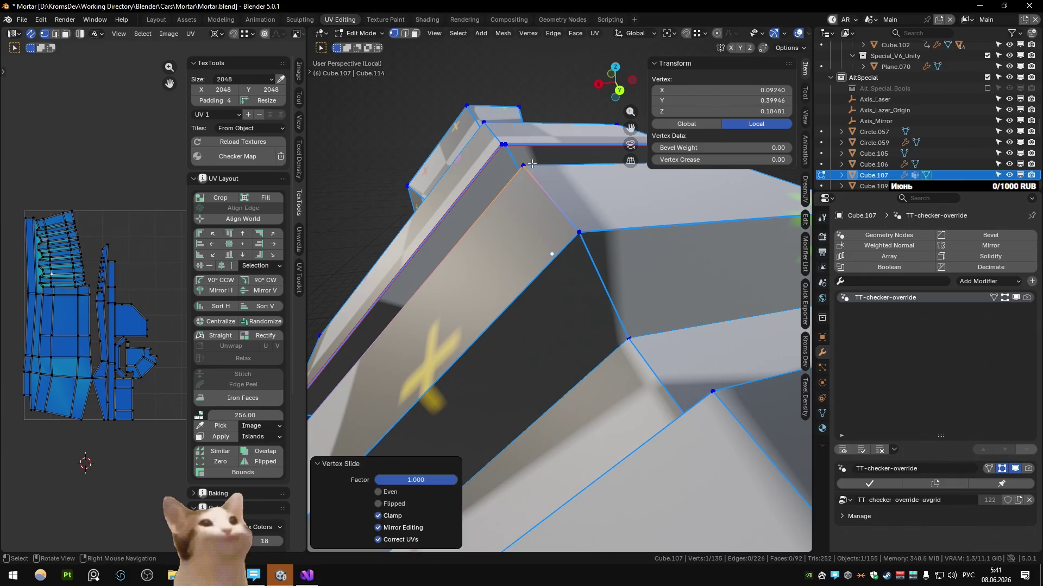
left_click(500, 146)
middle_click_drag(501, 145, 485, 375)
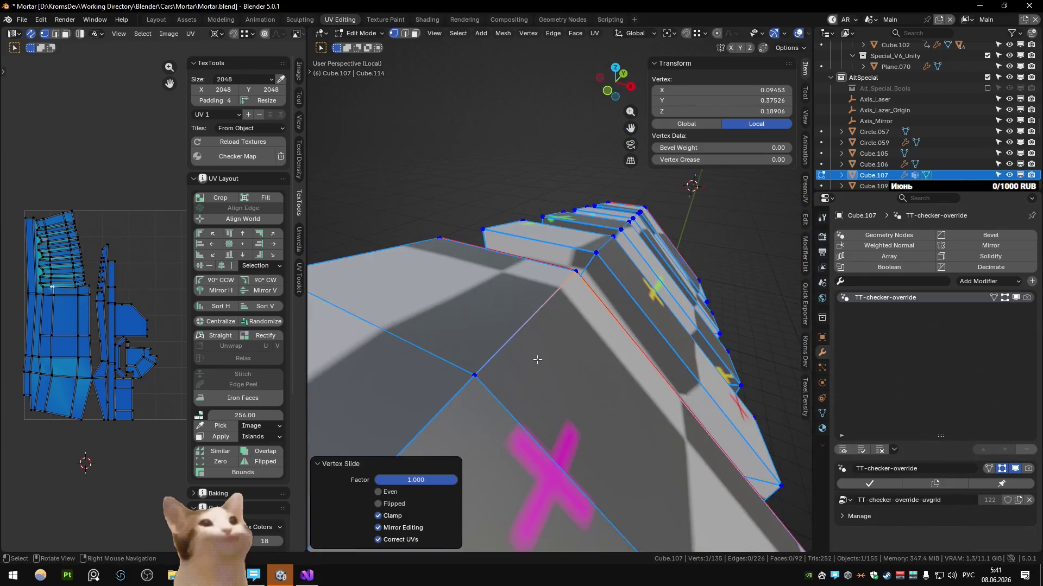
key("shift+v")
left_click(486, 375)
Merge 7 more duplicate vertices by distance across the whole mesh, leaving 128
key("a")
key("m")
left_click(522, 371)
key("KP_7")
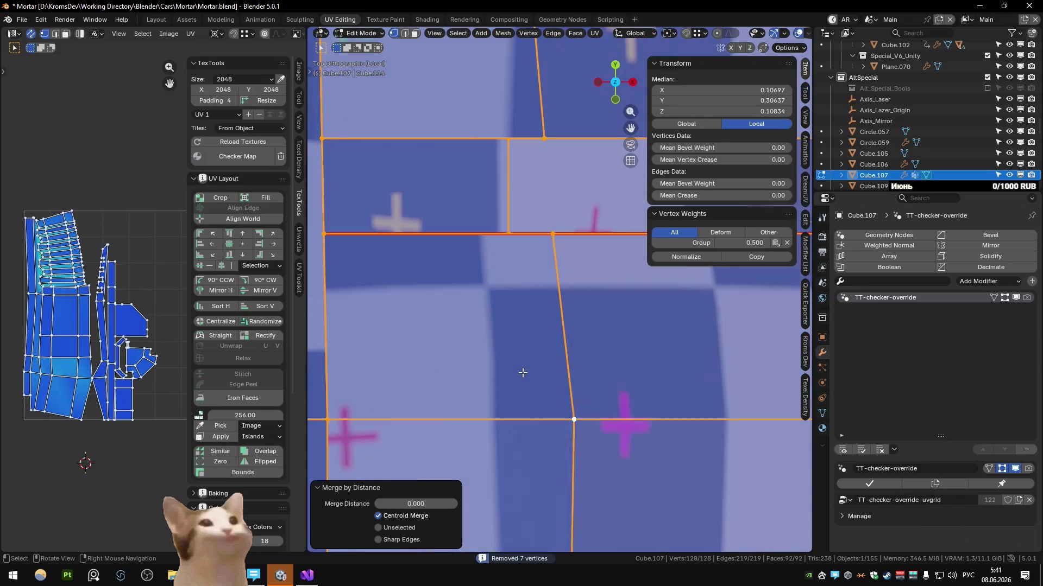
scroll(527, 371, "down", 2)
scroll(599, 350, "down", 2)
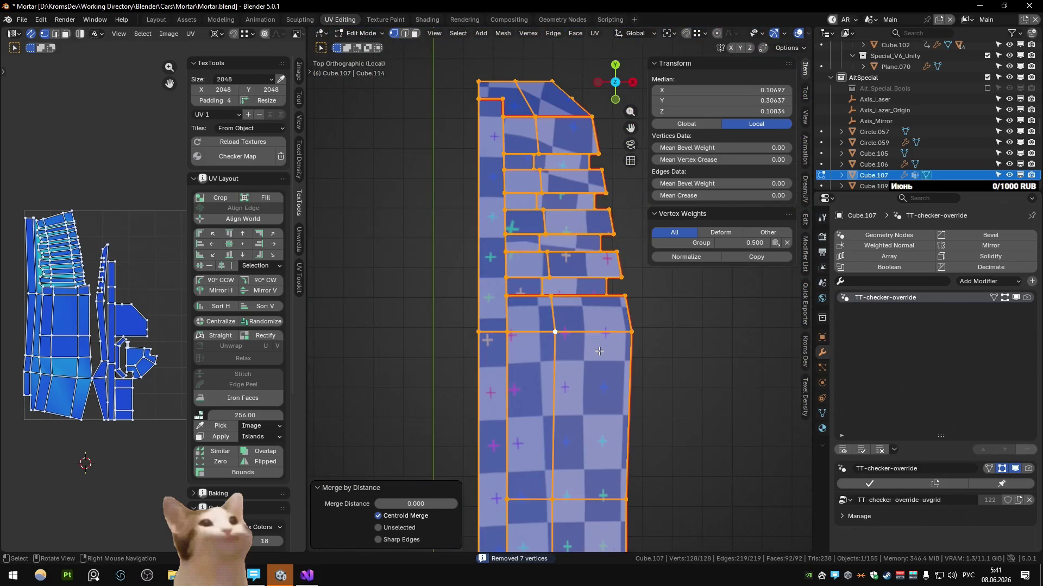
From top view, join two selected vertices with a new edge
left_click(554, 331)
scroll(538, 406, "up", 2)
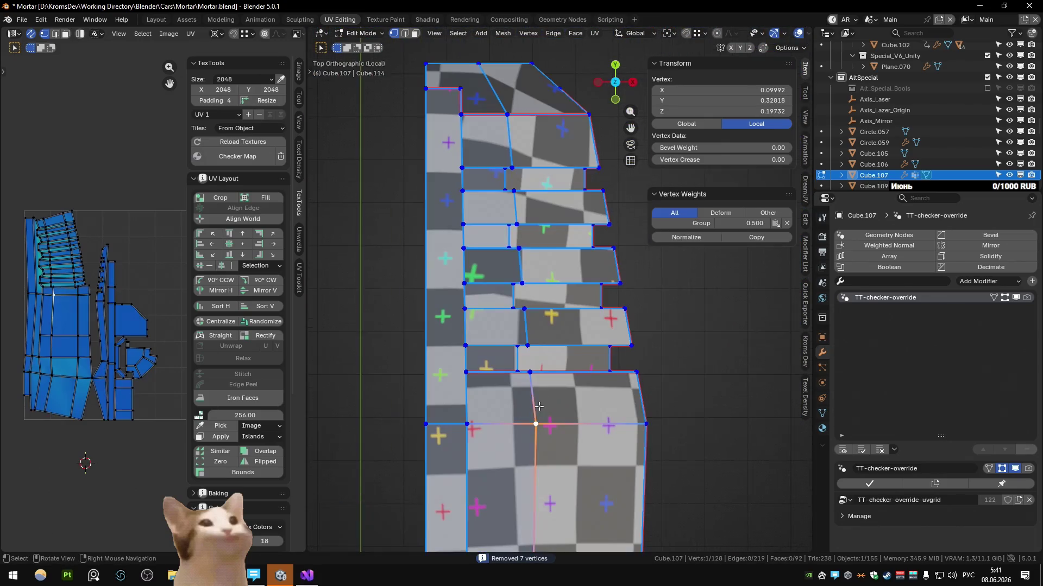
left_click(507, 114, "shift")
key("f")
scroll(511, 291, "up", 5)
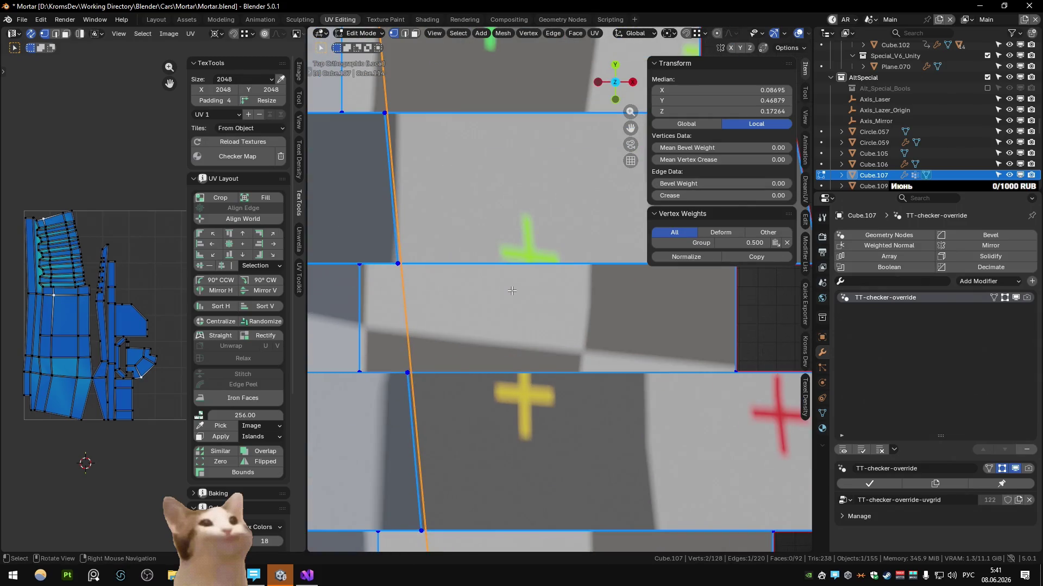
Inspect the piece in perspective, return to Object Mode and pick an edge loop
middle_click_drag(511, 290, 522, 384, "ctrl")
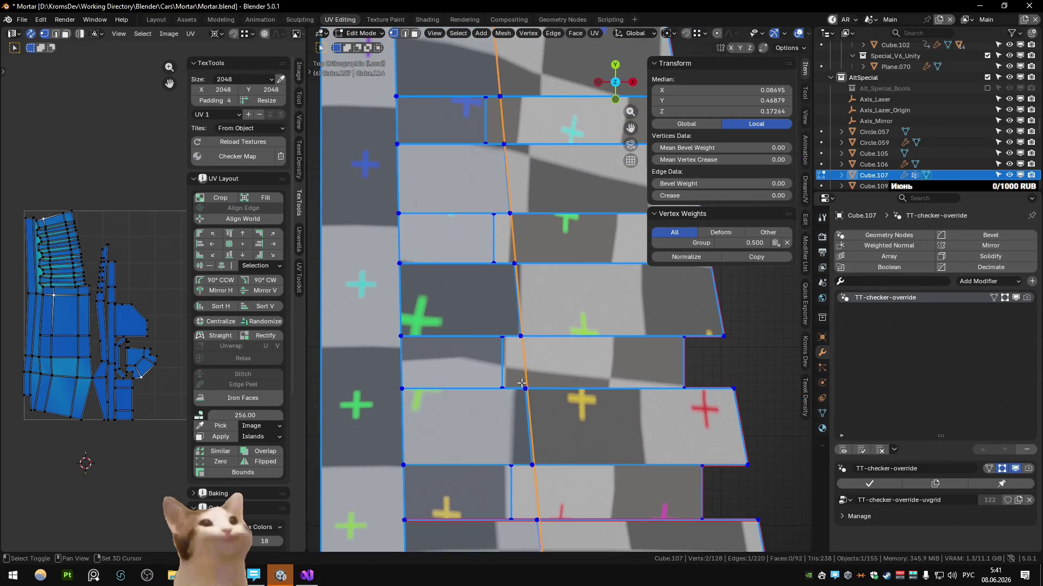
scroll(555, 379, "down", 3)
mouse_move(555, 380)
middle_mouse_down()
mouse_move(638, 366)
mouse_move(592, 334)
mouse_move(547, 262)
middle_mouse_up()
key("Tab")
key("Tab")
left_click(592, 334, "alt")
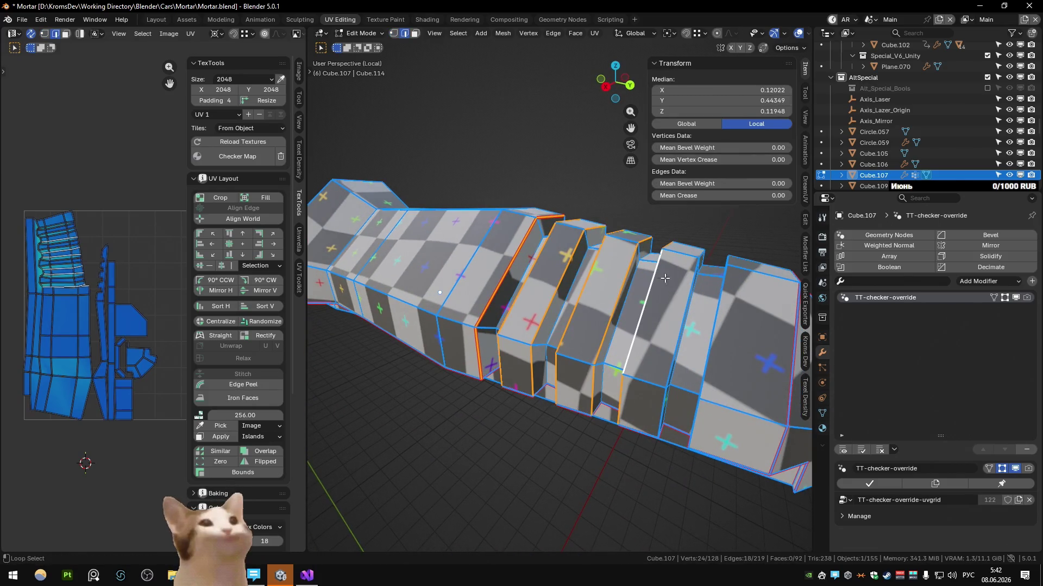
Select a run of edges around Cube.107 and mark them as a seam
right_click(724, 291)
left_click(685, 383)
mouse_move(685, 383)
middle_mouse_down()
mouse_move(613, 364)
mouse_move(562, 228)
mouse_move(604, 275)
middle_mouse_up()
left_click(612, 364)
left_click(562, 194, "shift")
right_click(604, 273)
left_click(607, 273, "alt+shift")
mouse_move(607, 273)
middle_mouse_down()
mouse_move(540, 272)
mouse_move(600, 283)
mouse_move(498, 270)
middle_mouse_up()
right_click(581, 276)
left_click(582, 275)
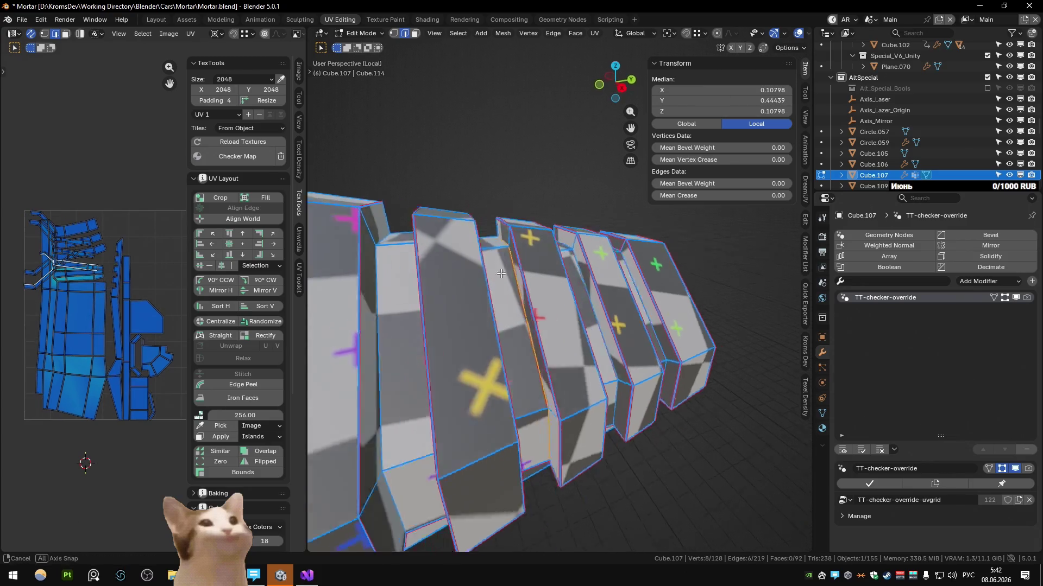
Select faces and take their boundary loop via Quick Favorites for the final seam
left_click(395, 277, "alt")
middle_click_drag(395, 276, 611, 352)
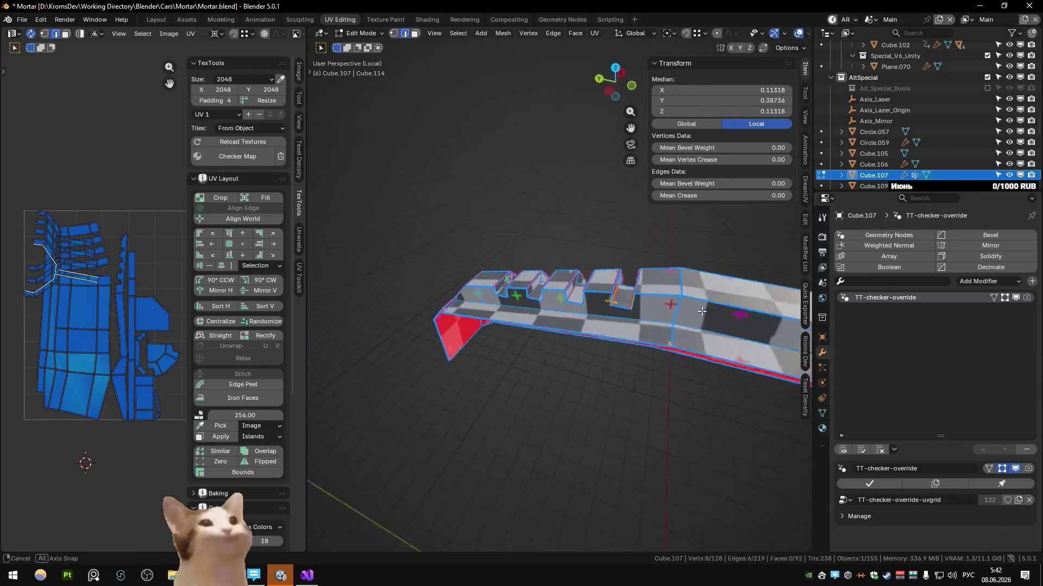
mouse_move(611, 351)
middle_mouse_down()
mouse_move(575, 329)
mouse_move(569, 284)
middle_mouse_up()
left_click(576, 330, "alt")
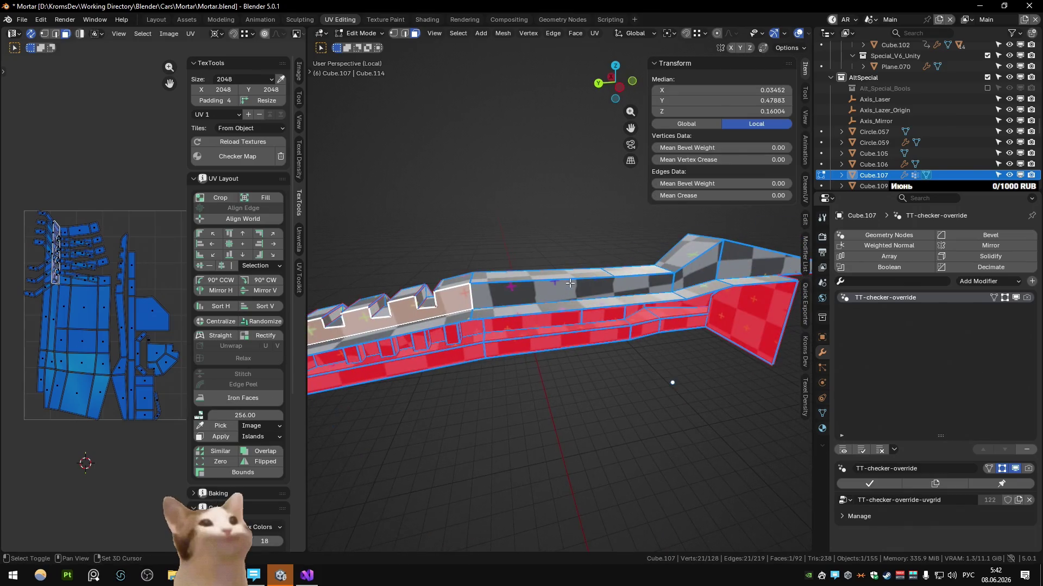
left_click(744, 258, "shift")
middle_click_drag(744, 258, 550, 327)
key("q")
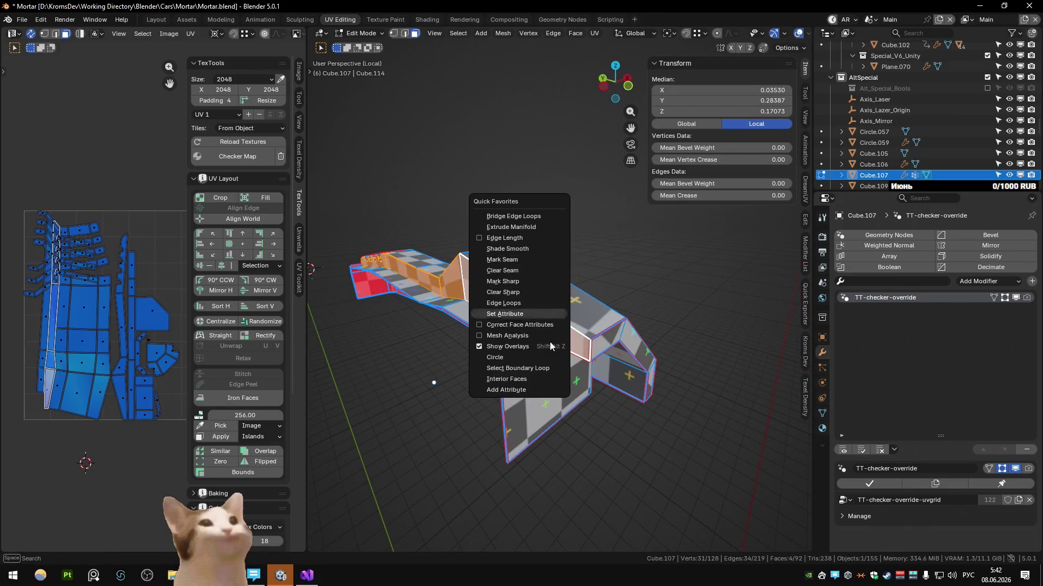
left_click(533, 365)
key("q")
Leave Edit Mode and Local view to show the whole mortar turret around the part
mouse_move(504, 175)
middle_mouse_down()
mouse_move(562, 268)
mouse_move(208, 316)
middle_mouse_up()
key("Home")
key("Tab")
key("KP_Divide")
middle_click_drag(441, 316, 590, 273)
Add a Mirror modifier to Cube.107, then make the curved rail Cube.106 the active object
left_click(990, 245)
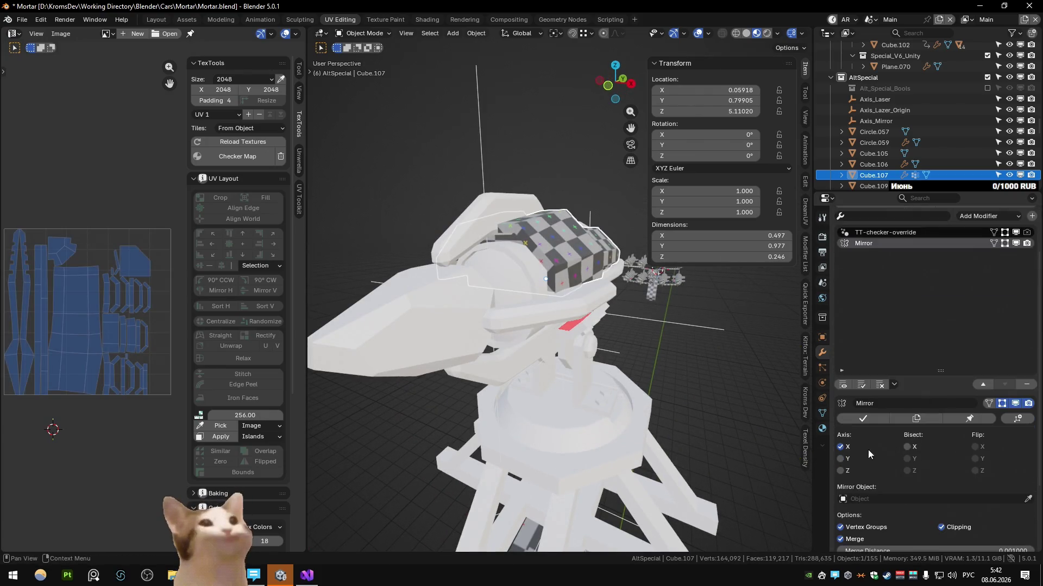
mouse_move(530, 326)
middle_mouse_down()
mouse_move(588, 314)
mouse_move(539, 286)
mouse_move(598, 293)
middle_mouse_up()
left_click(538, 287)
key("Tab")
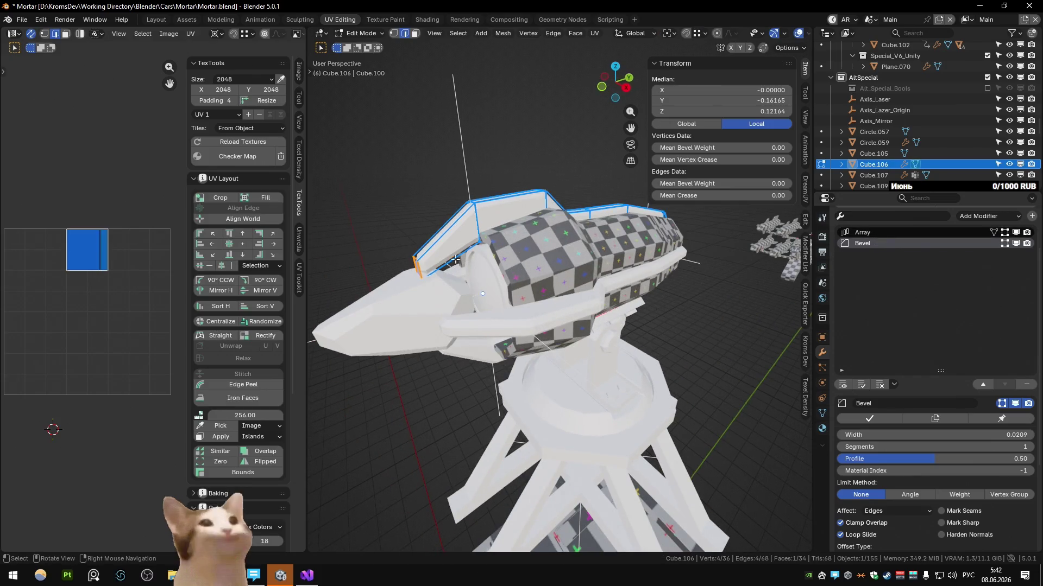
scroll(441, 242, "up", 5)
key("Tab")
scroll(592, 266, "down", 3)
middle_click_drag(592, 267, 505, 300)
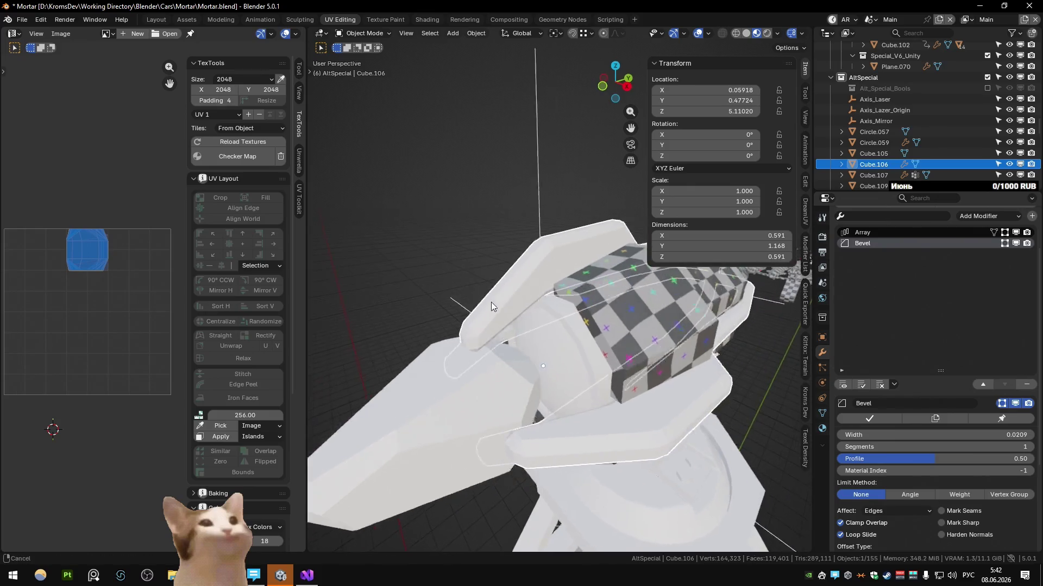
scroll(505, 297, "up", 3)
key("Tab")
key("Tab")
scroll(504, 298, "down", 5)
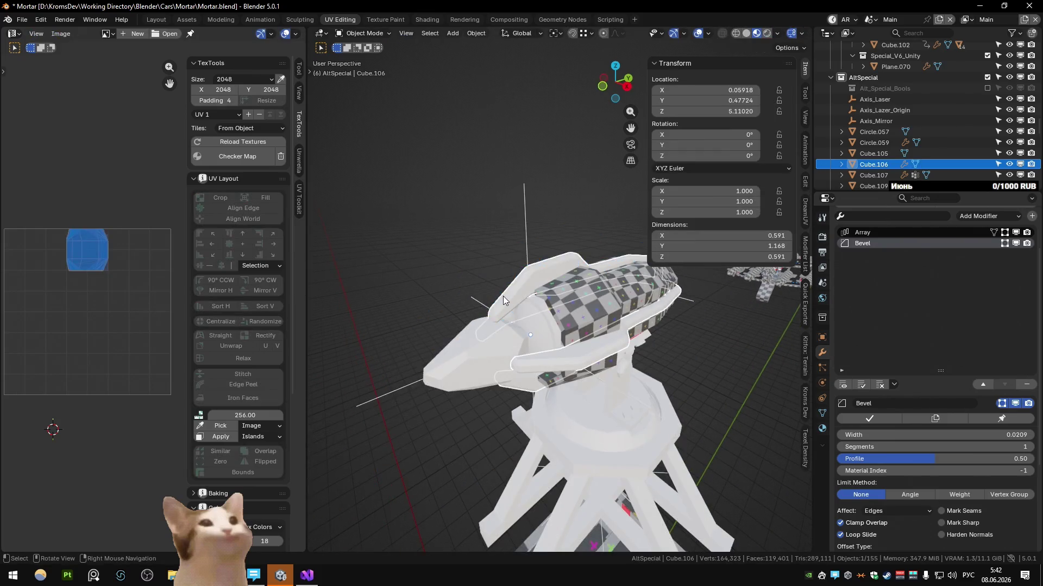
Apply the TT-checker-override to Cube.106 and isolate it in Local view
left_click(236, 155)
key("Tab")
scroll(540, 301, "up", 4)
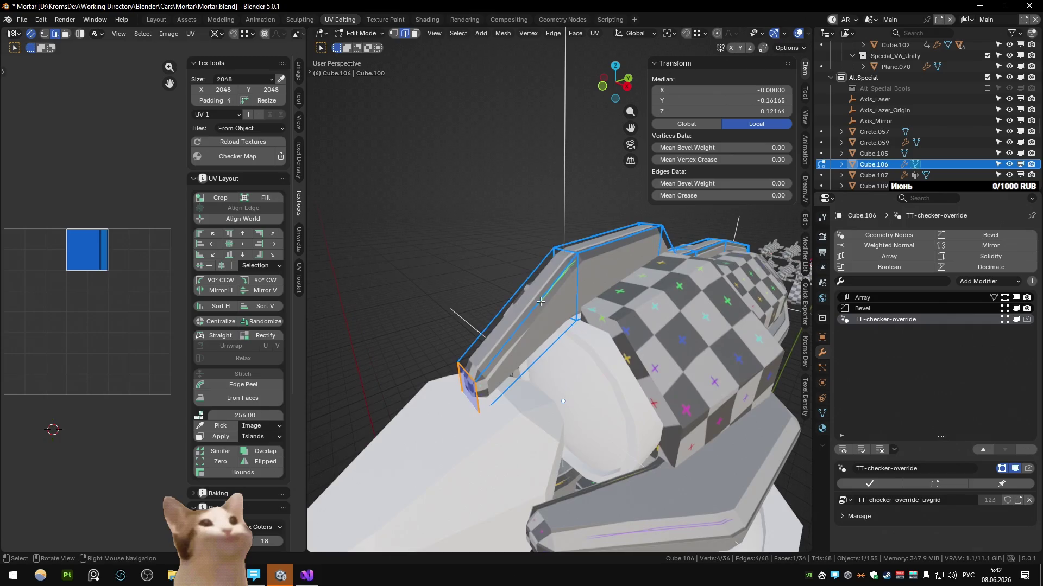
key("KP_Divide")
middle_click_drag(530, 316, 533, 283)
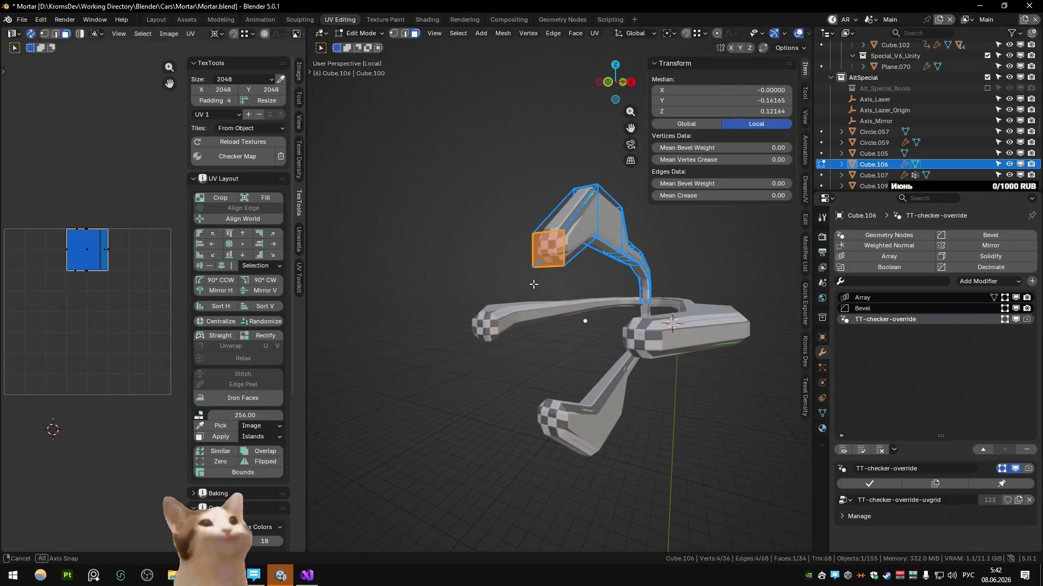
scroll(590, 213, "up", 3)
middle_click_drag(590, 214, 564, 301)
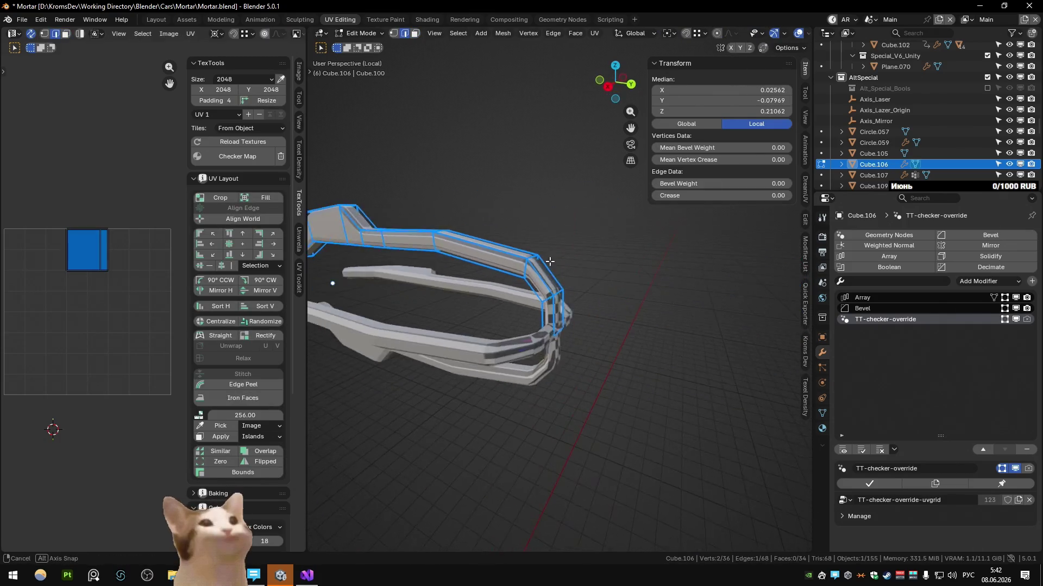
Select the first face band, convert it to its boundary loop and mark that loop as a seam
left_click(564, 300)
left_click(389, 235, "ctrl")
mouse_move(390, 235)
middle_mouse_down()
mouse_move(432, 245)
mouse_move(427, 335)
mouse_move(456, 392)
middle_mouse_up()
scroll(428, 335, "down", 3)
scroll(427, 334, "up", 3)
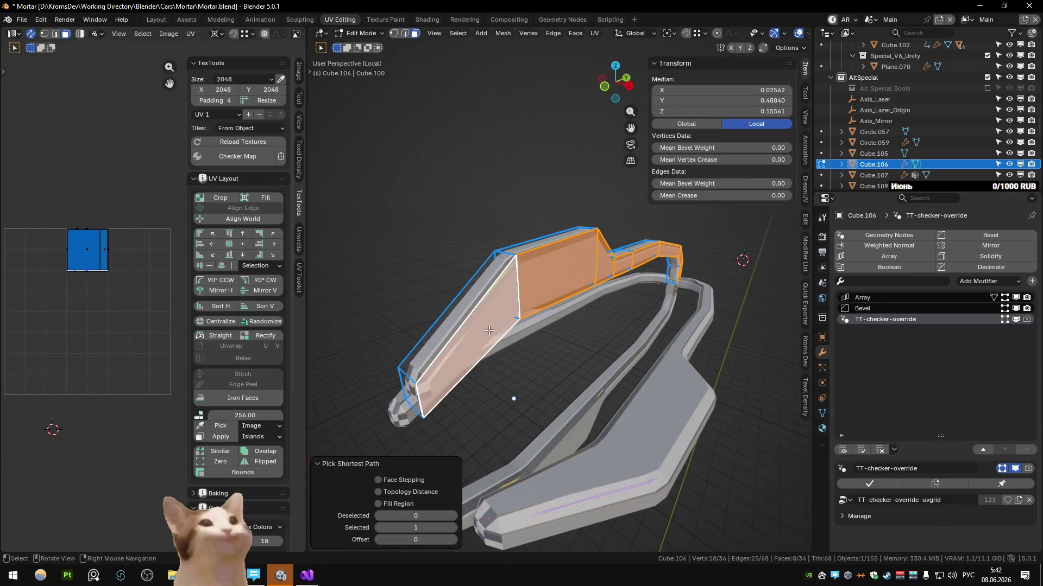
key("q")
left_click(477, 439)
key("q")
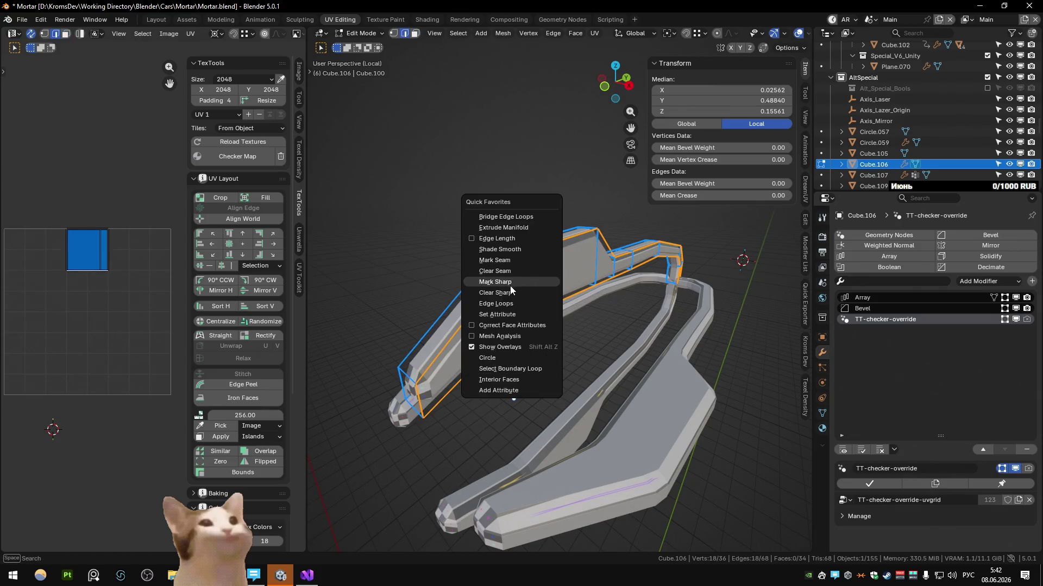
left_click(520, 257)
mouse_move(520, 257)
middle_mouse_down()
mouse_move(535, 289)
mouse_move(517, 308)
middle_mouse_up()
scroll(522, 302, "down", 2)
Seam the second face band's boundary the same way, then pick the rail's end face
left_click(517, 308, "ctrl")
key("q")
left_click(473, 412)
key("q")
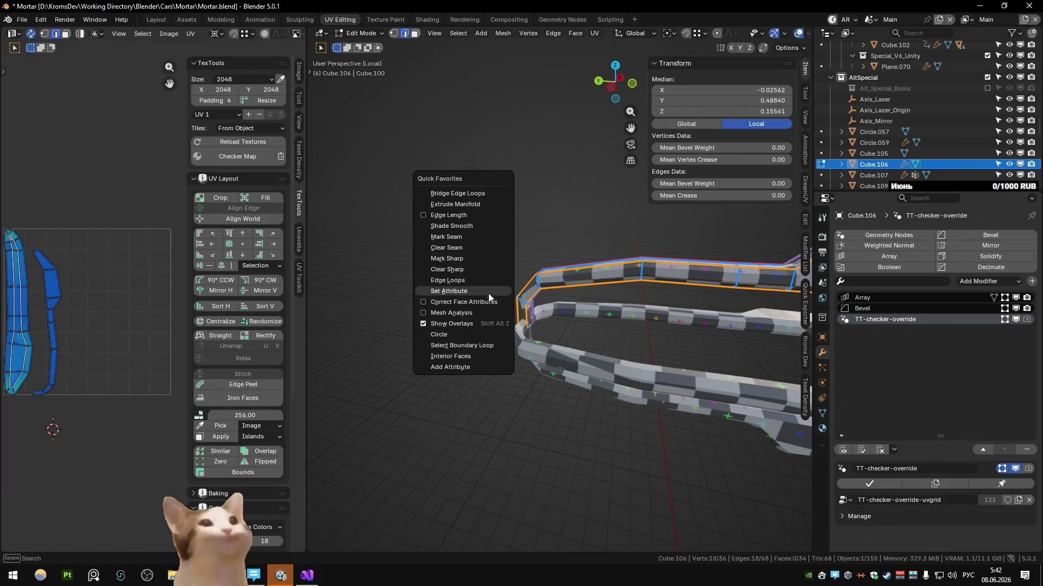
left_click(466, 238)
mouse_move(467, 240)
middle_mouse_down()
mouse_move(595, 205)
mouse_move(630, 265)
middle_mouse_up()
left_click(595, 203)
key("q")
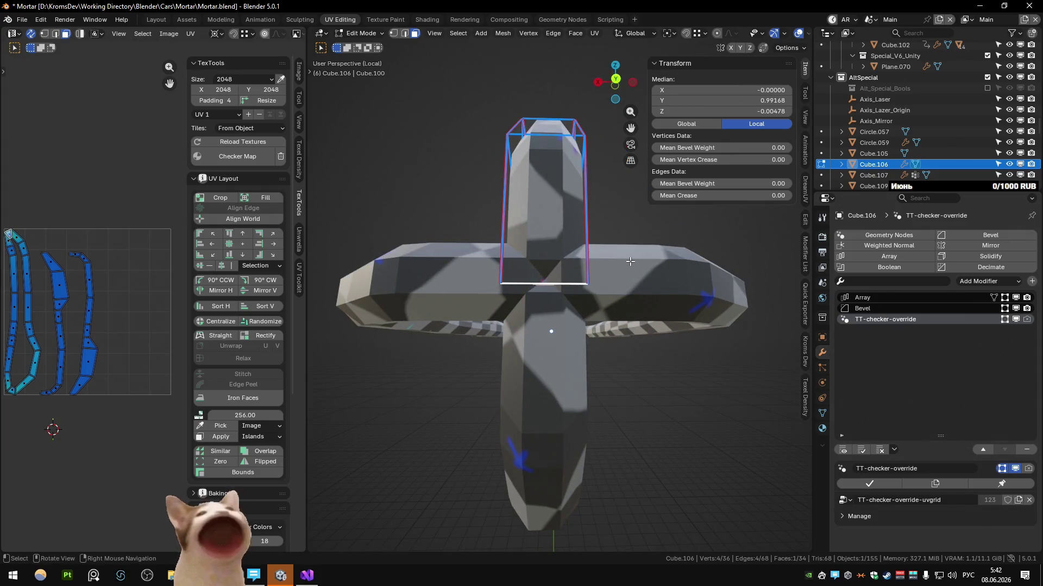
Move the selected end face of Cube.106 down along Z by about 0.037
key("g")
key("z")
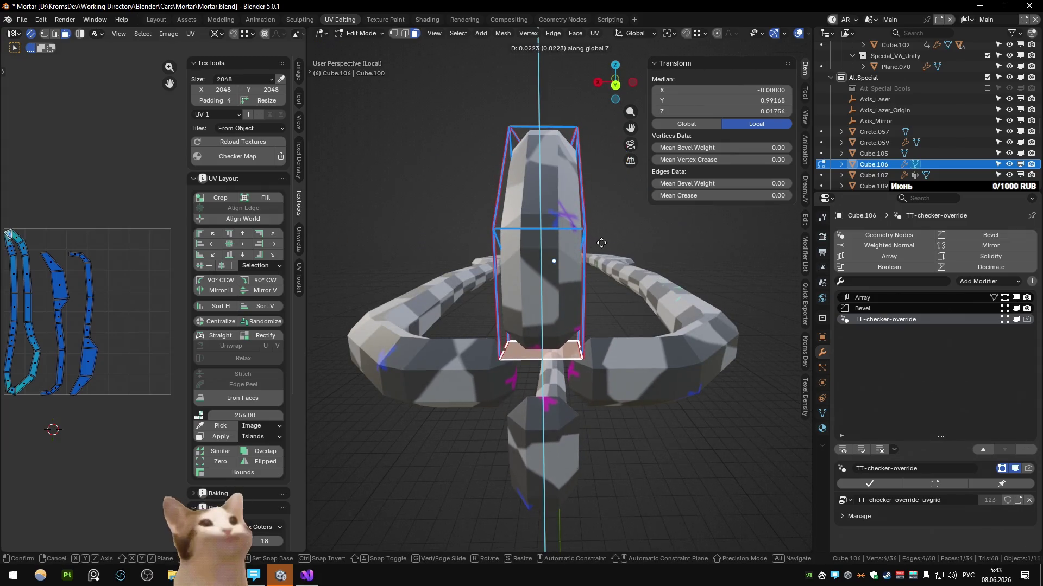
middle_click_drag(602, 243, 587, 260)
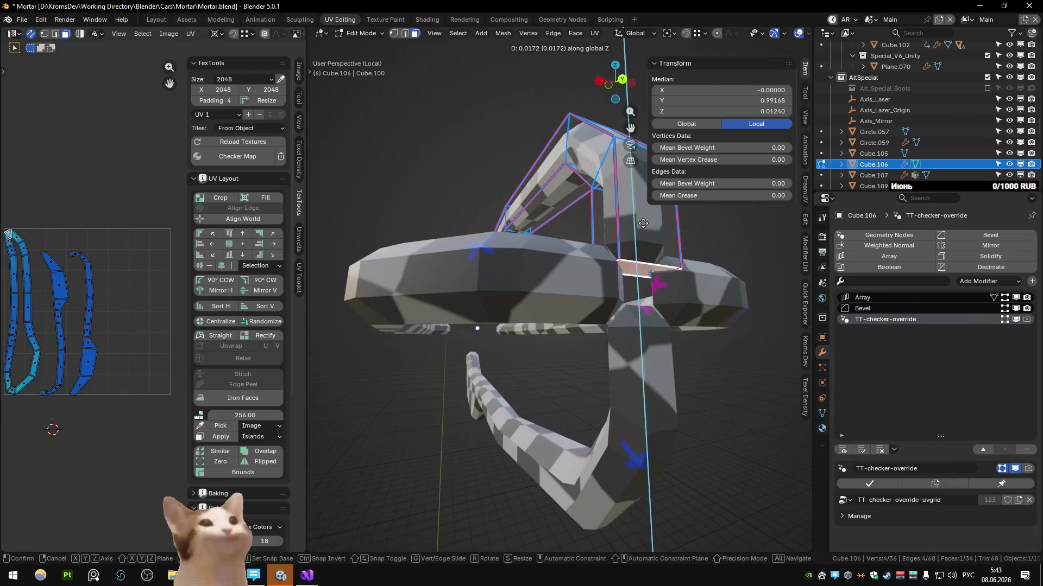
left_click(588, 260)
key("g")
key("z")
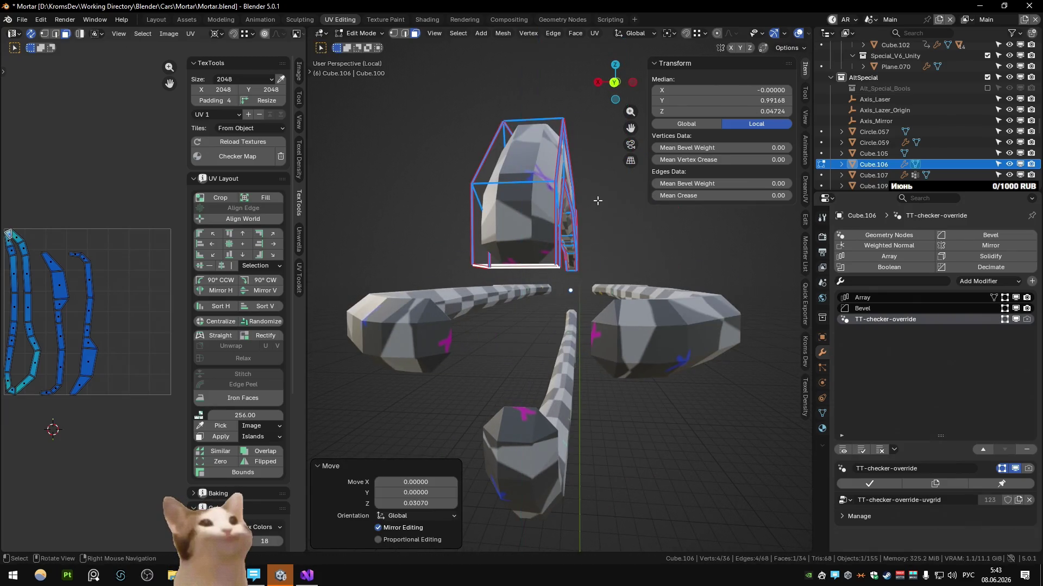
scroll(598, 201, "down", 3)
key("g")
key("z")
mouse_move(594, 190)
middle_mouse_down()
mouse_move(585, 227)
mouse_move(525, 317)
middle_mouse_up()
Mark the end section's edges as seams via Quick Favorites and update the unwrap
left_click(586, 227)
key("q")
left_click(585, 228)
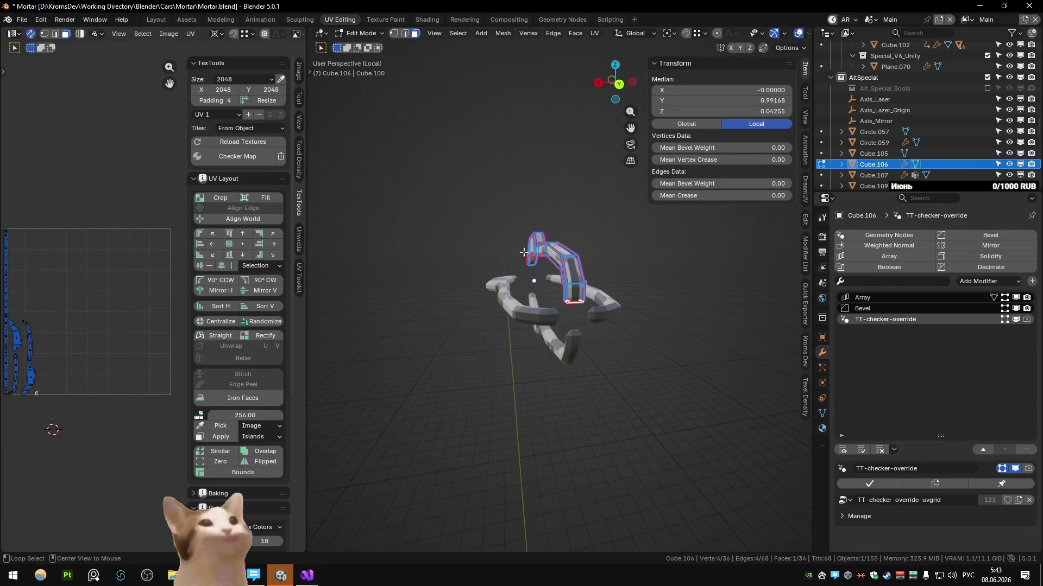
key("q")
left_click(524, 317)
middle_click_drag(524, 317, 648, 310)
Leave Edit Mode and Local view to see the whole mortar from near the front
key("Tab")
key("KP_Divide")
mouse_move(717, 331)
middle_mouse_down()
mouse_move(559, 369)
mouse_move(567, 300)
middle_mouse_up()
scroll(562, 295, "up", 3)
Re-enter the mesh, nudge the arm's end face vertically to meet the turret head, return to Object Mode
key("Tab")
left_click(566, 299)
key("ctrl+z")
left_click(557, 299)
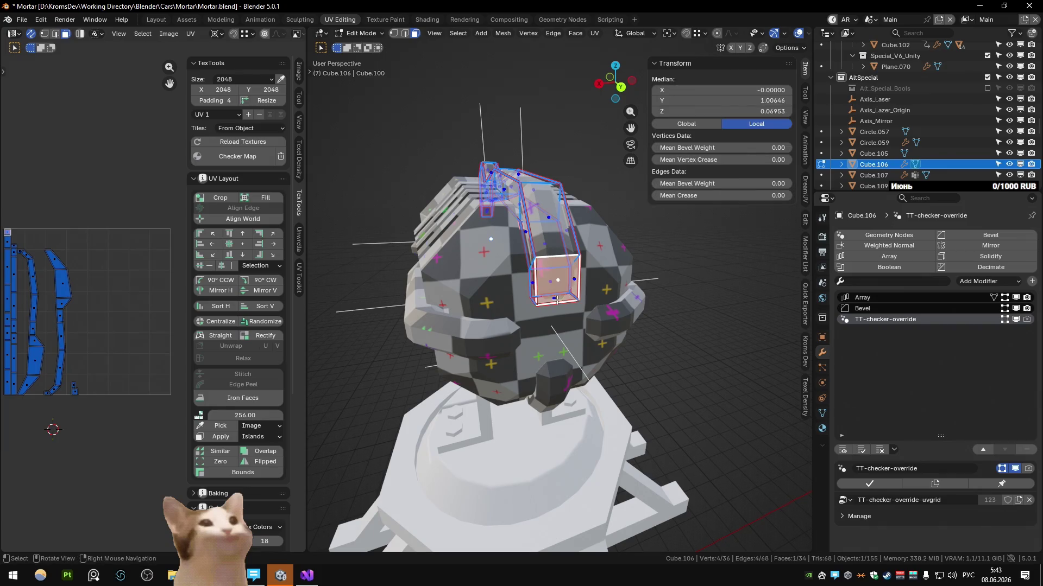
left_click(604, 339)
middle_click_drag(603, 339, 576, 293)
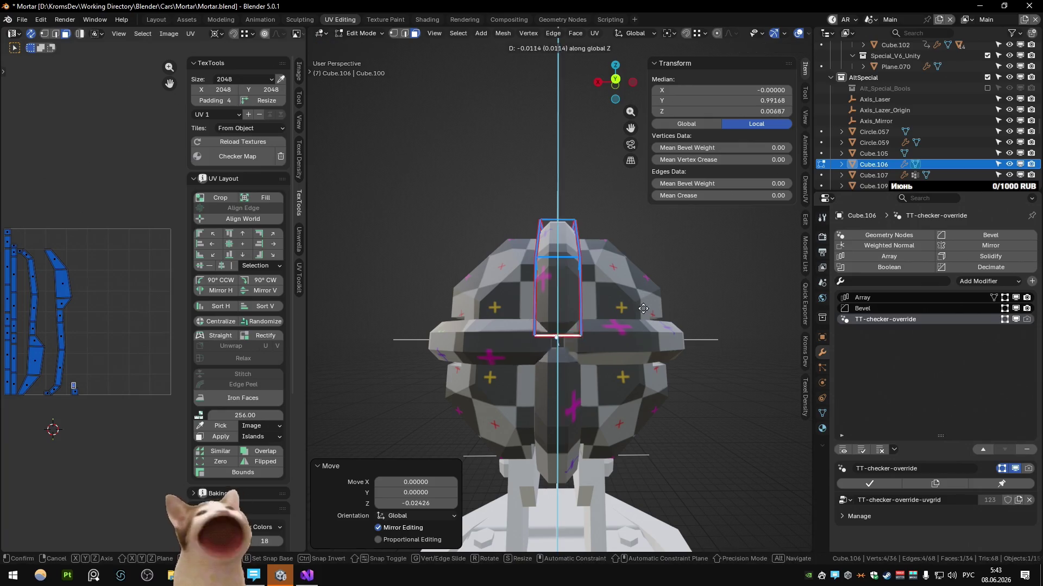
middle_click_drag(646, 322, 714, 280)
scroll(619, 301, "down", 5)
scroll(595, 310, "up", 5)
mouse_move(595, 310)
middle_mouse_down()
mouse_move(587, 315)
mouse_move(633, 323)
middle_mouse_up()
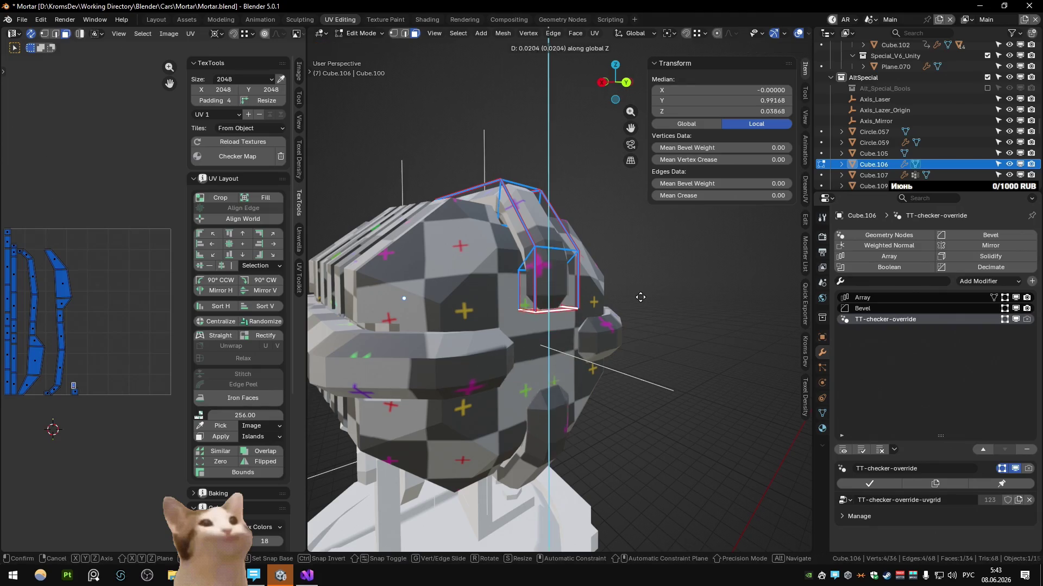
left_click(644, 303)
key("Tab")
scroll(644, 303, "down", 4)
scroll(620, 267, "down", 3)
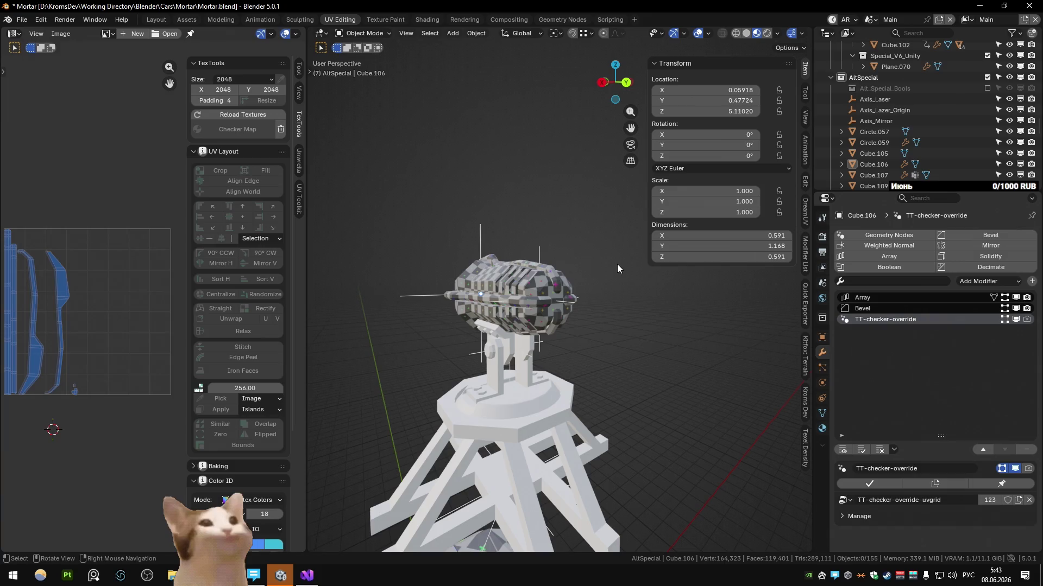
Inspect the turret head's top edge loop in Edit Mode, then select the white nose piece Cube.105
middle_click_drag(617, 269, 589, 278)
scroll(623, 285, "up", 3)
key("Tab")
mouse_move(435, 259)
middle_mouse_down()
mouse_move(471, 267)
mouse_move(576, 258)
middle_mouse_up()
left_click(576, 258, "alt")
key("Tab")
scroll(576, 258, "up", 2)
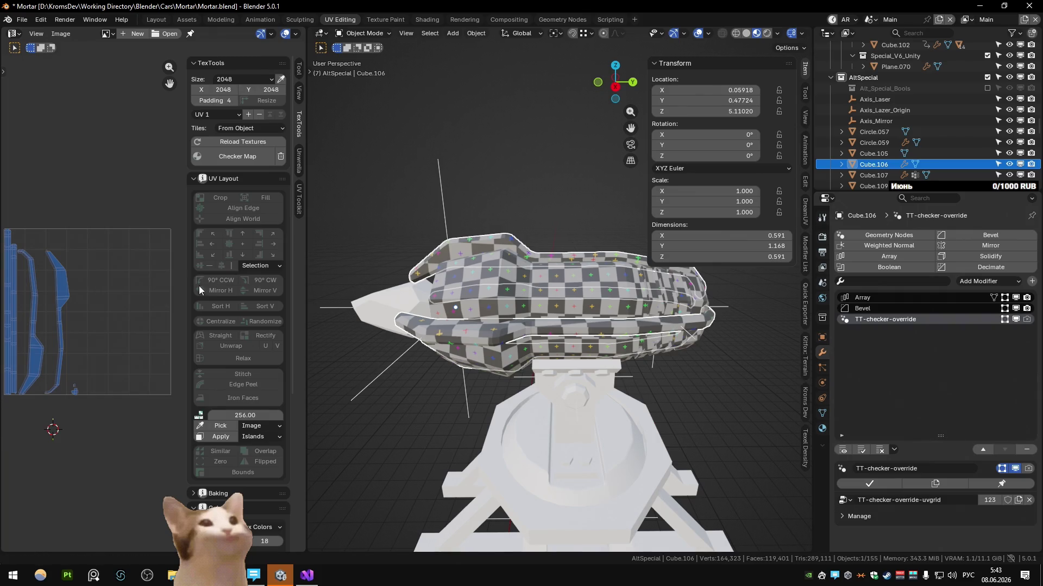
left_click(400, 304)
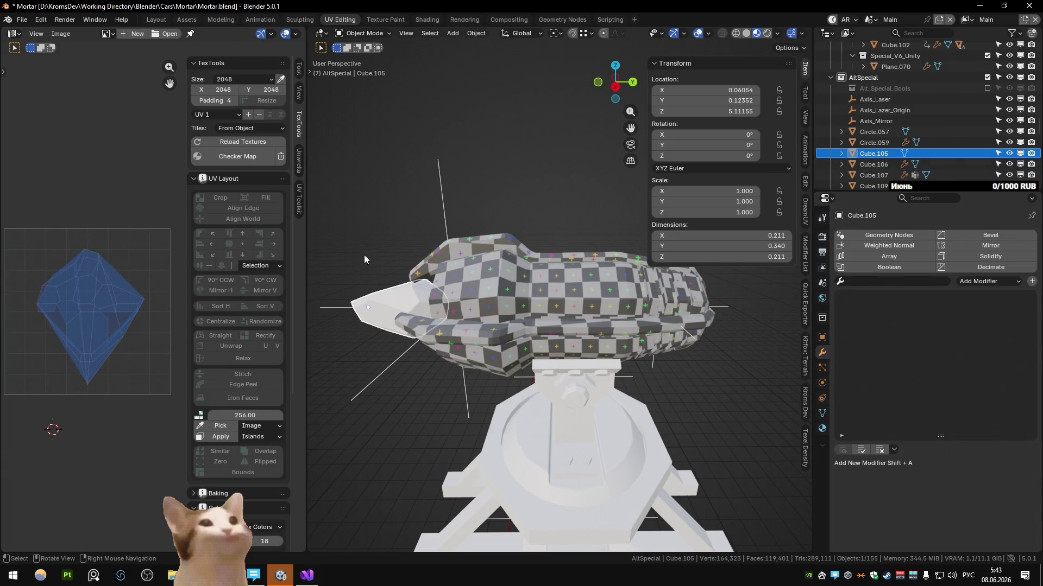
Edit Cube.105 and unwrap it, first with Unwrap then with Smart UV Project
mouse_move(419, 290)
middle_mouse_down()
mouse_move(444, 276)
mouse_move(534, 307)
mouse_move(589, 267)
middle_mouse_up()
key("Tab")
mouse_move(552, 292)
middle_mouse_down()
mouse_move(531, 296)
mouse_move(628, 275)
mouse_move(713, 315)
mouse_move(567, 294)
middle_mouse_up()
scroll(714, 314, "up", 3)
key("u")
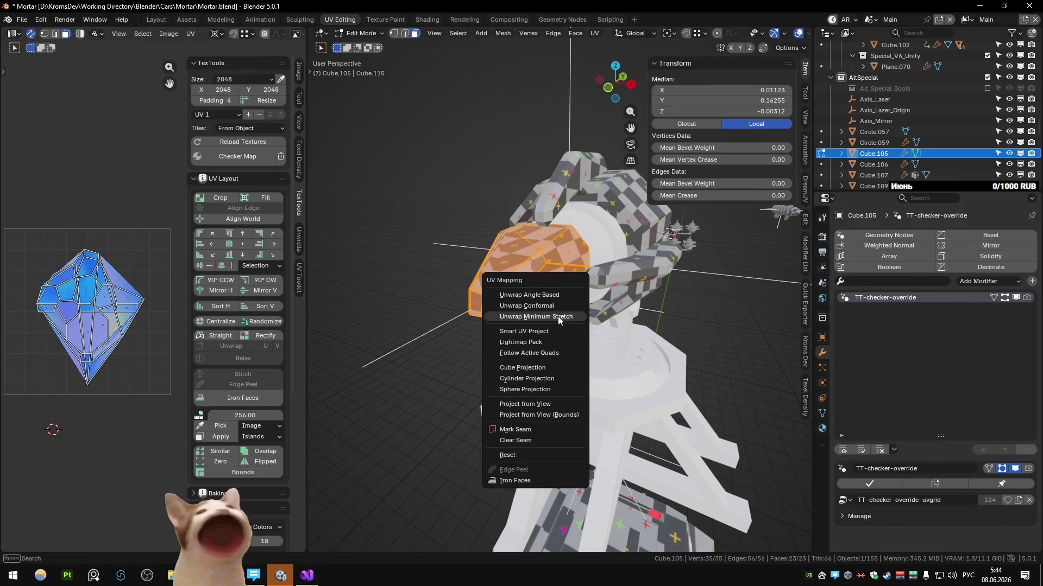
left_click(558, 316)
key("u")
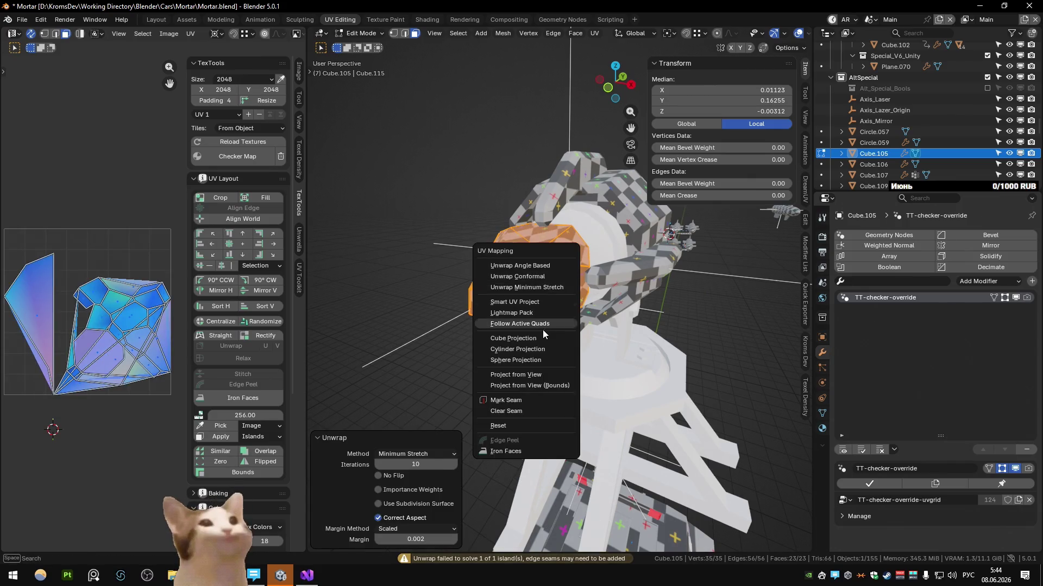
left_click(540, 301)
left_click(528, 402)
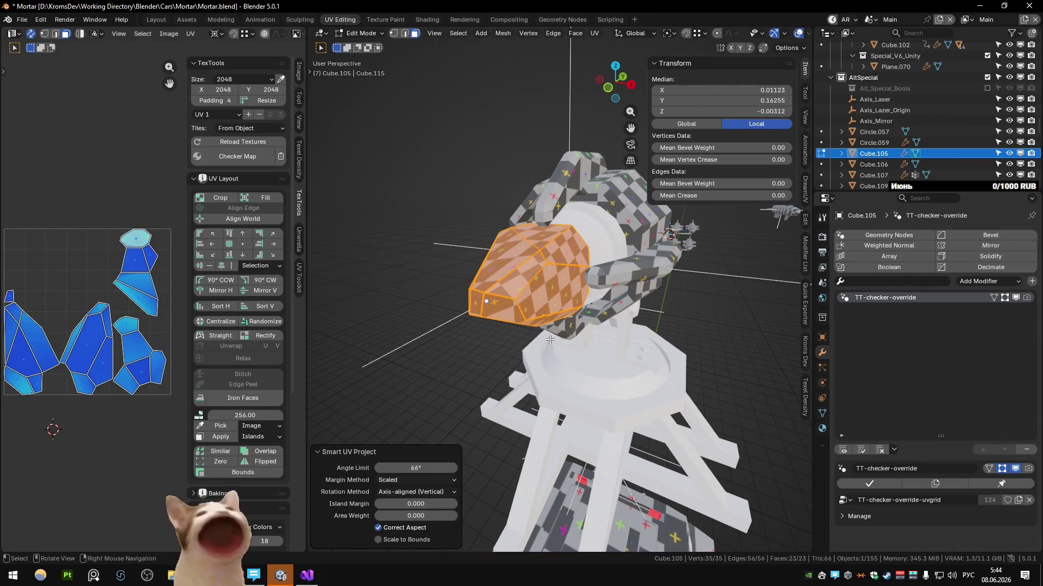
Deselect everything and pick connected UV islands with L to inspect them in edge mode
left_click(116, 204)
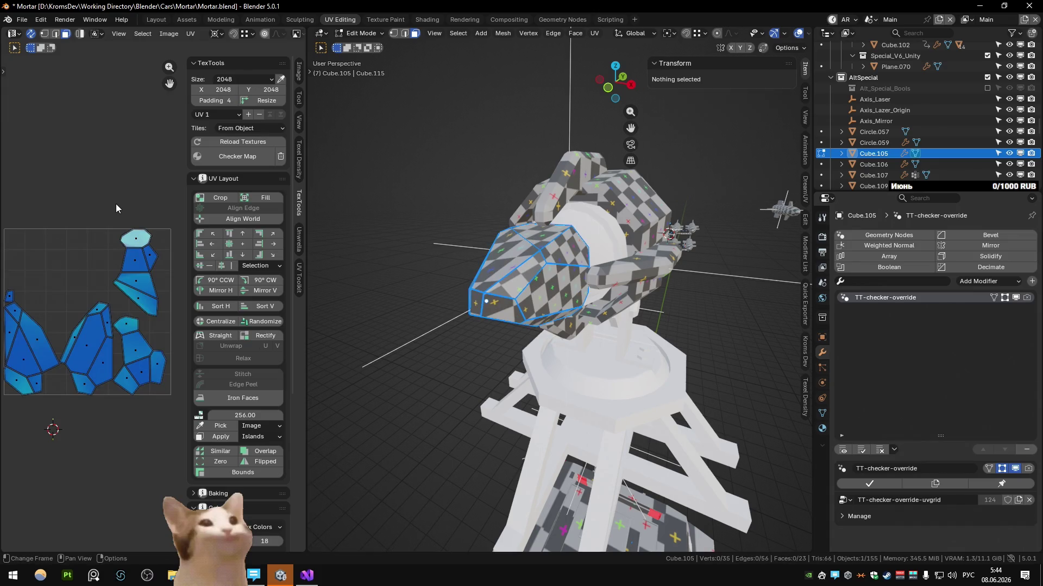
key("l")
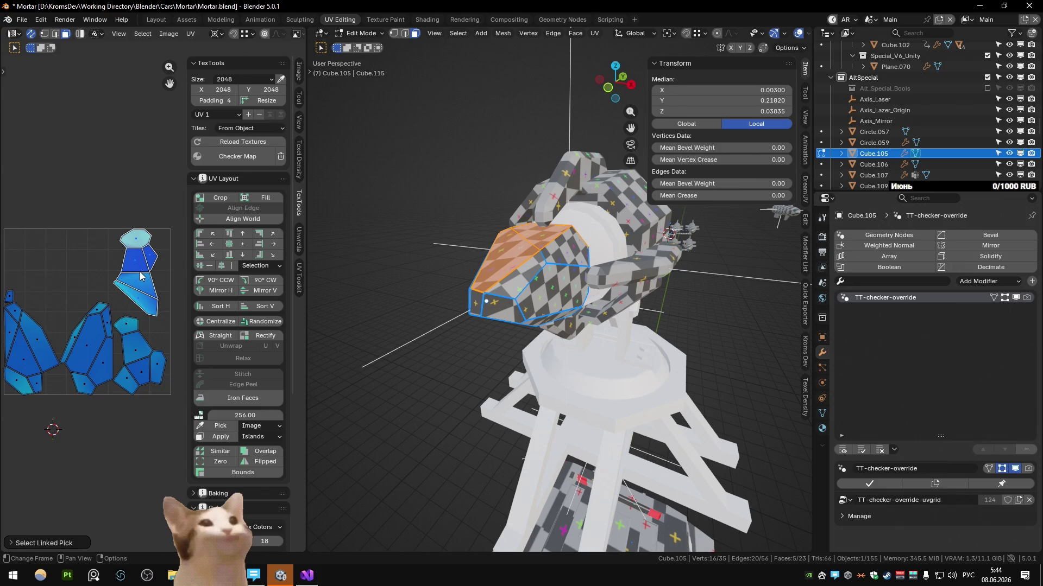
middle_click_drag(522, 269, 568, 270)
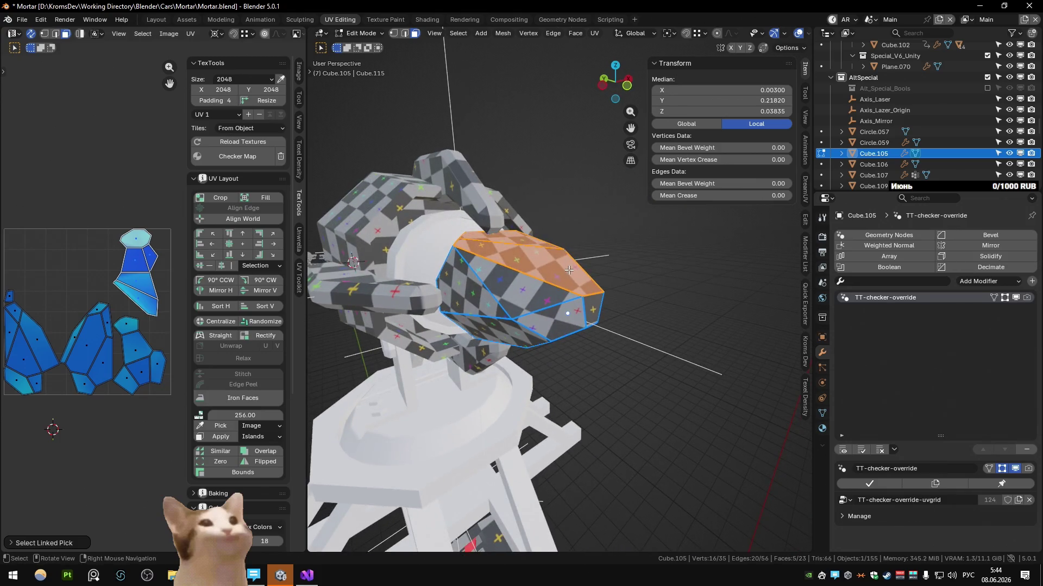
key("2")
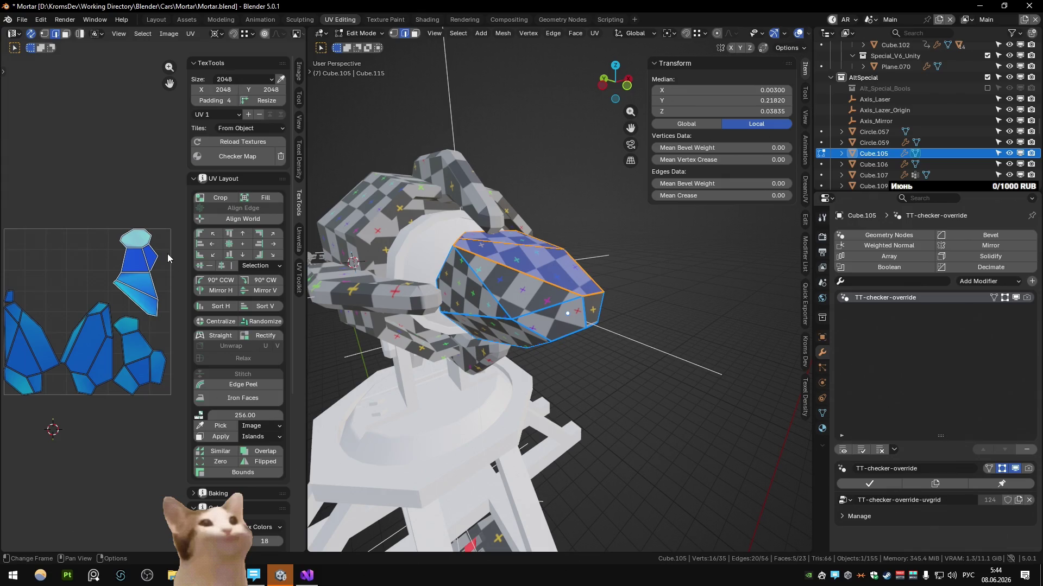
left_click(167, 253)
key("l")
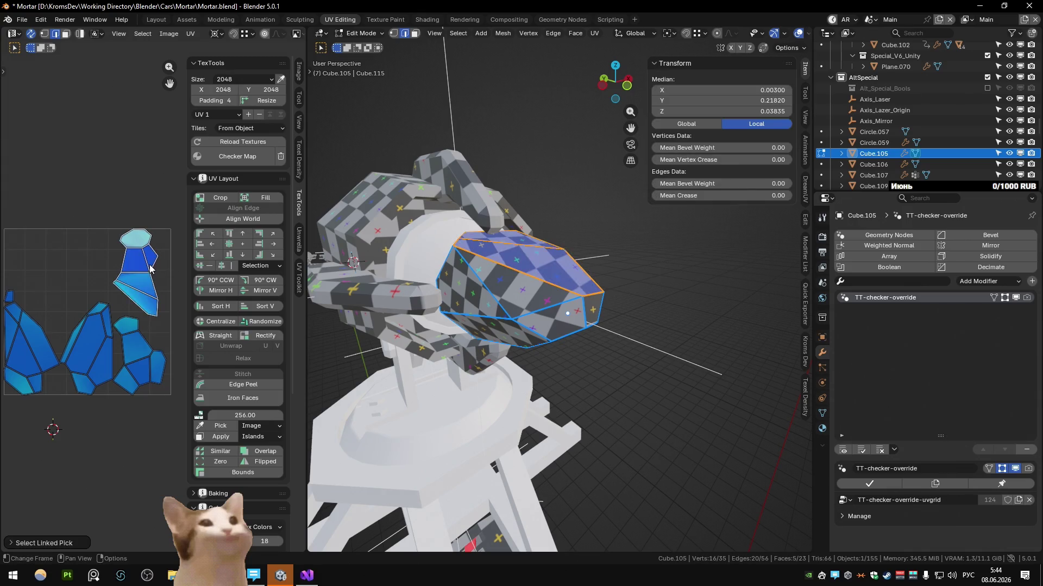
middle_click_drag(456, 277, 489, 279)
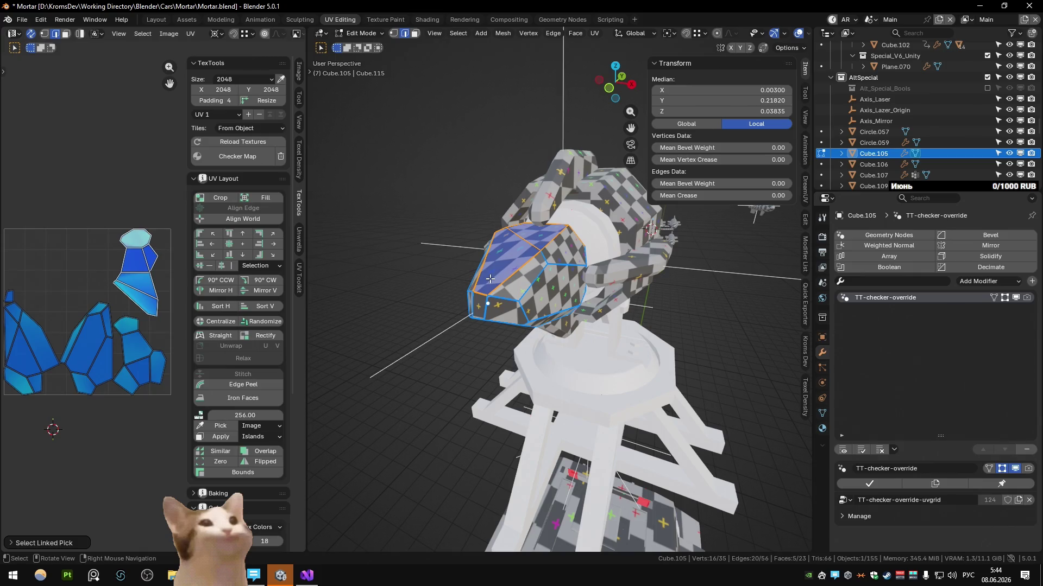
Bring up the F3 command search, fix the keyboard layout, and dismiss it unused
key("F3")
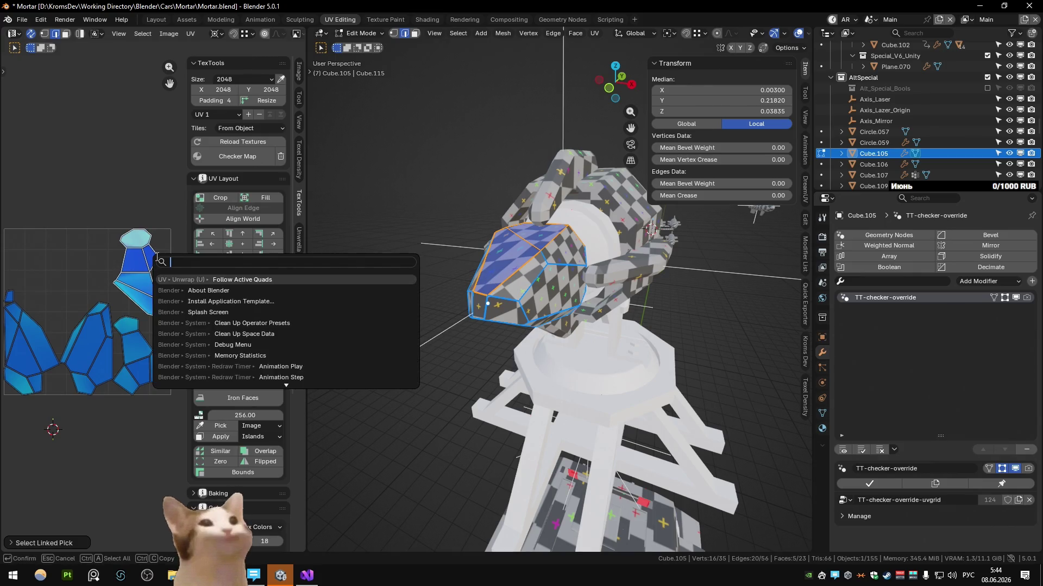
type("ищ")
key("BackSpace")
key("alt+shift")
type("bound")
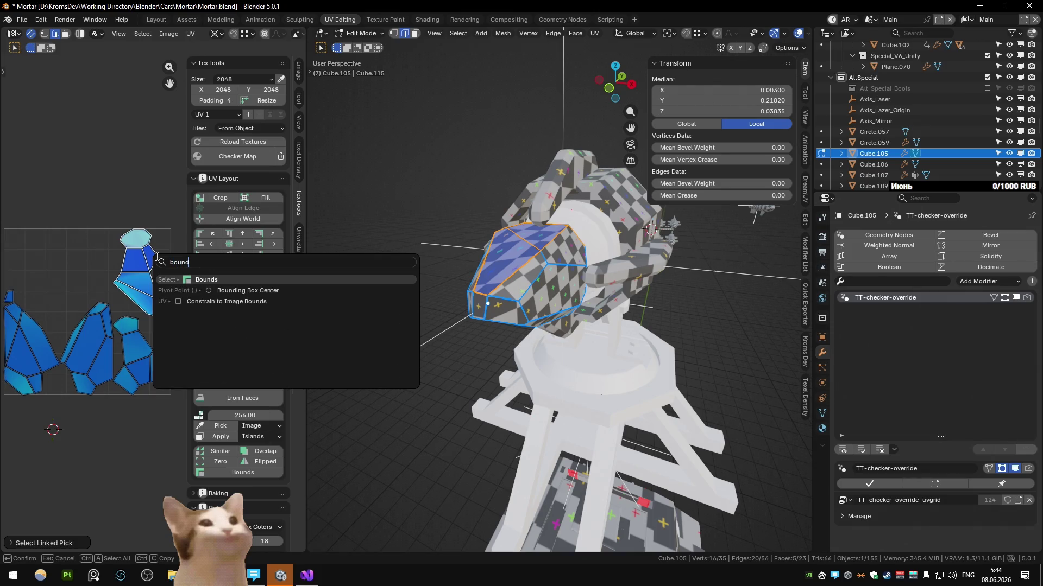
key("Escape")
right_click(158, 244)
key("Escape")
scroll(118, 306, "up", 2)
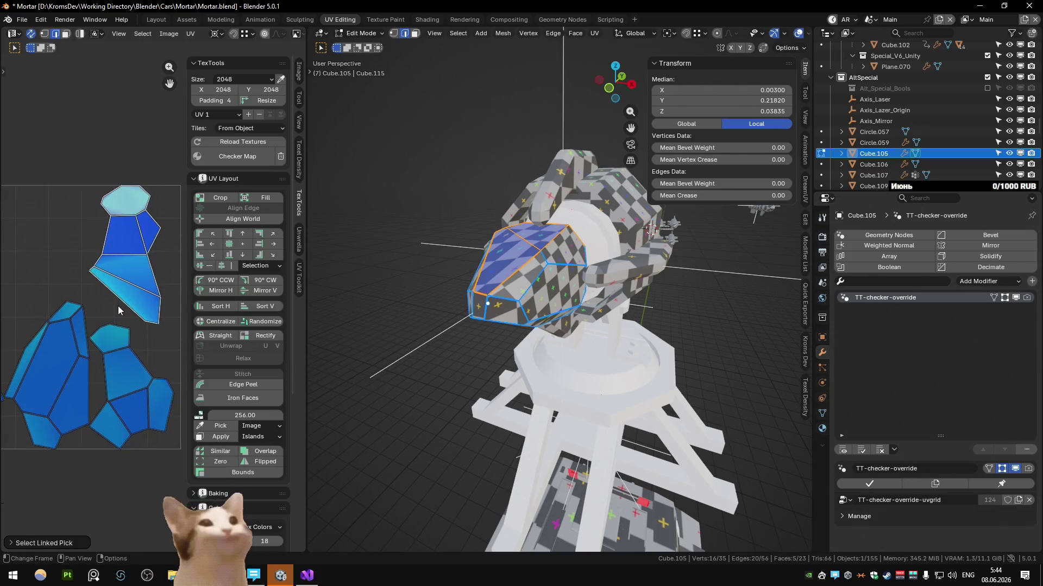
Select the edges around the nose's top island and mark them as seams
left_click(114, 298)
left_click(149, 204, "ctrl")
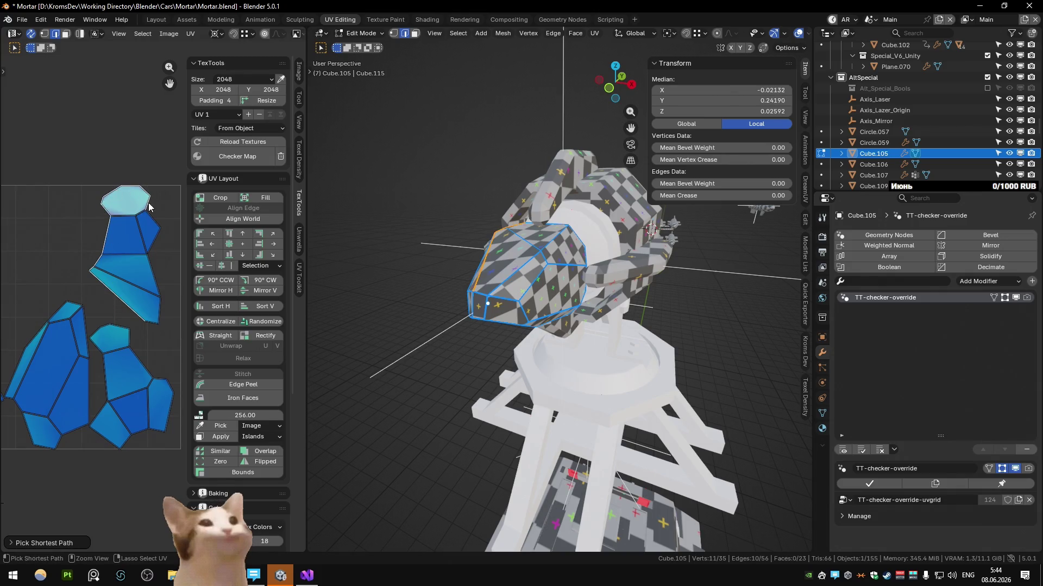
left_click(152, 323, "ctrl")
right_click(615, 304)
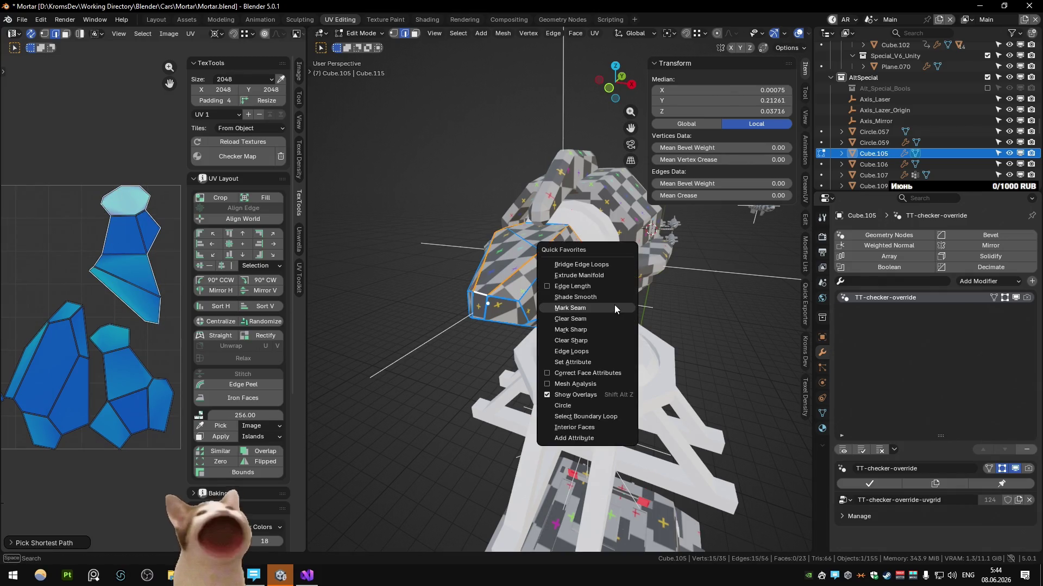
left_click(615, 305)
scroll(175, 308, "down", 1)
Select the whole nose mesh and re-unwrap it with Smart UV Project
key("a")
right_click(517, 309)
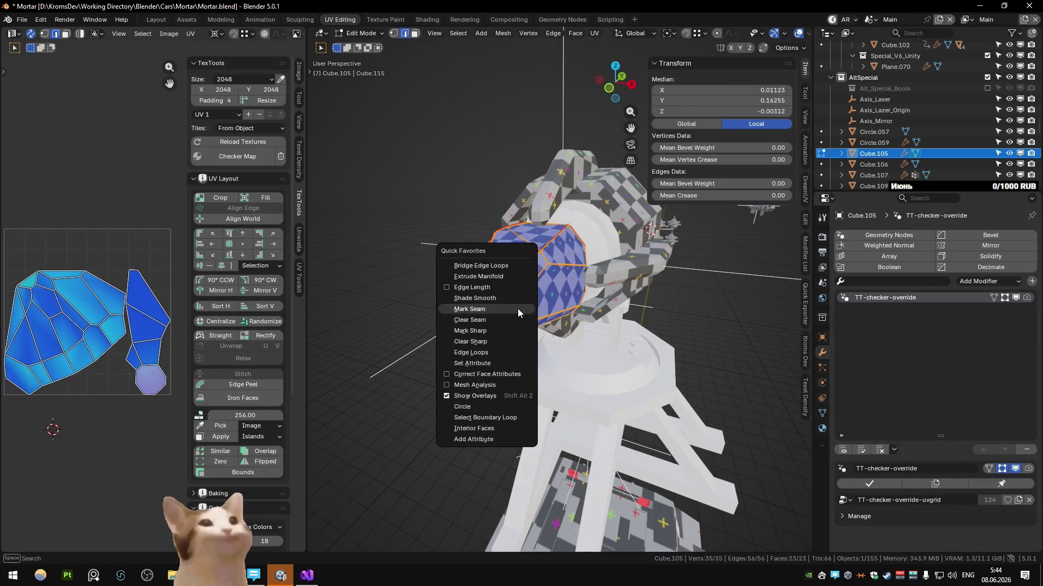
key("u")
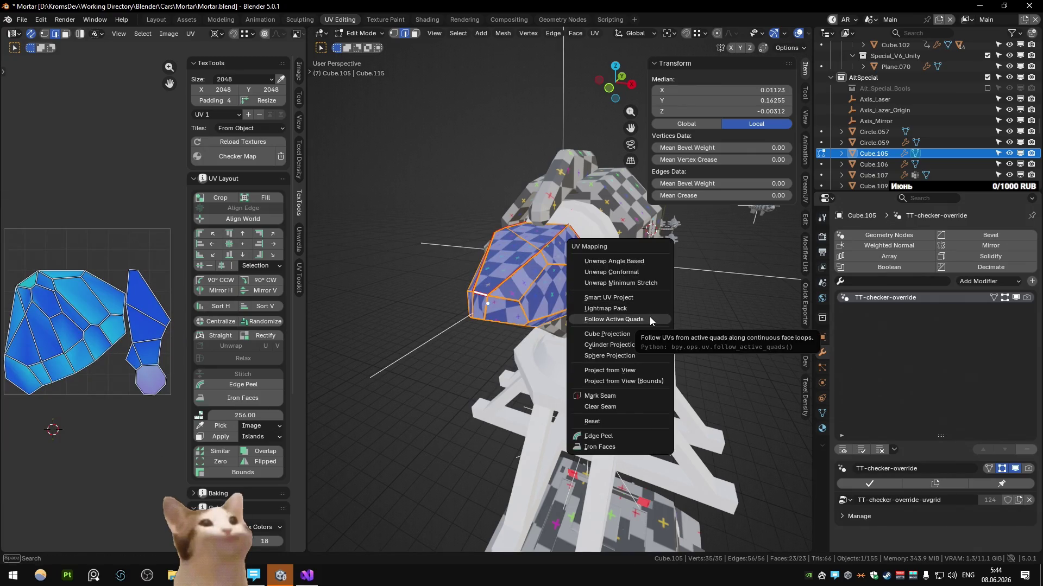
left_click(648, 298)
left_click(623, 404)
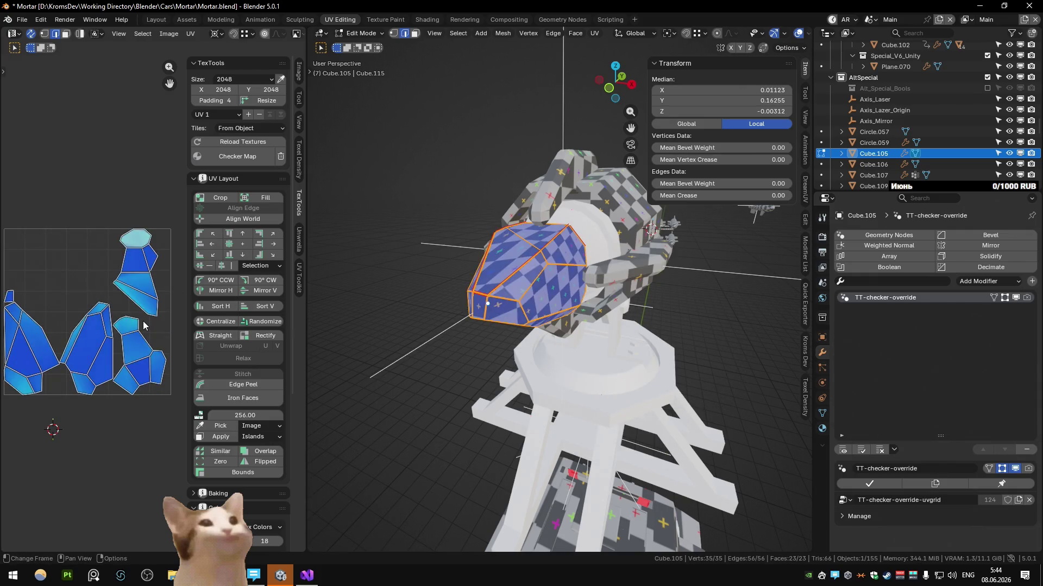
left_click(152, 338)
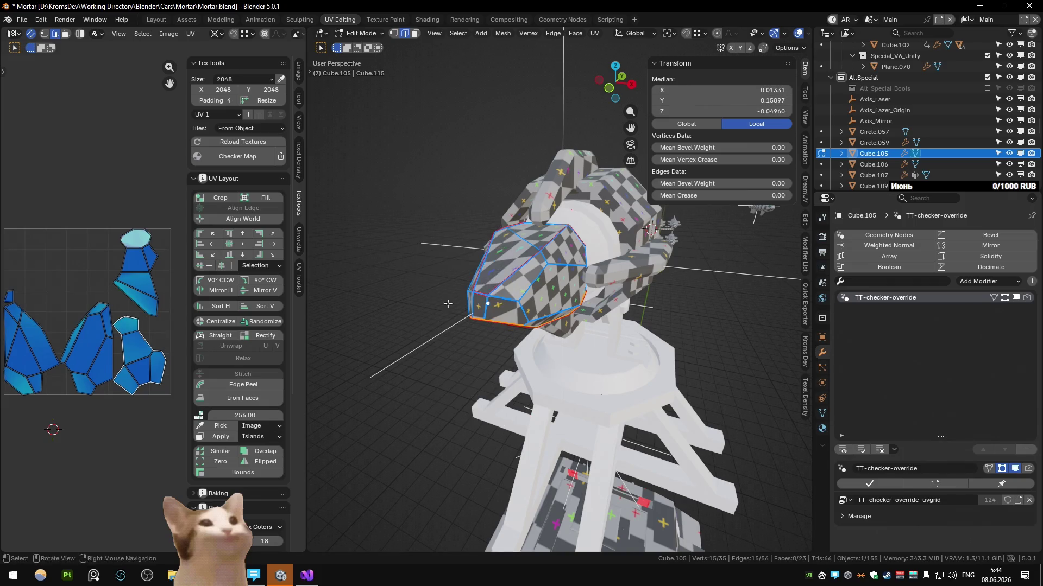
Select further edge loops on Cube.105 and mark them as seams via Quick Favorites
left_click(114, 350, "alt")
key("q")
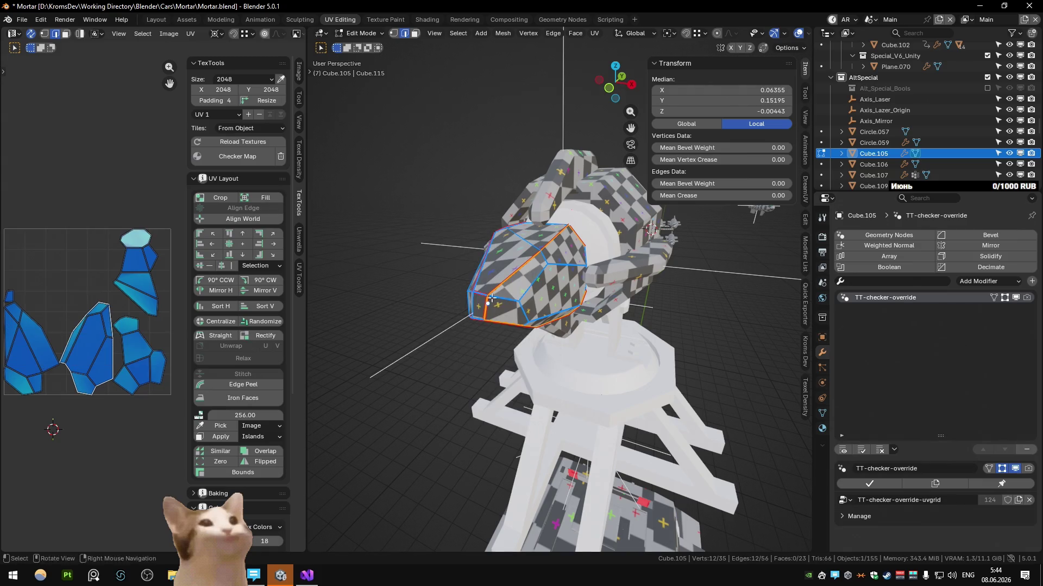
left_click(54, 334, "alt")
key("q")
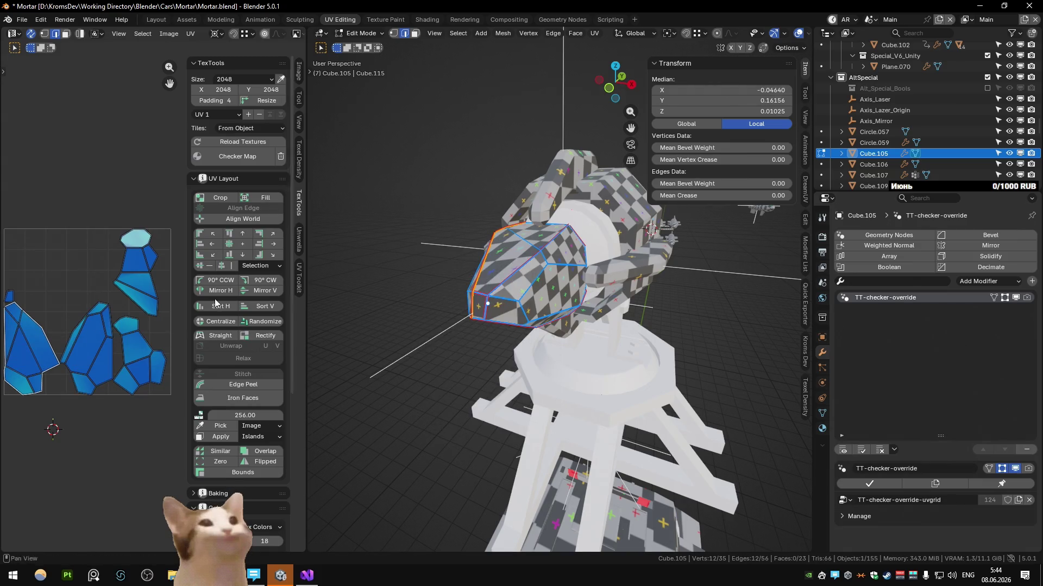
left_click(515, 309)
key("q")
Select all faces and unwrap the nose conformal, then angle-based instead
middle_click_drag(515, 309, 525, 299)
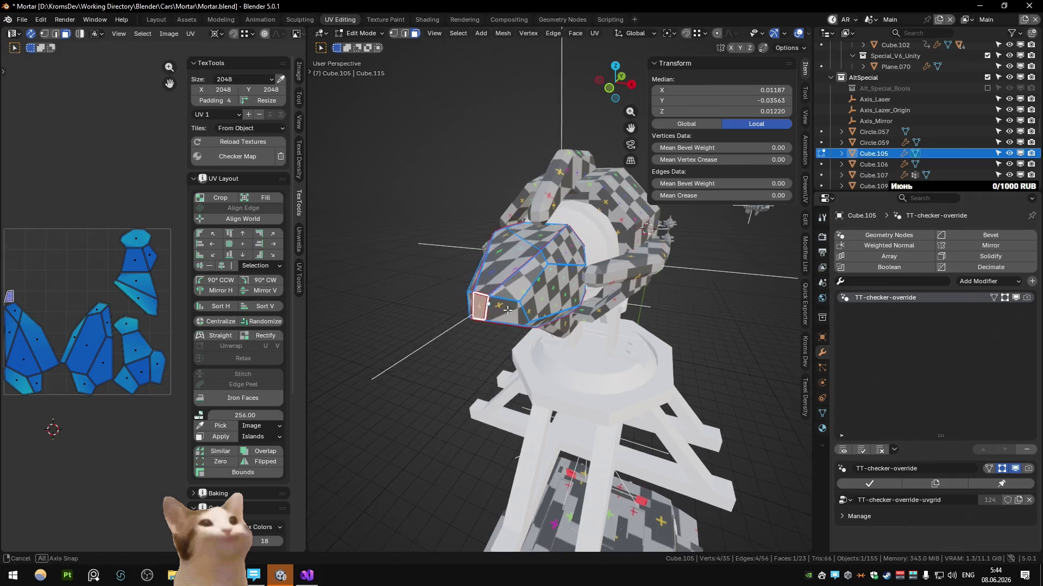
key("ctrl+l")
key("q")
key("Escape")
key("u")
left_click(526, 207)
key("u")
left_click(526, 190)
Inspect the re-unwrapped nose piece up close from several angles
left_click(499, 298)
mouse_move(498, 298)
middle_mouse_down()
mouse_move(559, 312)
mouse_move(561, 271)
middle_mouse_up()
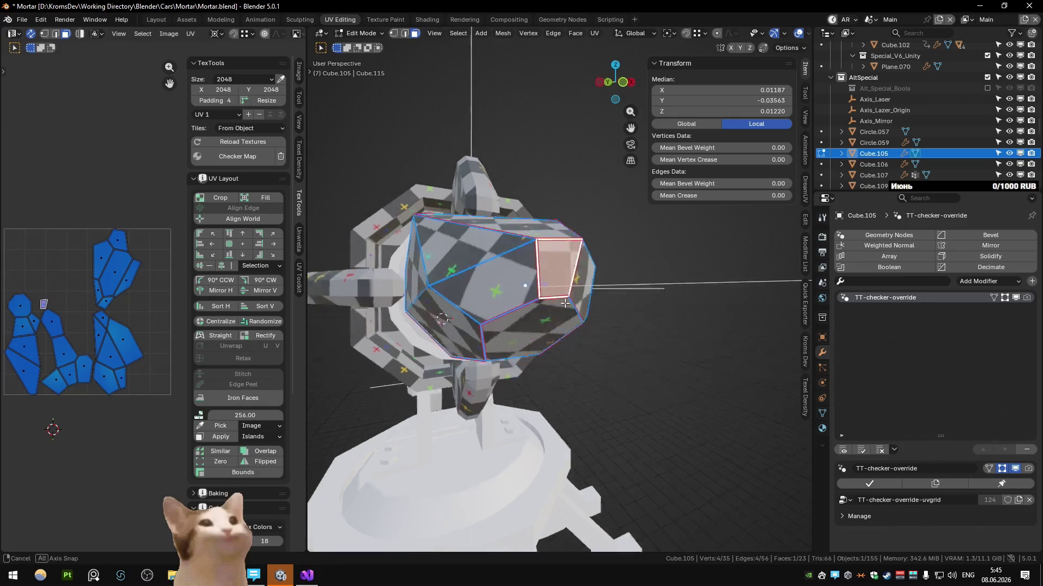
right_click(541, 185)
left_click(559, 243)
middle_click_drag(539, 268, 501, 310)
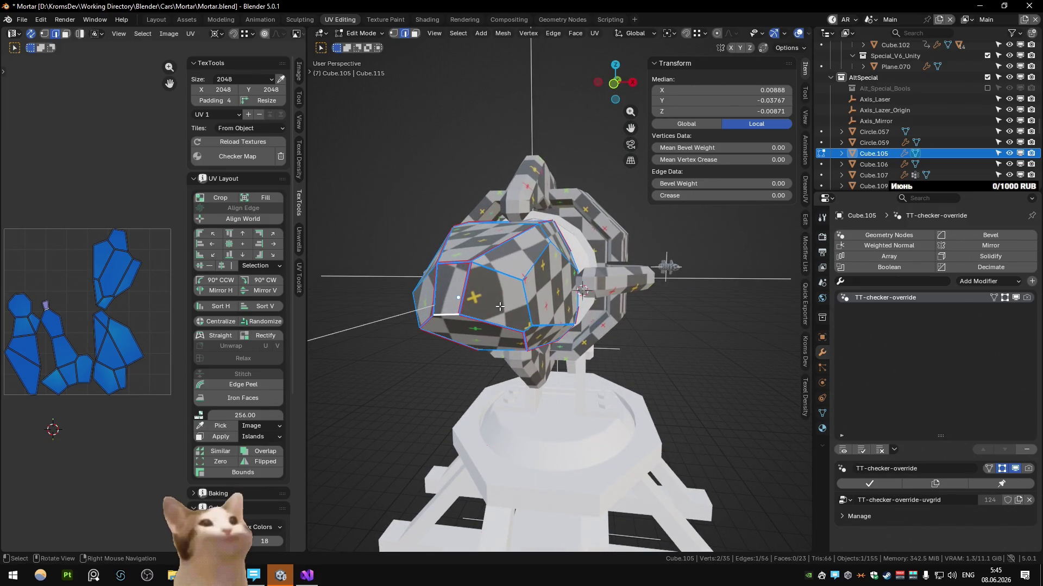
Return to Object Mode and switch to editing the pivot ring Cylinder.032
key("Tab")
mouse_move(499, 306)
middle_mouse_down()
mouse_move(503, 243)
mouse_move(539, 321)
mouse_move(570, 270)
middle_mouse_up()
left_click(517, 271)
key("Tab")
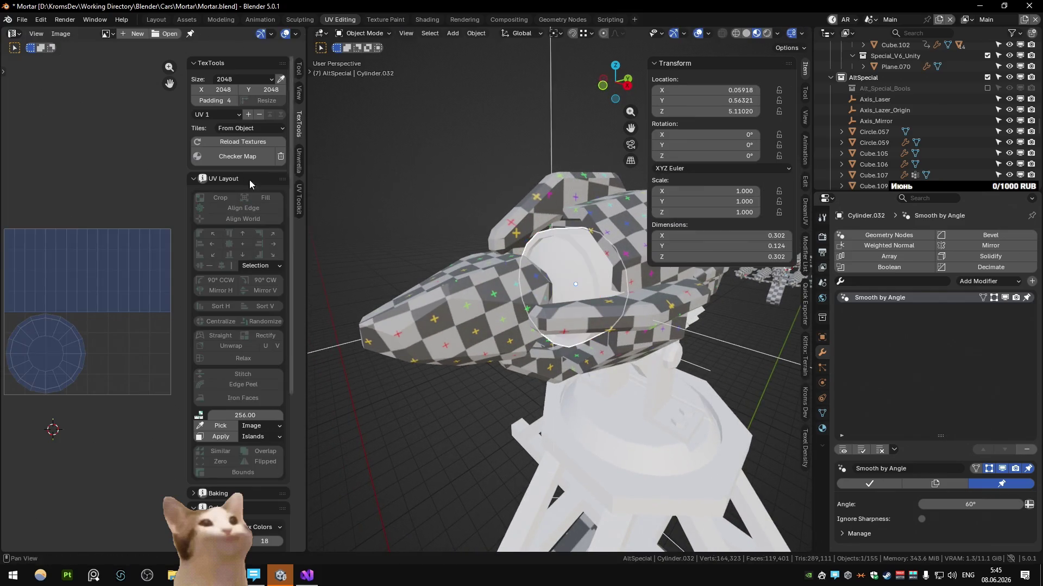
Give the Cylinder.032 ring a checker map, seam its top loop and one side edge, and unwrap it
left_click(236, 155)
key("KP_Divide")
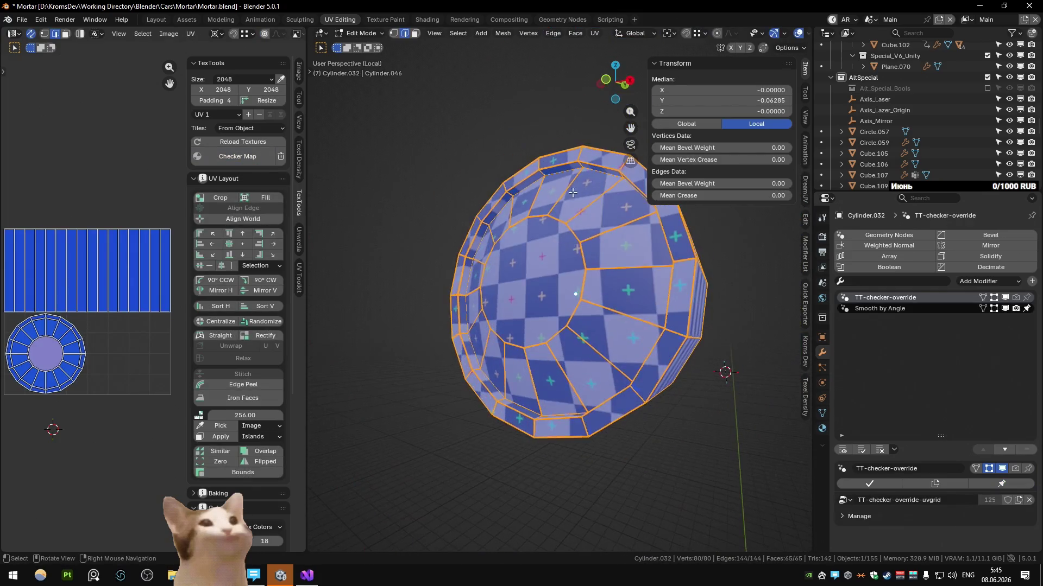
right_click(567, 171)
left_click(576, 168)
key("q")
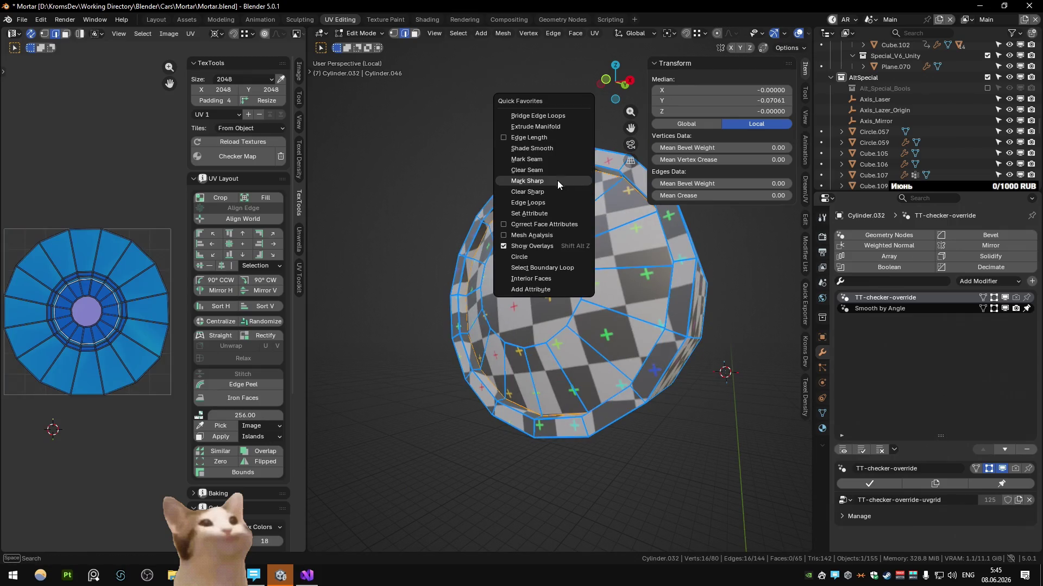
left_click(557, 157)
mouse_move(567, 154)
middle_mouse_down()
mouse_move(559, 217)
mouse_move(581, 184)
middle_mouse_up()
left_click(559, 217)
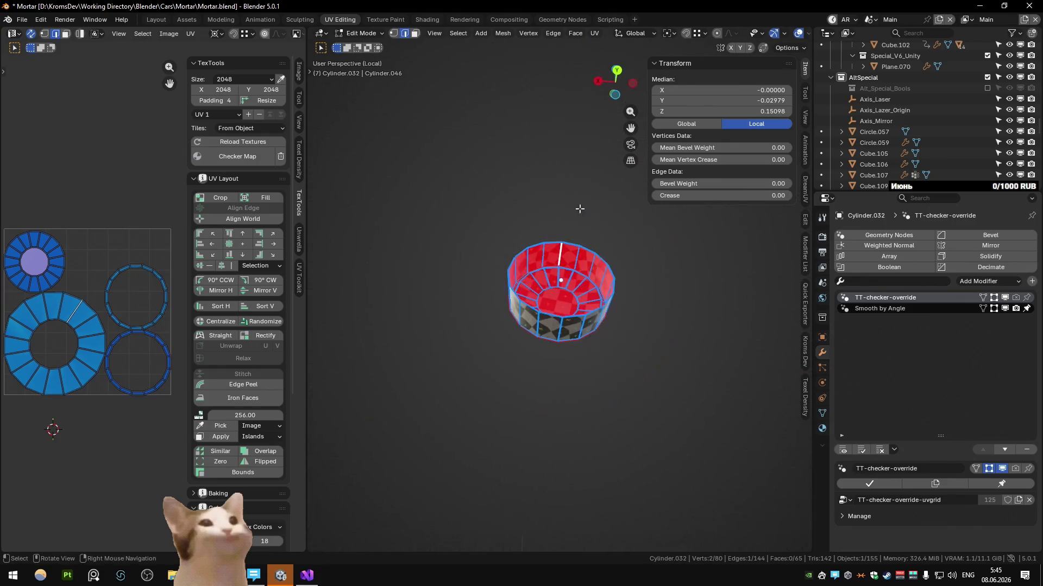
key("q")
left_click(559, 320)
middle_click_drag(559, 320, 600, 313)
scroll(600, 311, "up", 4)
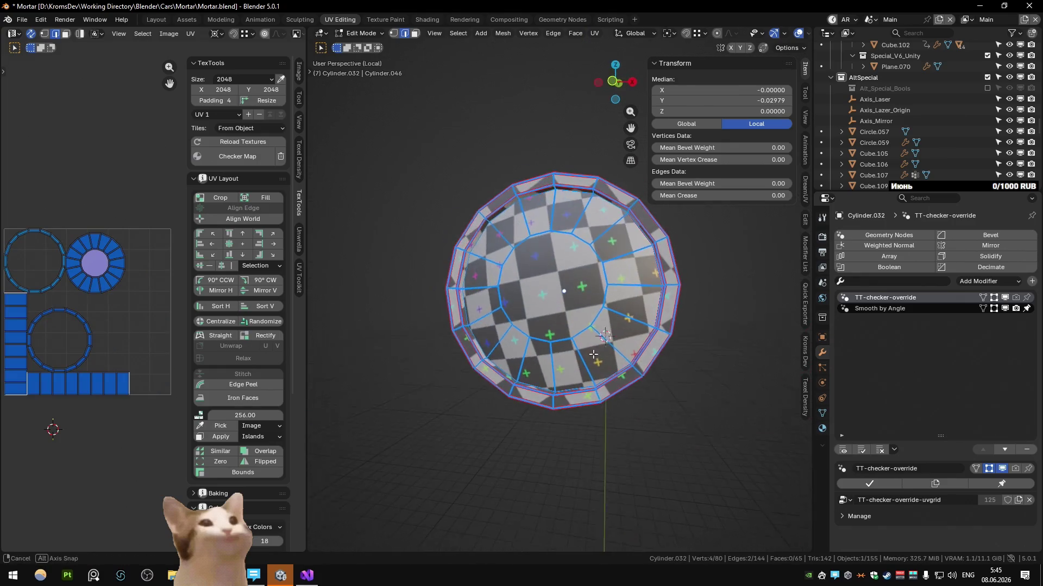
scroll(601, 312, "down", 3)
key("Tab")
key("KP_Divide")
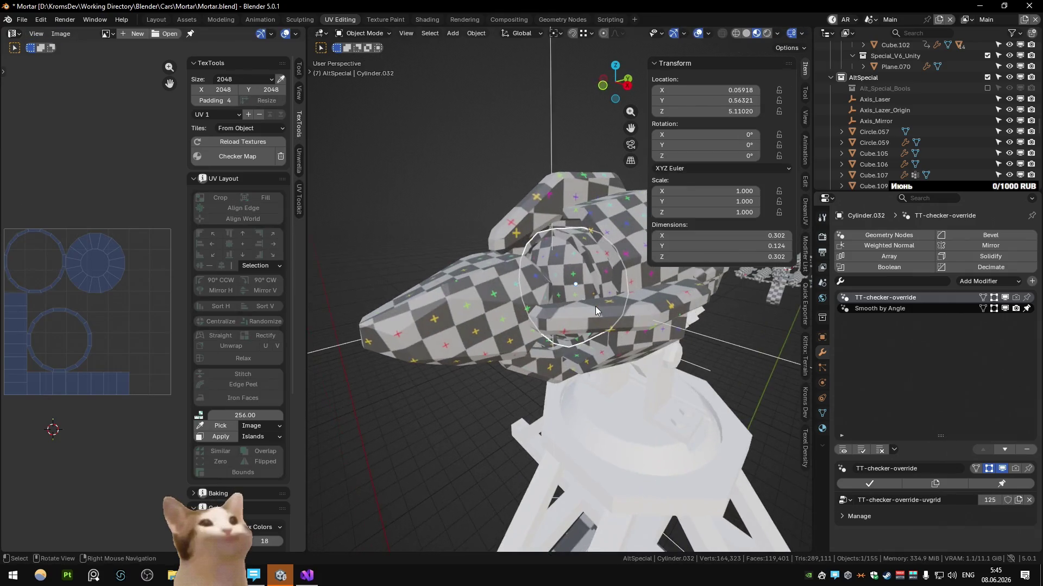
Seam and unwrap the Cylinder.034 hex bolt and apply the checker map to the bolts
mouse_move(638, 326)
middle_mouse_down()
mouse_move(482, 252)
mouse_move(476, 318)
middle_mouse_up()
scroll(512, 281, "up", 4)
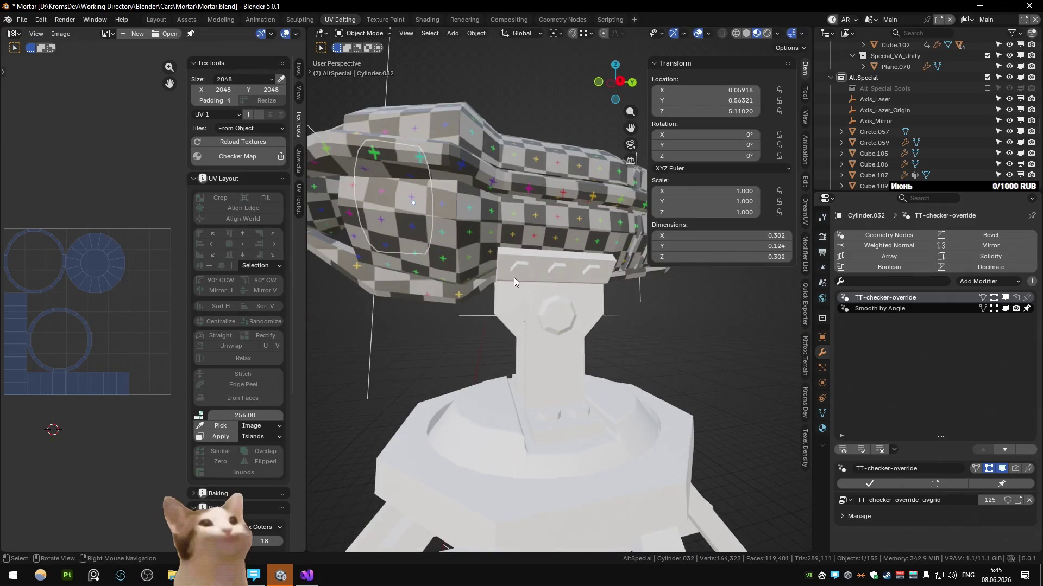
left_click(521, 277)
key("Tab")
key("KP_Decimal")
key("q")
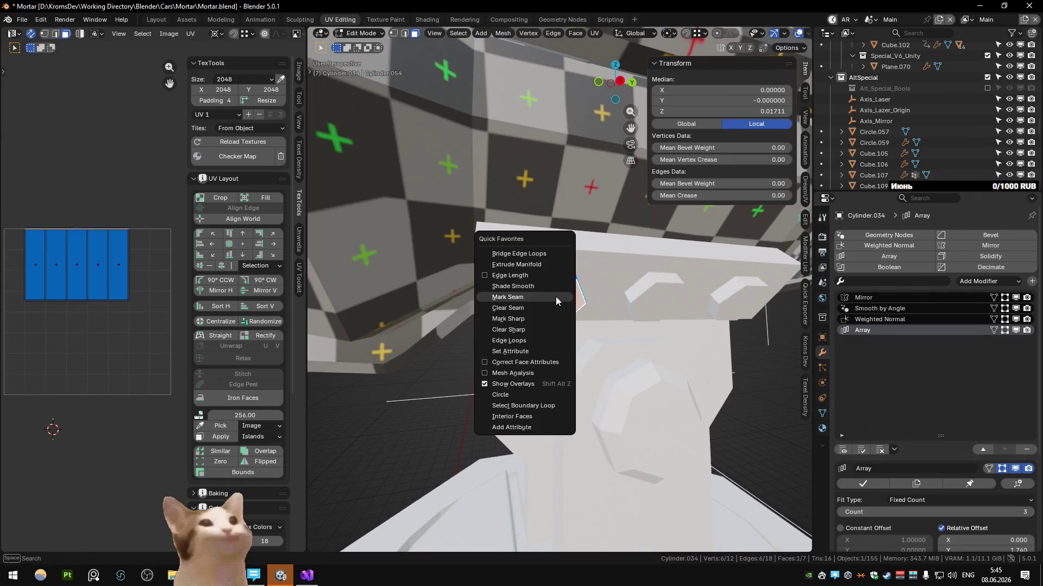
left_click(529, 294)
key("ctrl+shift+c")
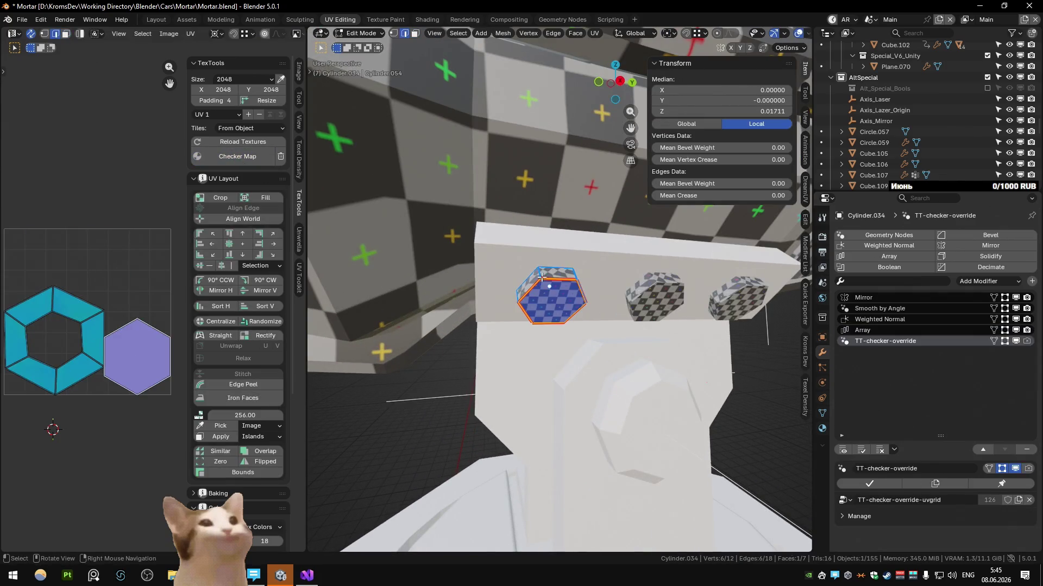
key("q")
left_click(574, 299)
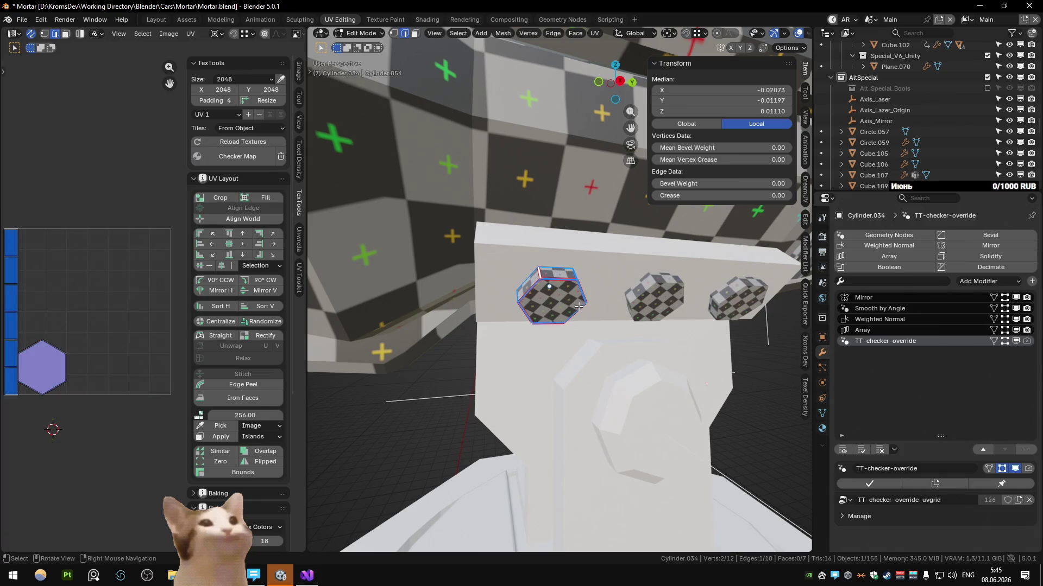
key("Tab")
scroll(577, 305, "down", 3)
Give the round Cylinder.033 pivot bolt a checker map, seam an edge loop and unwrap it
left_click(601, 363)
key("KP_Decimal")
key("Tab")
left_click(474, 214, "alt")
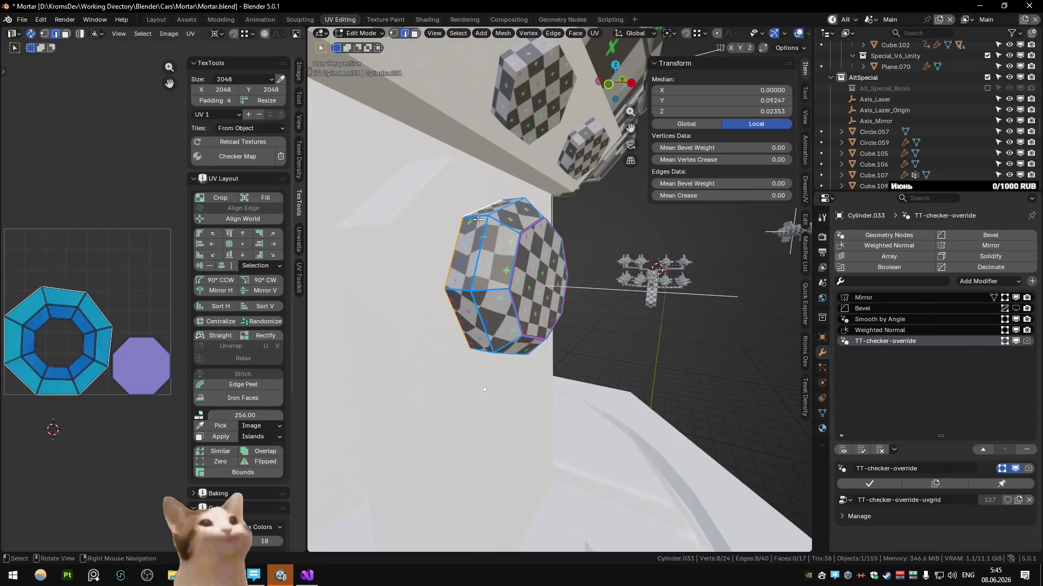
scroll(490, 277, "down", 4)
mouse_move(540, 345)
middle_mouse_down()
mouse_move(562, 302)
mouse_move(590, 353)
middle_mouse_up()
right_click(567, 306)
left_click(567, 303)
key("u")
key("Tab")
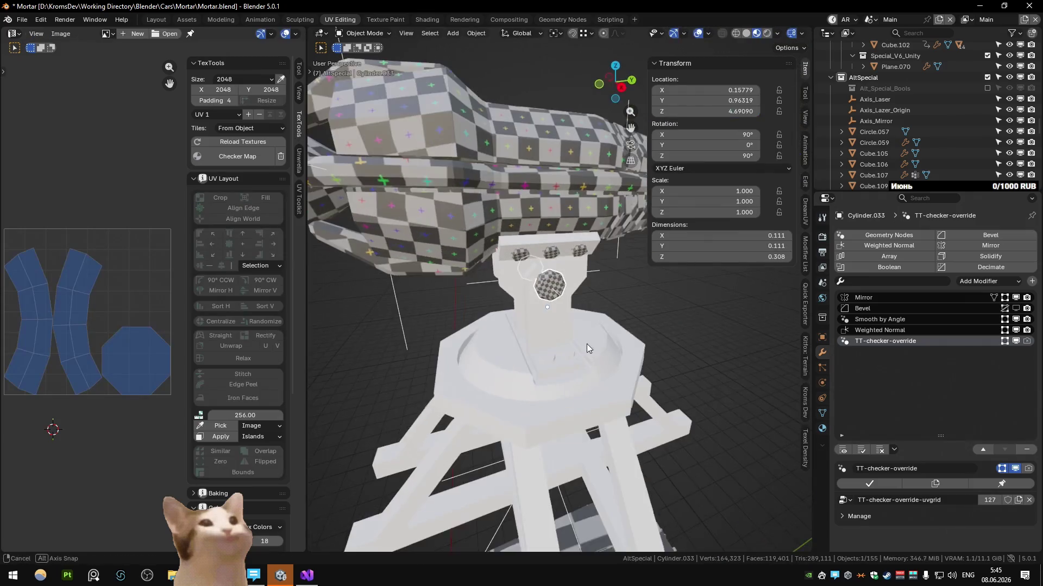
Isolate the Cube.110 bracket and select a strip of its faces for seaming
left_click(524, 242)
left_click(530, 266)
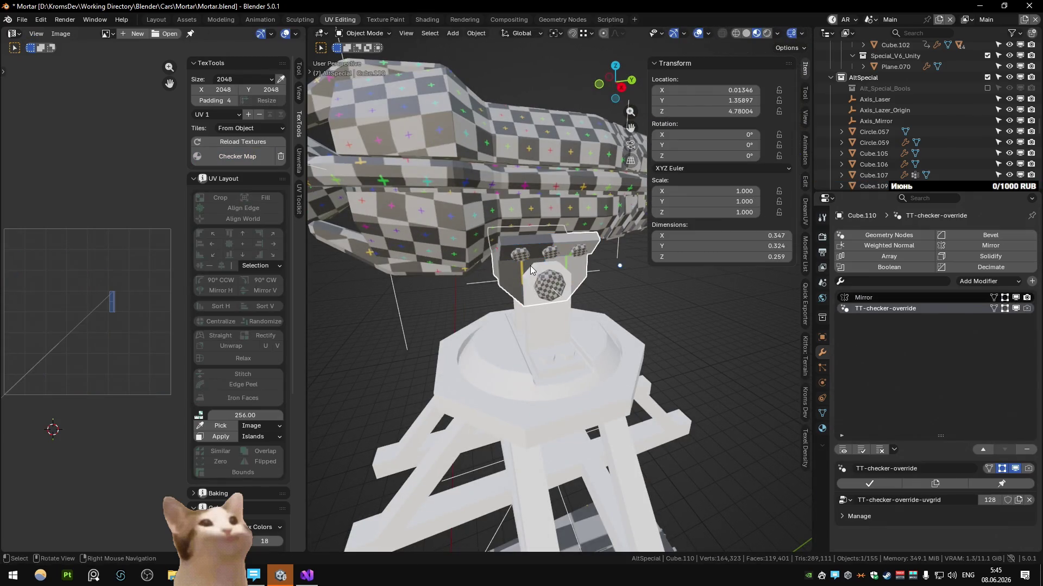
key("KP_Divide")
key("Tab")
scroll(530, 266, "down", 4)
middle_click_drag(675, 285, 601, 233)
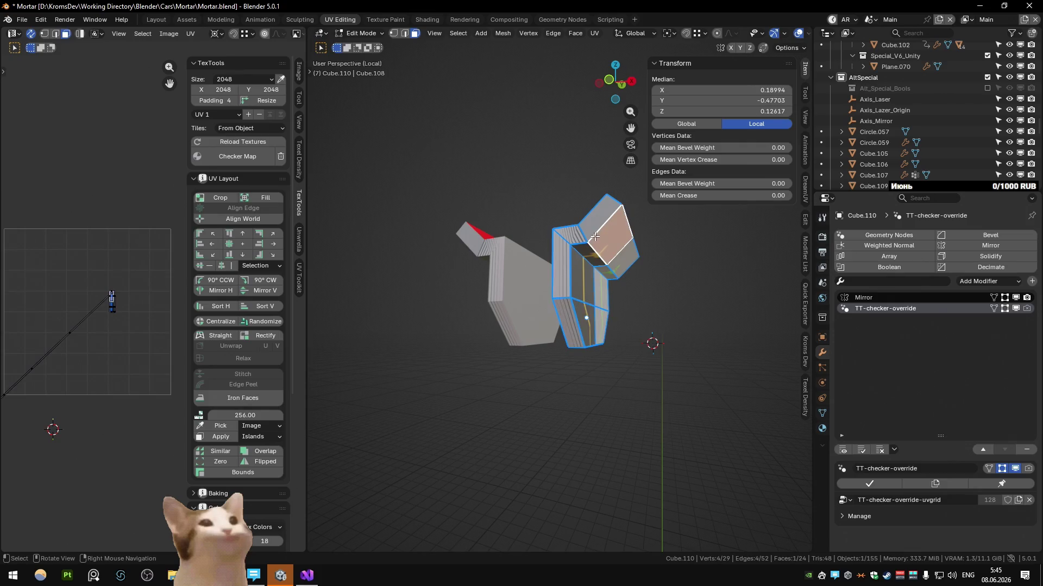
left_click(573, 330, "ctrl")
middle_click_drag(573, 330, 549, 233)
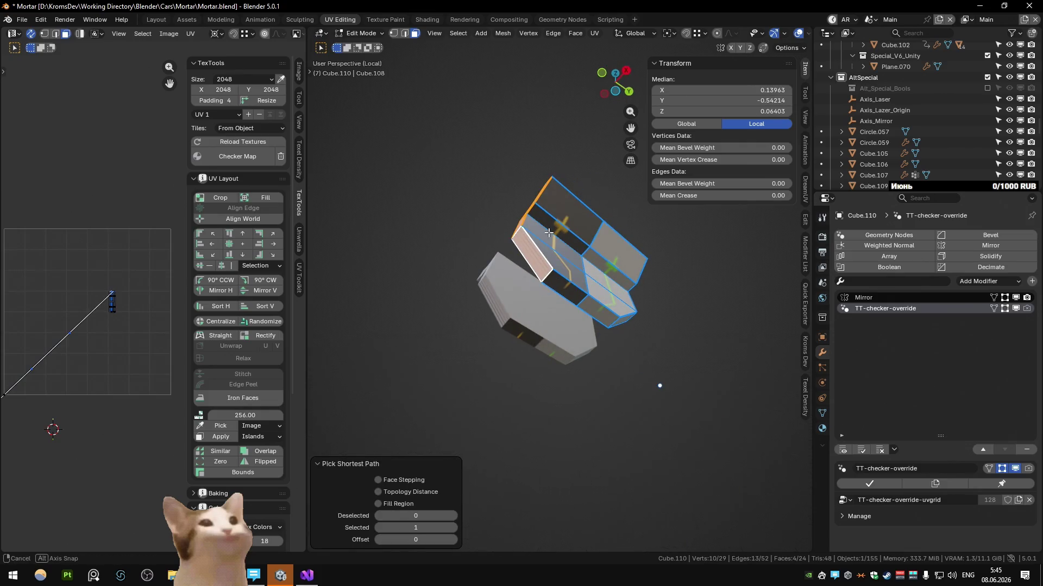
key("2")
mouse_move(583, 280)
middle_mouse_down()
mouse_move(596, 324)
mouse_move(604, 290)
middle_mouse_up()
key("Tab")
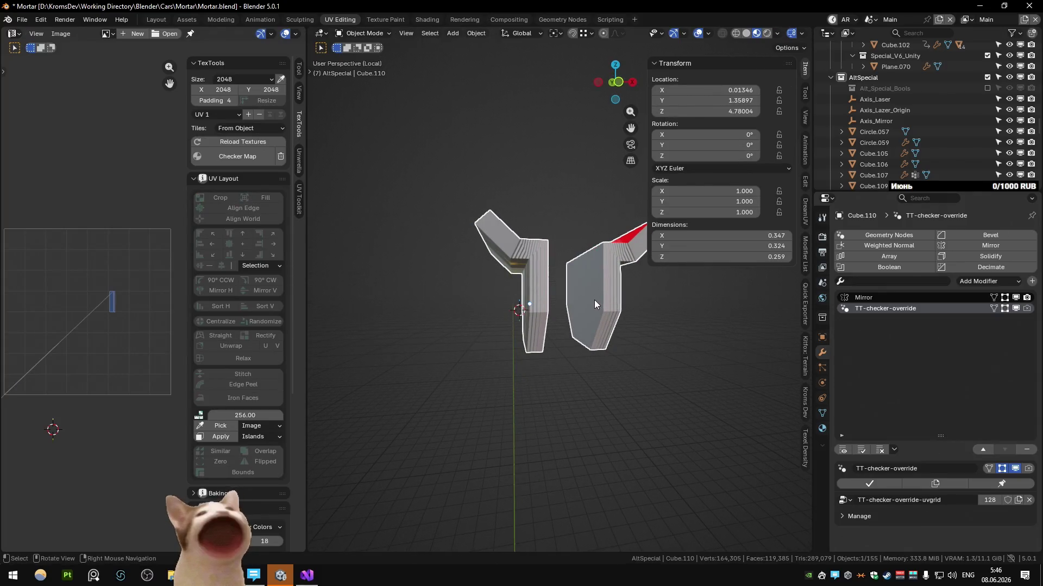
key("Tab")
Undo a stray operation, then seam the boundary loop of the selected face strip
key("q")
left_click(573, 397)
key("q")
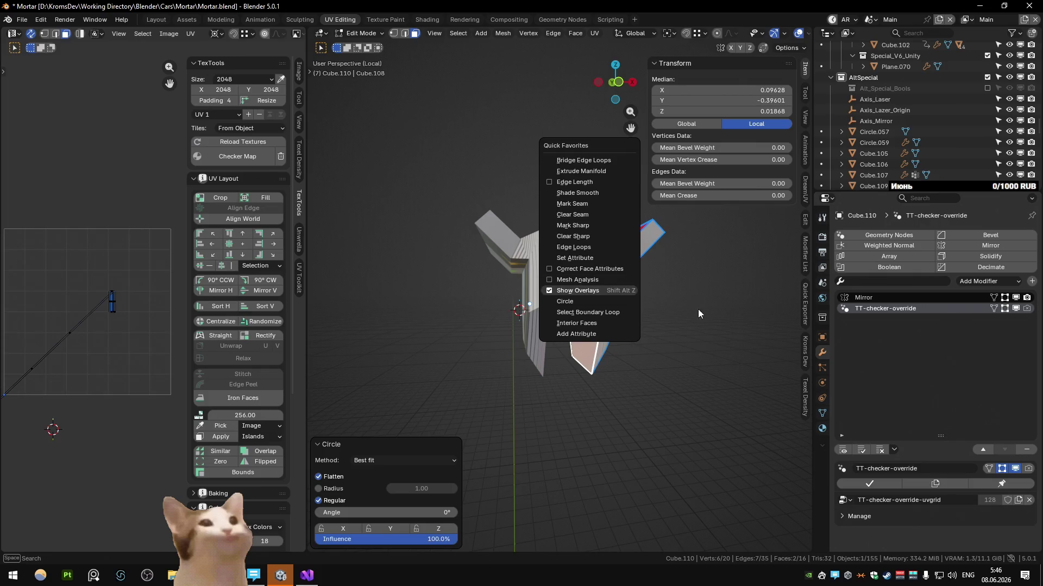
key("ctrl+z")
key("q")
left_click(625, 321)
key("q")
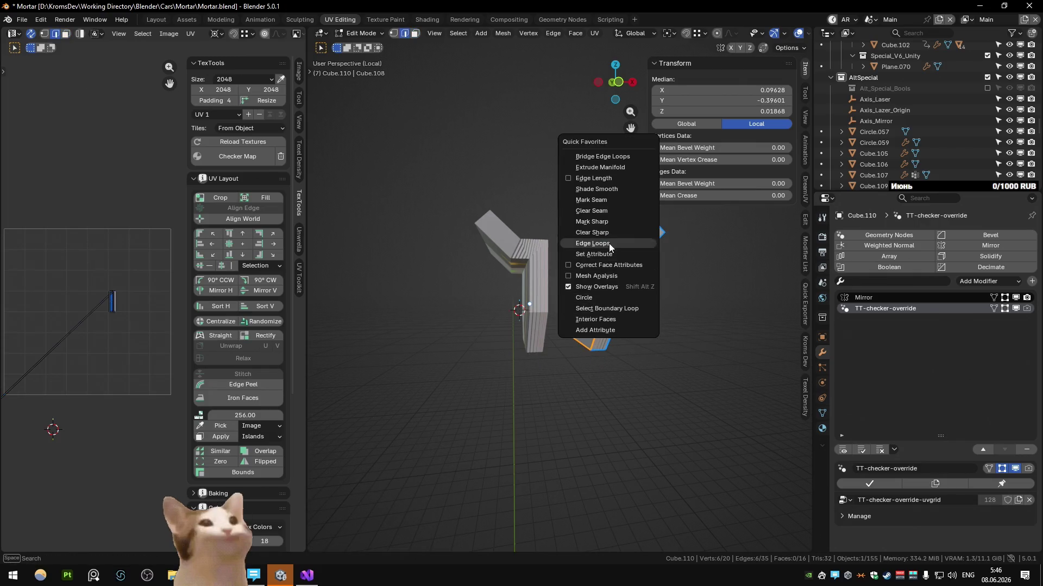
left_click(592, 200)
Seam the boundary loop of two adjacent faces on the bracket's other side and leave Edit Mode
middle_click_drag(591, 200, 563, 303)
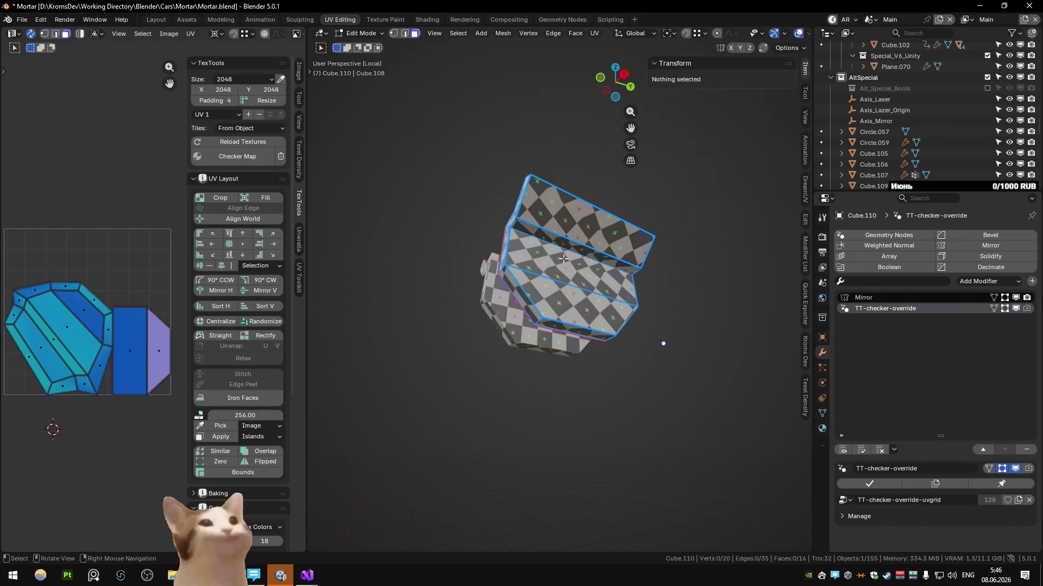
left_click(563, 304, "shift")
key("q")
left_click(554, 400)
key("q")
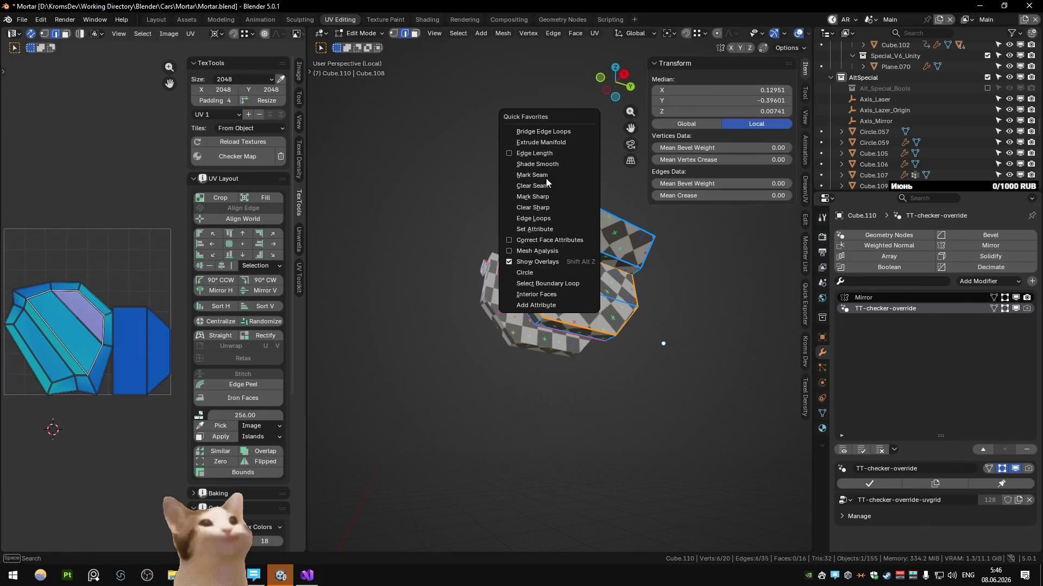
left_click(545, 174)
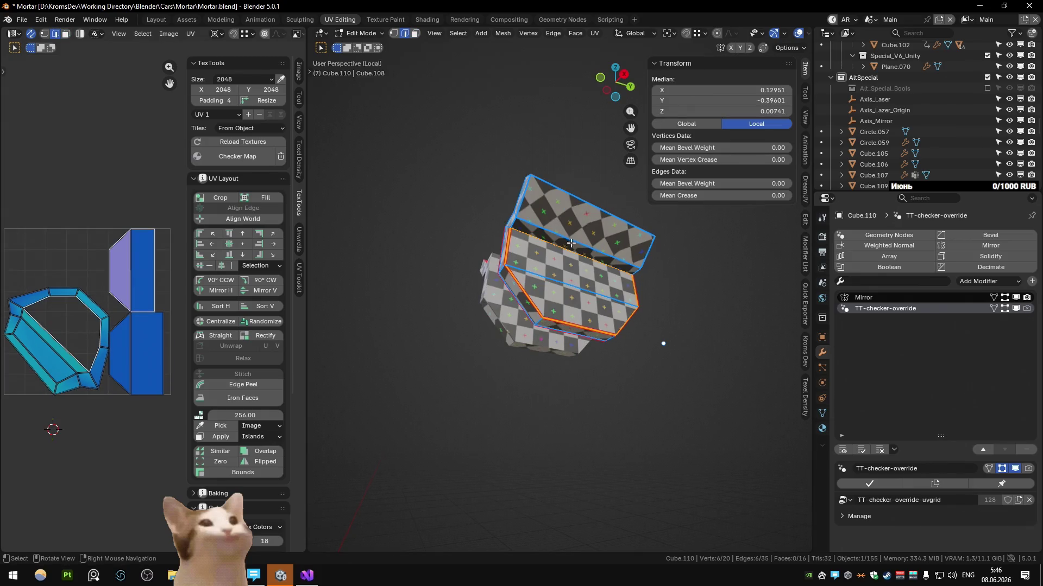
left_click(530, 226)
mouse_move(530, 226)
middle_mouse_down()
mouse_move(585, 277)
mouse_move(611, 196)
mouse_move(421, 245)
middle_mouse_up()
left_click(584, 277)
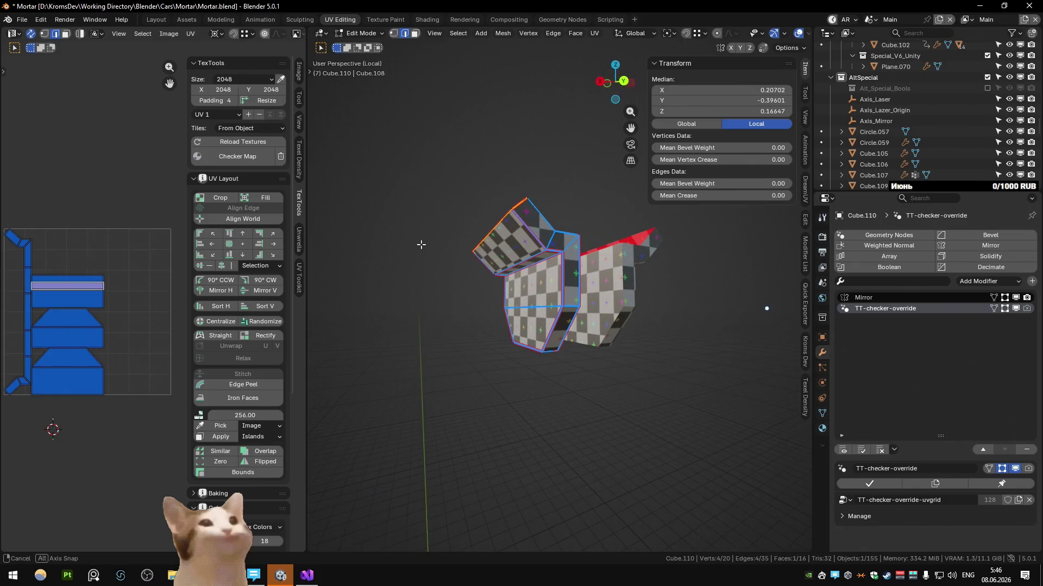
key("Tab")
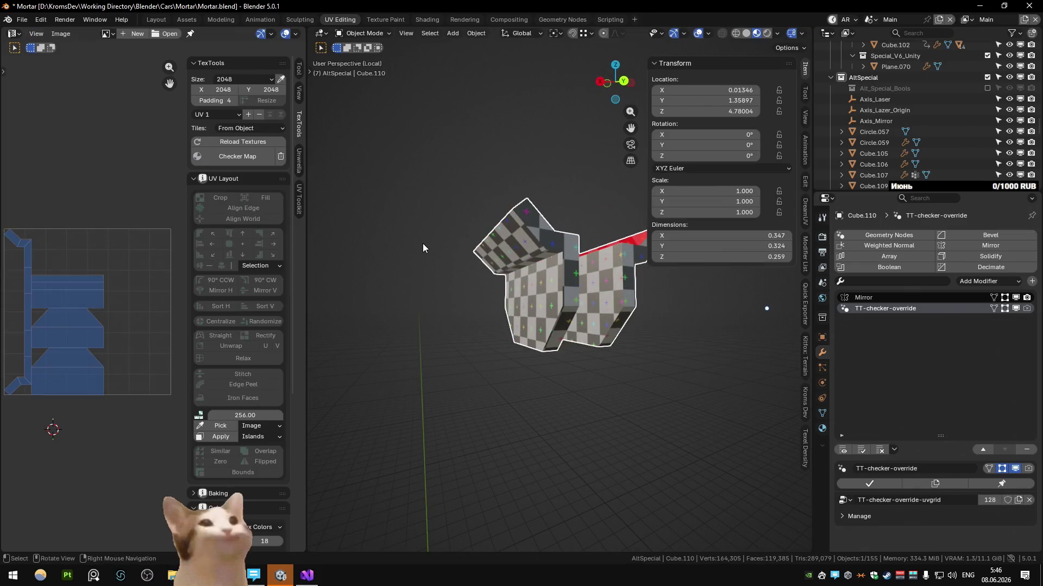
Give the Cube.109 bracket a checker map and cut an extra edge loop across it
key("KP_Divide")
left_click(503, 269)
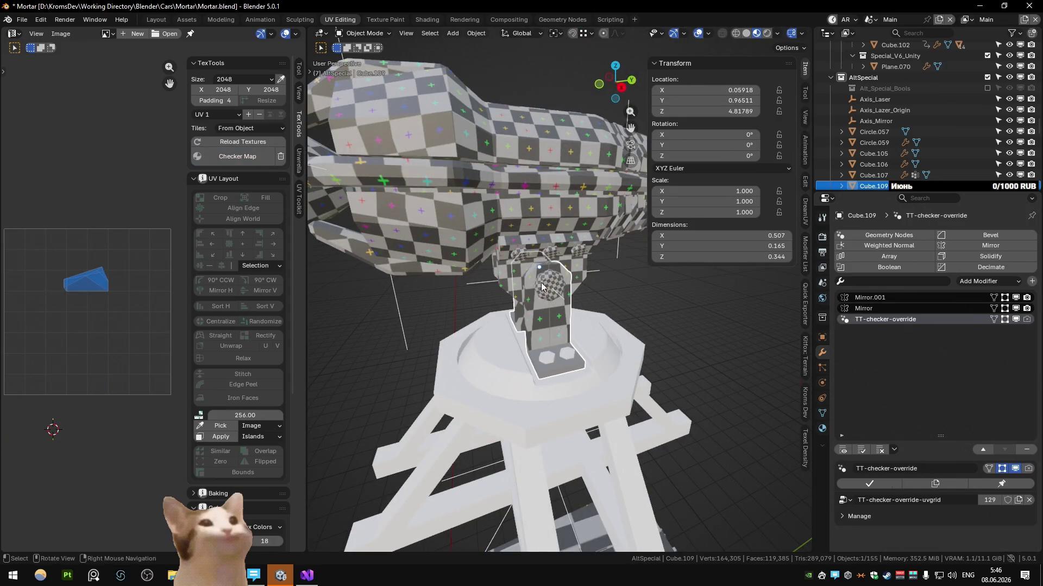
key("KP_Divide")
key("Tab")
scroll(627, 391, "down", 3)
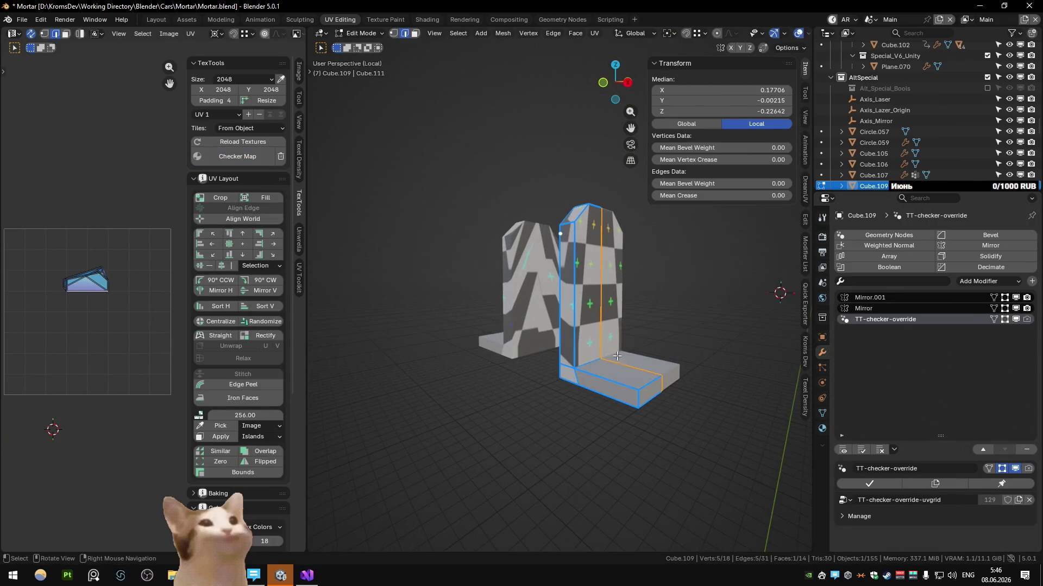
middle_click_drag(615, 358, 562, 286)
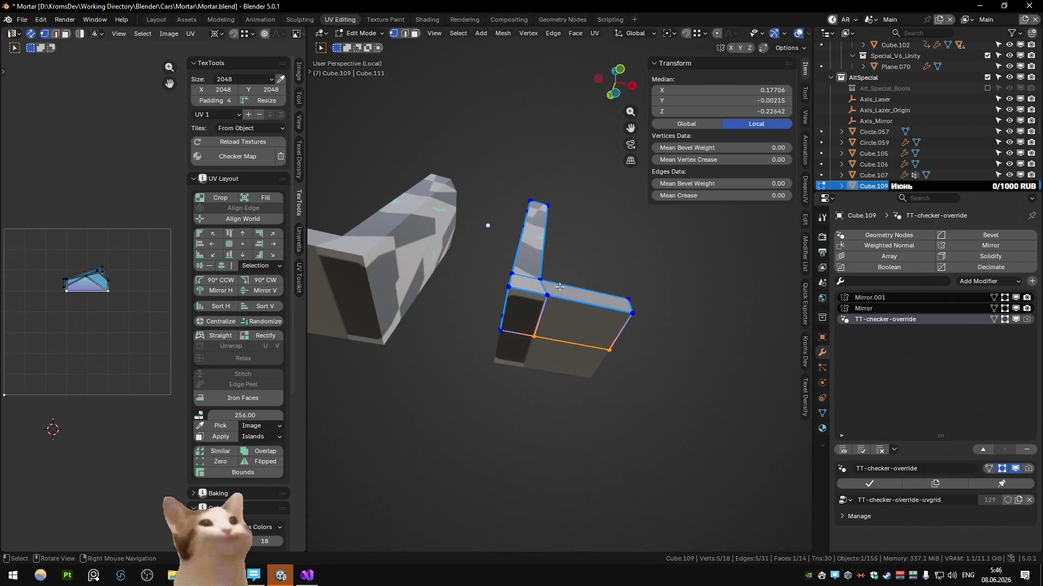
key("2")
key("ctrl+r")
left_click(544, 317)
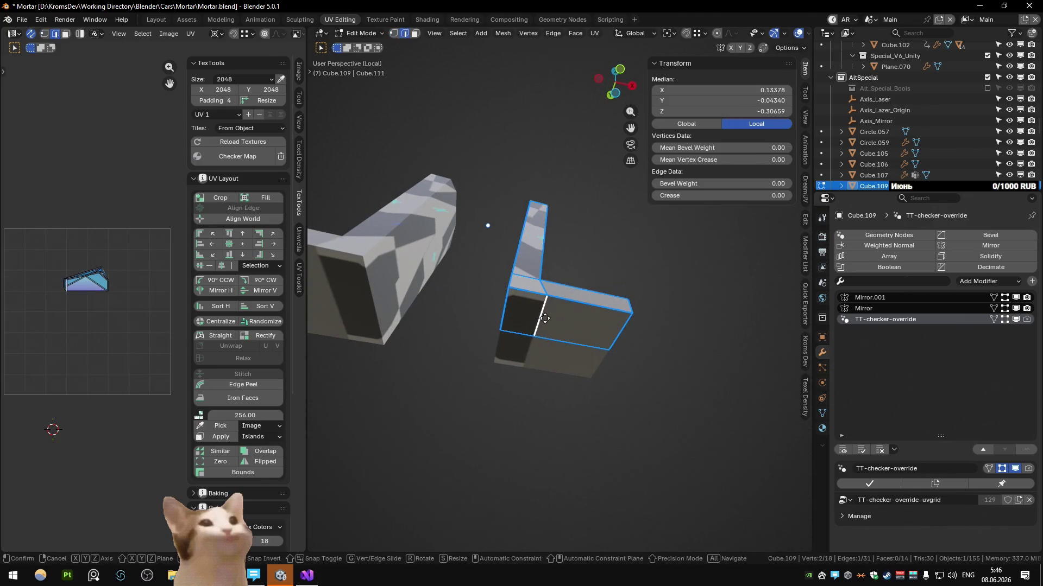
mouse_move(544, 318)
middle_mouse_down()
mouse_move(494, 386)
mouse_move(542, 326)
mouse_move(475, 271)
middle_mouse_up()
Merge all overlapping vertices of the bracket by distance
key("a")
key("m")
key("b")
key("alt+a")
Seam the boundary loop of a face strip on the bracket
left_click(542, 325)
left_click(477, 147, "ctrl")
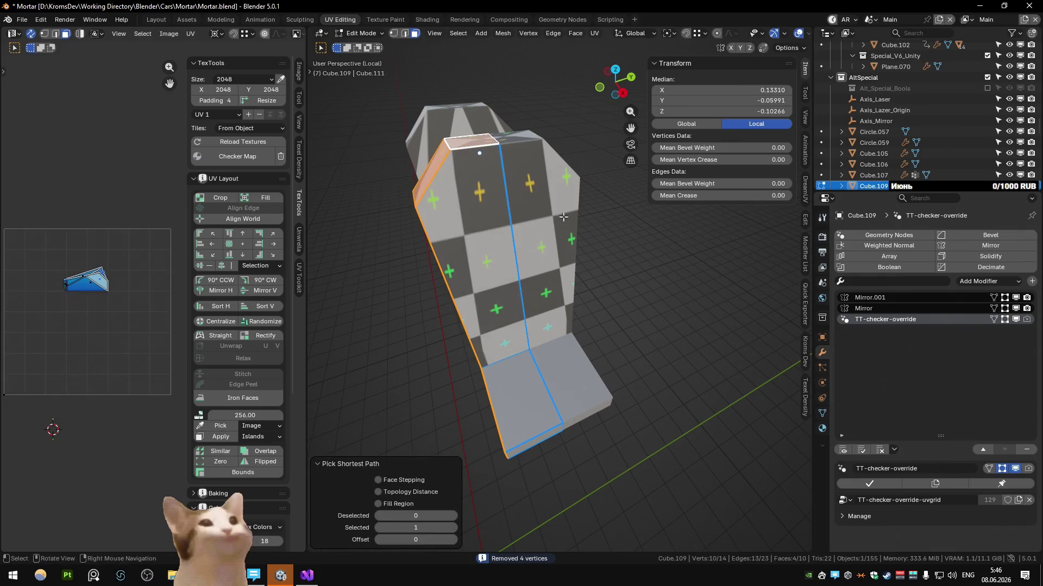
key("q")
key("Escape")
key("q")
left_click(528, 112)
mouse_move(528, 112)
middle_mouse_down()
mouse_move(485, 183)
mouse_move(507, 245)
mouse_move(631, 357)
mouse_move(529, 345)
mouse_move(577, 316)
middle_mouse_up()
key("q")
left_click(485, 183)
left_click(594, 323)
left_click(628, 354)
Unwrap the whole bracket and return to the full mortar view
key("a")
key("u")
left_click(576, 312)
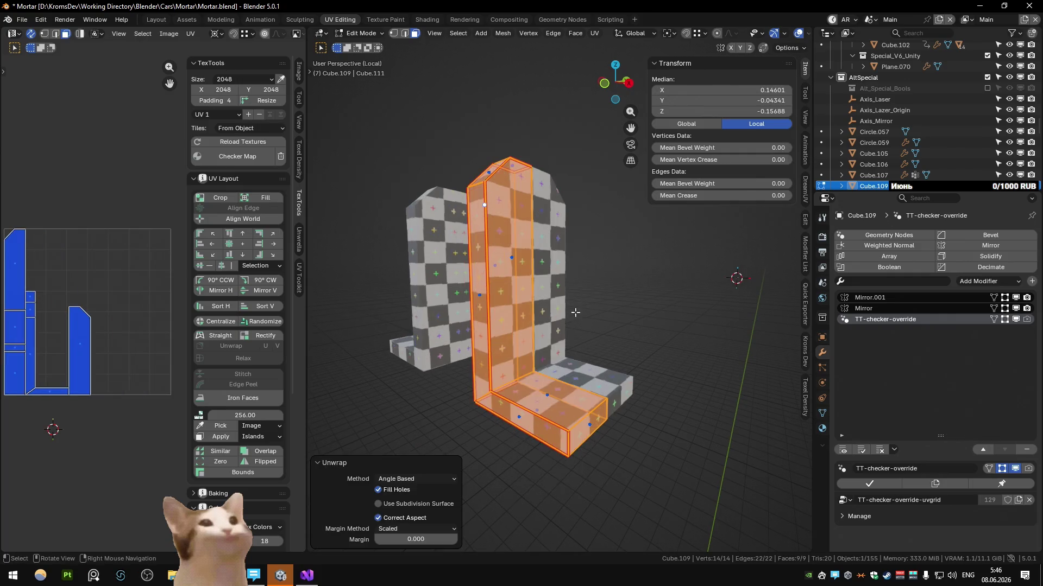
key("Tab")
key("KP_Divide")
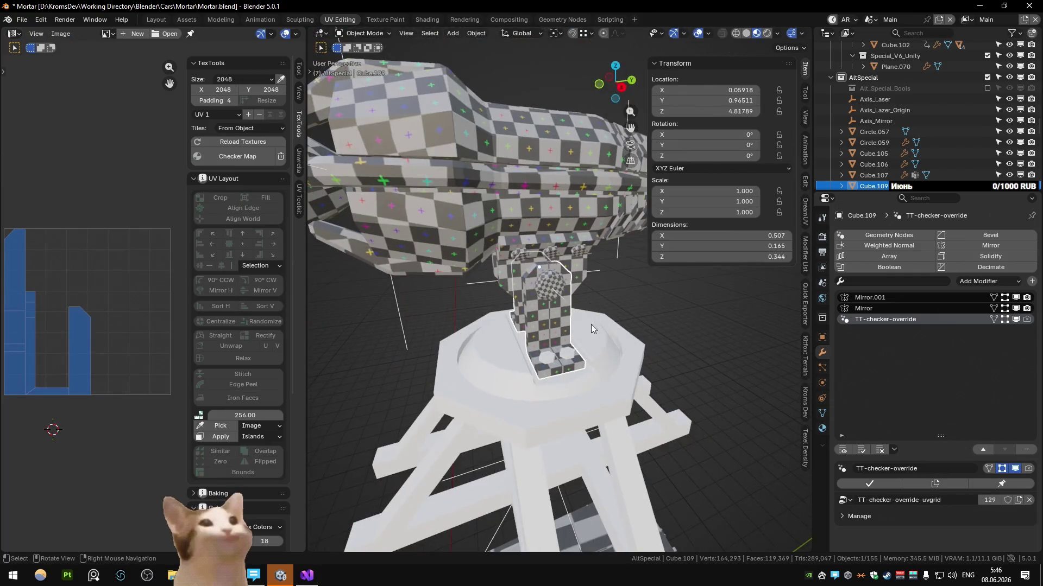
Select the Circle.059 base ring and its linked inner faces in Edit Mode
left_click(554, 355)
mouse_move(558, 363)
middle_mouse_down()
mouse_move(565, 312)
mouse_move(507, 369)
mouse_move(517, 352)
middle_mouse_up()
left_click(506, 369)
key("Tab")
key("ctrl+l")
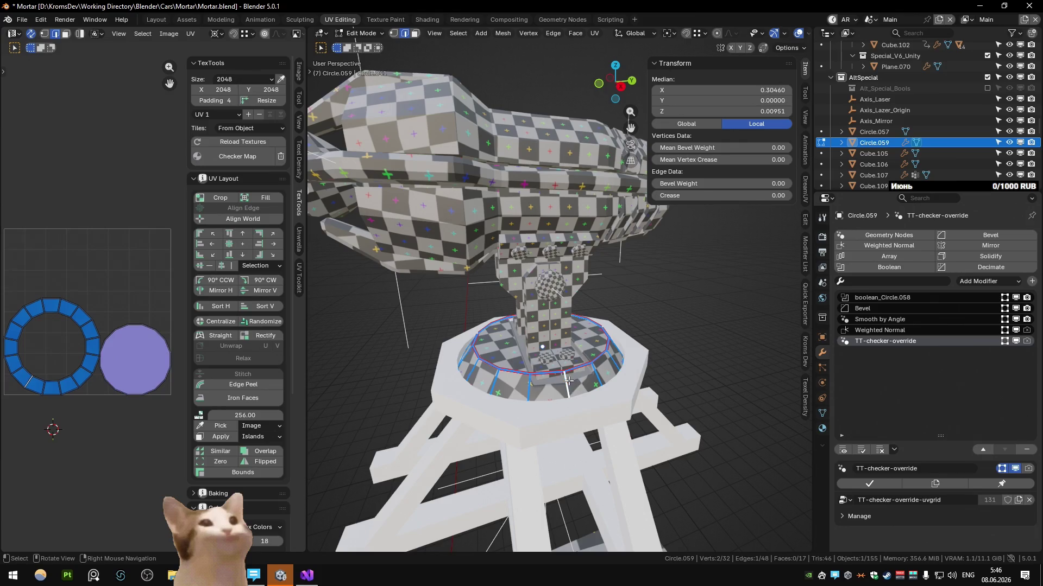
middle_click_drag(569, 380, 620, 412)
Mark the selected ring edges as sharp and pick up an edge of Circle.057
right_click(453, 449)
left_click(453, 449, "shift")
right_click(453, 449)
left_click(450, 443)
key("q")
key("q")
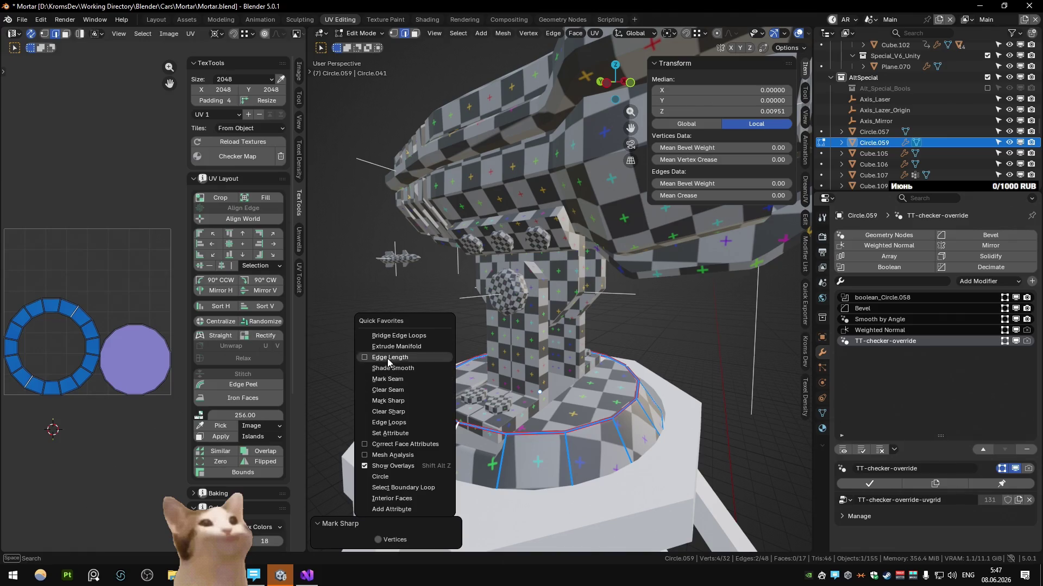
scroll(387, 378, "down", 5)
middle_click_drag(489, 367, 543, 364)
left_click(557, 351, "shift")
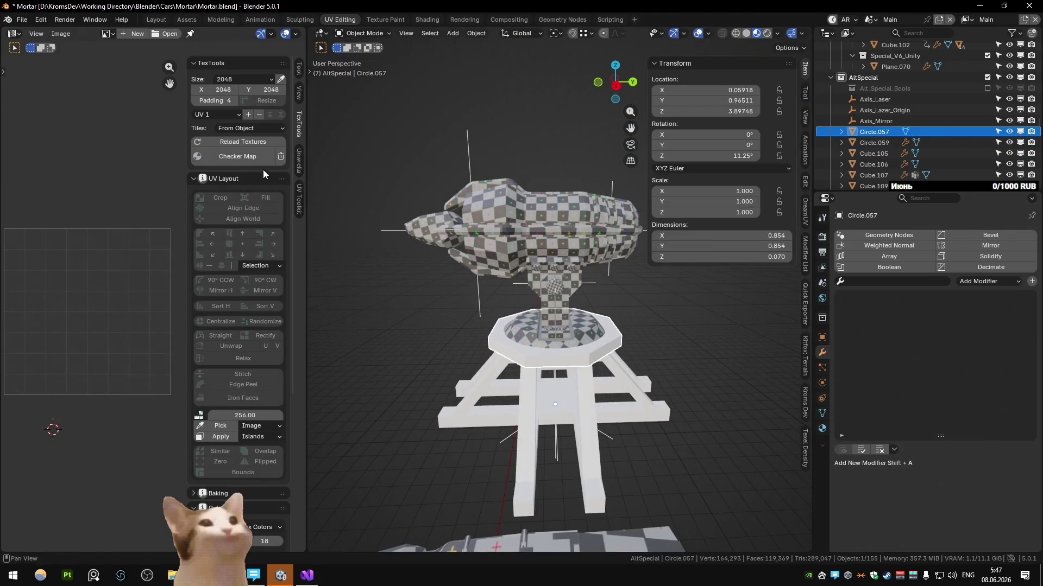
Delete the inner octagonal face of the Circle.057 ring platform
key("3")
left_click(558, 342)
scroll(557, 342, "up", 3)
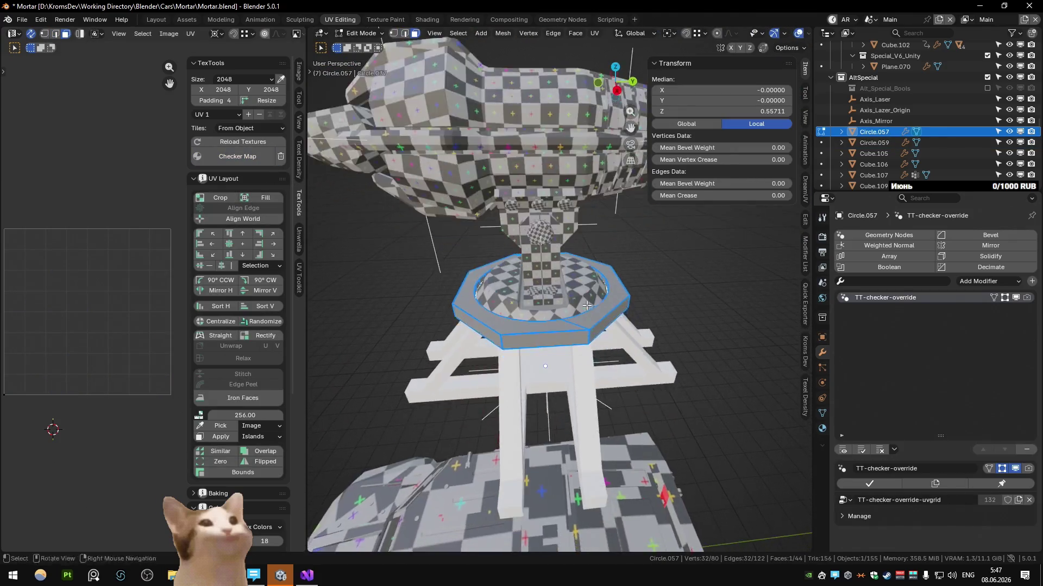
middle_click_drag(570, 342, 613, 312)
scroll(613, 312, "up", 2)
key("alt+a")
left_click(522, 317)
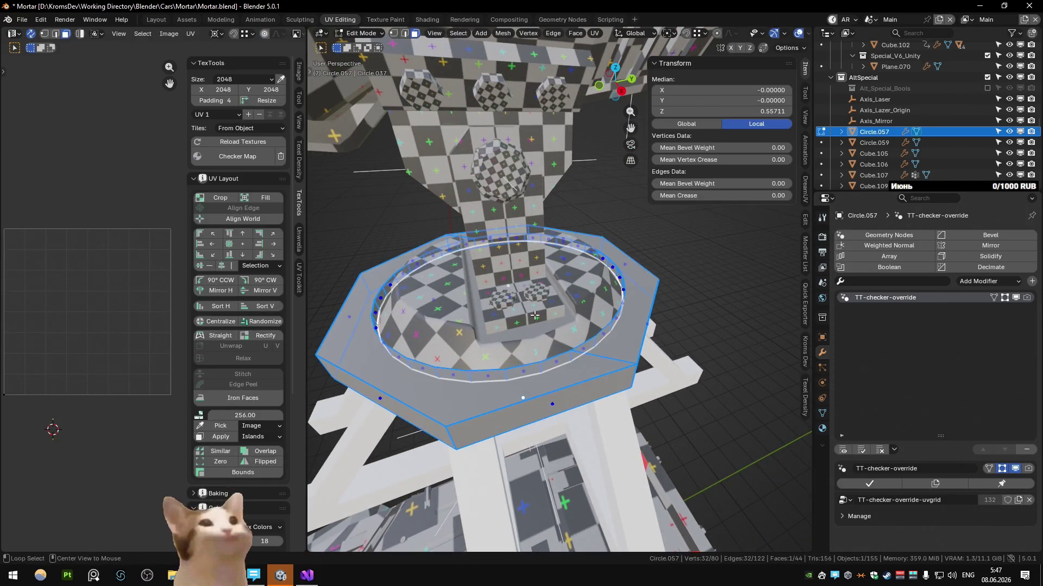
key("x")
left_click(505, 297)
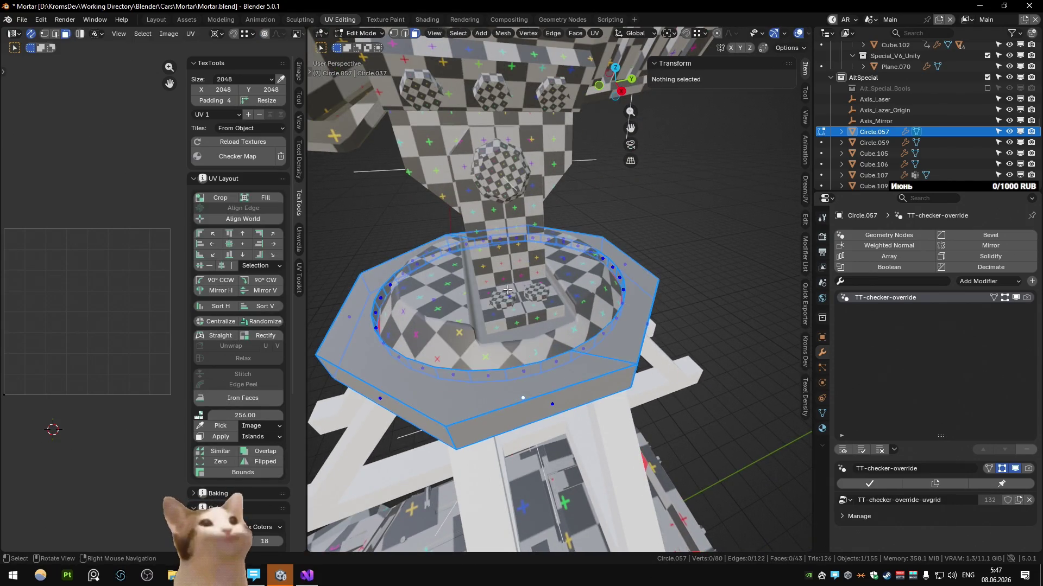
Seam the platform's inner rim loop and unwrap it under the checker map
key("2")
left_click(614, 271, "alt")
key("u")
left_click(614, 272)
left_click(551, 386, "alt")
key("u")
left_click(483, 272)
middle_click_drag(484, 277, 483, 271)
mouse_move(405, 382)
middle_mouse_down()
mouse_move(639, 369)
mouse_move(590, 295)
mouse_move(559, 442)
mouse_move(563, 322)
mouse_move(581, 334)
middle_mouse_up()
key("Tab")
In local view, seam top edges and the inner rim of the platform, then return to the whole mortar
key("KP_Divide")
key("Tab")
left_click(590, 295)
left_click(514, 381)
left_click(633, 359)
key("q")
middle_click_drag(661, 348, 570, 326)
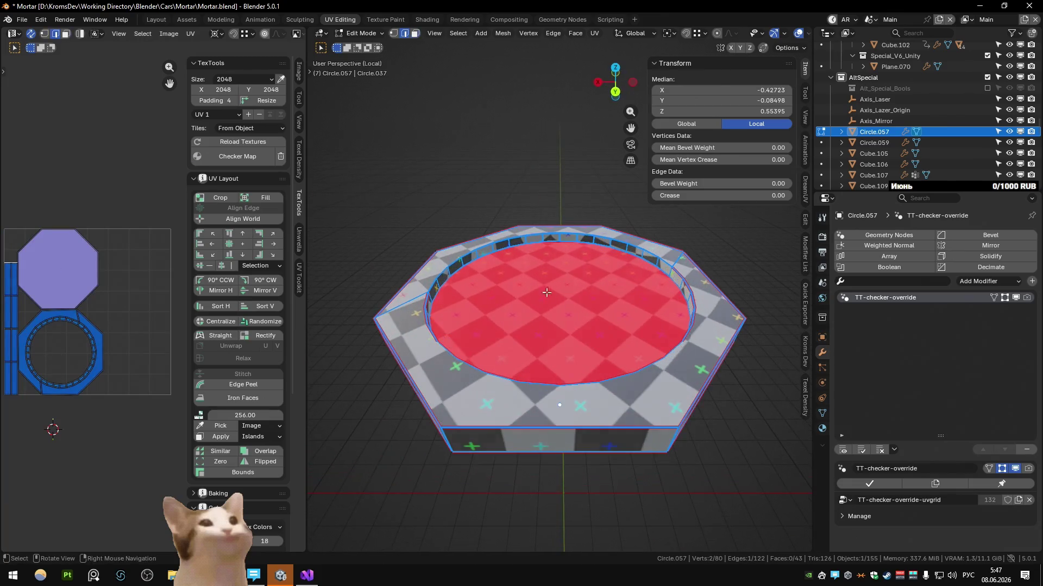
left_click(571, 325)
scroll(511, 233, "up", 2)
mouse_move(559, 442)
middle_mouse_down()
mouse_move(510, 233)
mouse_move(546, 252)
mouse_move(564, 236)
mouse_move(620, 227)
middle_mouse_up()
left_click(510, 233, "alt")
left_click(564, 237)
right_click(538, 226)
left_click(538, 226)
key("Tab")
key("KP_Divide")
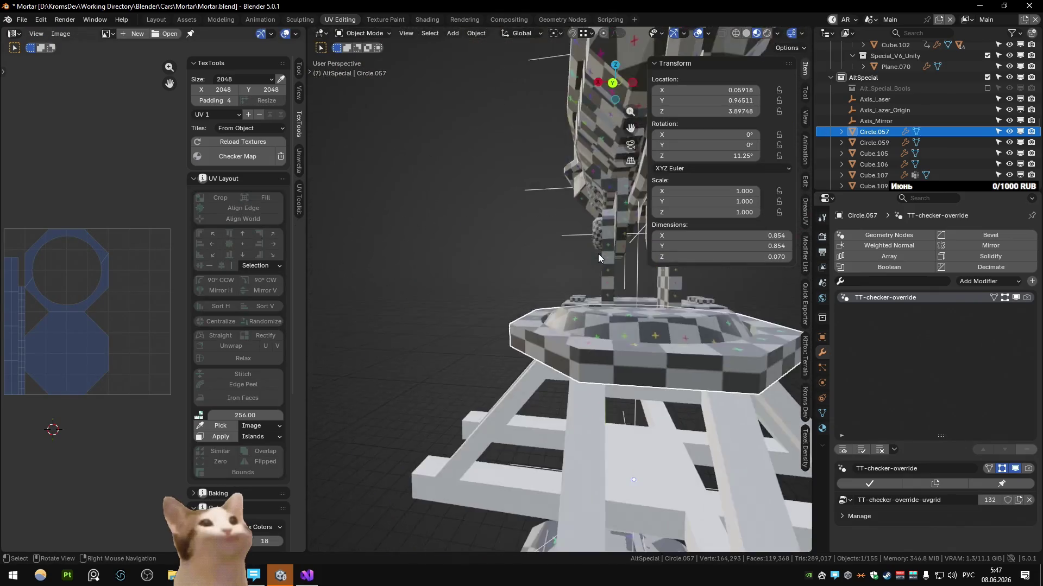
Apply the checker map to the stand Plane.072 and isolate it for editing
left_click(568, 352)
left_click(246, 162)
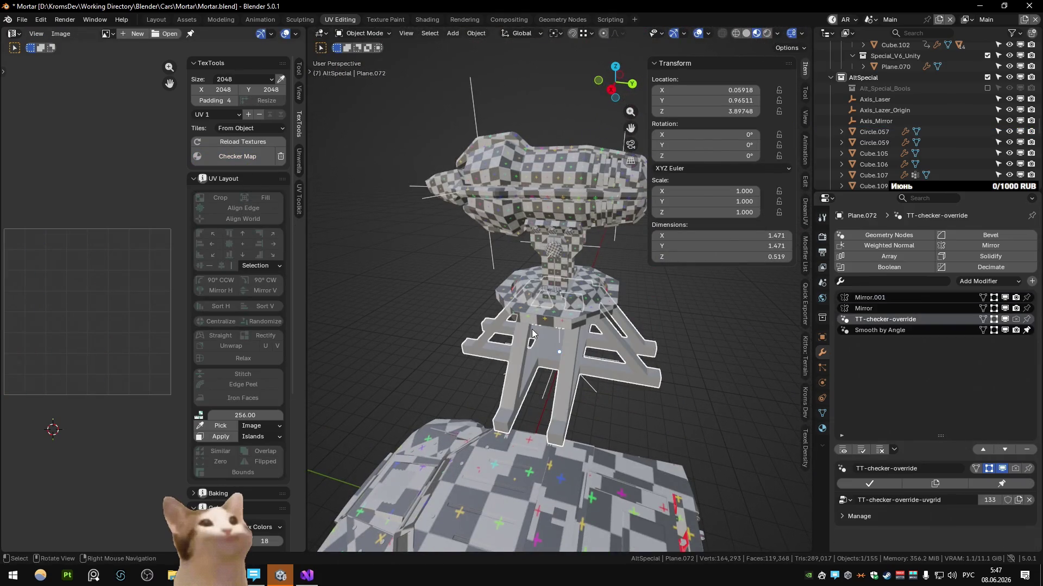
key("KP_Divide")
key("Tab")
key("a")
middle_click_drag(599, 287, 495, 402)
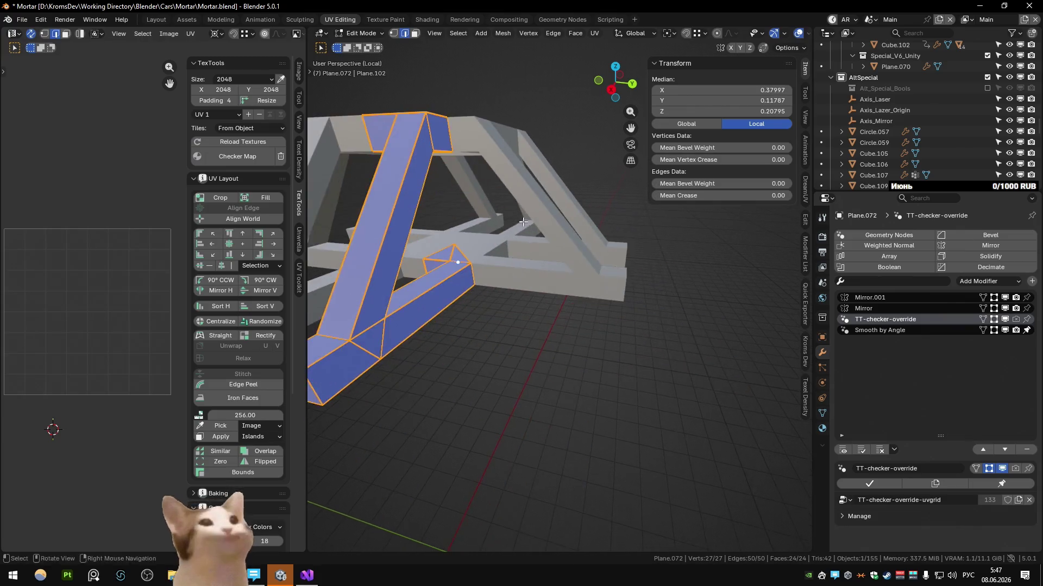
Mark a seam around the boundary loop of the leg's bottom cap, front strip and top triangle
left_click(495, 402)
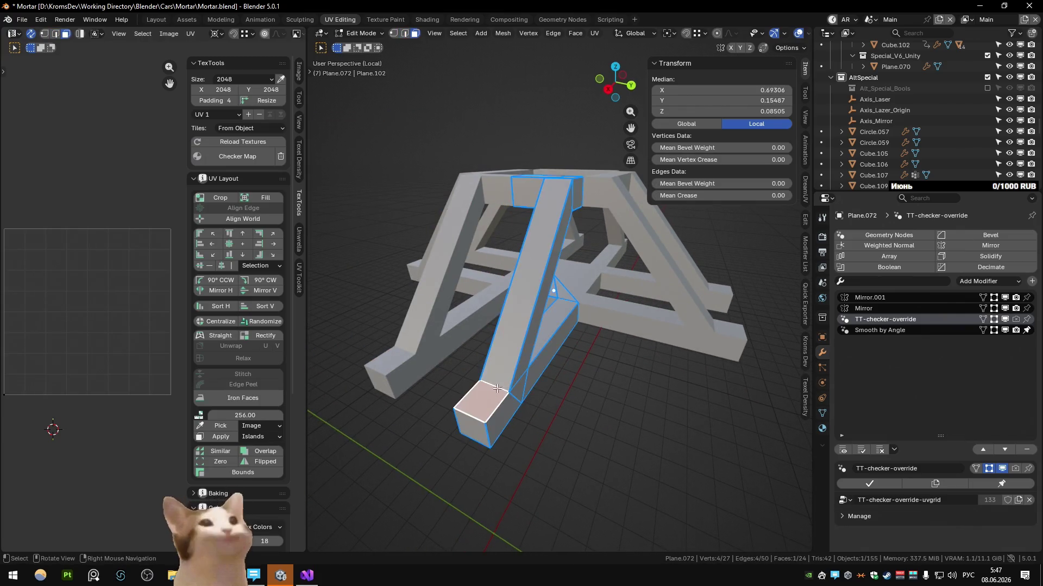
left_click(529, 309, "shift")
middle_click_drag(529, 311, 555, 214)
left_click(555, 213, "shift")
key("q")
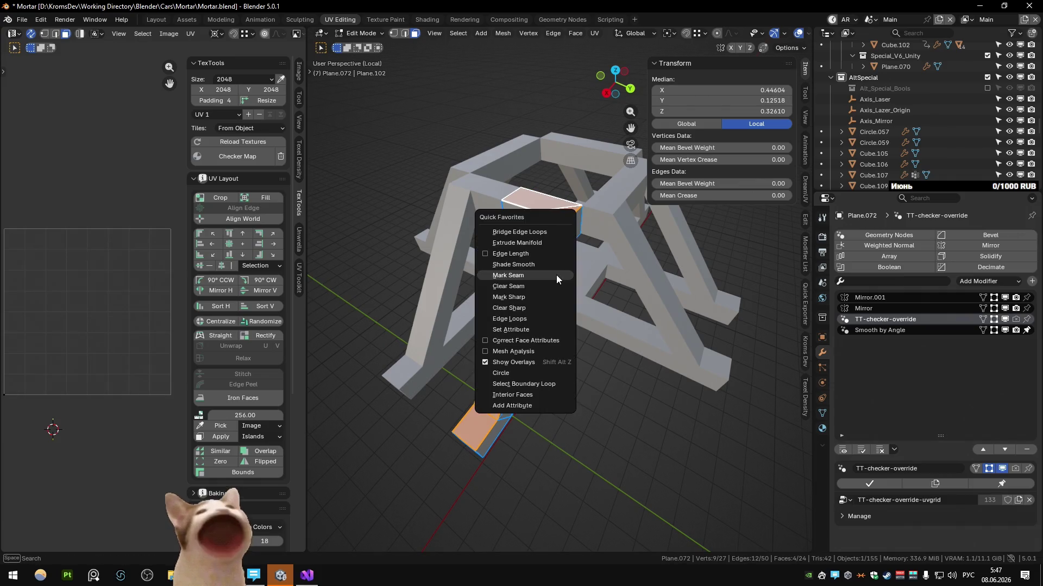
left_click(537, 382)
key("q")
left_click(558, 199)
Trace an edge path along the stand leg and inspect its faces from above
mouse_move(559, 199)
middle_mouse_down()
mouse_move(494, 339)
mouse_move(516, 319)
mouse_move(444, 331)
mouse_move(484, 308)
mouse_move(512, 193)
mouse_move(535, 175)
mouse_move(534, 151)
middle_mouse_up()
key("q")
key("3")
left_click(495, 340)
key("2")
left_click(375, 313)
scroll(443, 331, "up", 3)
left_click(512, 193, "ctrl")
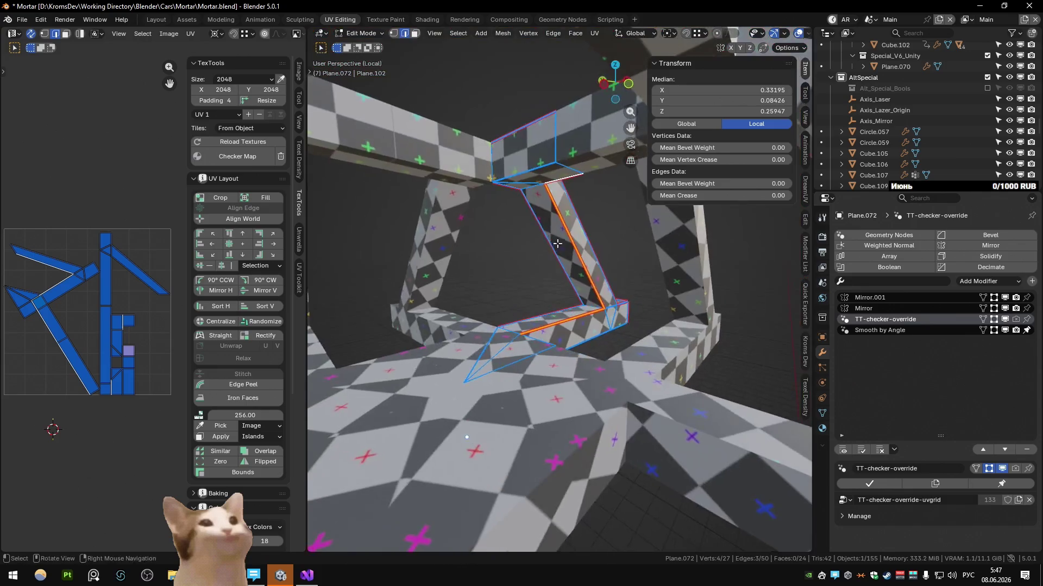
key("3")
left_click(536, 145)
key("KP_Decimal")
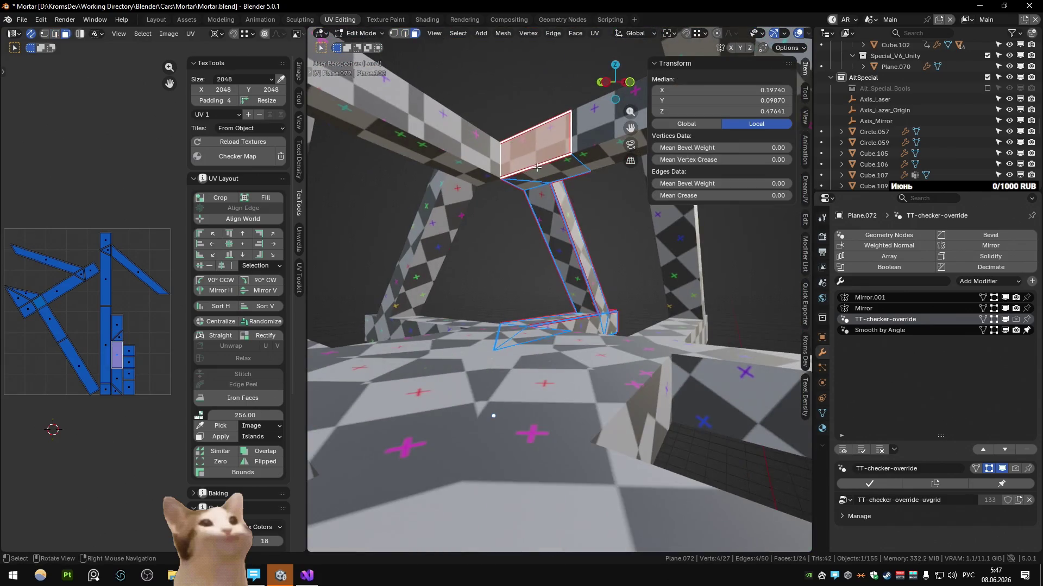
middle_click_drag(539, 153, 448, 261)
scroll(447, 260, "down", 6)
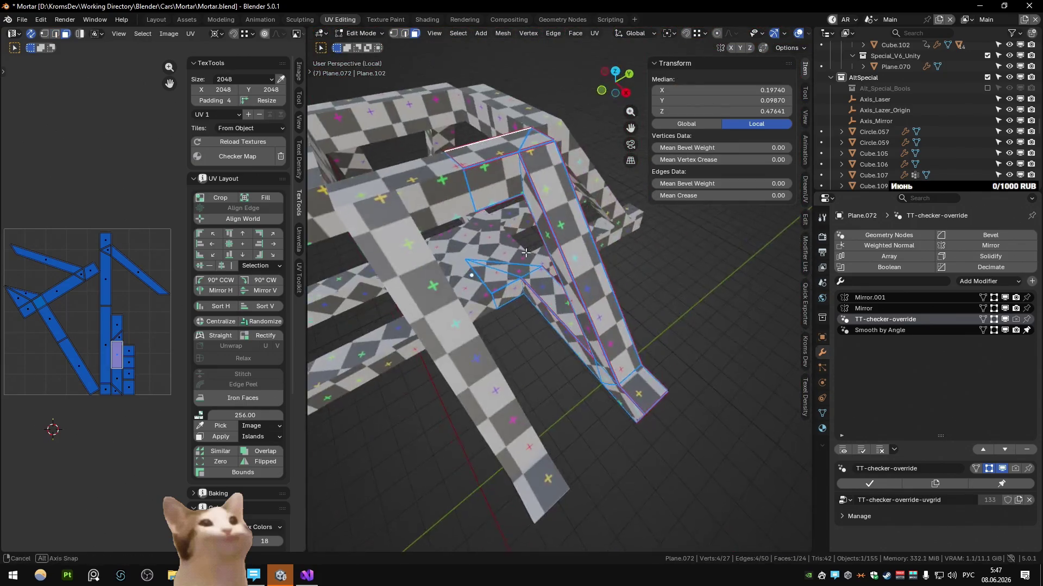
Return to the full mortar, save Mortar.blend and box-select all the turret parts
key("Tab")
middle_click_drag(606, 244, 546, 248)
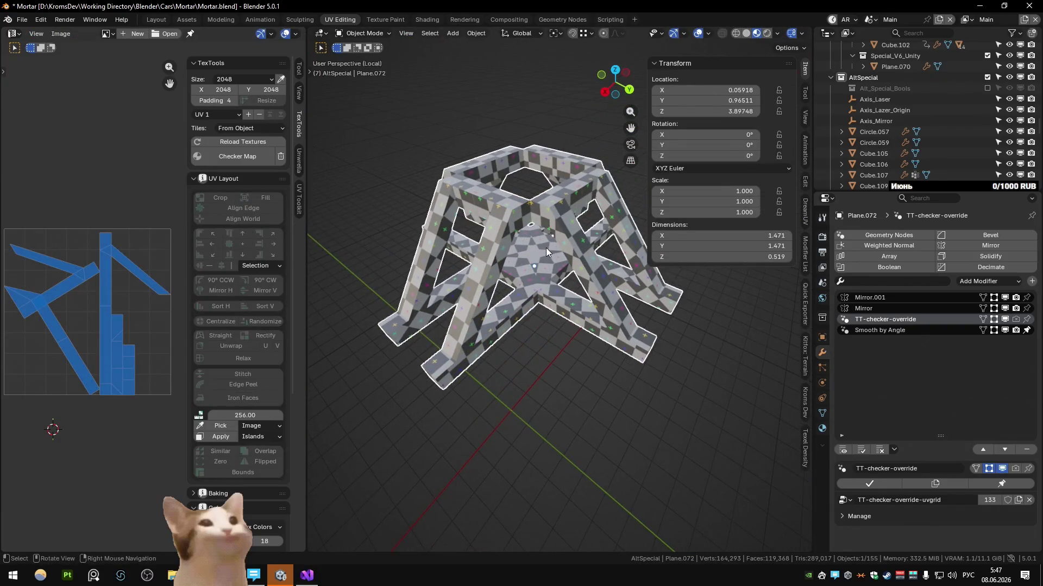
key("KP_Divide")
scroll(575, 281, "down", 4)
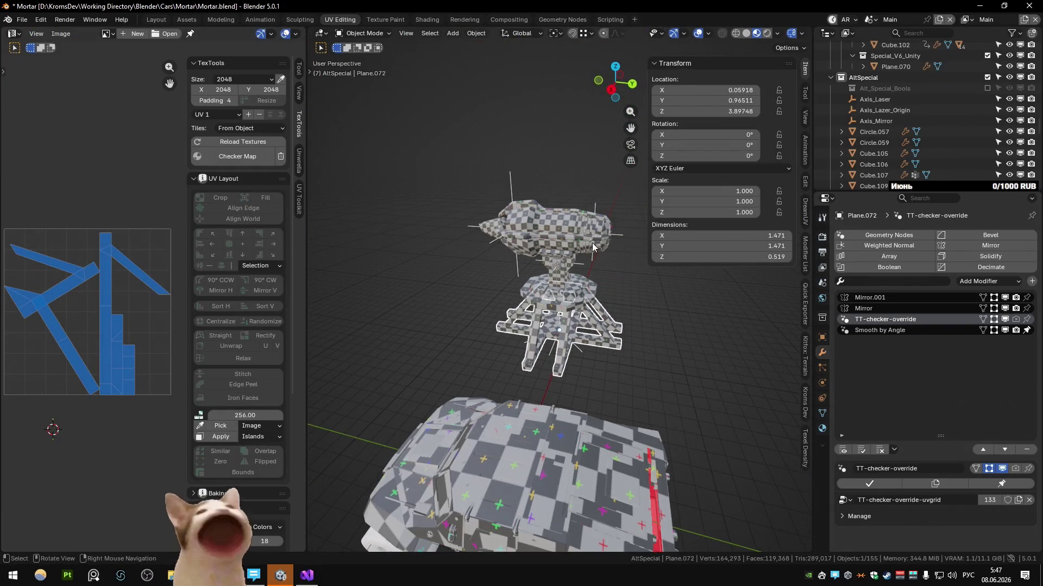
key("ctrl+s")
scroll(526, 196, "down", 3)
left_click_drag(488, 216, 599, 329)
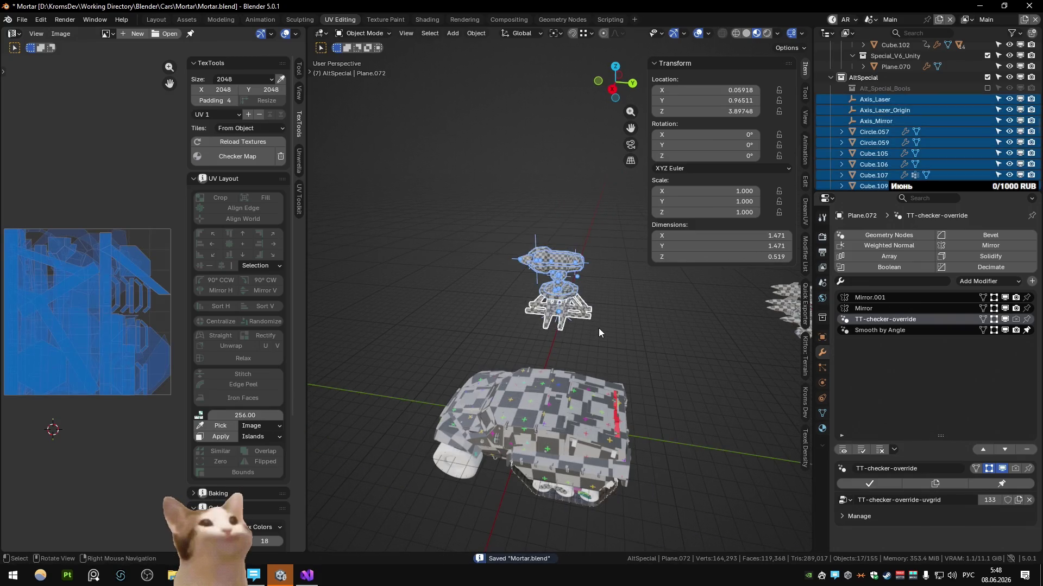
Unwrap all turret geometry together into one conformal UV layout, then return to the full scene
key("KP_Divide")
scroll(599, 328, "down", 2)
key("Tab")
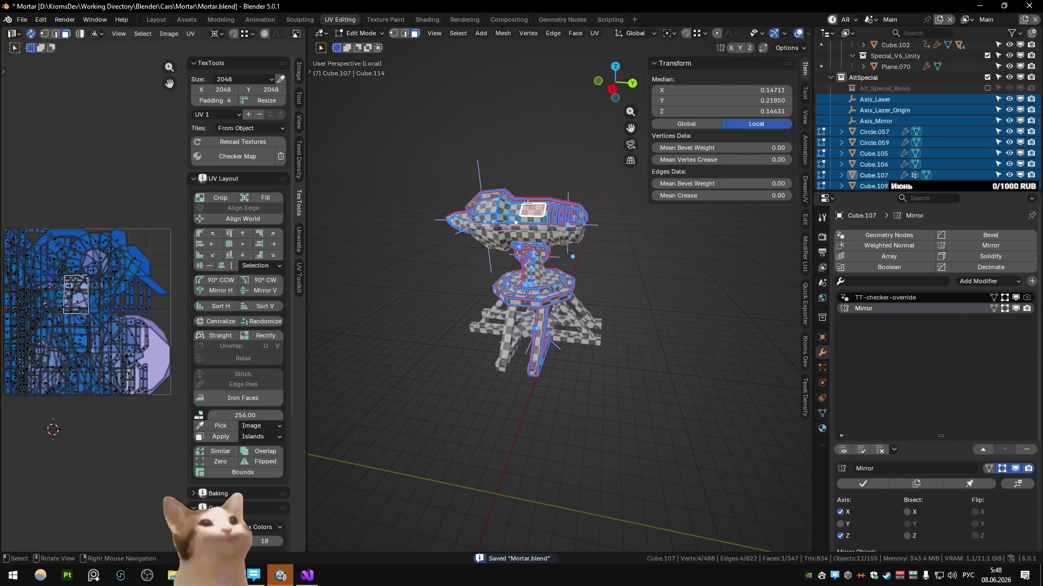
key("a")
key("u")
left_click(529, 204)
key("u")
left_click(623, 220)
scroll(127, 323, "up", 2)
scroll(126, 323, "up", 3)
scroll(126, 324, "down", 5)
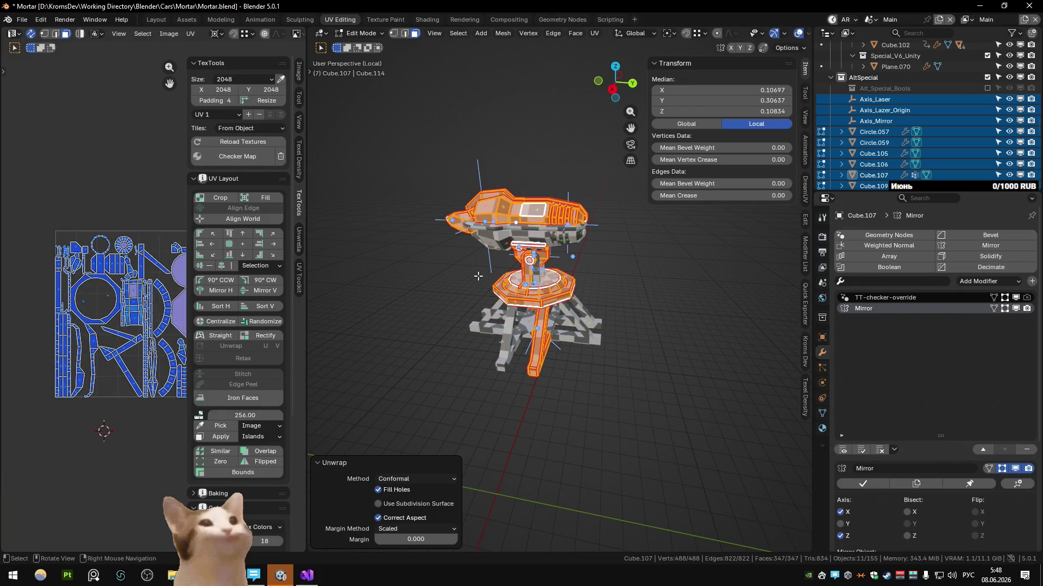
key("Tab")
scroll(484, 273, "down", 2)
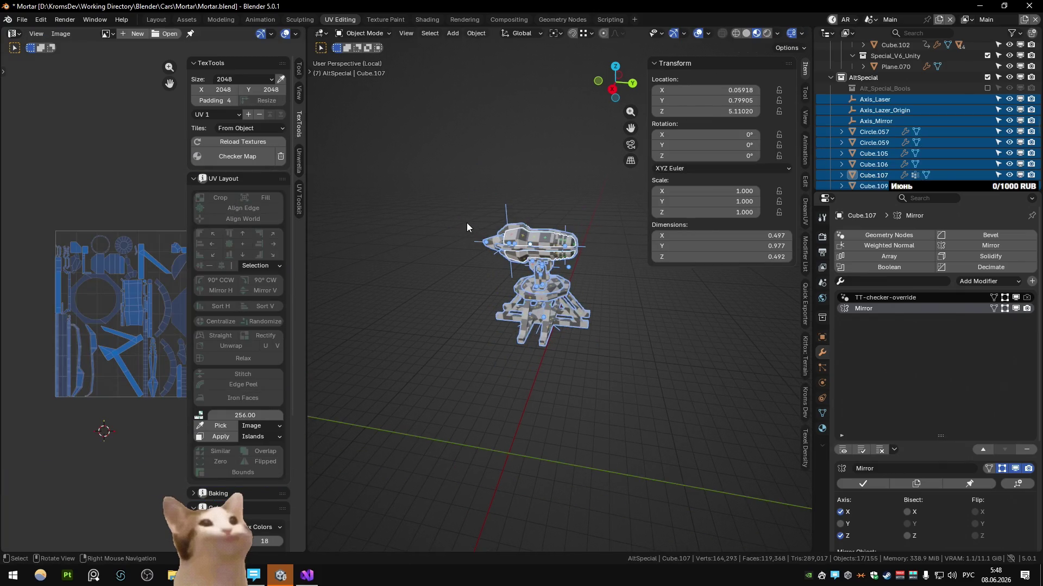
scroll(467, 223, "down", 2)
scroll(485, 230, "down", 2)
left_click(483, 250)
key("KP_Divide")
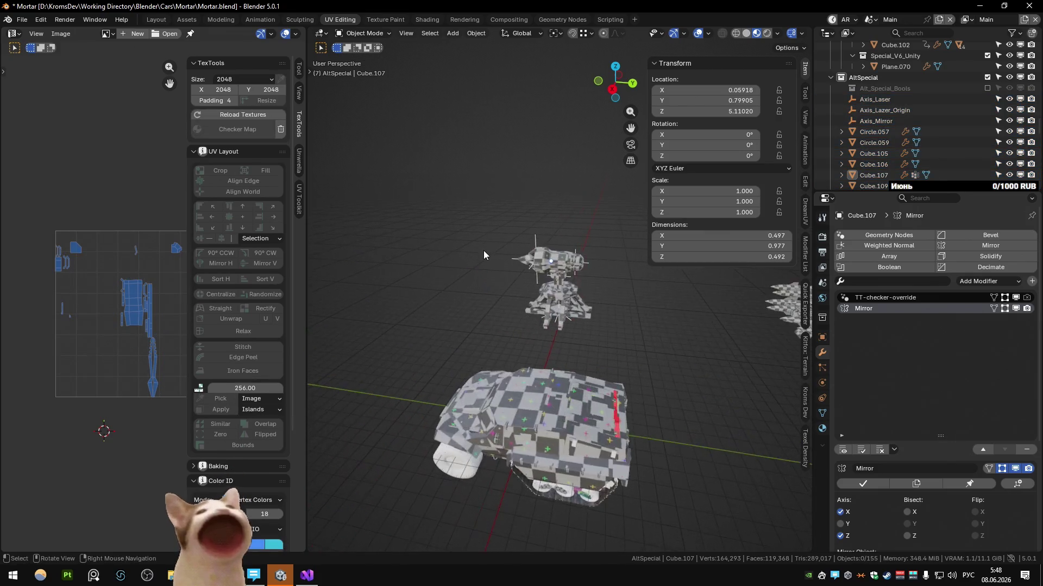
scroll(604, 244, "down", 2)
scroll(622, 240, "down", 1)
Save the file and add a new view layer named Weapons
key("ctrl+s")
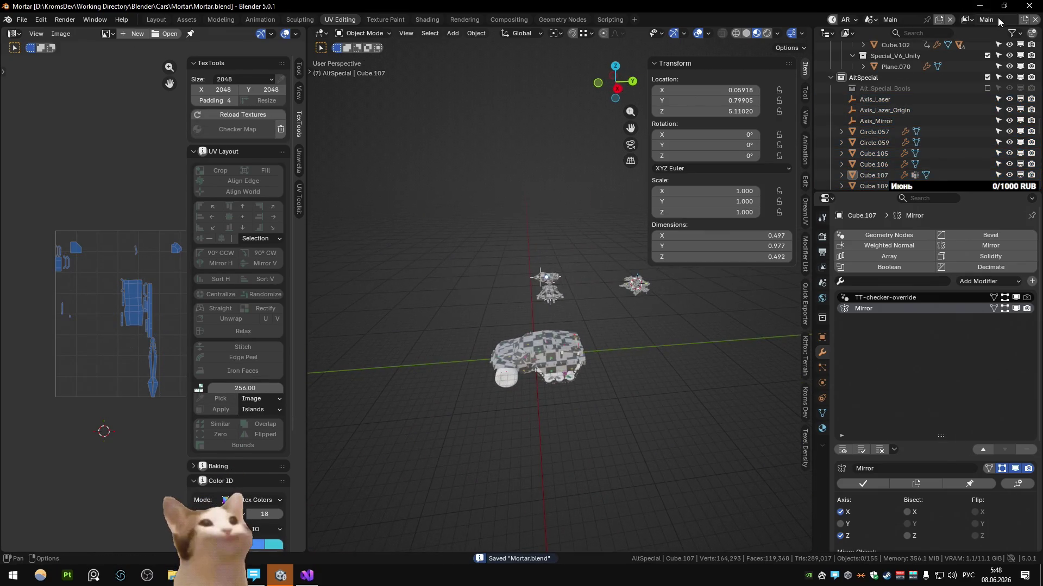
left_click(1024, 19)
left_click(985, 48)
left_click(997, 20)
type("Цуфзщт")
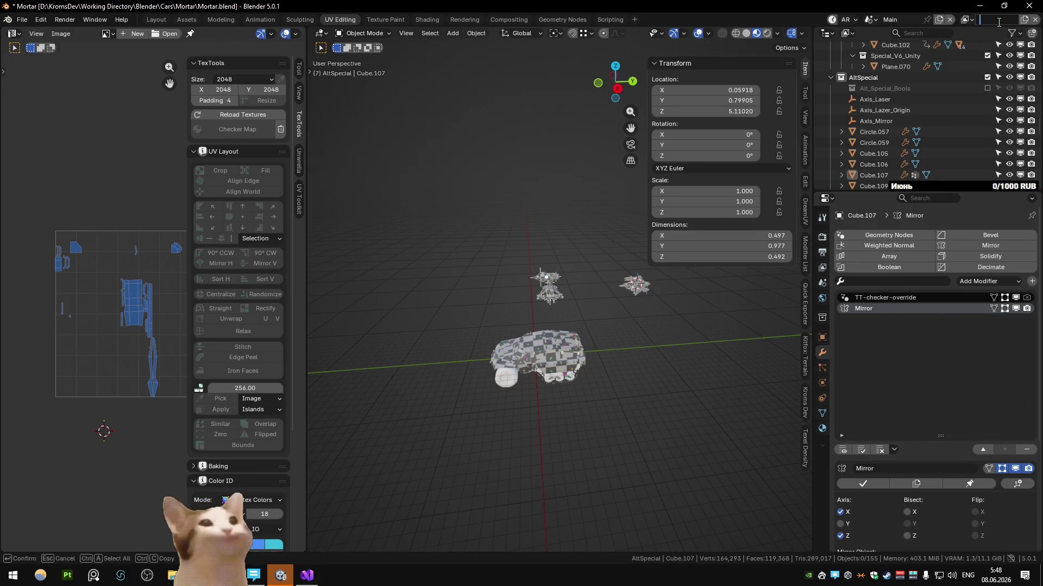
type("Weapon")
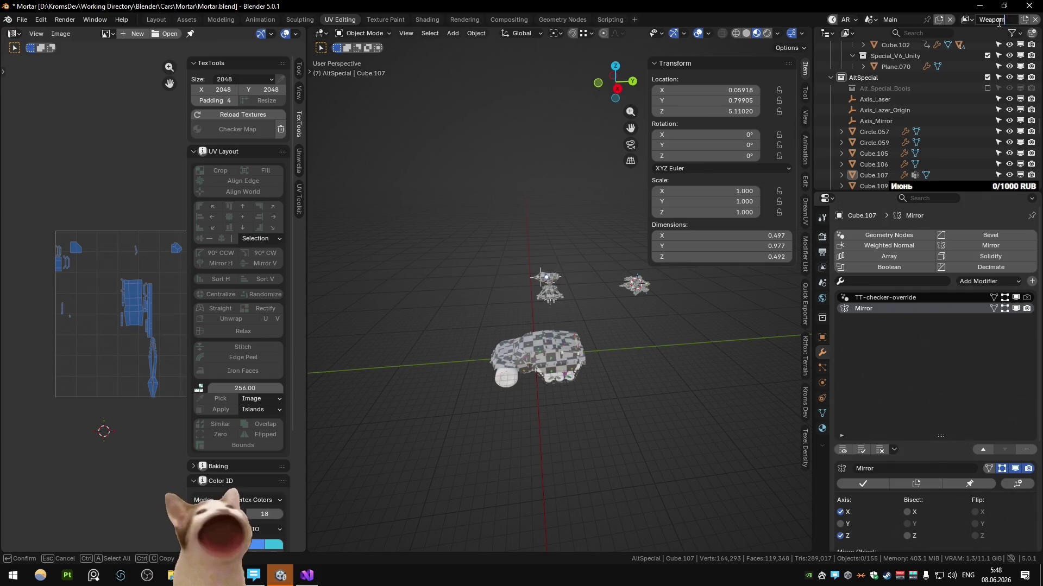
key("Return")
scroll(898, 81, "up", 5)
scroll(898, 81, "up", 3)
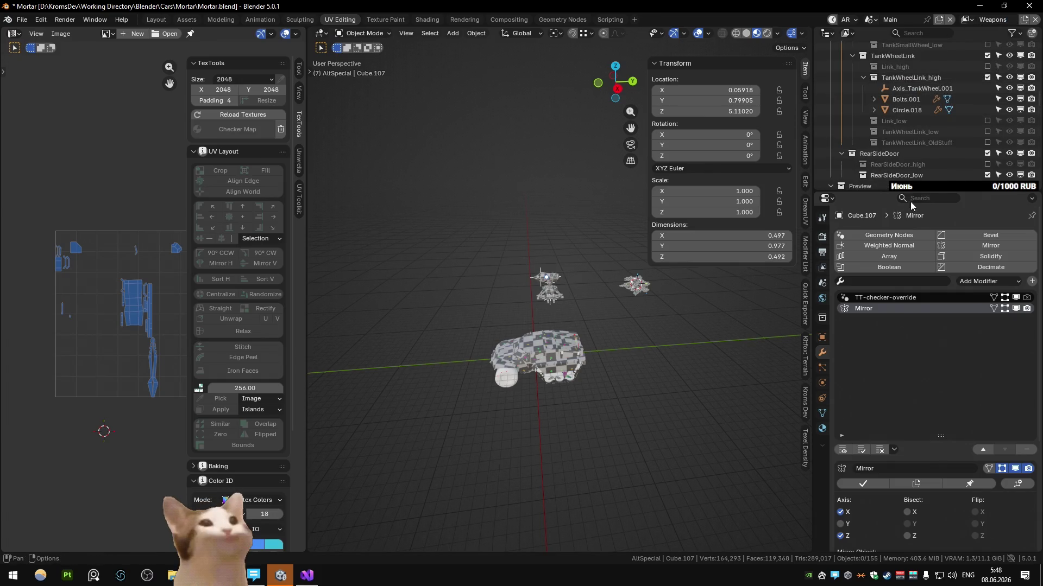
left_click_drag(911, 187, 910, 312)
scroll(885, 188, "up", 5)
scroll(885, 188, "up", 5)
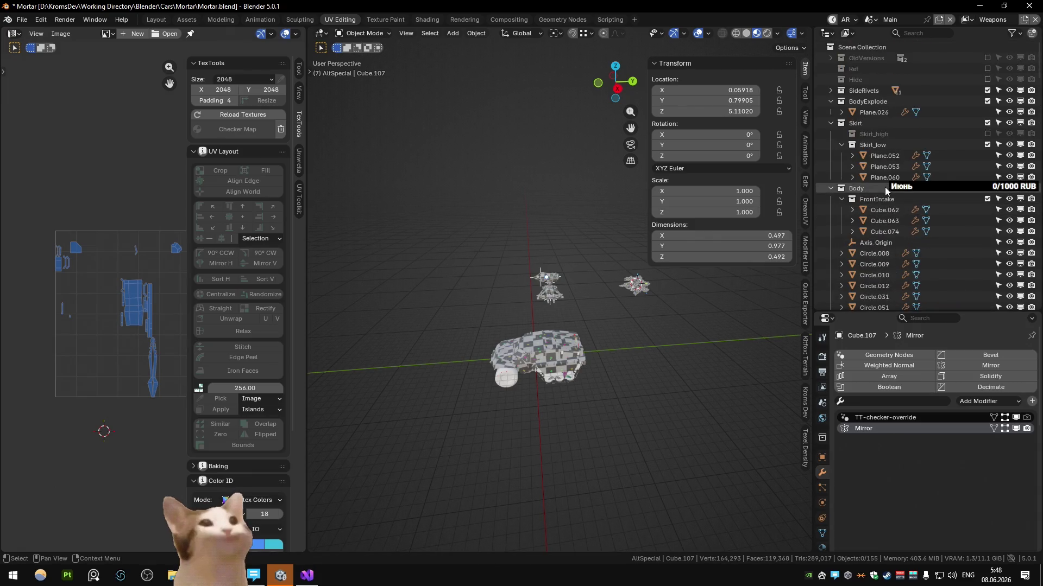
Hide and collapse the BodyExplode, Skirt, Body, Suspension, Wheel, Bake and Preview collections
left_click(828, 105)
left_click(826, 123)
left_click(1011, 91)
left_click_drag(1010, 90, 1010, 146)
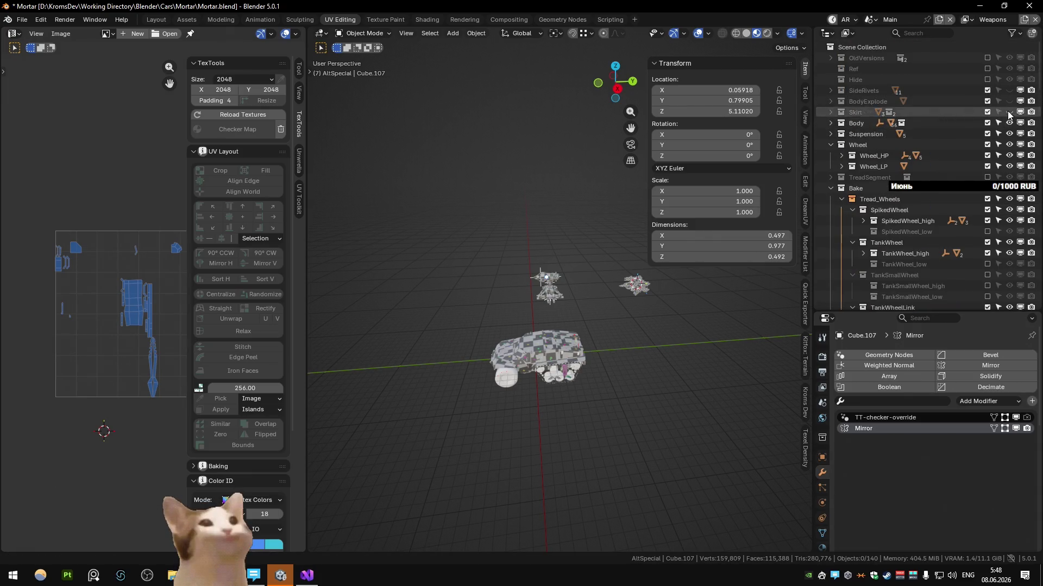
left_click(1010, 144)
left_click(830, 144)
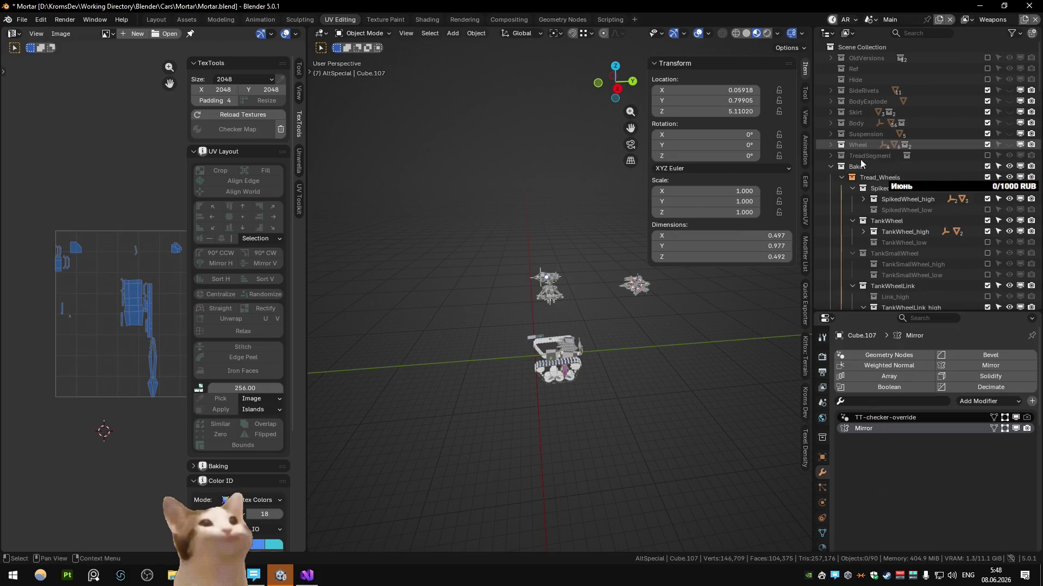
left_click(1010, 166)
left_click(830, 166)
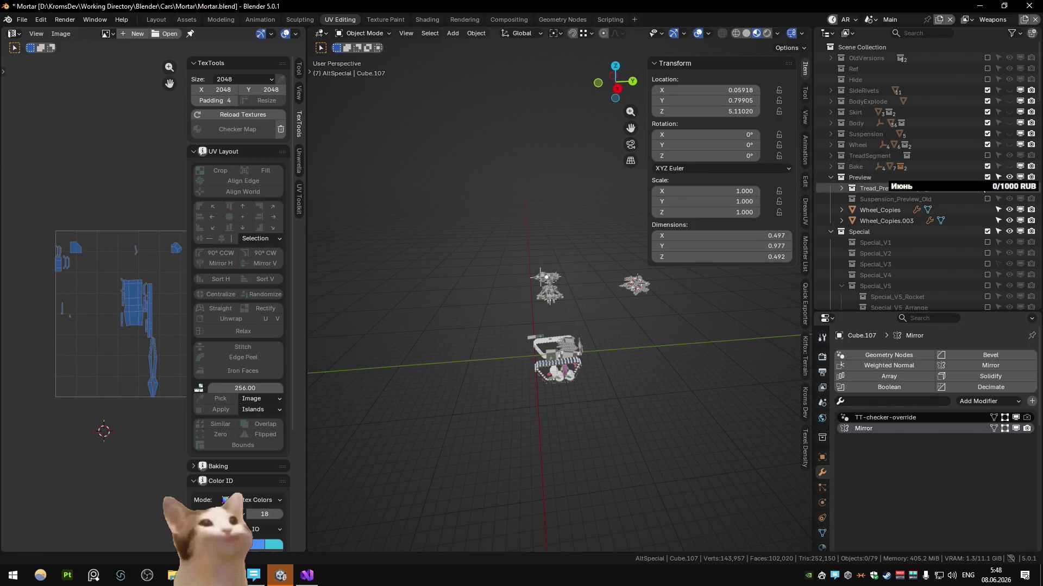
left_click(1010, 177)
left_click(830, 177)
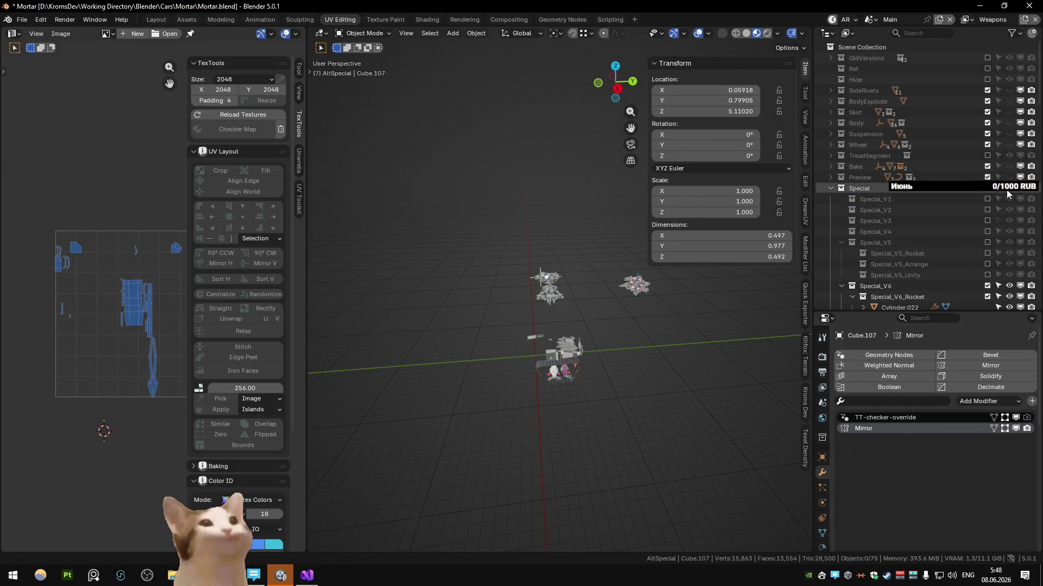
Hide Tank_Suspension, Weapons_Compartments, Axis_Origin and the tank tread, leaving only weapons, and select Plane.070
left_click(832, 186)
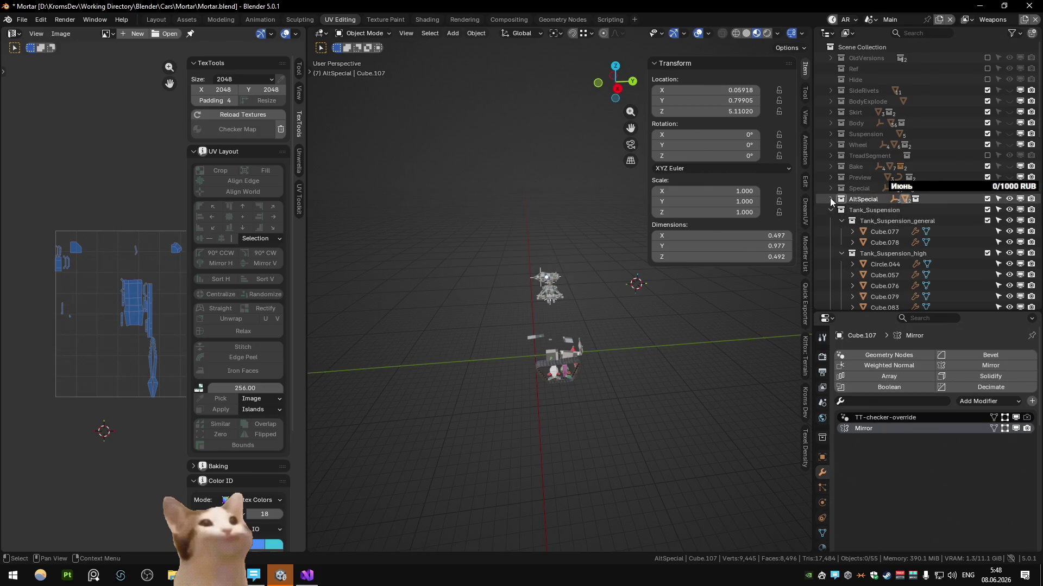
left_click(989, 199)
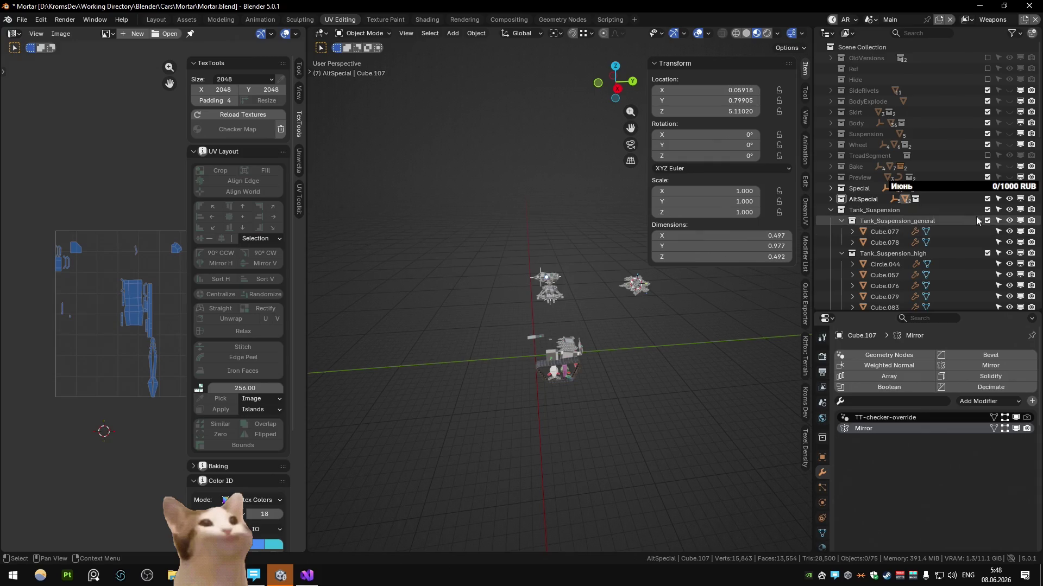
left_click(1010, 208)
left_click(830, 209)
left_click(1008, 230)
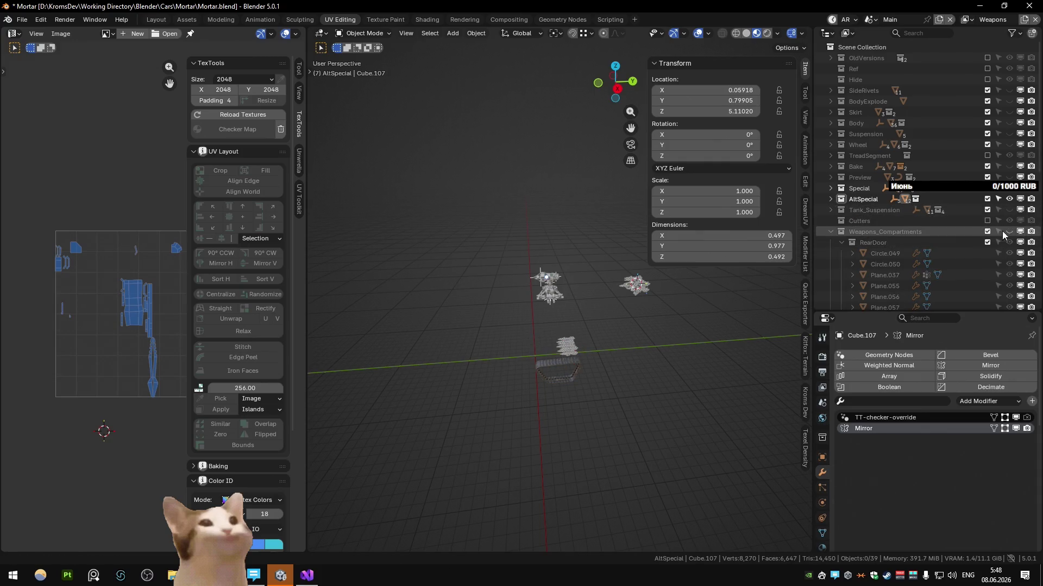
left_click(830, 232)
left_click(1009, 253)
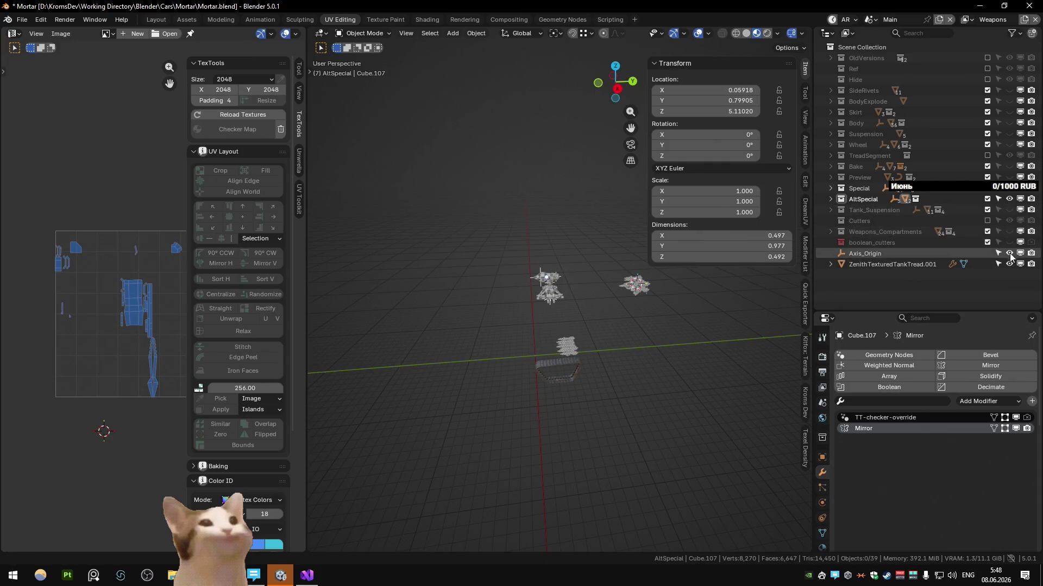
left_click(1009, 263)
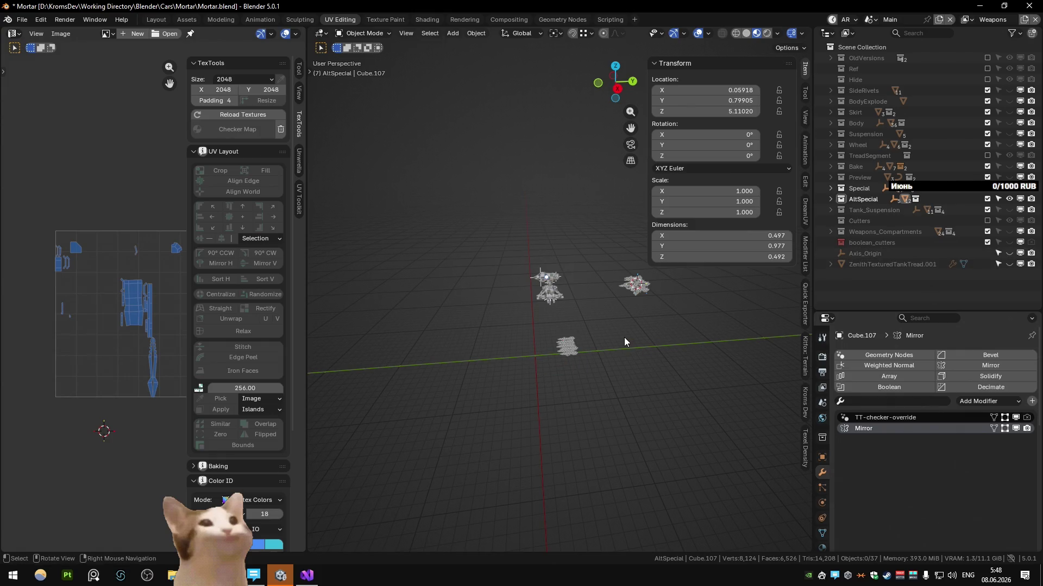
left_click(572, 357)
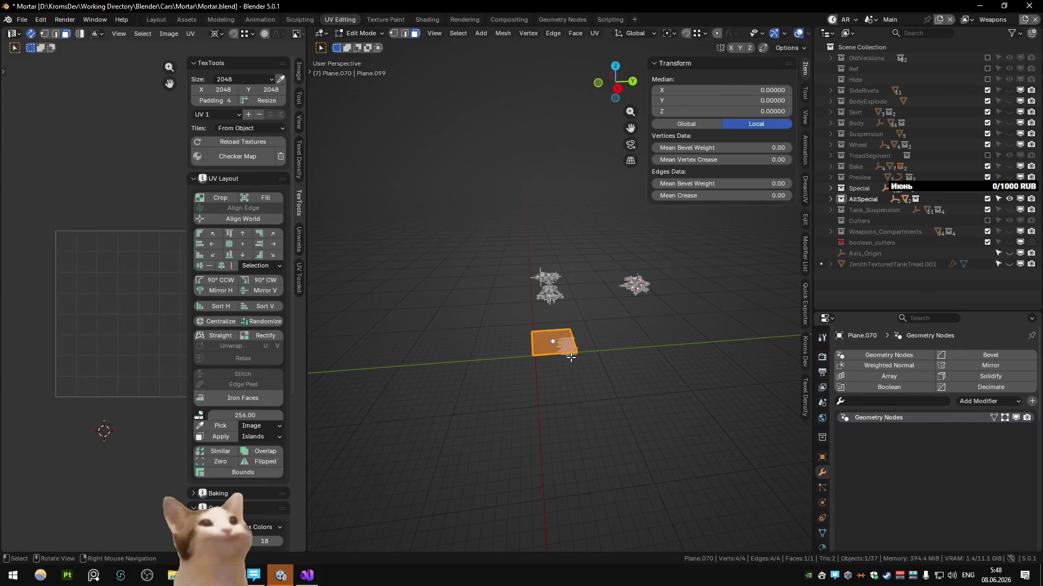
Orbit onto the rocket launcher parts and select the Cylinder.022 rocket to view its UVs
key("KP_Decimal")
left_click(565, 343)
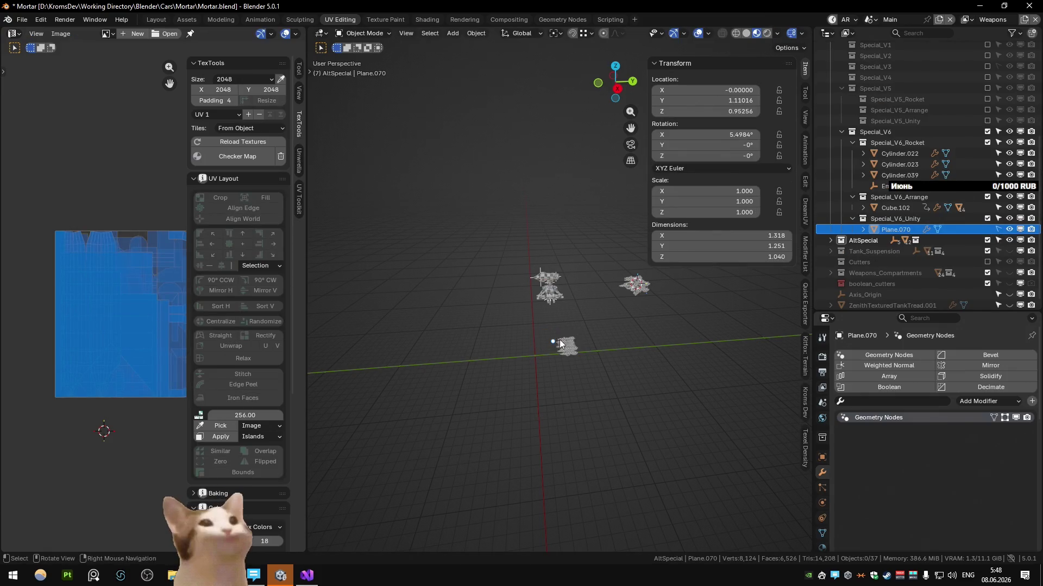
left_click(635, 287)
middle_click_drag(644, 300, 487, 301)
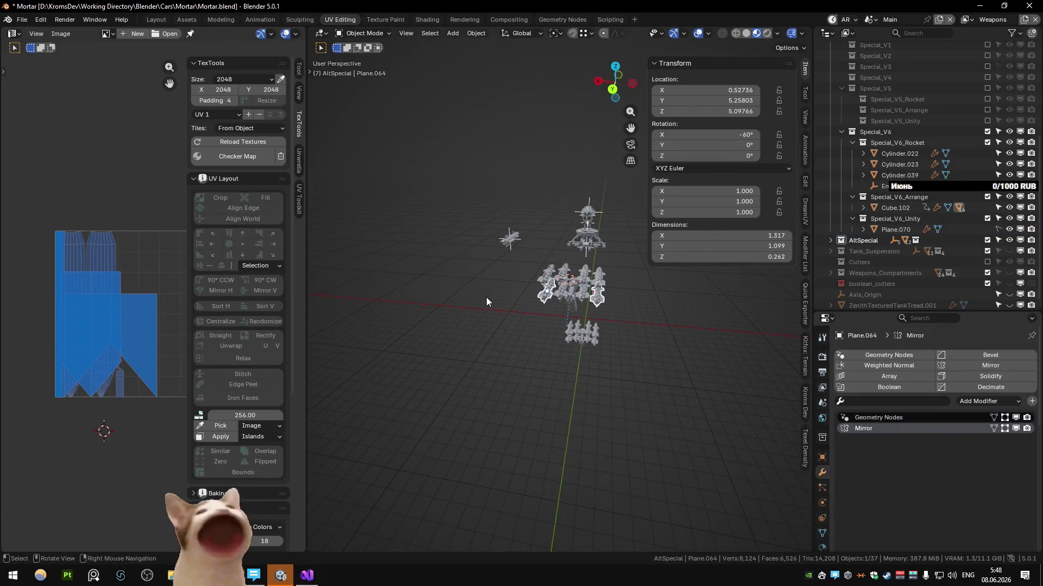
scroll(487, 297, "up", 5)
scroll(484, 323, "up", 1)
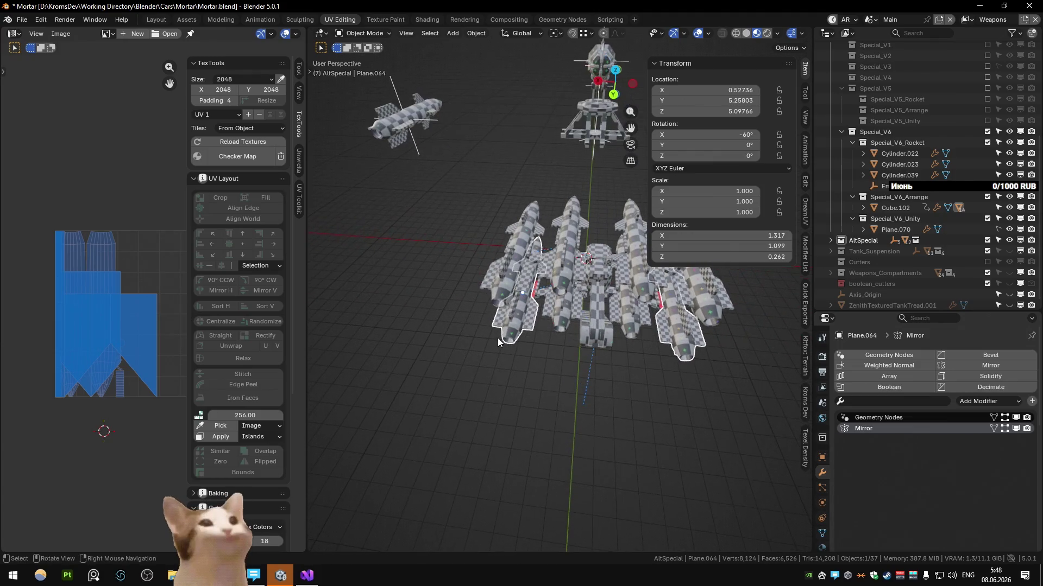
left_click(422, 117)
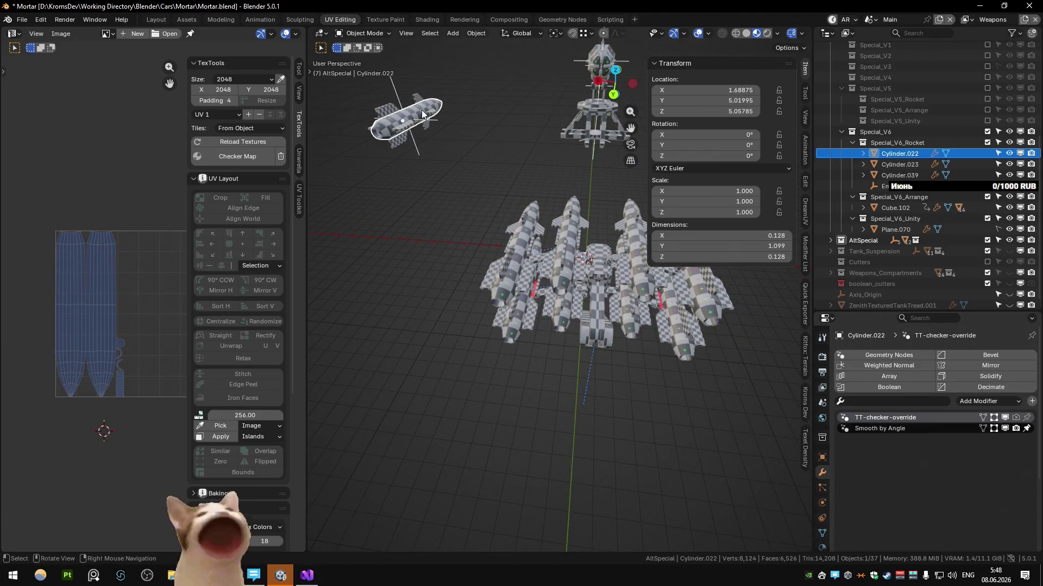
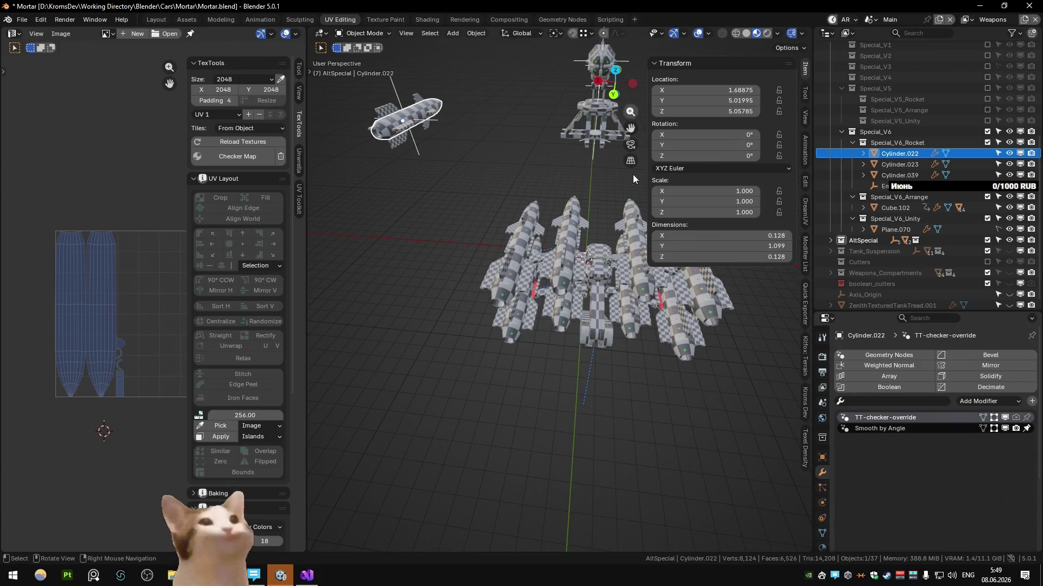
Select a rocket part plus all objects sharing its data and locate them in the outliner
left_click(521, 228)
key("shift+l")
left_click(522, 225)
left_click(563, 246, "shift")
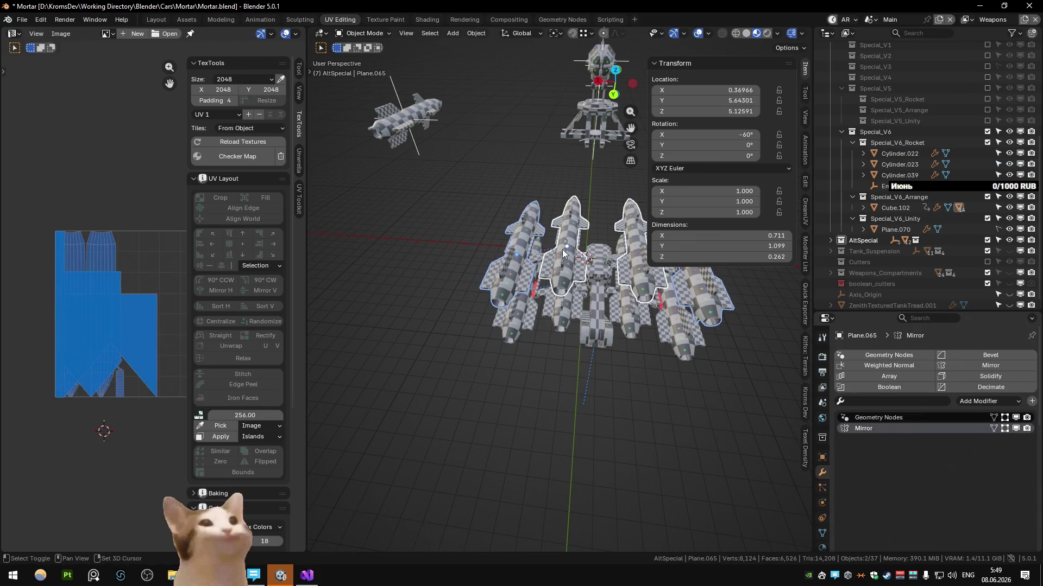
middle_click_drag(557, 330, 504, 284, "shift")
key("KP_Decimal")
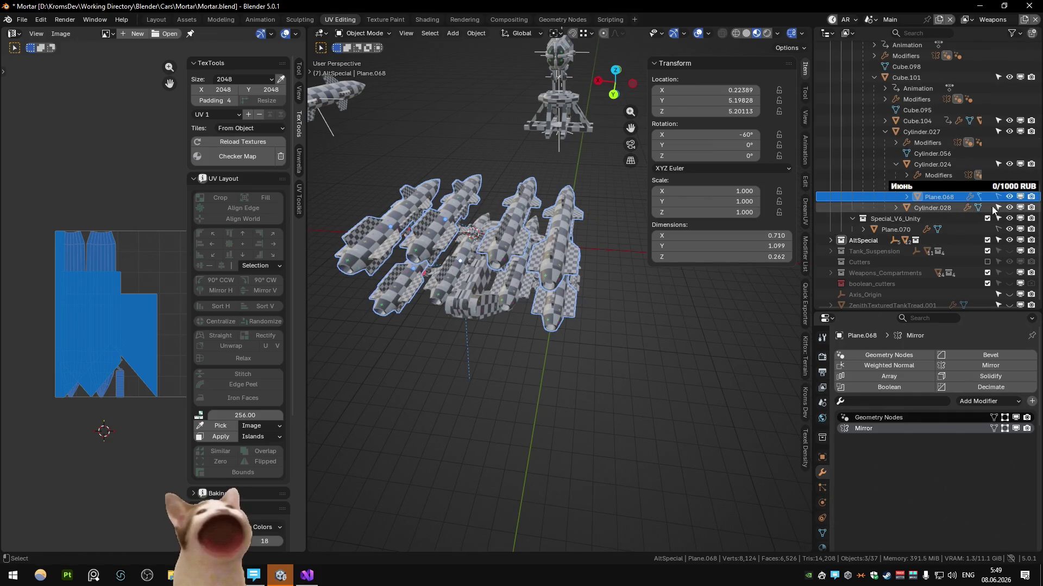
Inspect individual rocket parts in turn — Cube.101, Cylinder.030, Cylinder.031 — from several angles
key("alt+a")
left_click(540, 258)
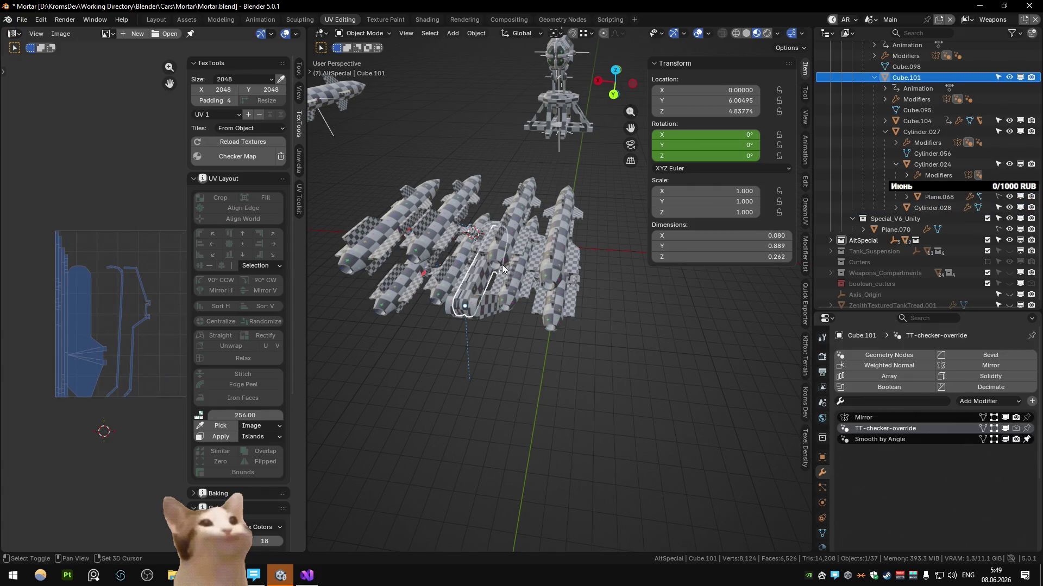
middle_click_drag(501, 265, 600, 211)
left_click(531, 241)
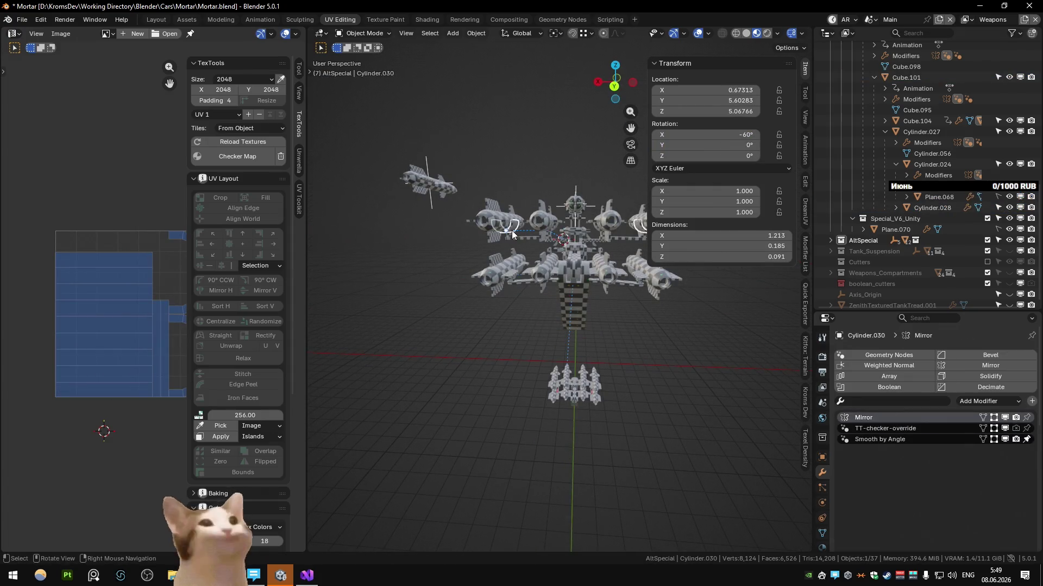
middle_click_drag(515, 239, 503, 268)
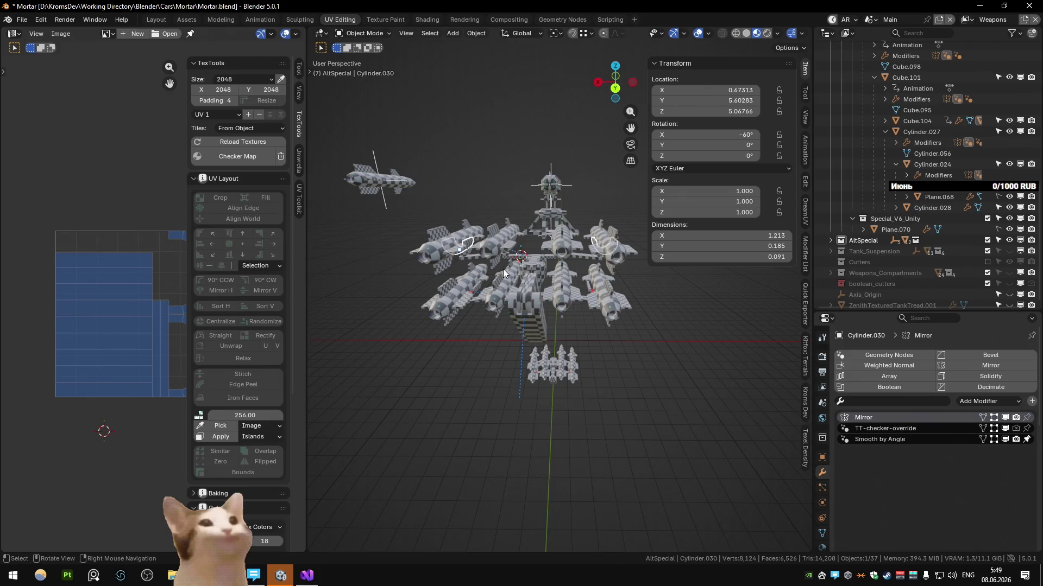
mouse_move(502, 269)
middle_mouse_down()
mouse_move(627, 292)
mouse_move(550, 305)
middle_mouse_up()
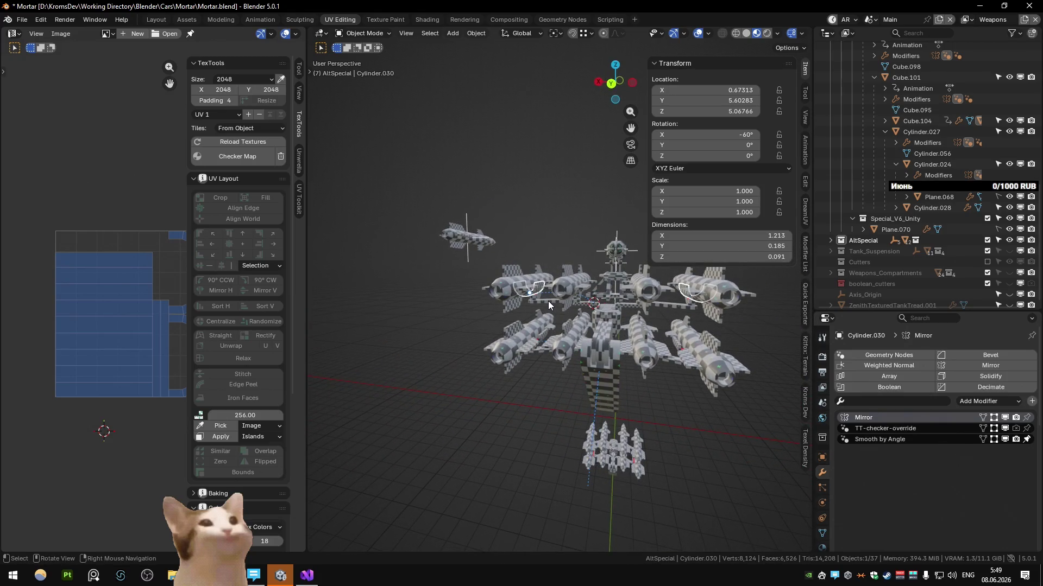
left_click(538, 302)
left_click(566, 308)
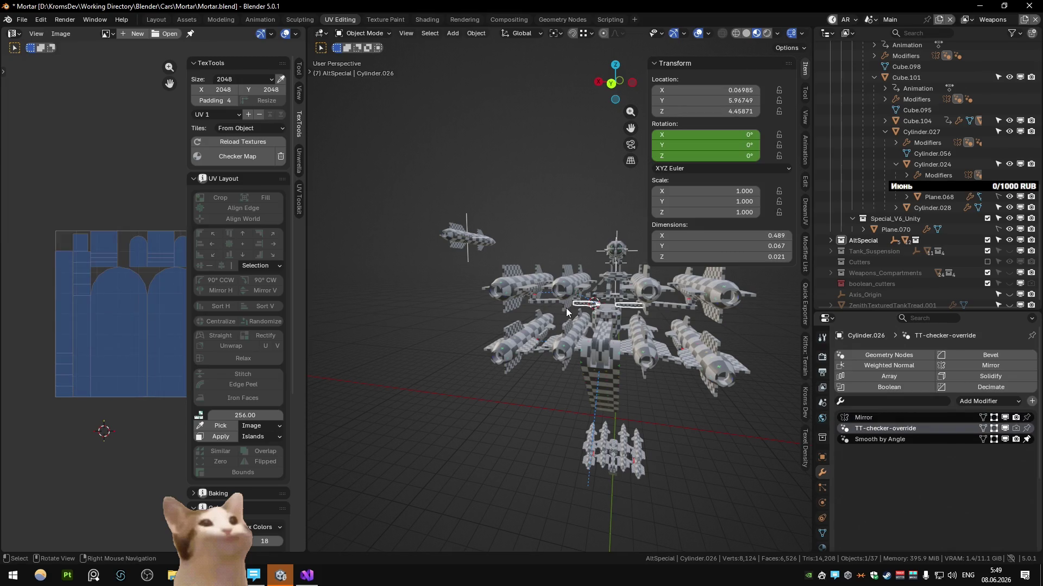
left_click(603, 340)
left_click(603, 388)
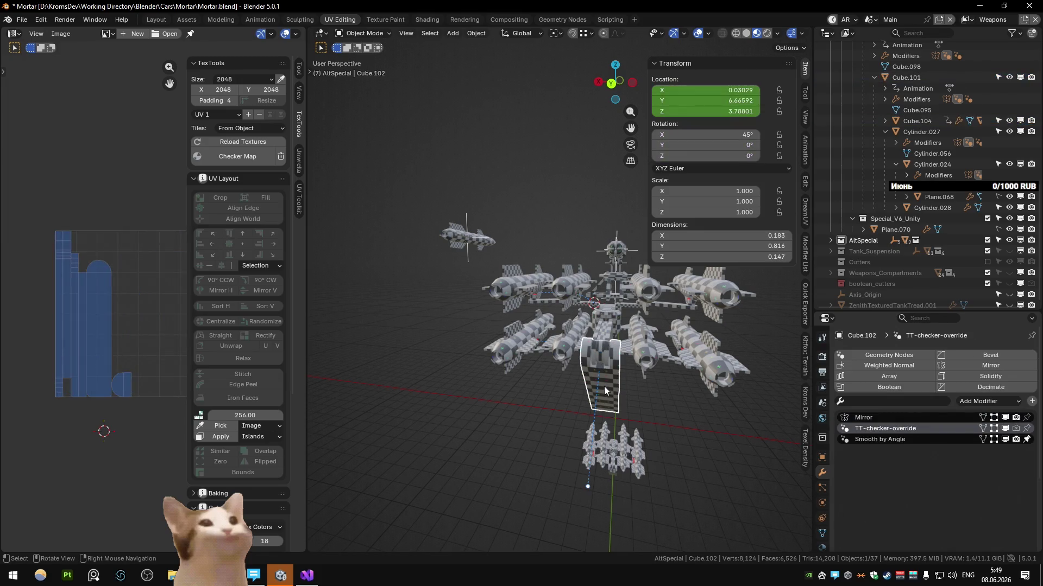
left_click(511, 290)
mouse_move(512, 290)
middle_mouse_down()
mouse_move(553, 280)
mouse_move(460, 324)
mouse_move(456, 345)
mouse_move(569, 338)
mouse_move(581, 374)
mouse_move(492, 341)
middle_mouse_up()
mouse_move(463, 298)
middle_mouse_down()
mouse_move(426, 289)
mouse_move(550, 281)
middle_mouse_up()
mouse_move(487, 314)
middle_mouse_down()
mouse_move(546, 280)
mouse_move(483, 262)
middle_mouse_up()
Select all weapon parts, save, and unwrap all their faces together in edit mode
key("a")
left_click(541, 234)
key("a")
key("ctrl+s")
left_click(455, 255, "shift")
key("Tab")
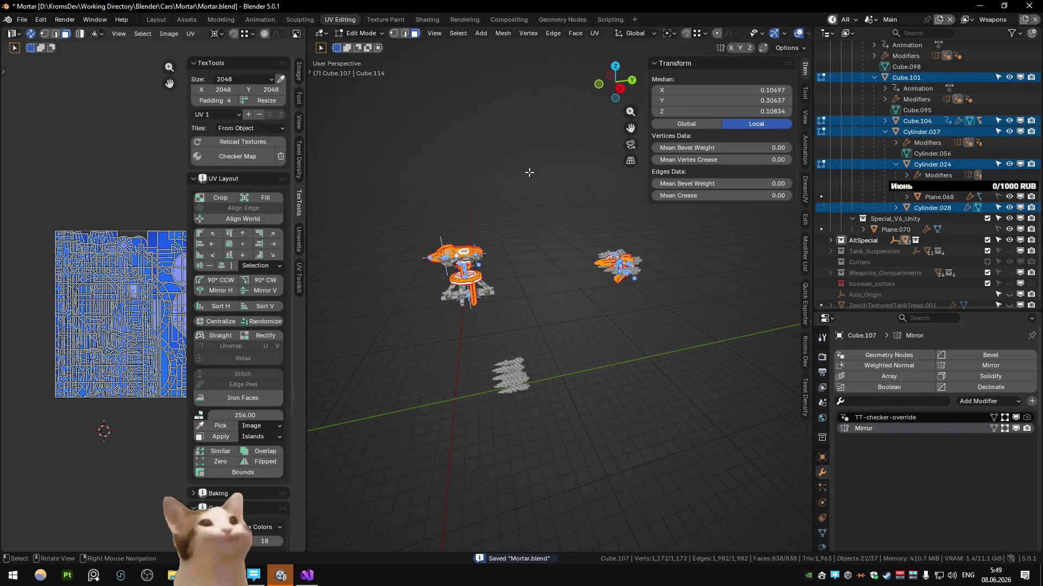
key("u")
left_click(529, 172)
Pack all UV islands onto a 2048 map with Unwrella, save, and switch to the Substance scene
key("n")
key("n")
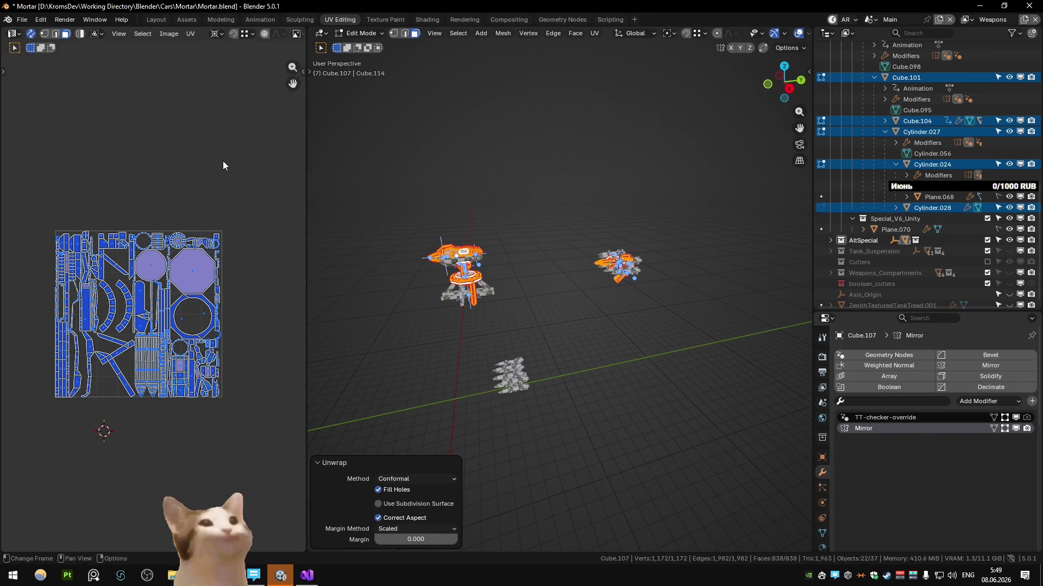
key("n")
left_click(298, 241)
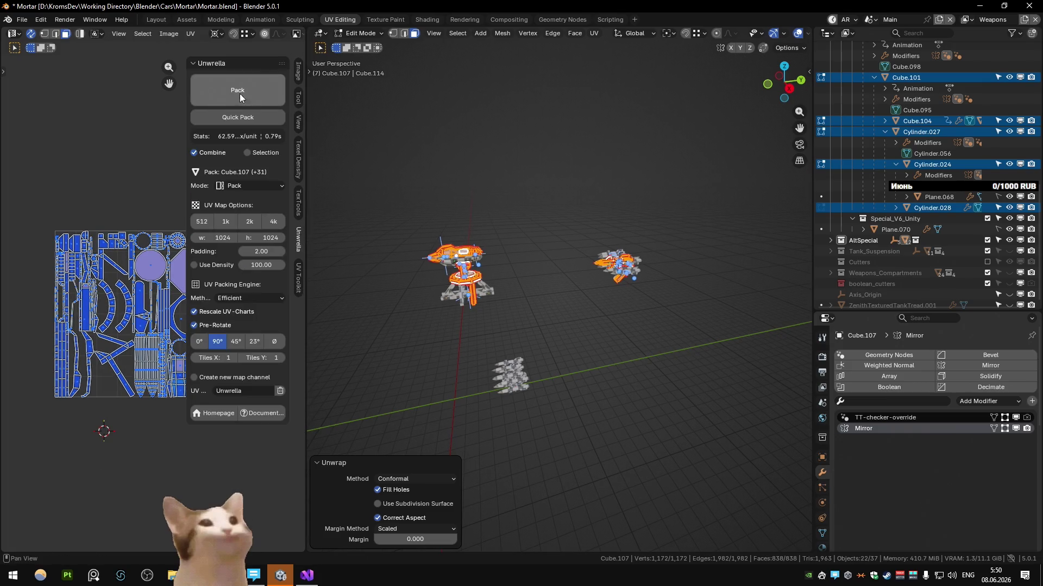
left_click(248, 221)
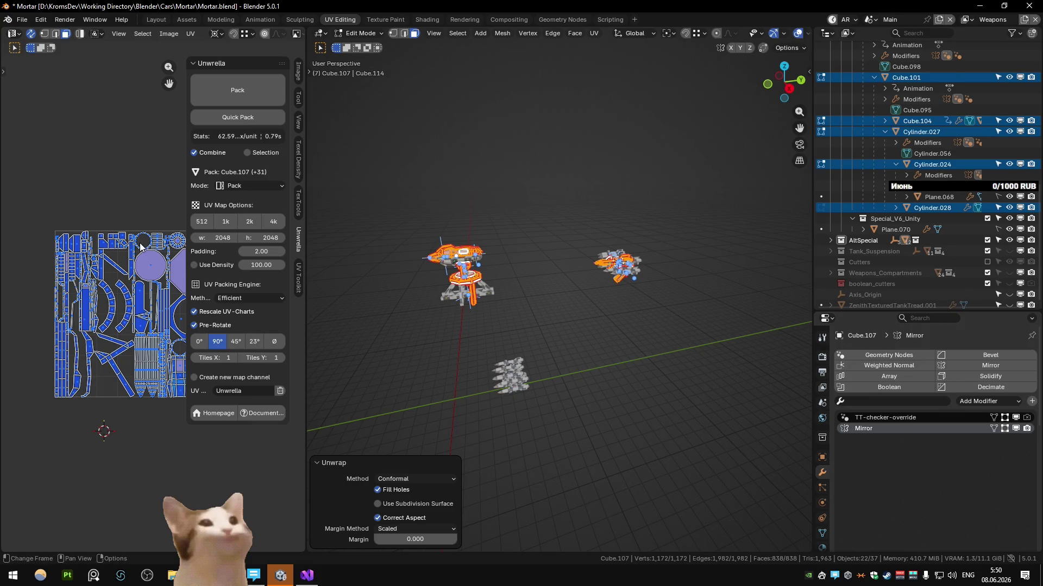
key("n")
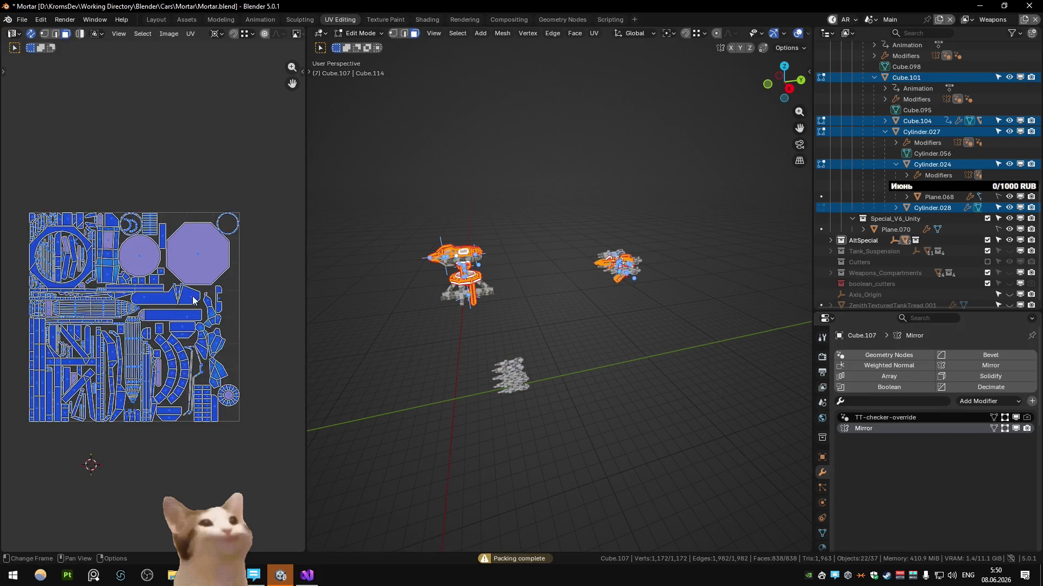
key("Tab")
key("ctrl+s")
mouse_move(511, 284)
middle_mouse_down()
mouse_move(561, 268)
mouse_move(673, 161)
middle_mouse_up()
key("n")
key("n")
key("ctrl+Page_Down")
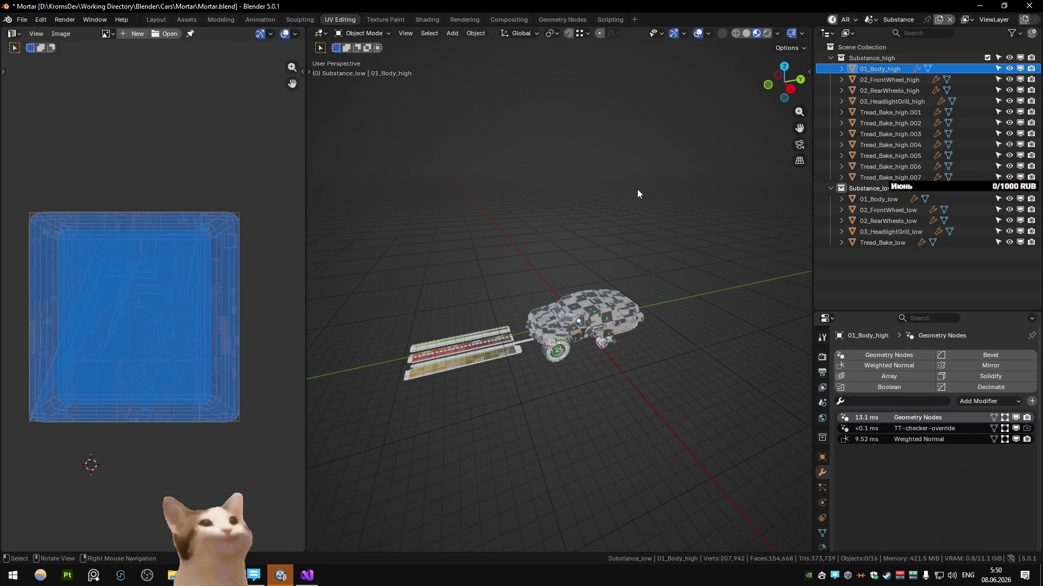
Back in the Main scene, add an Alt_Special_Base sub-collection under AltSpecial via the Collection Manager
key("ctrl+Page_Up")
key("m")
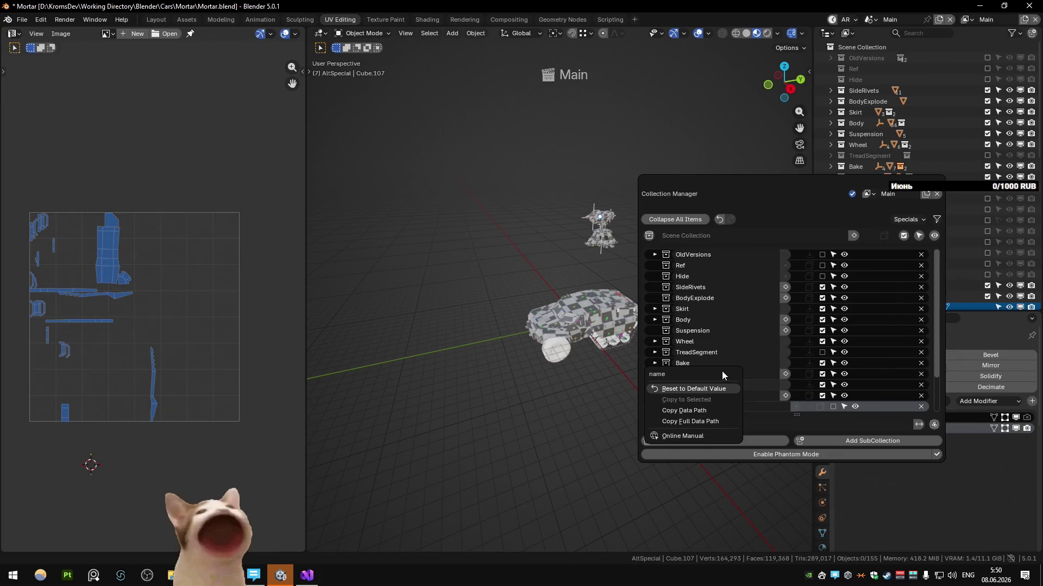
scroll(846, 385, "down", 4)
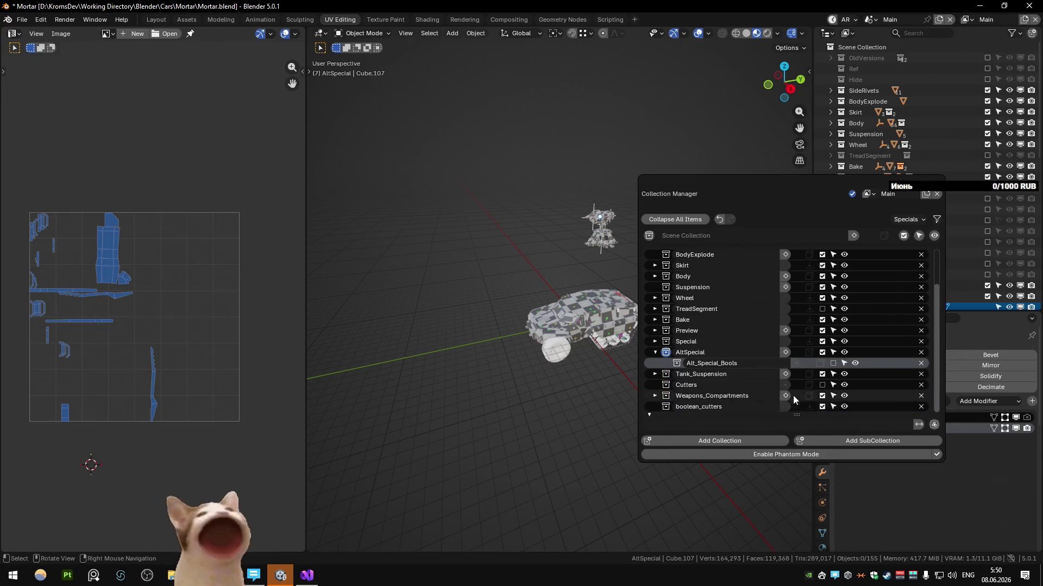
left_click(833, 440)
double_click(738, 373)
type("Alt_Special_")
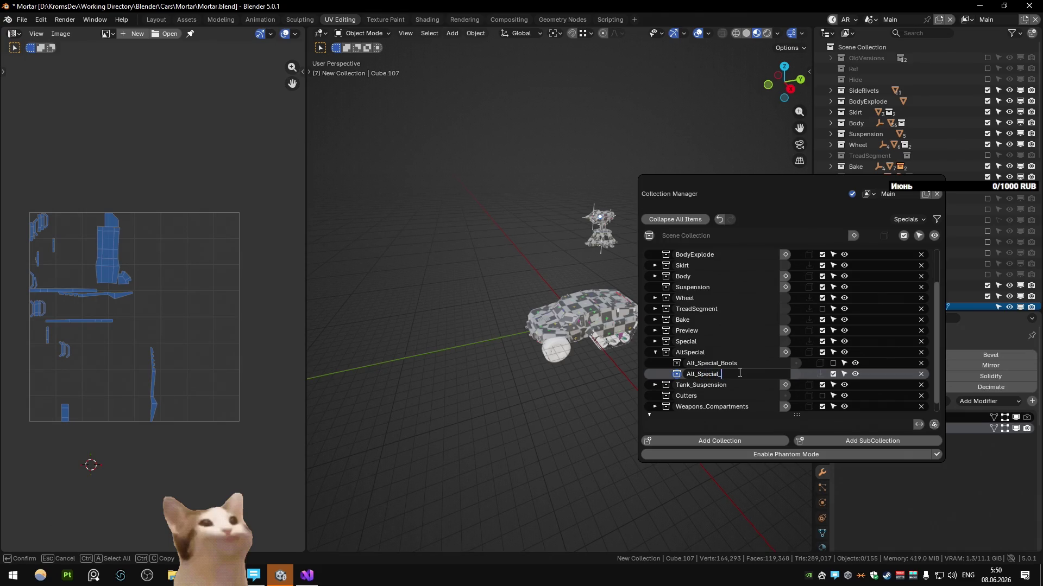
key("Return")
scroll(488, 291, "up", 3)
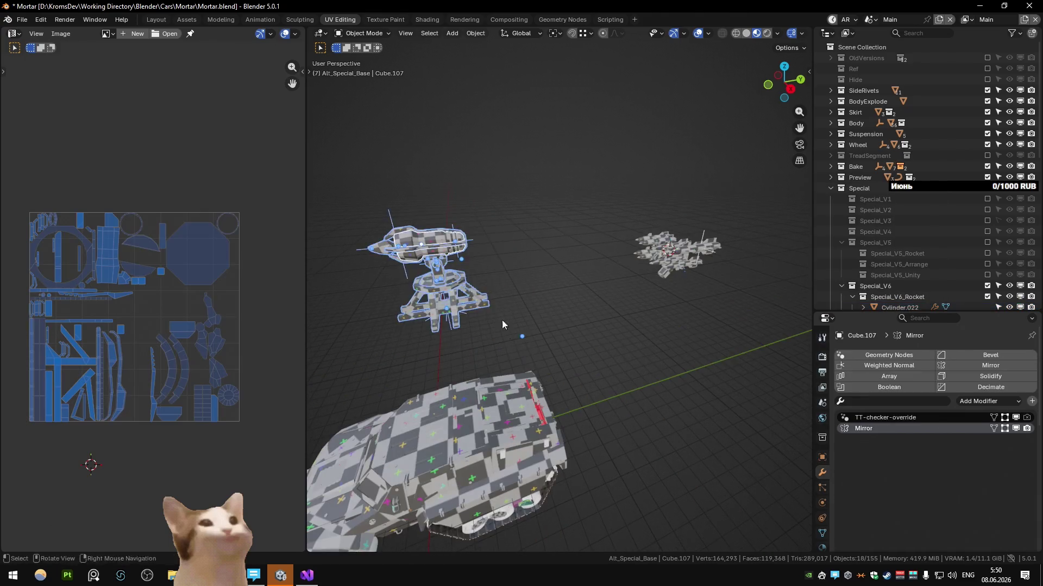
scroll(509, 330, "up", 2)
Box-select the turret parts, move them into Alt_Special_Base, and select the base Plane.072
left_click_drag(429, 221, 563, 335)
key("m")
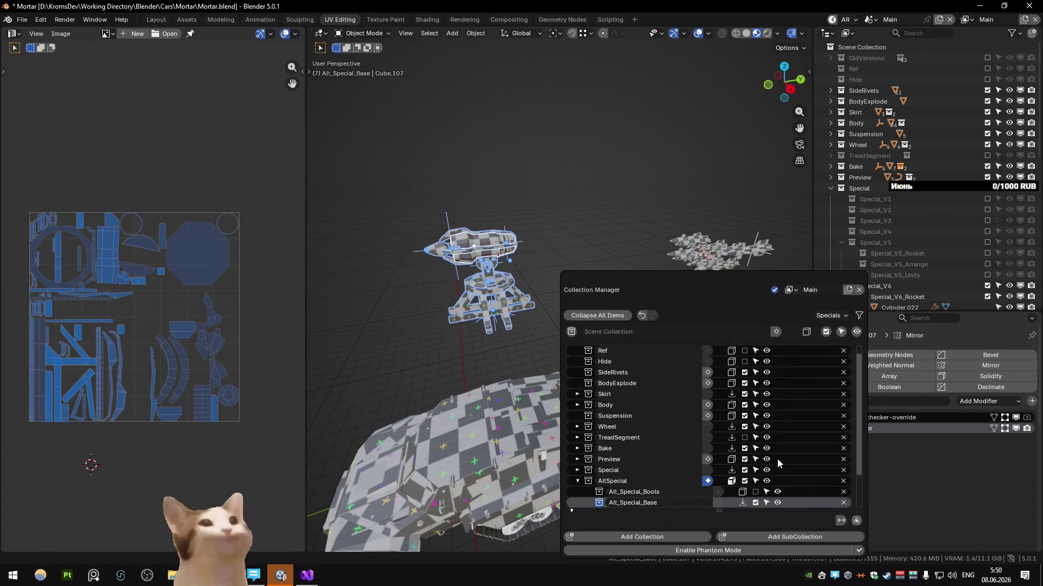
left_click(492, 316)
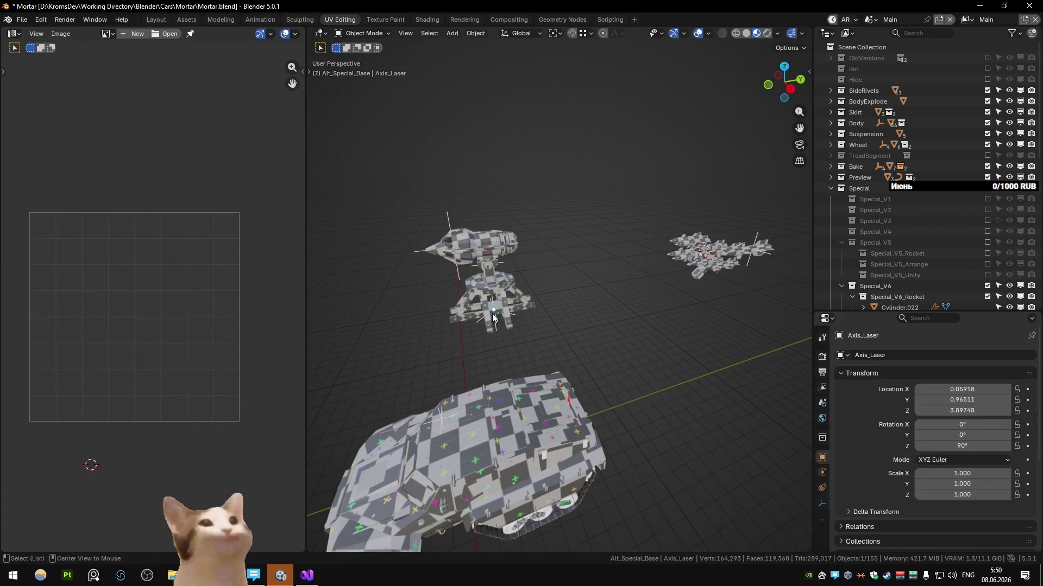
scroll(492, 315, "up", 2)
left_click(538, 308)
mouse_move(535, 312)
middle_mouse_down()
mouse_move(560, 253)
mouse_move(585, 5)
middle_mouse_up()
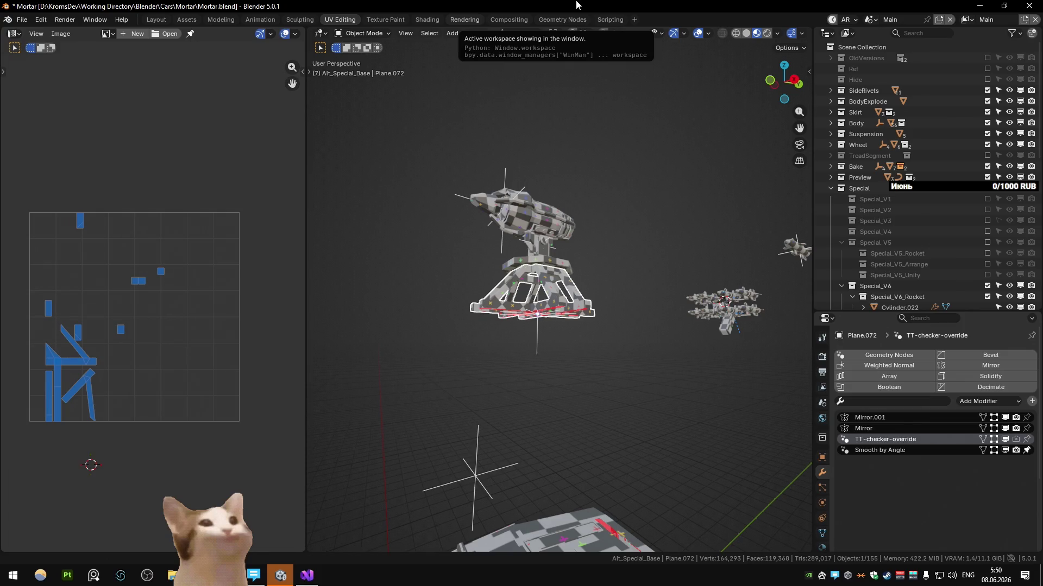
Inspect the rocket parts around the tank, snap the 3D cursor to one and reveal it in the outliner
middle_click_drag(568, 100, 588, 258)
key("shift+s")
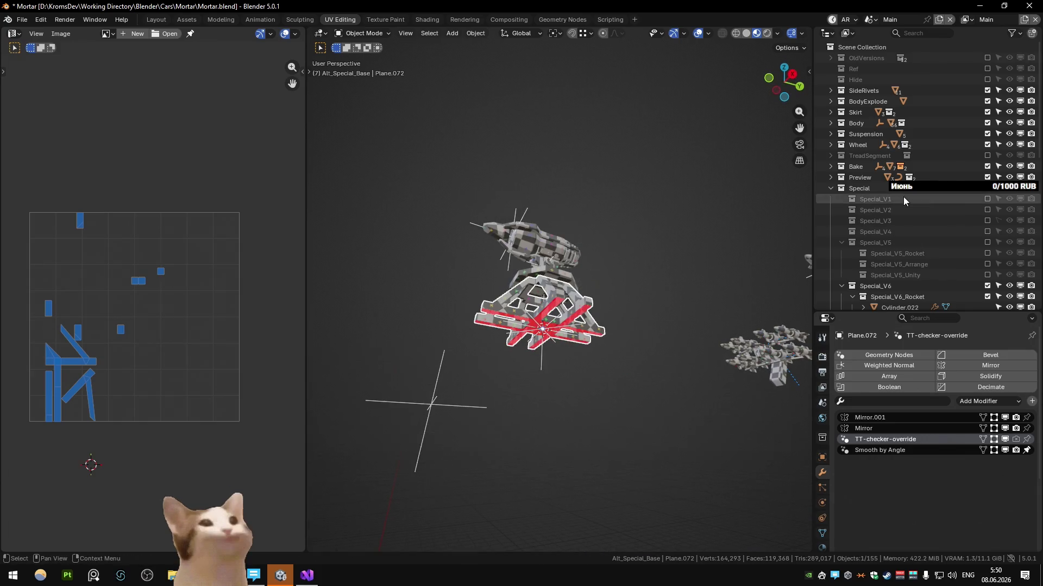
scroll(904, 197, "down", 5)
scroll(914, 151, "down", 5)
left_click(899, 121)
key("q")
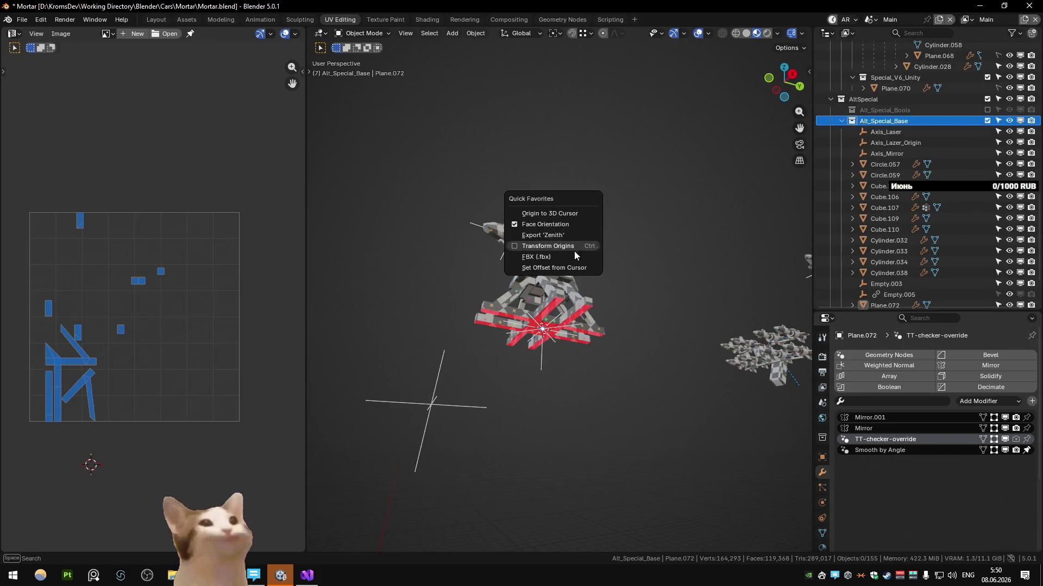
middle_click_drag(575, 249, 648, 338)
scroll(685, 311, "down", 3)
left_click(678, 281)
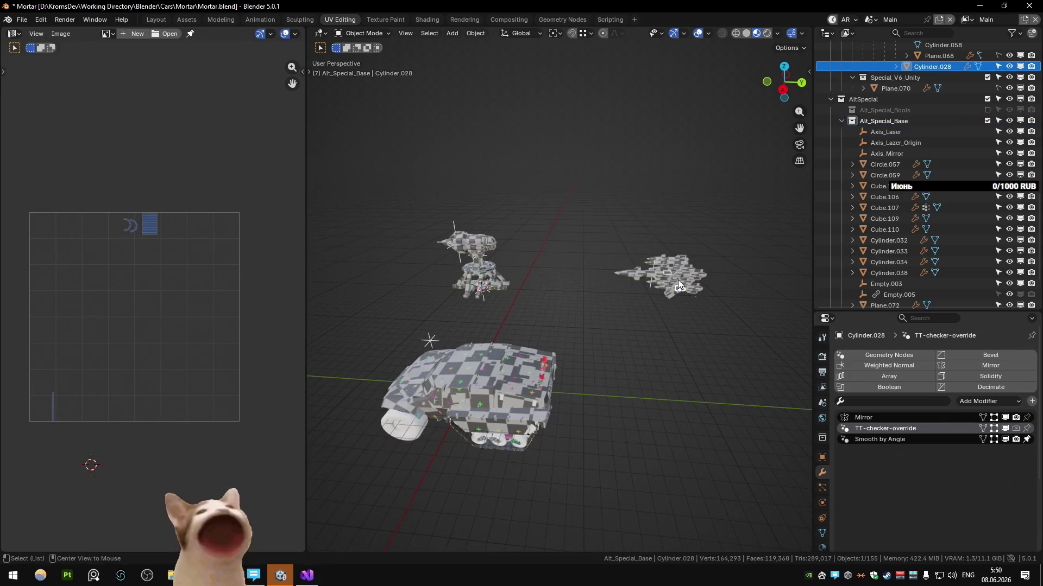
scroll(678, 279, "up", 3)
left_click(601, 328)
middle_click_drag(603, 329, 564, 340)
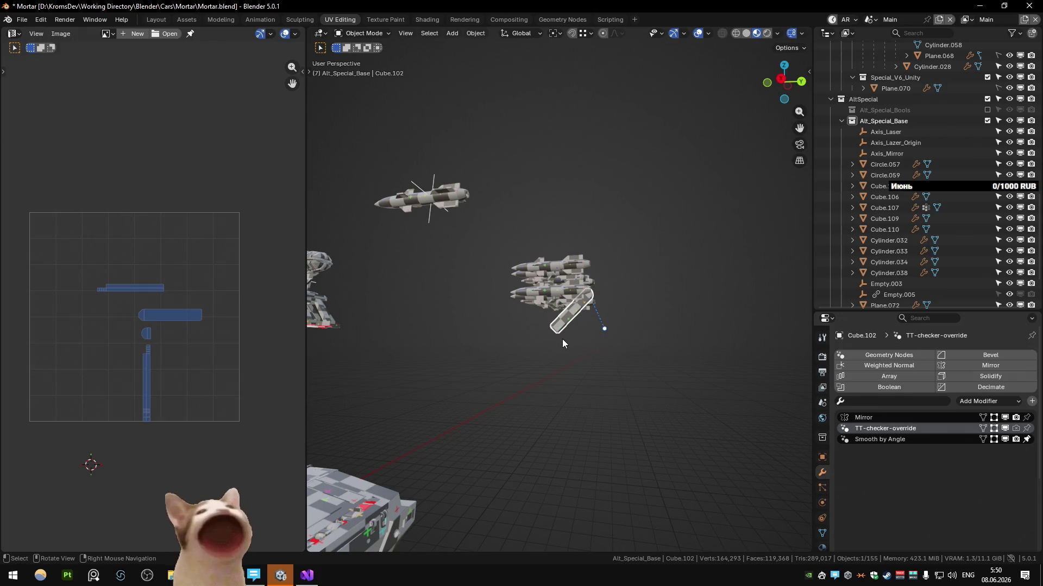
mouse_move(563, 339)
middle_mouse_down()
mouse_move(536, 361)
mouse_move(595, 371)
middle_mouse_up()
key("shift+s")
left_click(536, 375)
key("KP_Decimal")
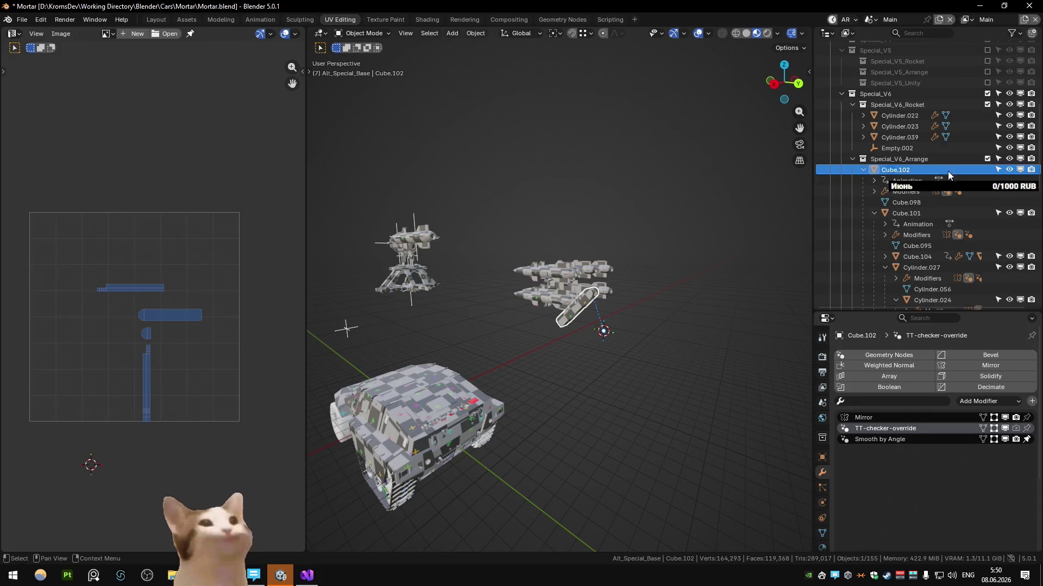
Toggle Special_V6_Arrange in and out of the scene and hide/reveal the Special_V6_Rocket and arranged parts
left_click(928, 157)
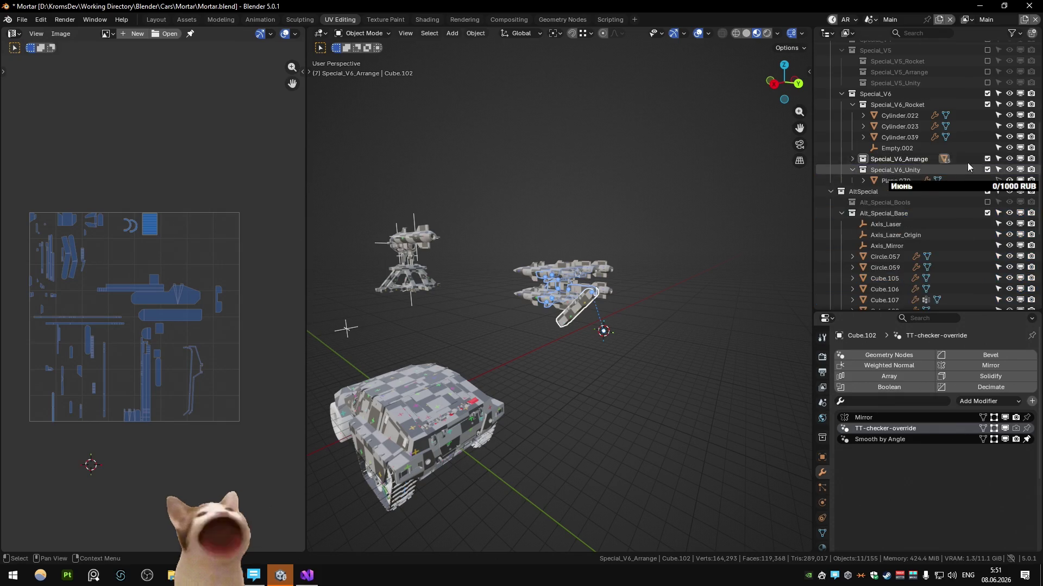
left_click(989, 158)
left_click(989, 159)
left_click(989, 158)
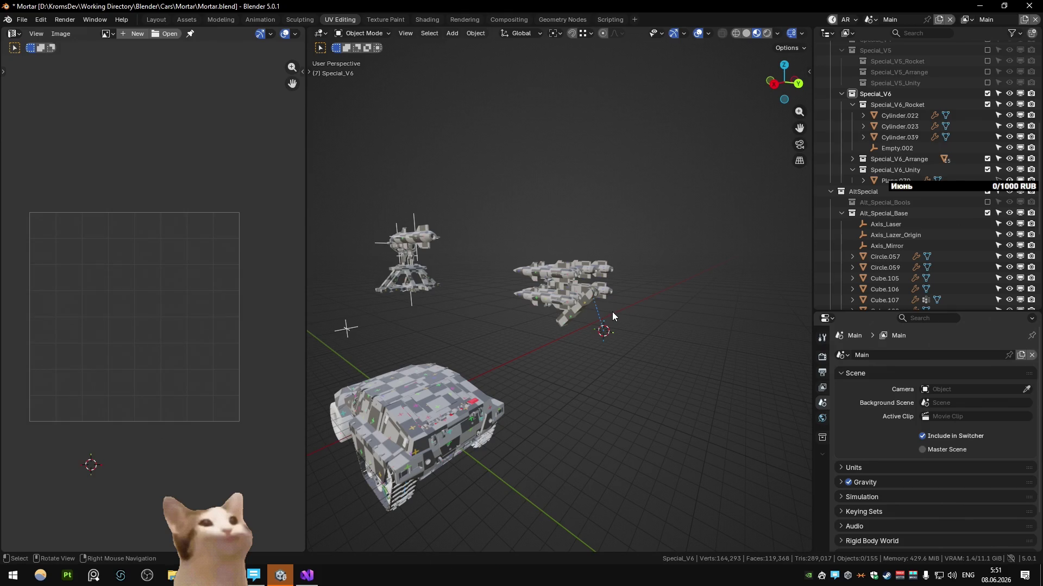
left_click(875, 105)
right_click(660, 268)
left_click(659, 265)
key("h")
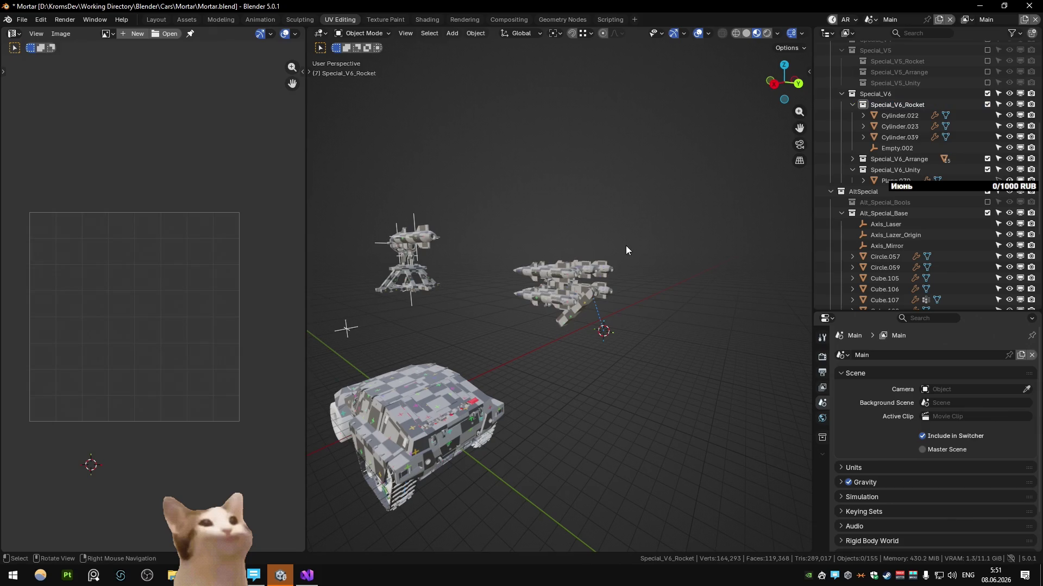
left_click(894, 158)
key("q")
left_click(634, 221)
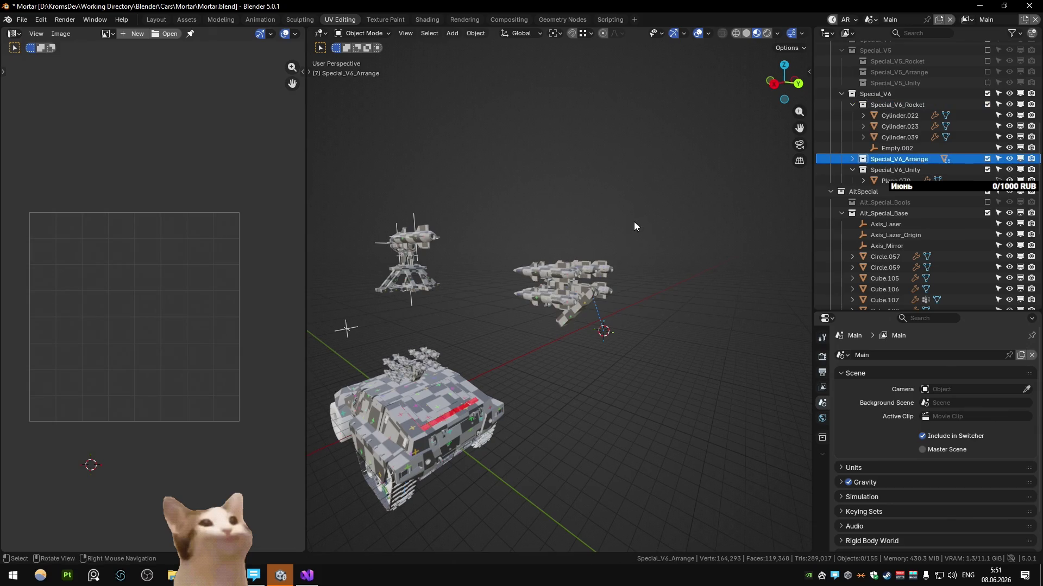
key("h")
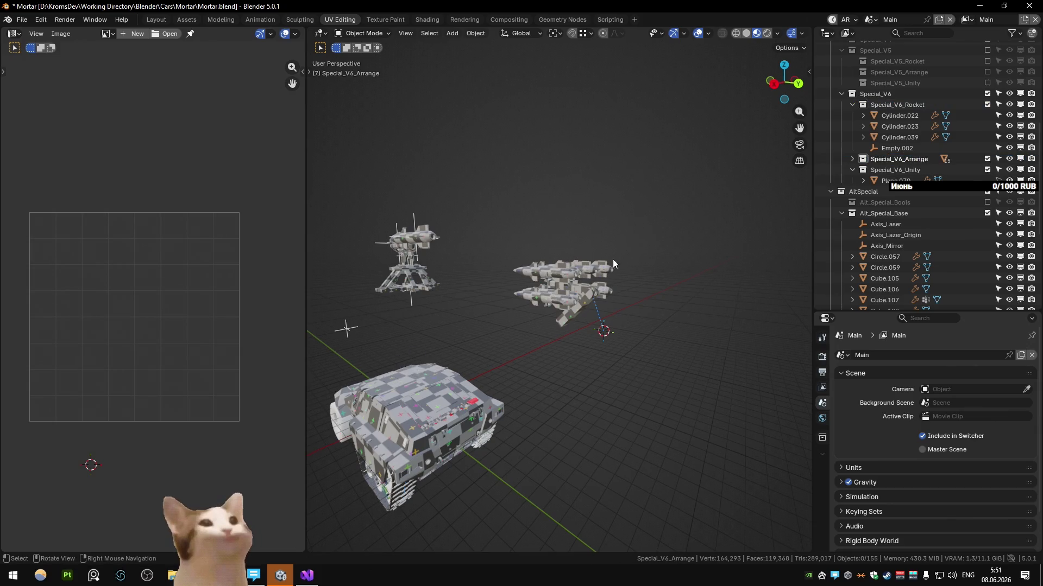
Check the tank hull up close, play and stop the animation, then save Mortar.blend
left_click(571, 304)
key("ctrl+s")
mouse_move(422, 415)
middle_mouse_down()
mouse_move(504, 414)
mouse_move(553, 336)
middle_mouse_up()
key("space")
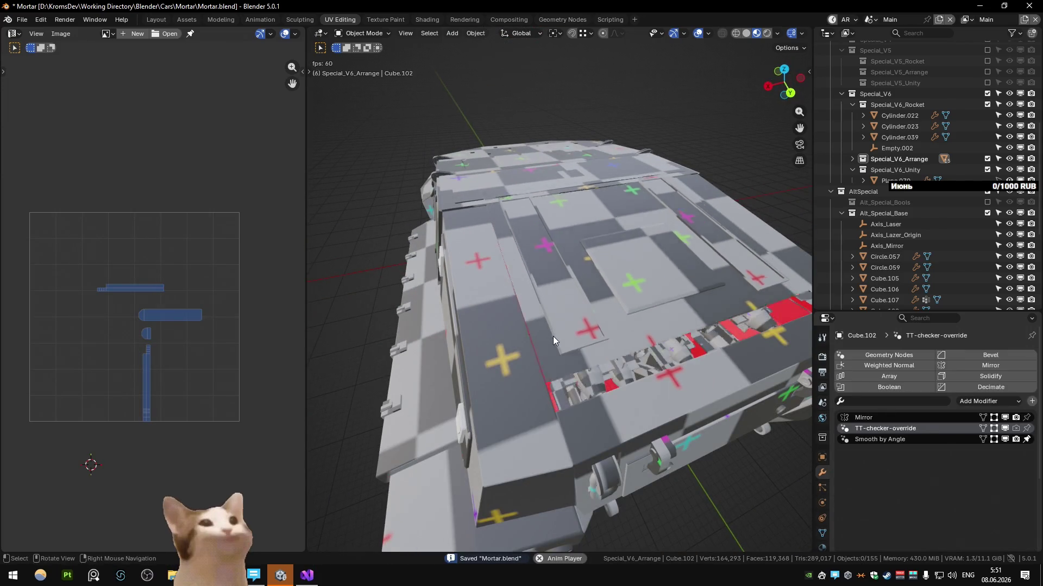
key("Escape")
middle_click_drag(554, 337, 584, 328)
scroll(583, 327, "down", 8)
mouse_move(647, 328)
middle_mouse_down()
mouse_move(638, 234)
mouse_move(558, 254)
middle_mouse_up()
key("ctrl+s")
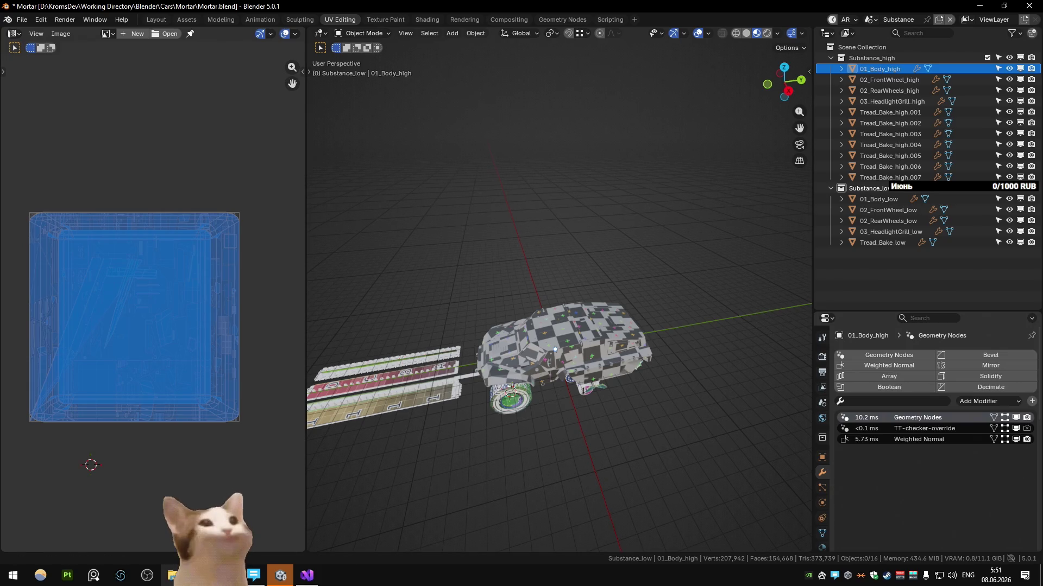
Browse to D:\KromsDev\Substance\Cars in Explorer and select DiamondBack.spp
key("super+e")
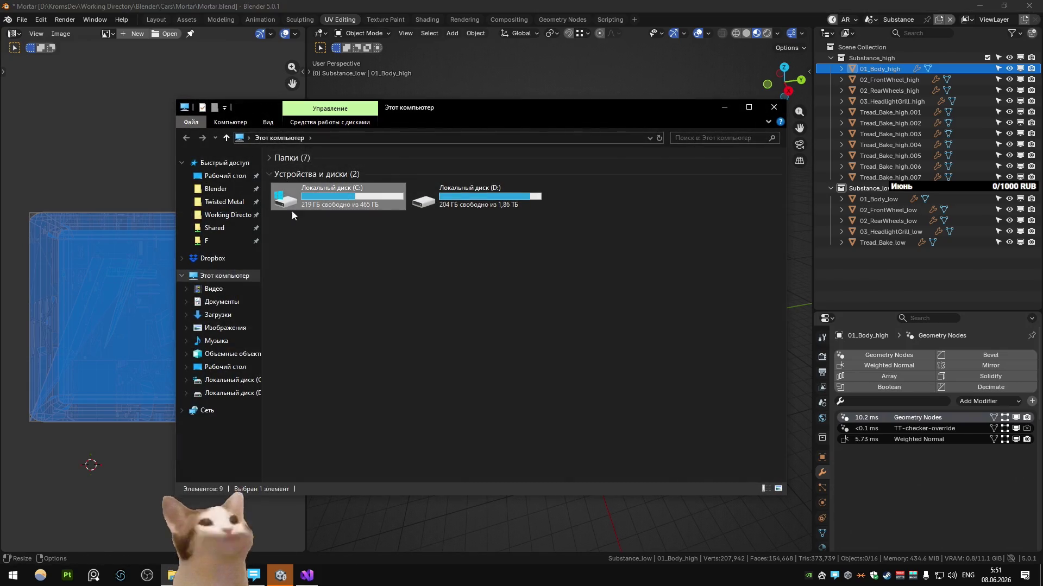
double_click(475, 200)
double_click(390, 193)
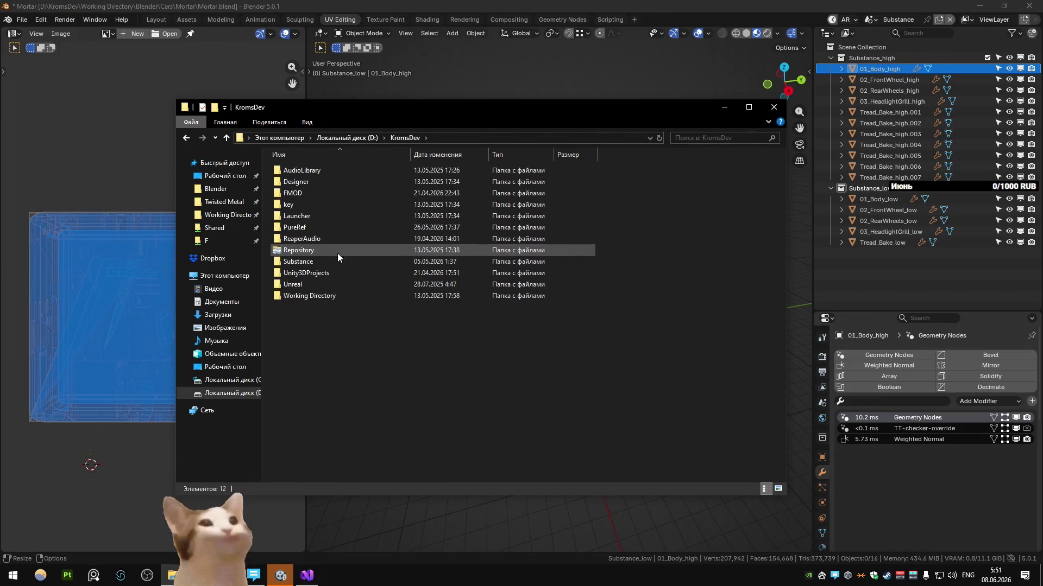
double_click(338, 261)
double_click(334, 170)
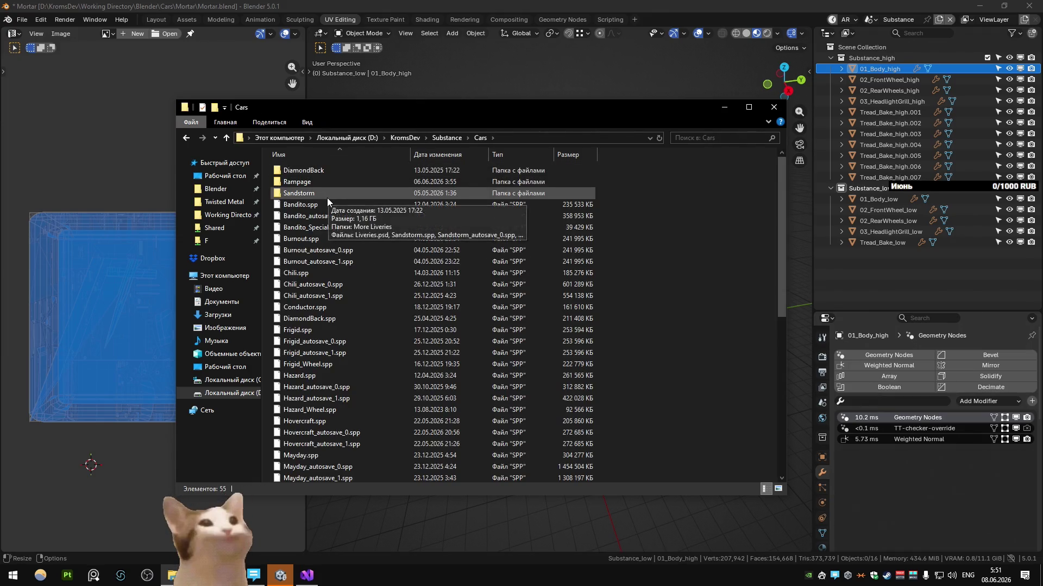
left_click(407, 284)
left_click(477, 319)
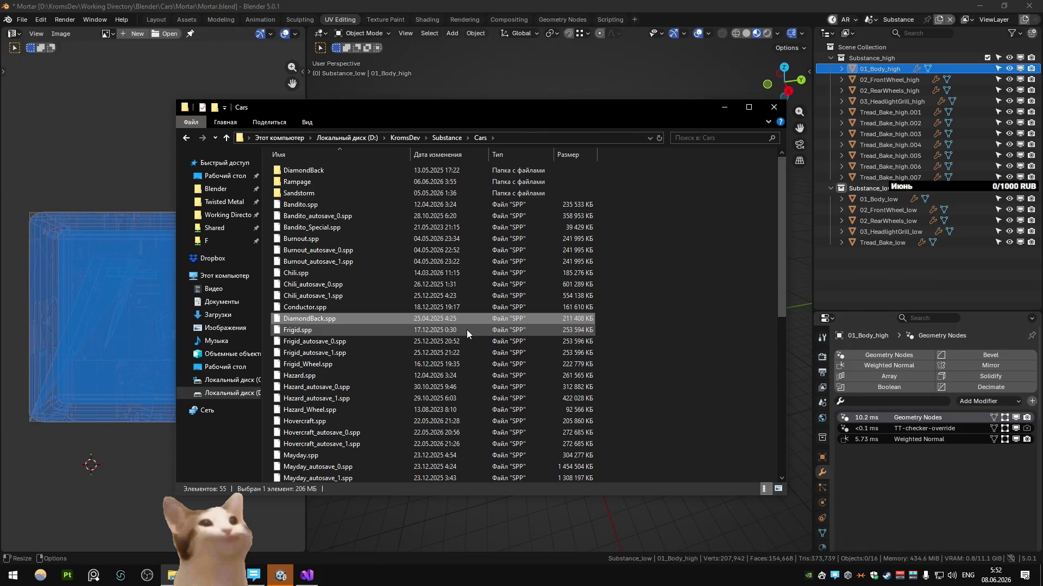
From Unity, show Zenith_Albedo on disk and look over the Zenith wheel Albedo, HDRP and Normal files
key("alt+Tab")
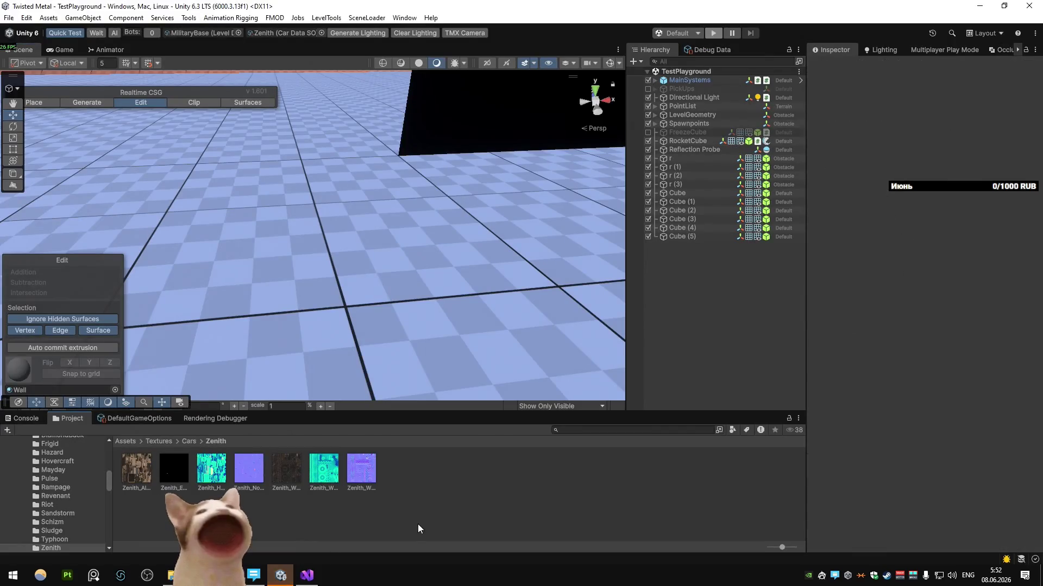
right_click(156, 476)
left_click(208, 147)
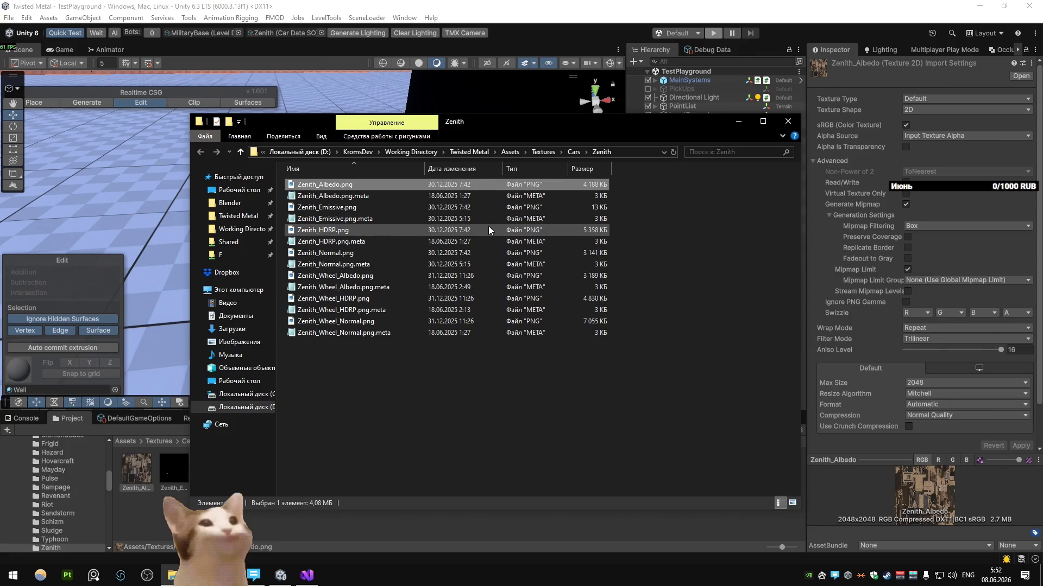
left_click(546, 276)
left_click(568, 299, "ctrl")
left_click(568, 320, "ctrl")
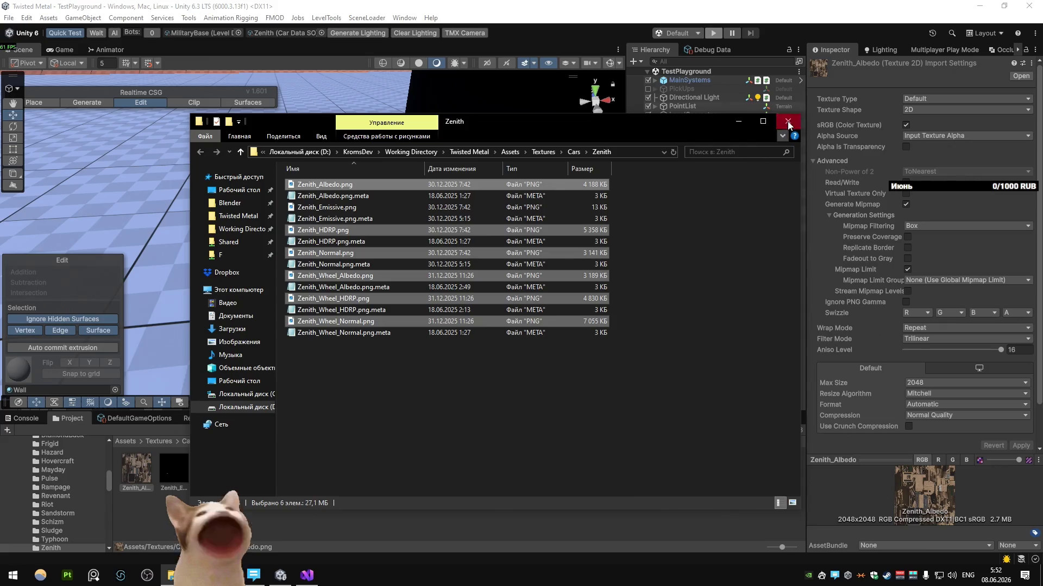
left_click(786, 121)
Cycle through the Cars folder, Unity and Visual Studio windows and return to Blender
key("alt+Tab")
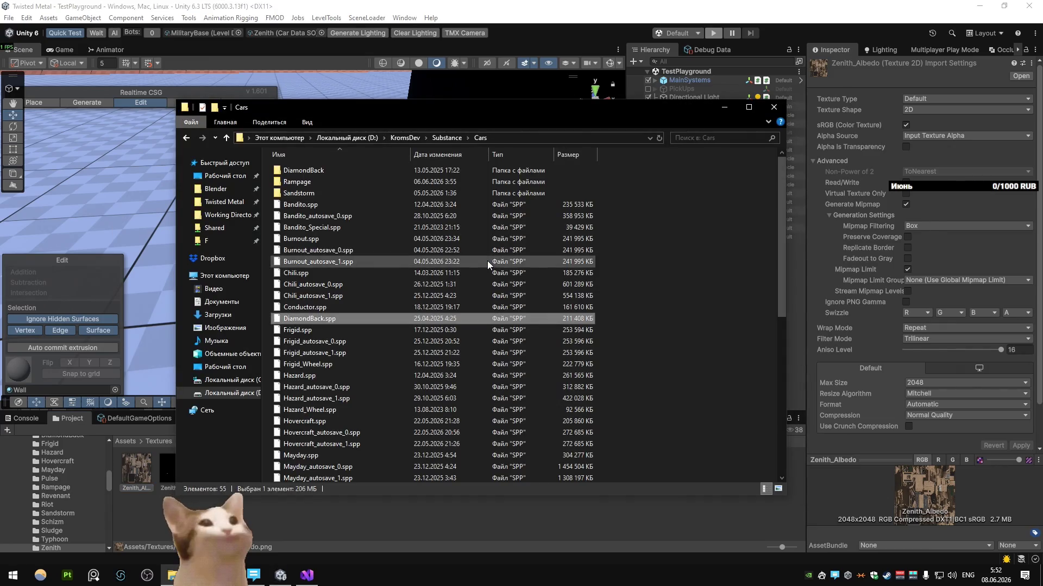
left_click(640, 256)
key("alt+Tab")
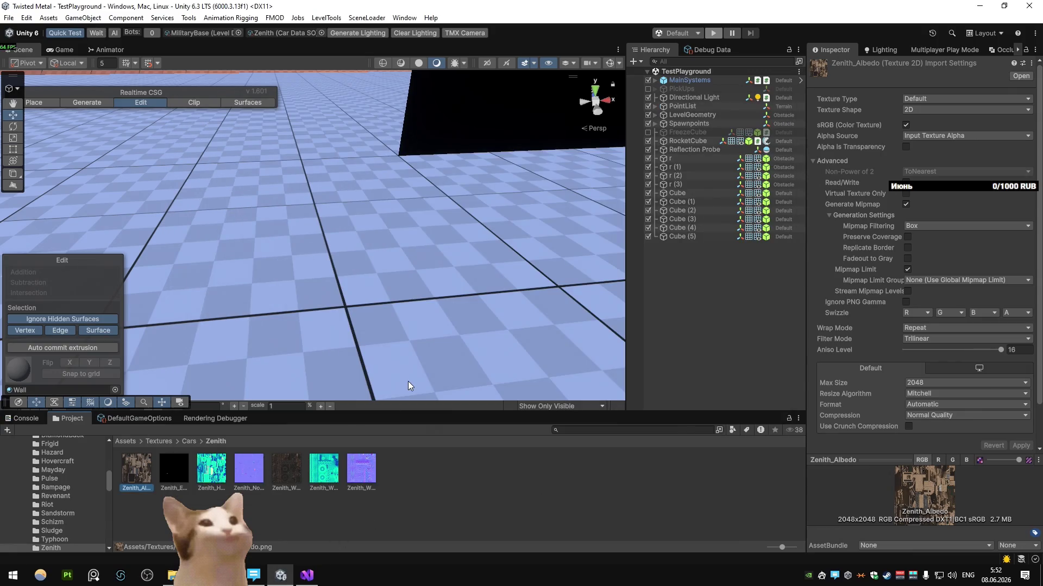
left_click(317, 575)
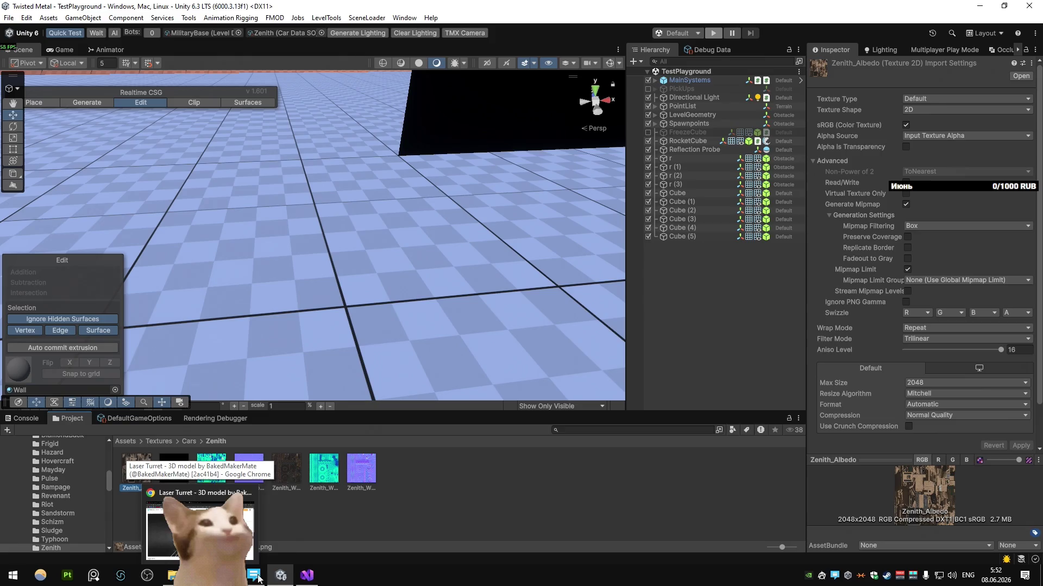
left_click(251, 576)
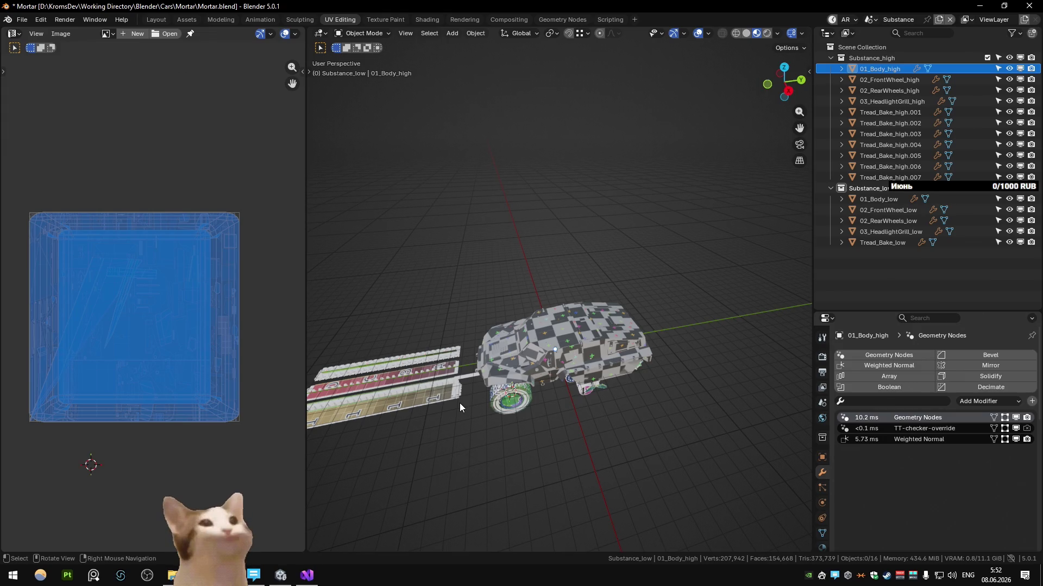
Save, then create a new Substance_Vehicle collection in the Collection Manager
key("ctrl+s")
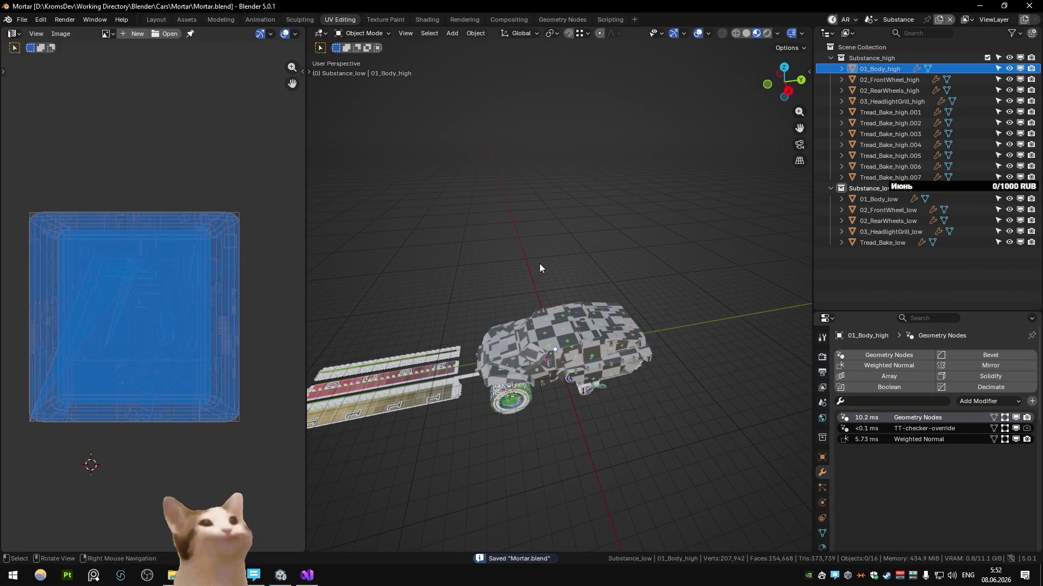
key("m")
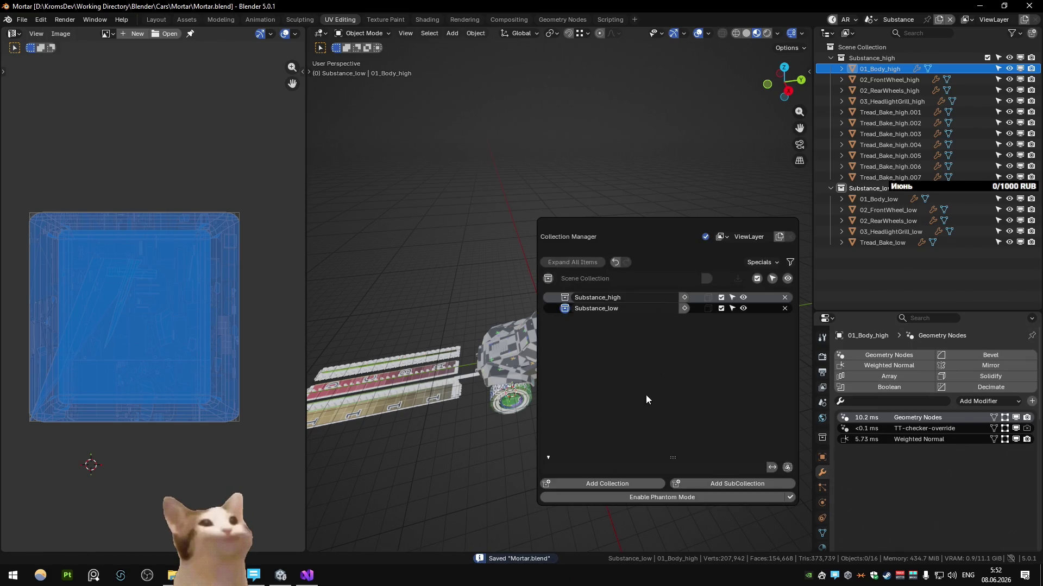
left_click(611, 483)
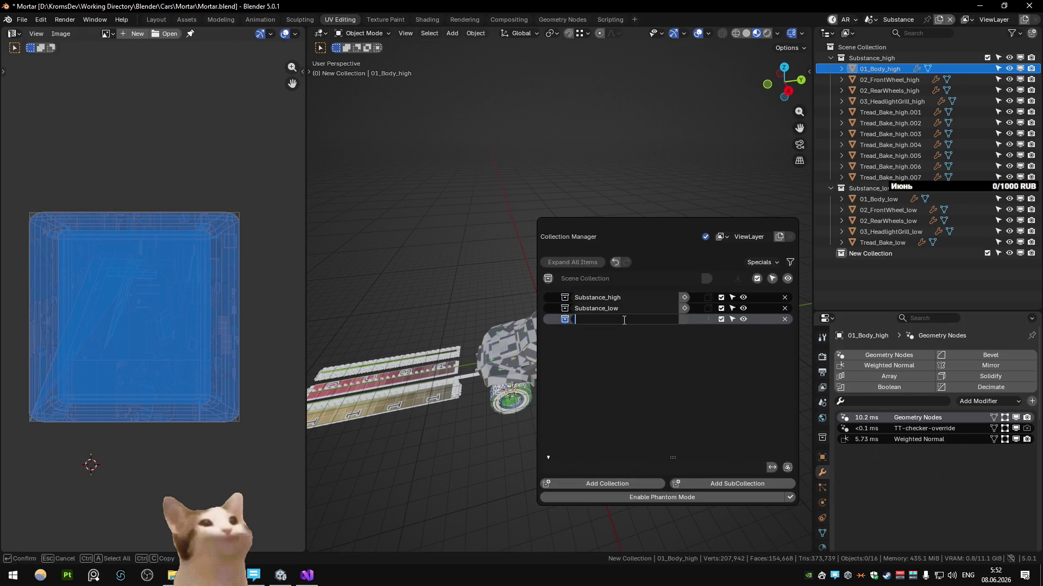
type("Substance_We")
type("icle")
key("Return")
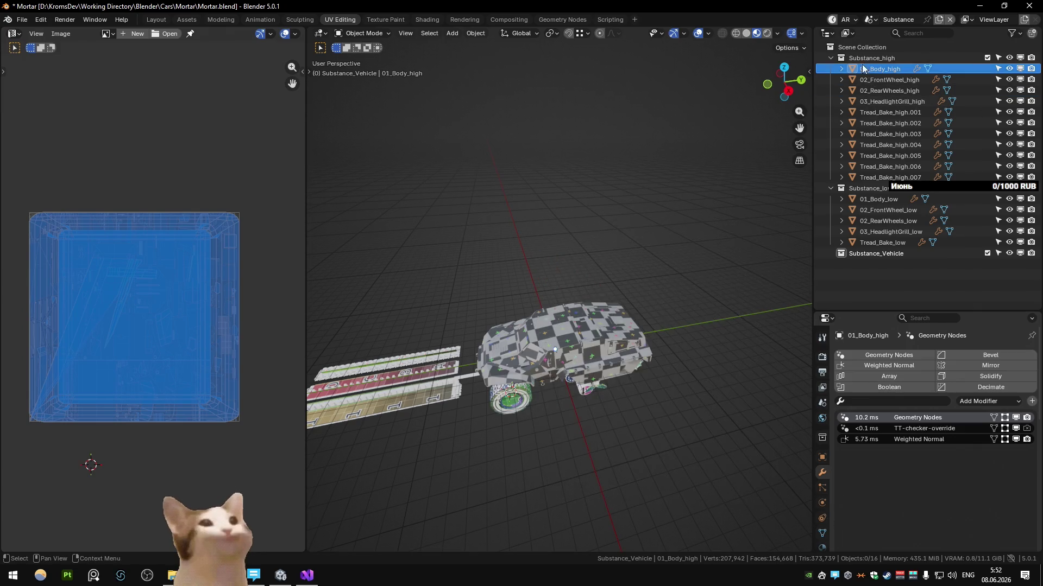
Move the Substance_high and Substance_low bake collections into Substance_Vehicle
left_click(830, 58)
left_click(878, 70, "ctrl")
left_click_drag(877, 70, 876, 80)
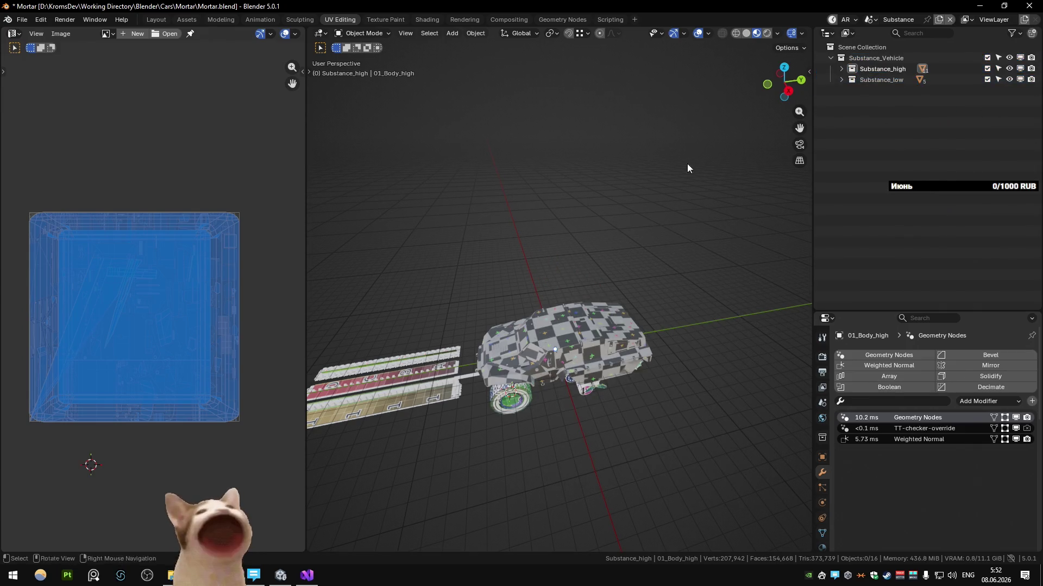
Add an empty Substance_Weapon collection alongside it
key("m")
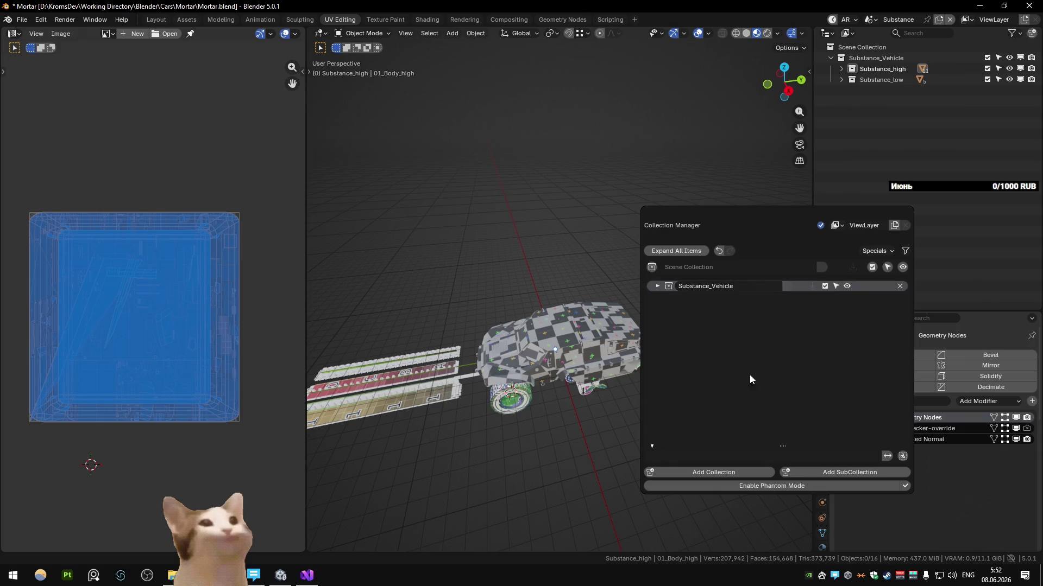
left_click(713, 472)
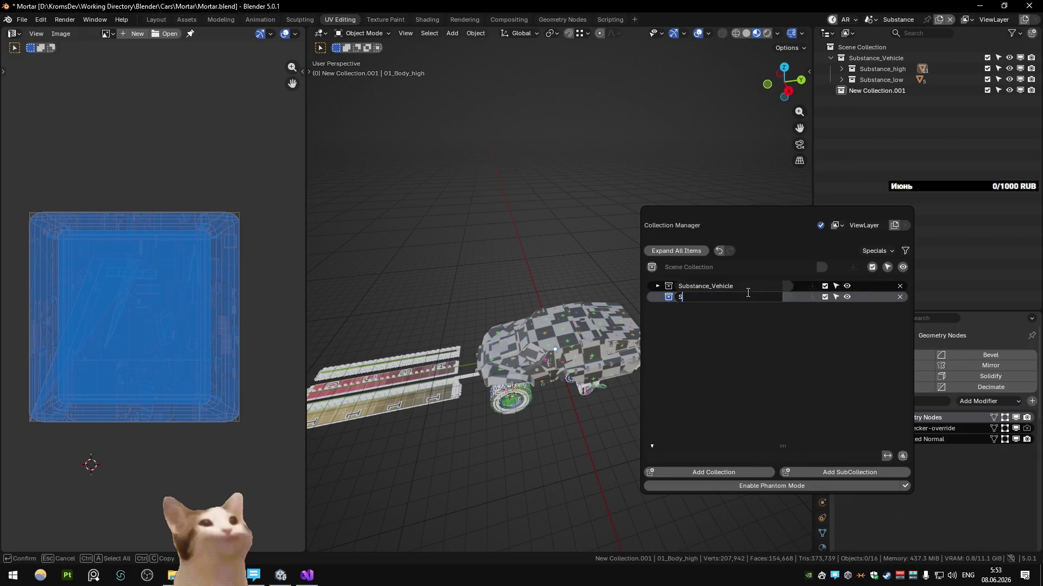
type("ubstance_Weapon")
key("Return")
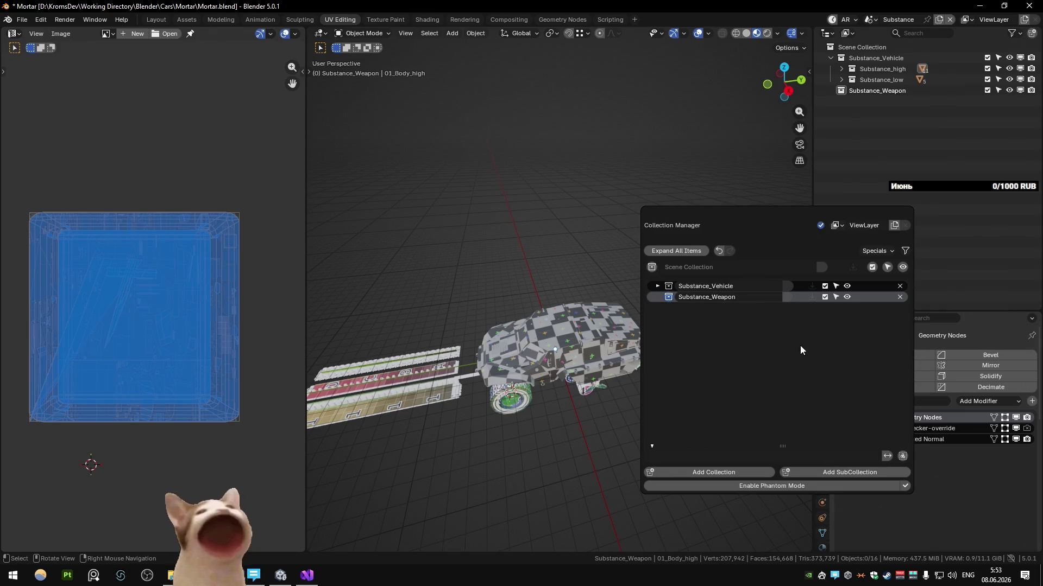
key("shift+a")
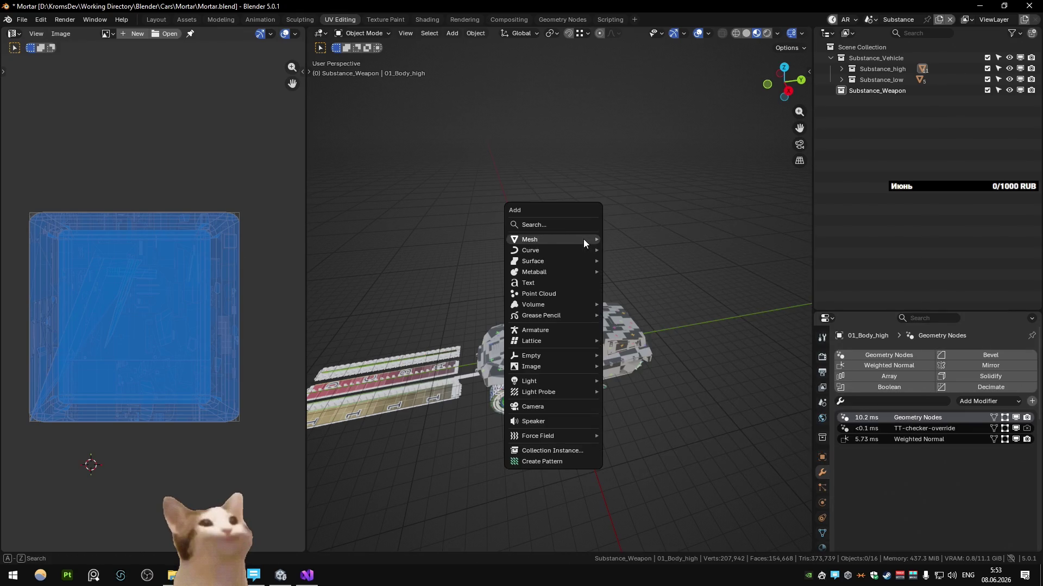
Add a plane to Substance_Weapon, raise it along Z, give it a Geometry Nodes modifier and rename it
mouse_move(554, 240)
left_click(639, 239)
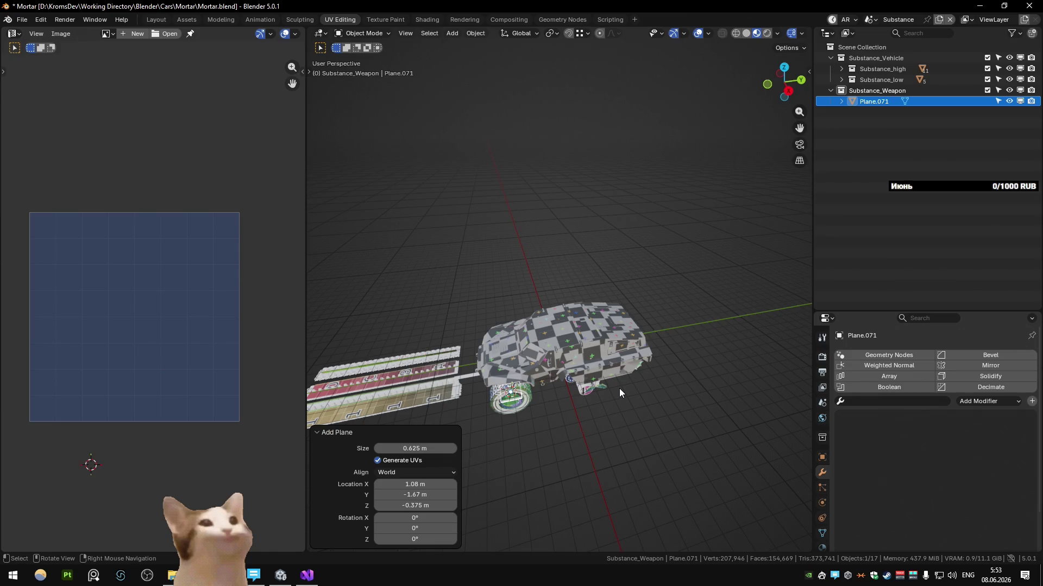
key("shift+s")
key("g")
key("z")
left_click(888, 338)
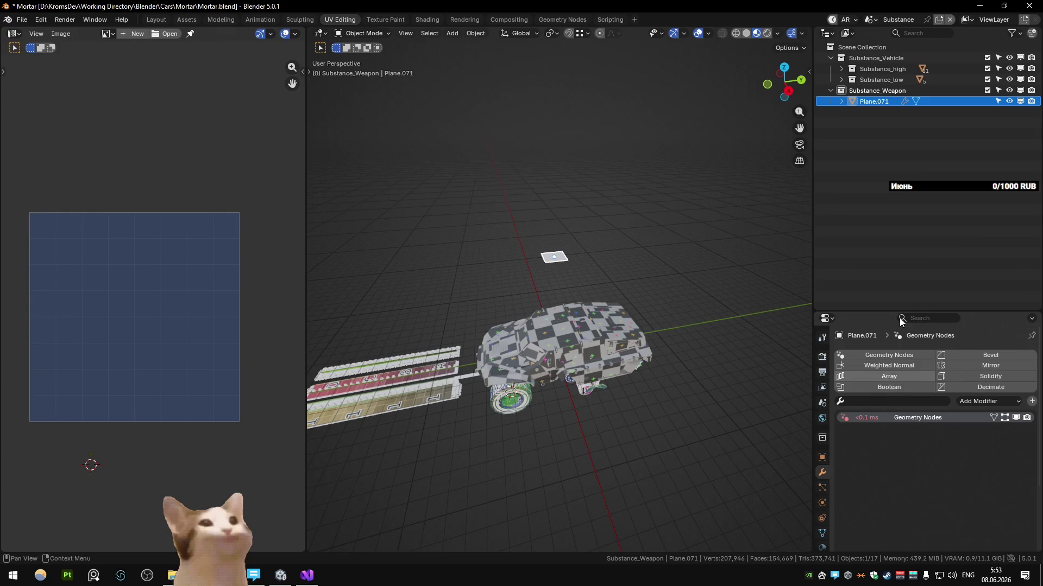
key("F2")
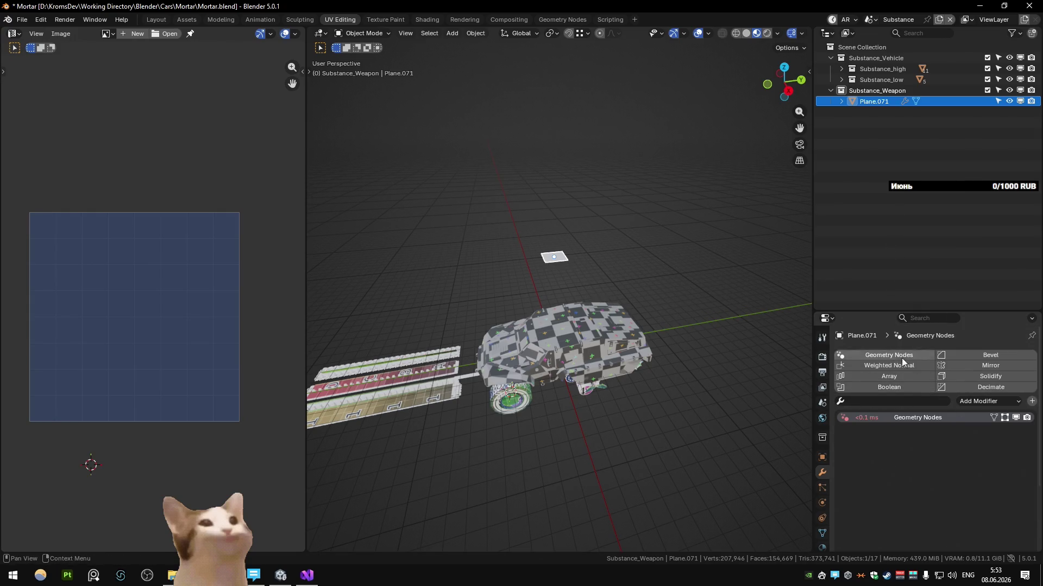
scroll(948, 342, "down", 2)
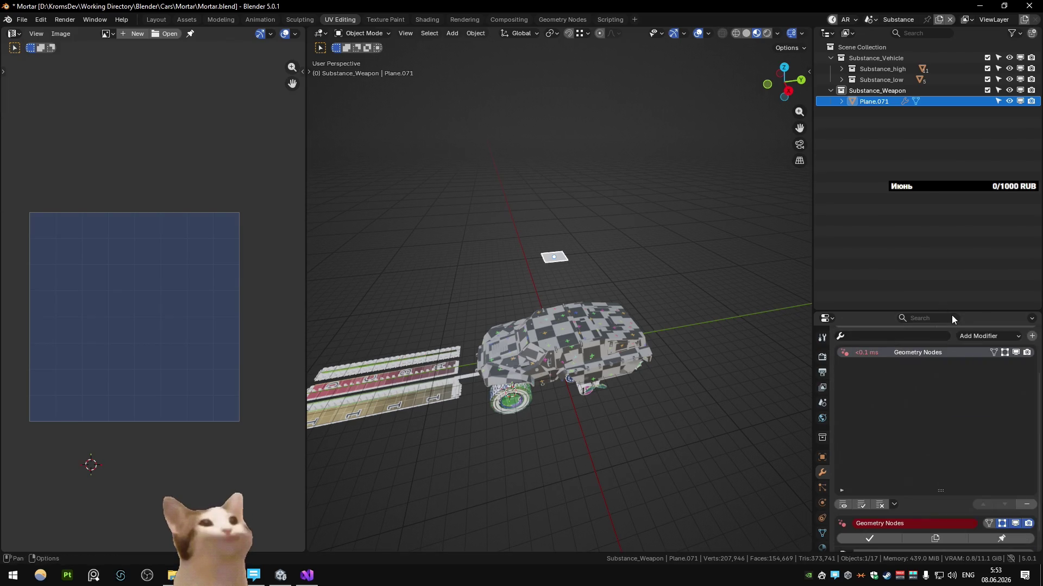
left_click_drag(953, 311, 954, 223)
Assign the BakeCombiner_Original node group with Alt_Special_Base as its collection input
left_click(843, 531)
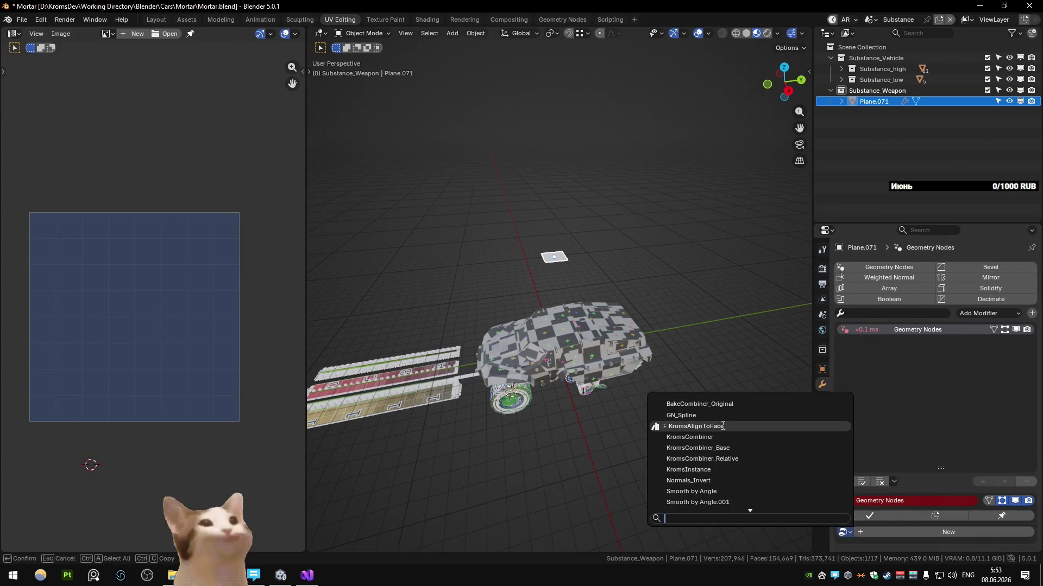
left_click(717, 404)
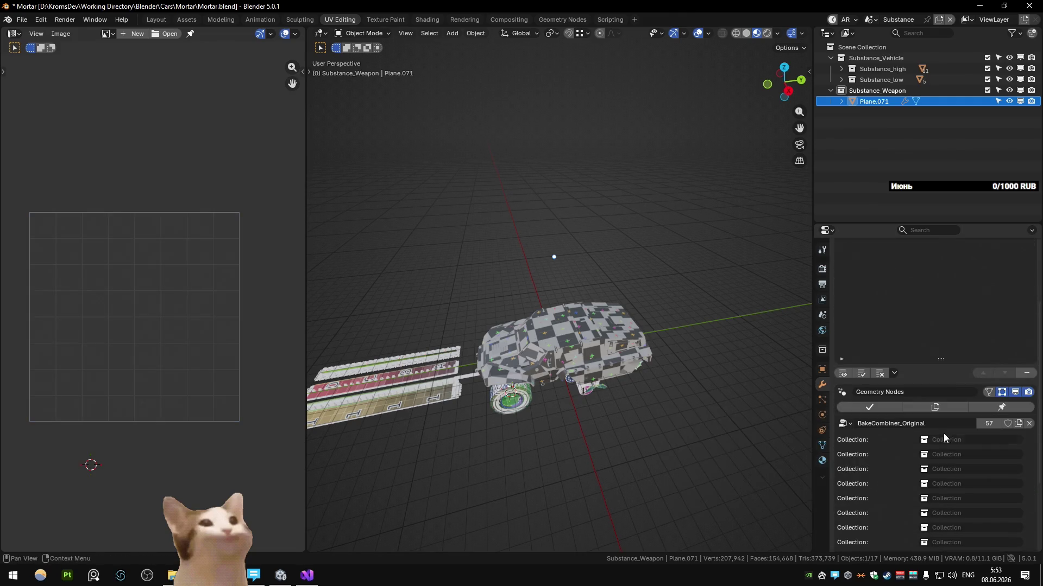
left_click(949, 440)
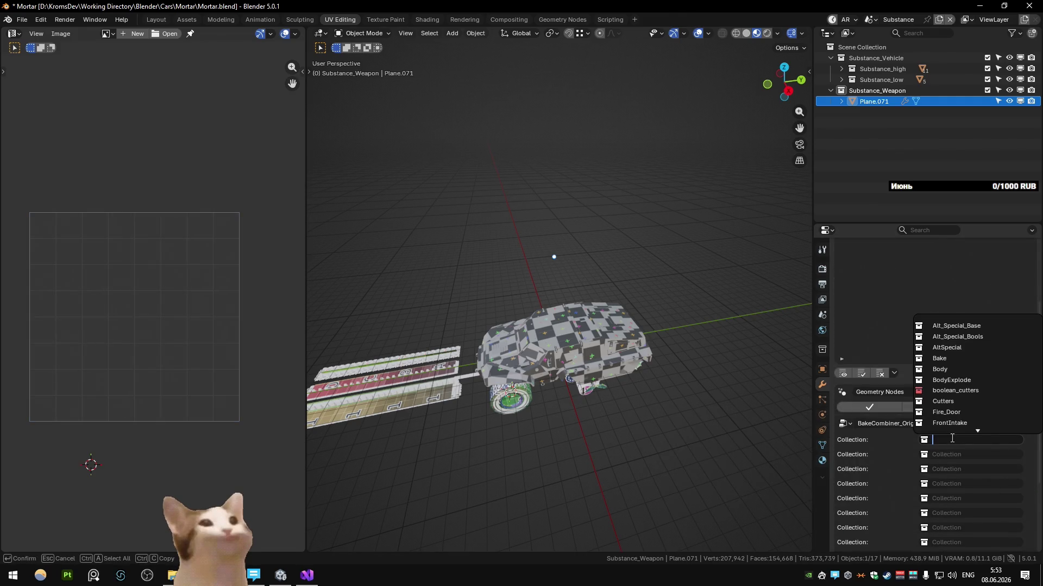
type("alt")
key("Return")
Raise the resulting turret along Z and duplicate it
key("g")
key("z")
left_click(566, 254)
middle_click_drag(566, 254, 550, 283)
key("shift+d")
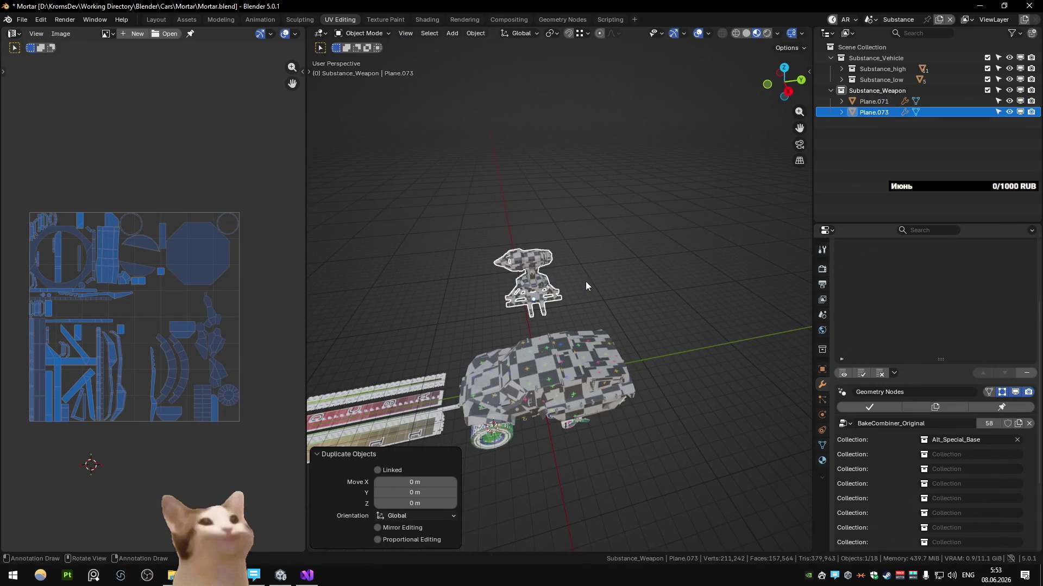
Place the copy beside the turret and set its collections to Special_V6_Rocket and Special_V6_Arrange
key("y")
left_click(685, 282)
left_click(984, 437)
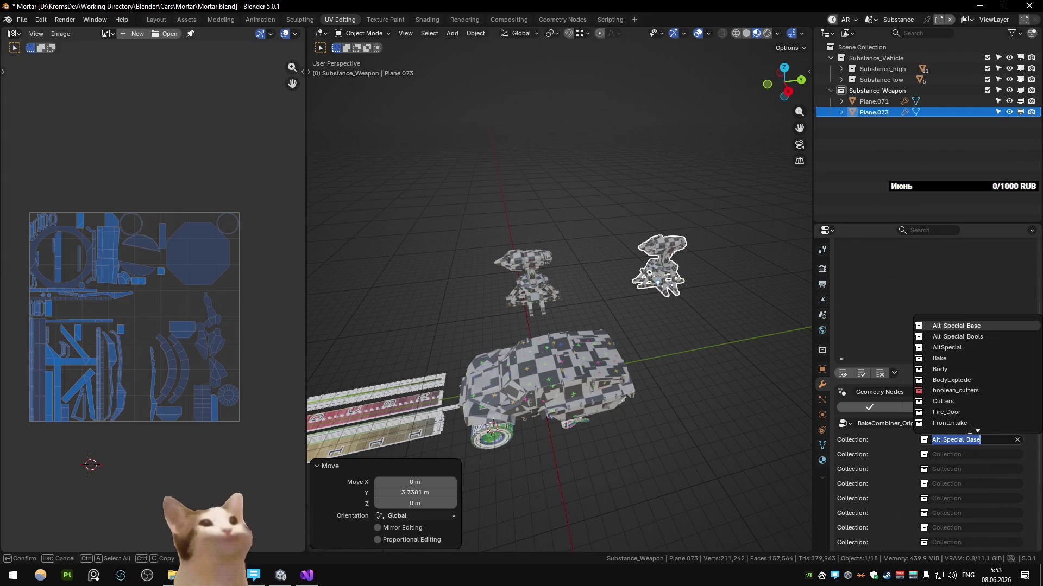
type("spec")
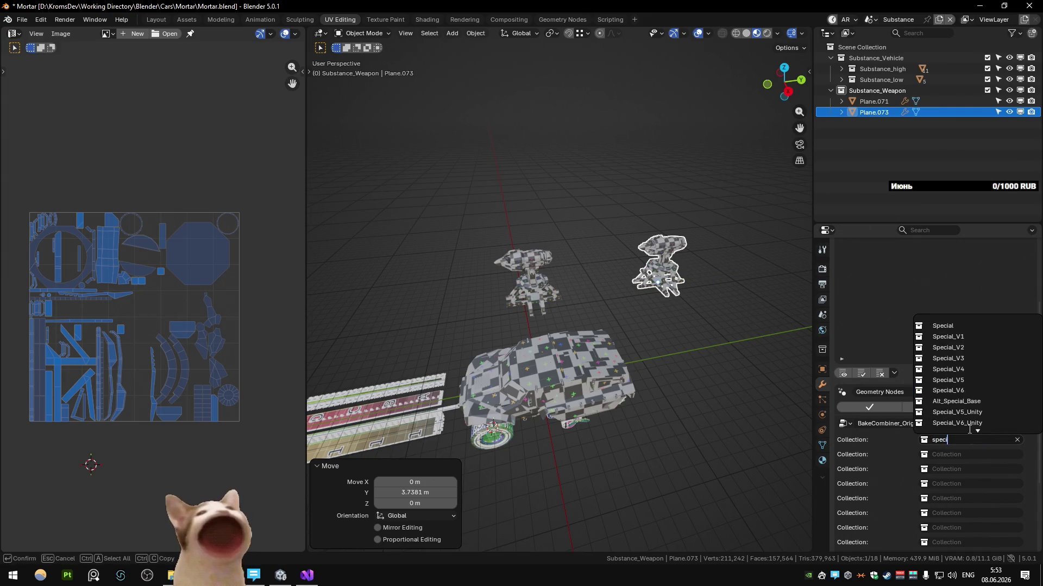
scroll(973, 411, "down", 3)
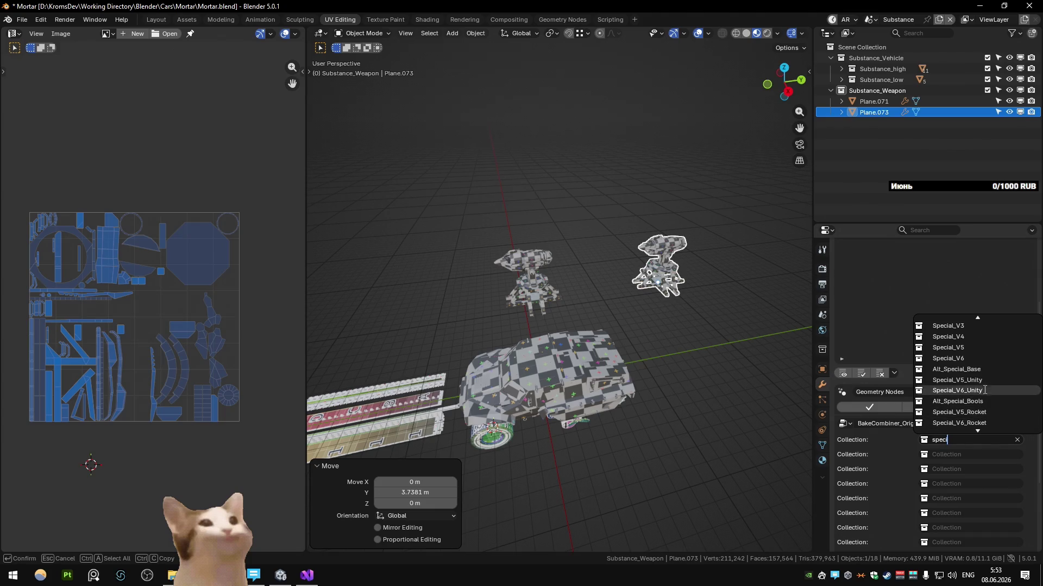
scroll(982, 387, "down", 4)
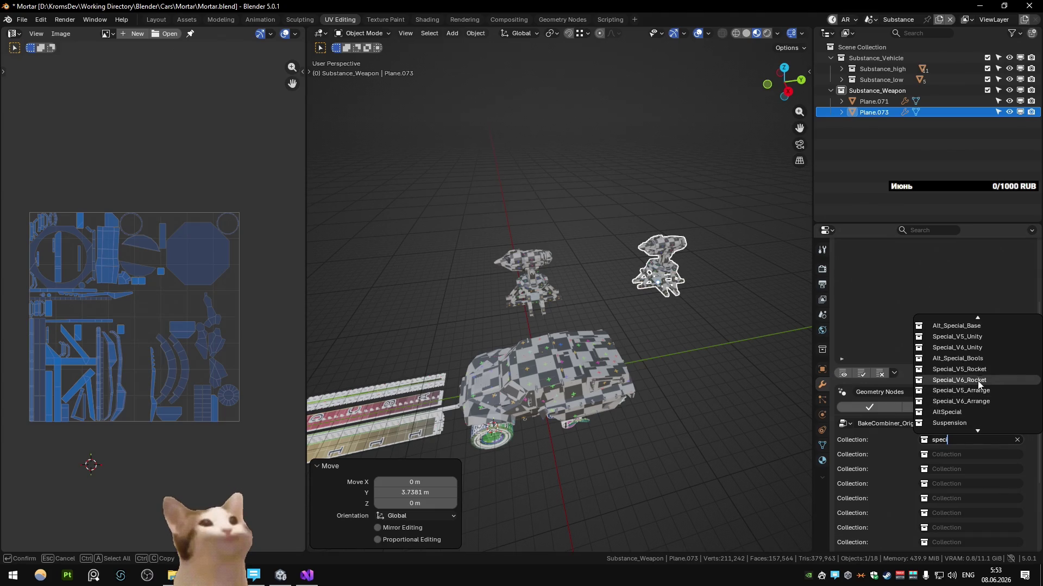
left_click(959, 380)
left_click(987, 456)
type("spec")
scroll(977, 405, "down", 2)
left_click(957, 415)
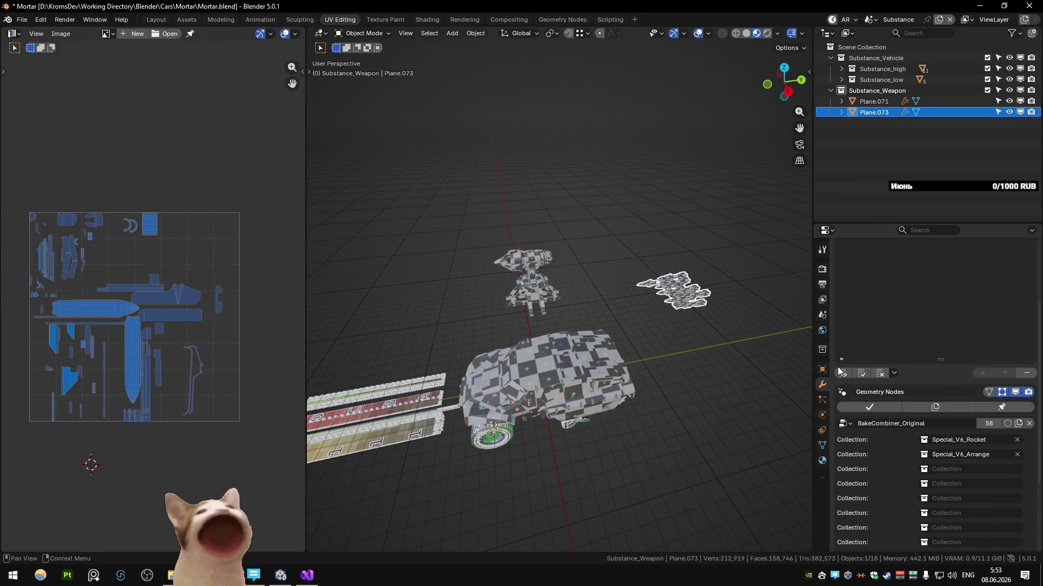
middle_click_drag(632, 281, 654, 328)
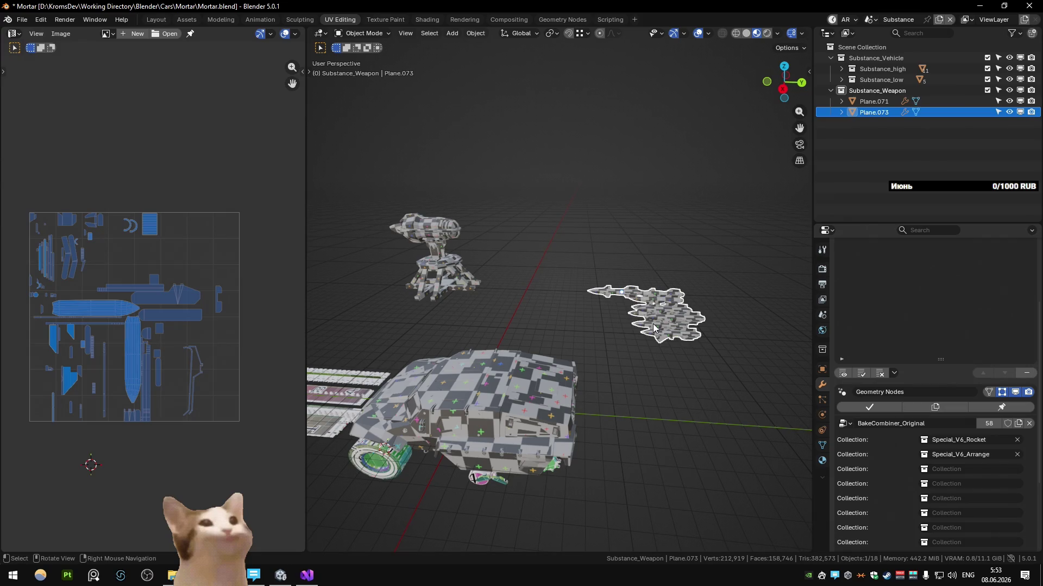
Duplicate the rocket copy, raise it on Z and shift the upper copy along Y
key("shift+d")
right_click(675, 381)
middle_click_drag(676, 382, 675, 382)
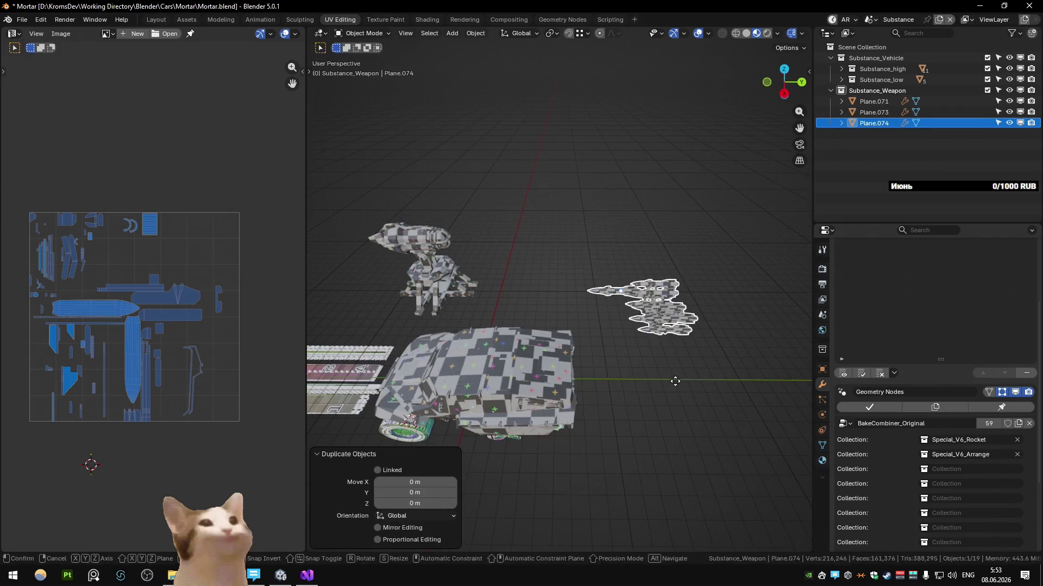
key("g")
key("z")
left_click(666, 294)
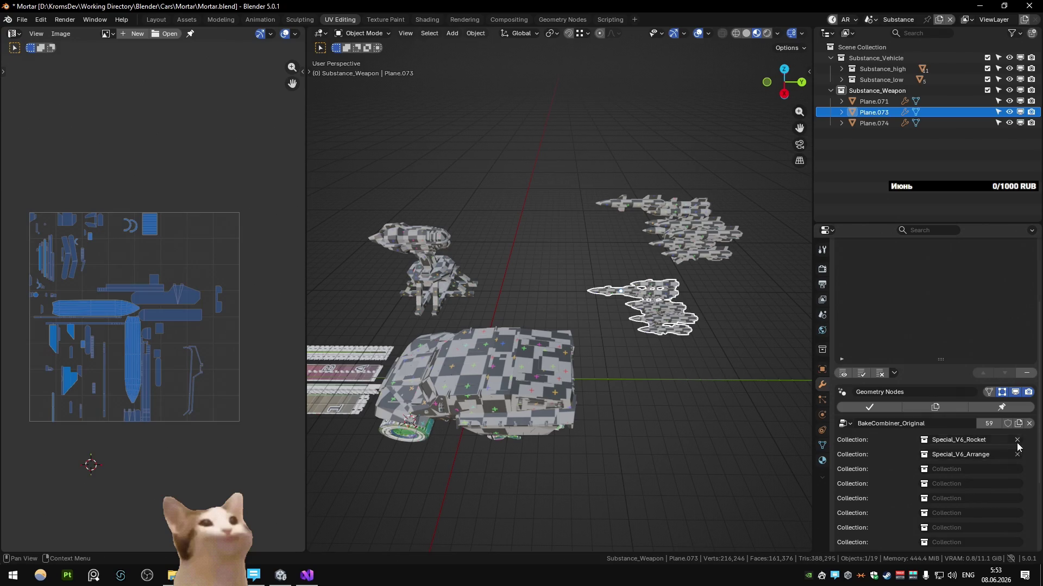
left_click(668, 256)
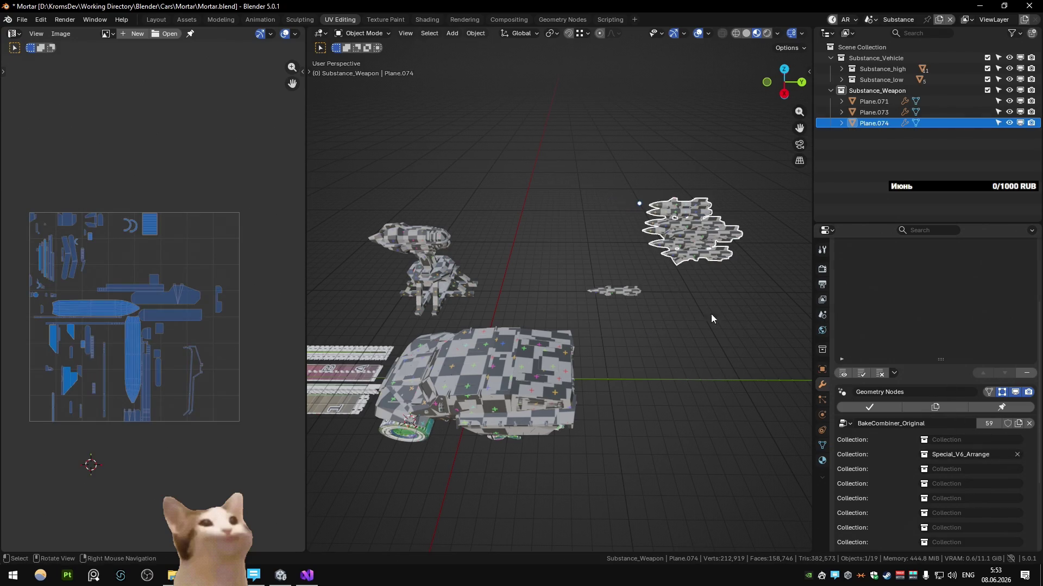
key("g")
key("y")
left_click(575, 271)
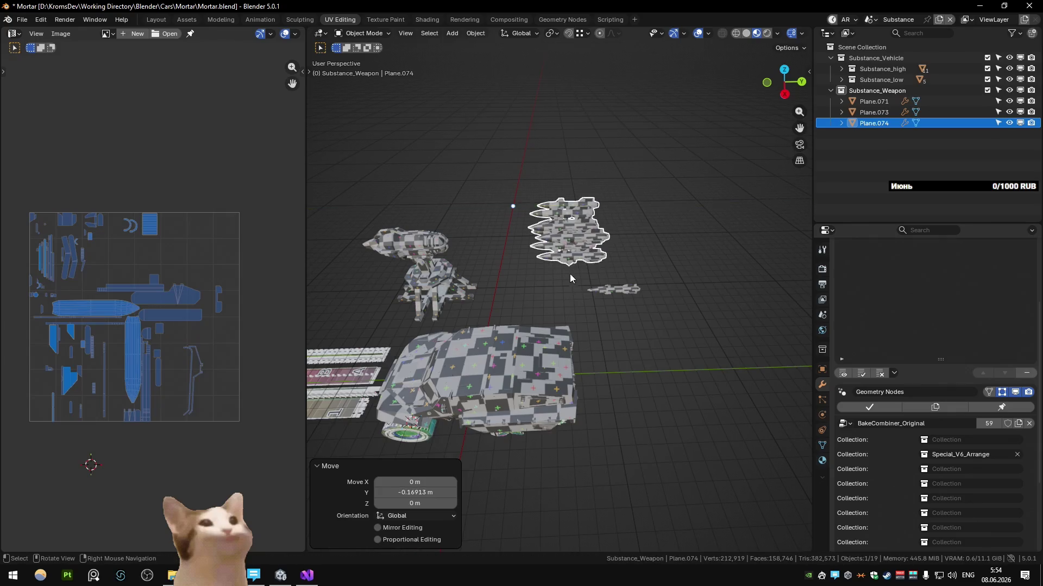
Move the small rocket along Y to spread the parts apart and save the blend file
left_click(613, 289)
key("g")
key("y")
mouse_move(543, 236)
middle_mouse_down()
mouse_move(580, 291)
mouse_move(508, 204)
middle_mouse_up()
left_click(508, 204)
key("ctrl+s")
key("m")
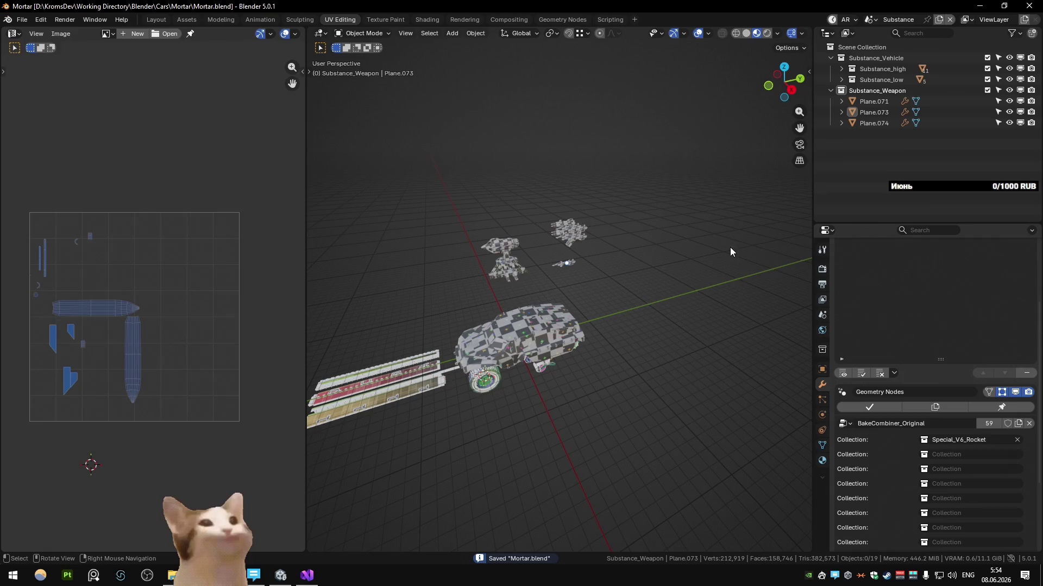
Add a new Quick Exporter package and point its path at the SubstanceTemp folder
key("n")
left_click(806, 296)
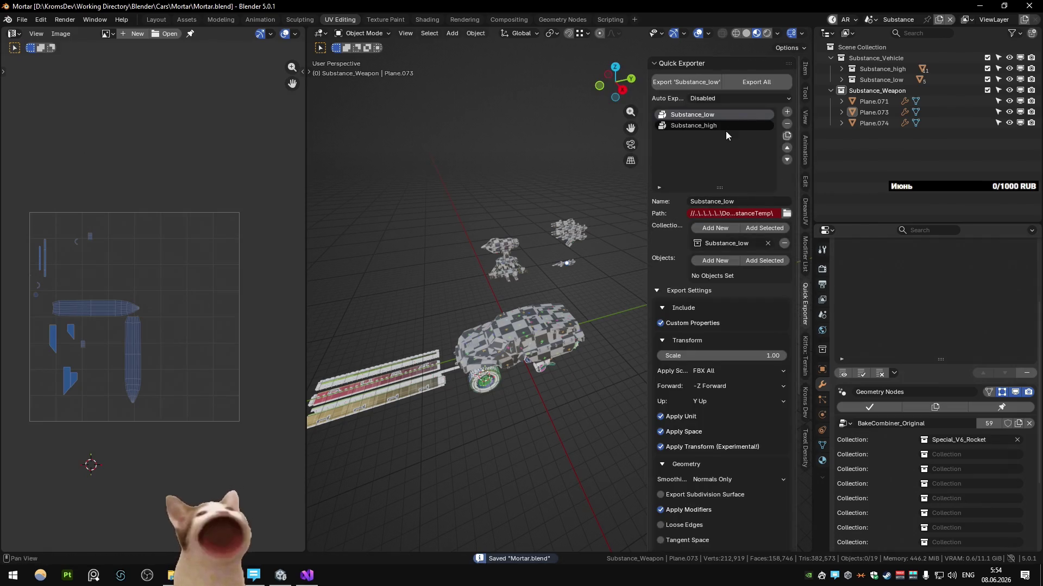
left_click(787, 135)
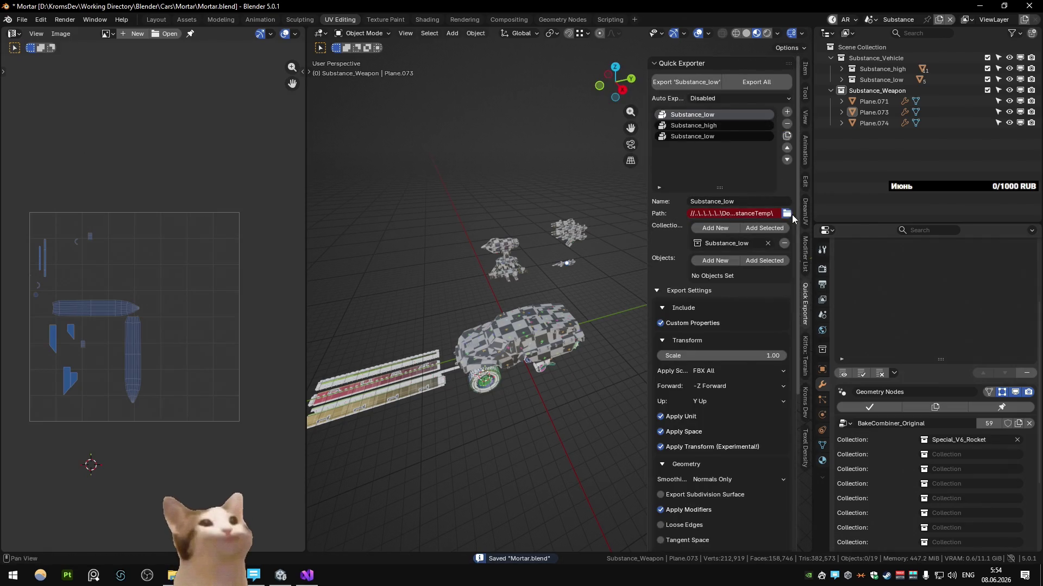
left_click(786, 213)
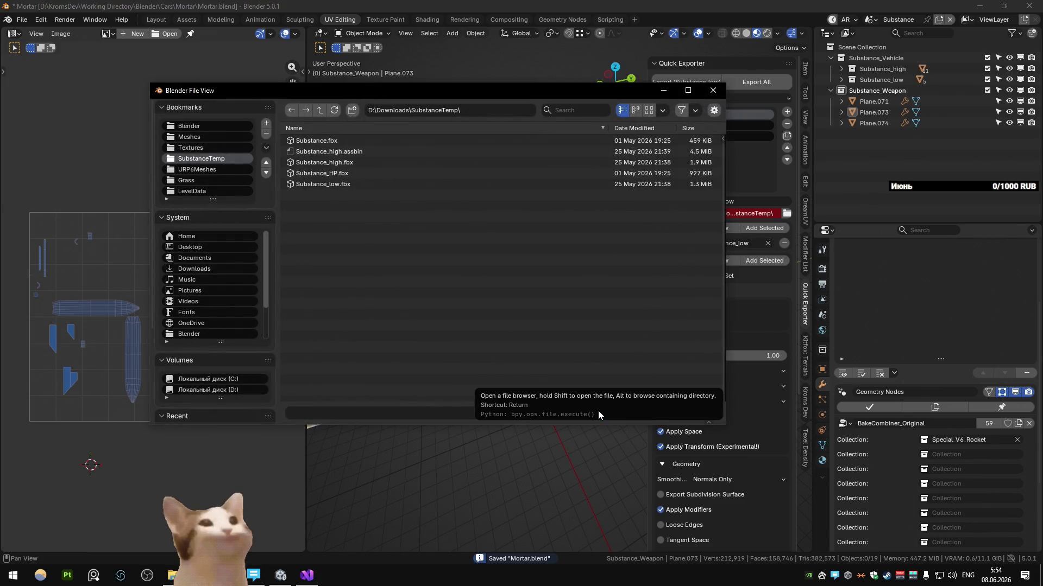
left_click(670, 413)
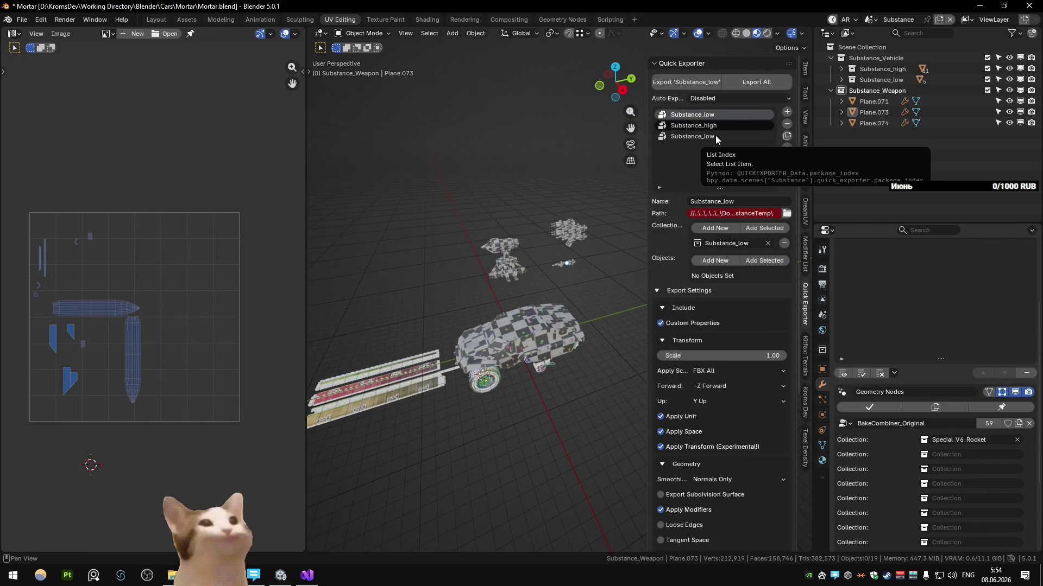
left_click(786, 213)
left_click(610, 412)
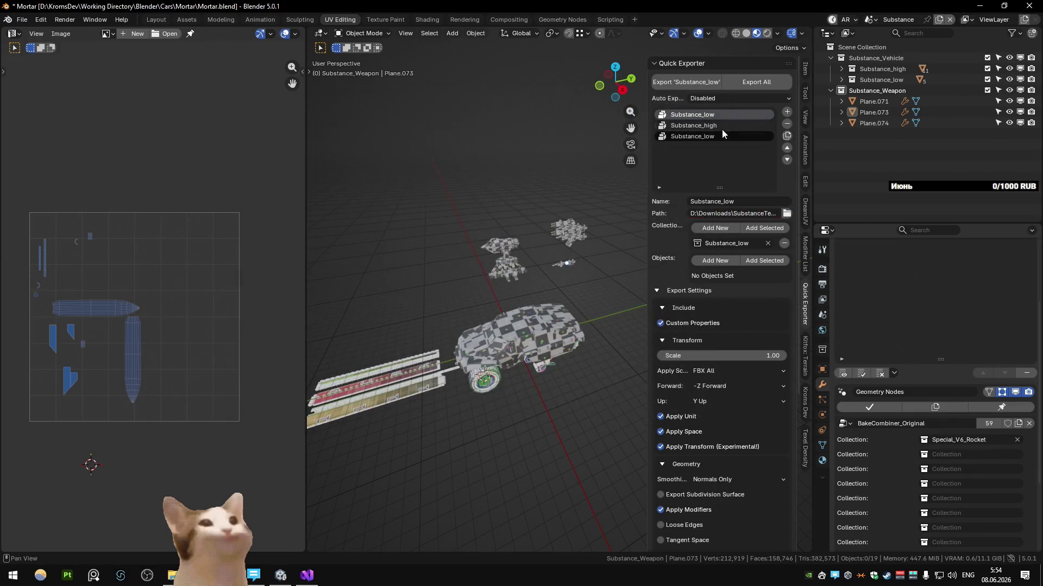
left_click(786, 214)
left_click(611, 411)
left_click(787, 214)
left_click(611, 412)
left_click(702, 116)
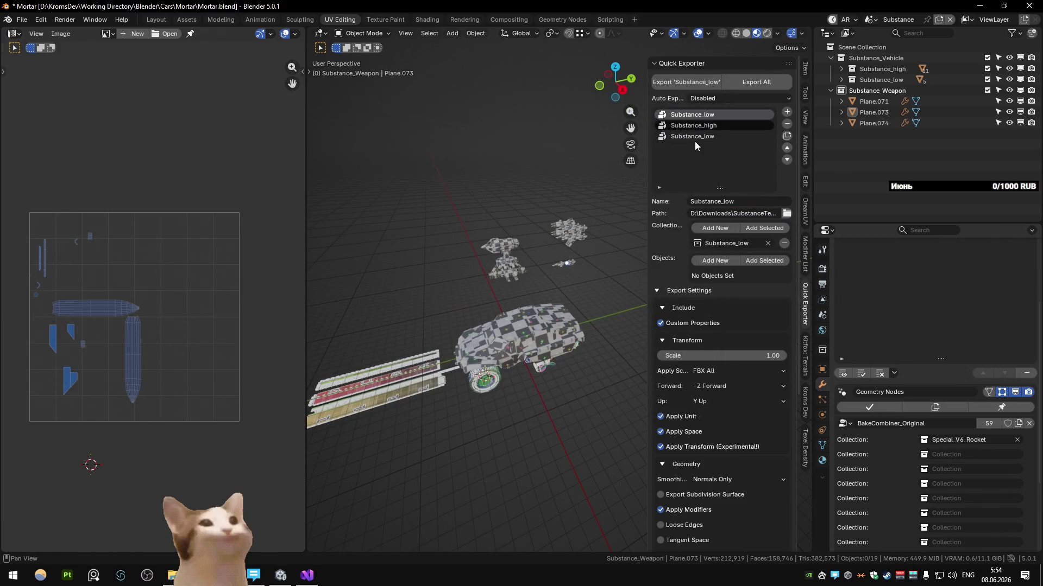
Rename the package Substance_Weapons, assign the Substance_Weapon collection to it, and save
left_click(759, 201)
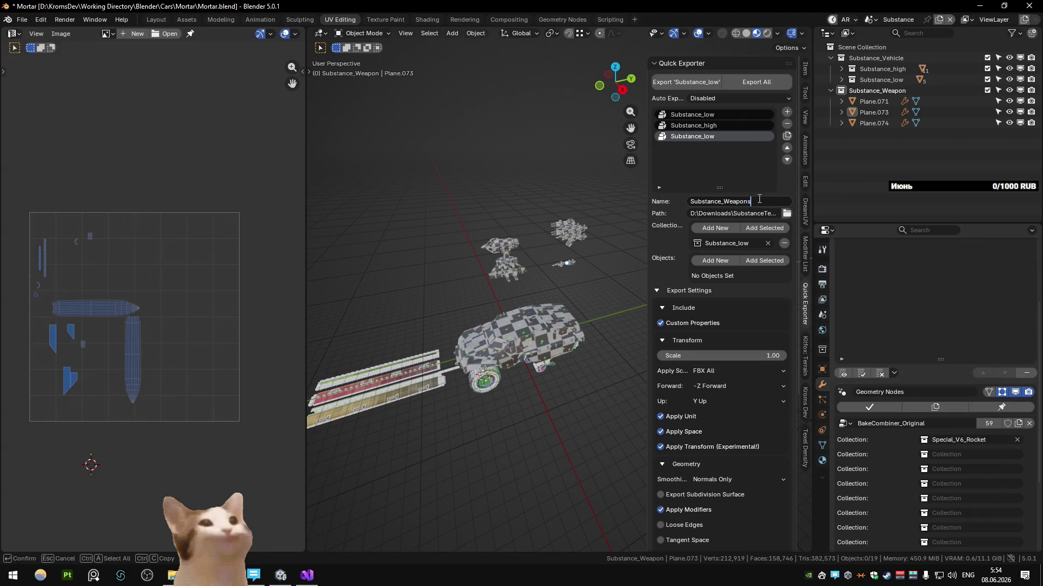
left_click(786, 213)
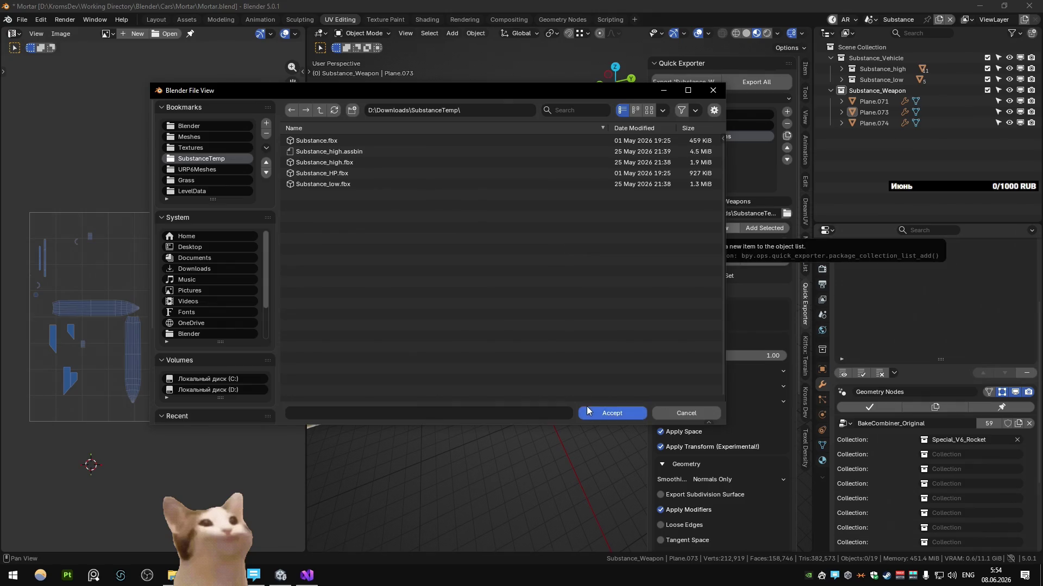
left_click(607, 414)
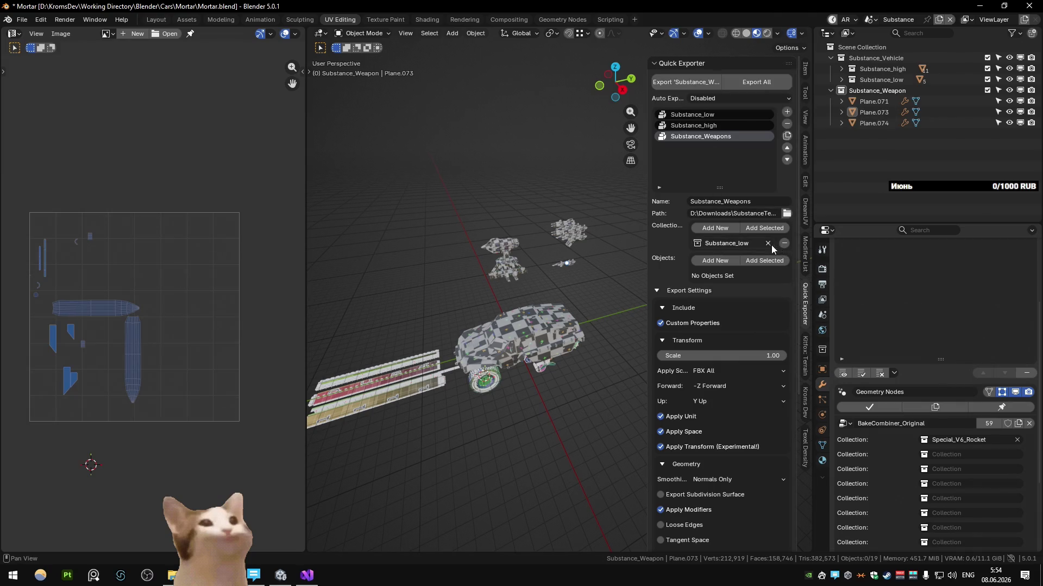
left_click_drag(869, 92, 757, 242)
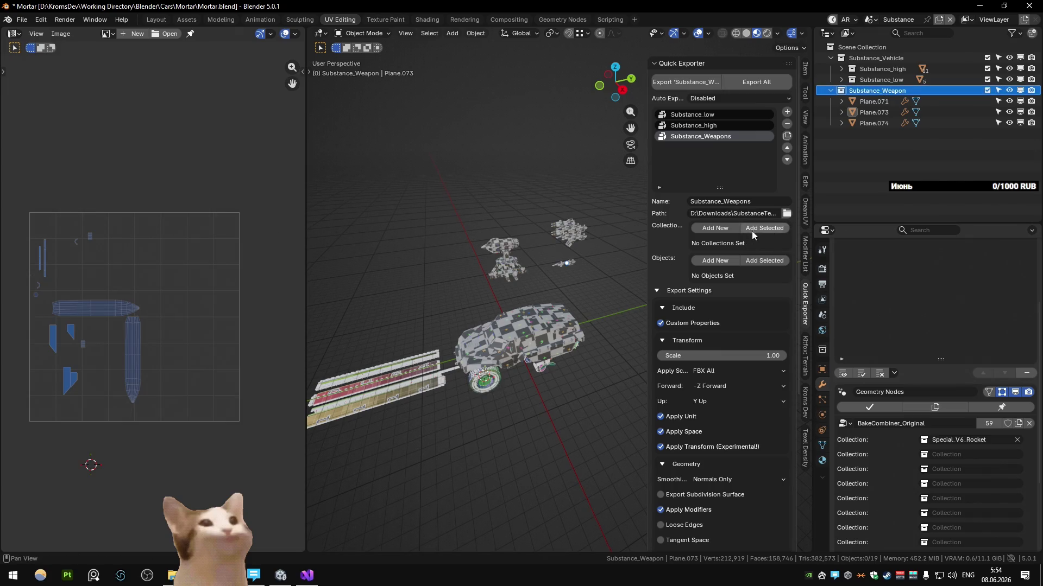
key("ctrl+s")
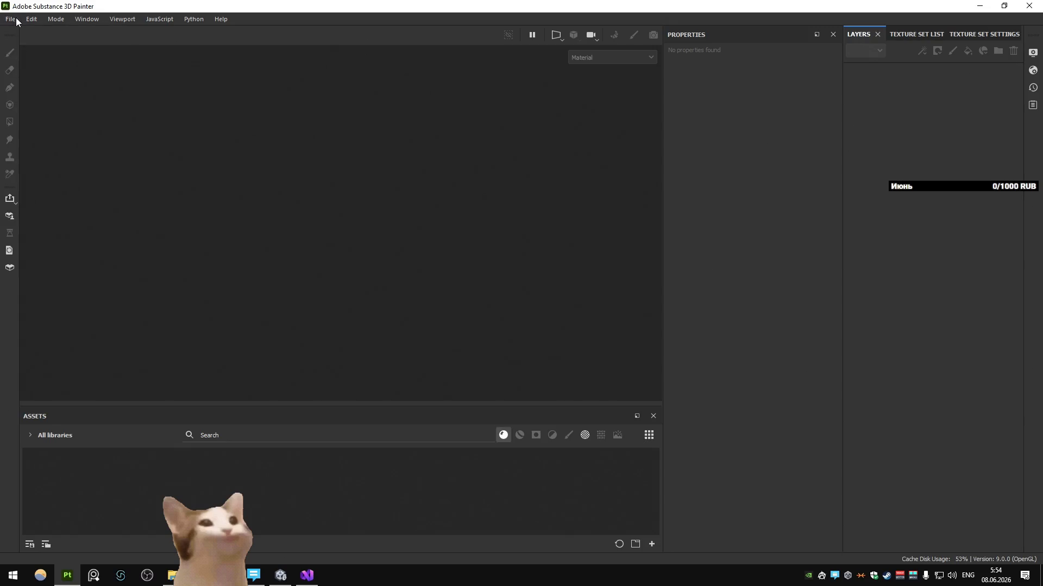
Create a new Painter project from Substance_Weapons.fbx
left_click(19, 31)
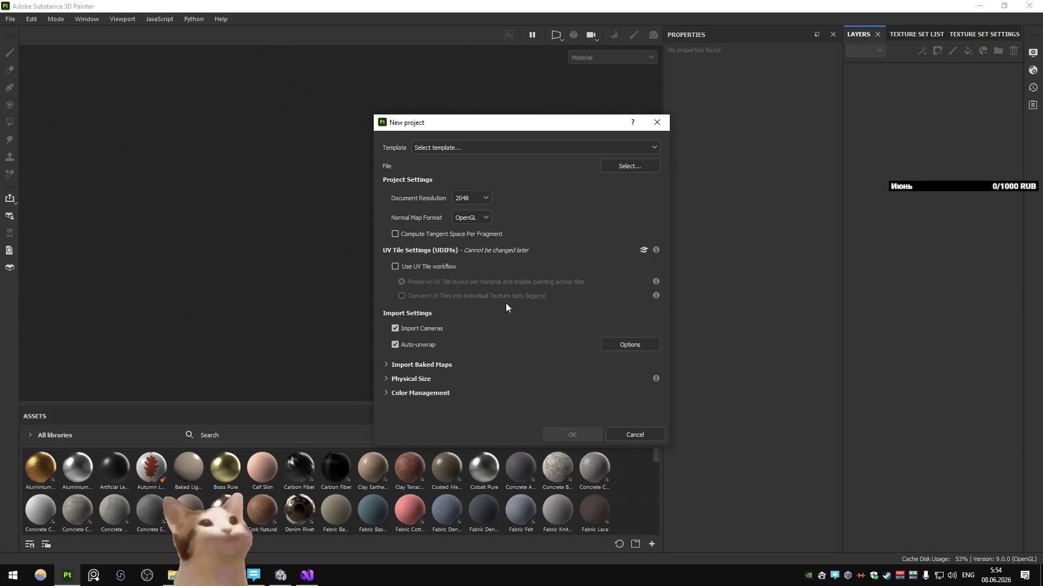
double_click(521, 254)
left_click(580, 436)
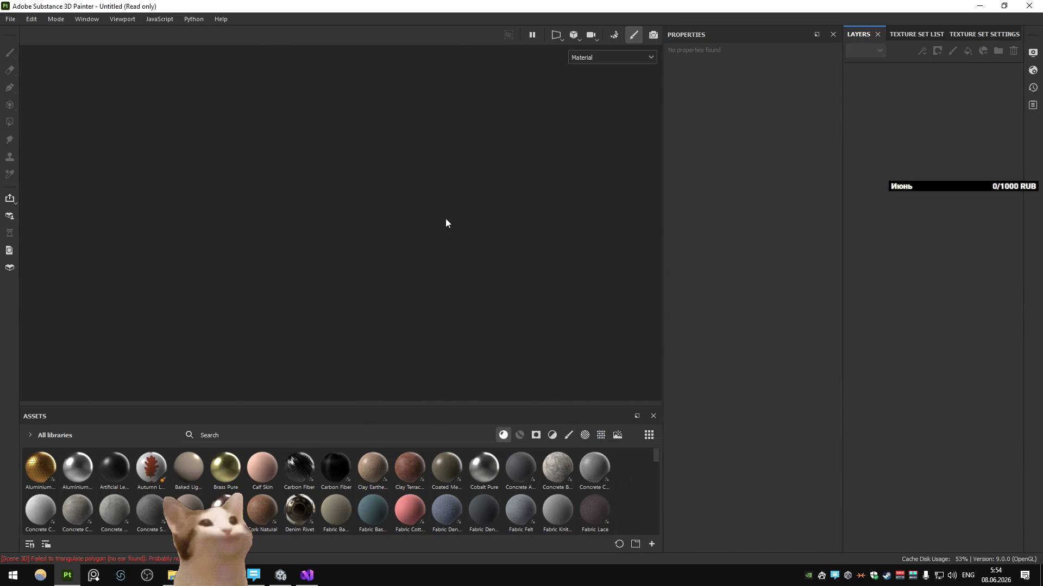
mouse_move(442, 227)
left_mouse_down("alt")
mouse_move(288, 235)
mouse_move(400, 221)
mouse_move(342, 209)
left_mouse_up("alt")
Start baking the mesh maps at 2048 output size in baking mode
key("ctrl+b")
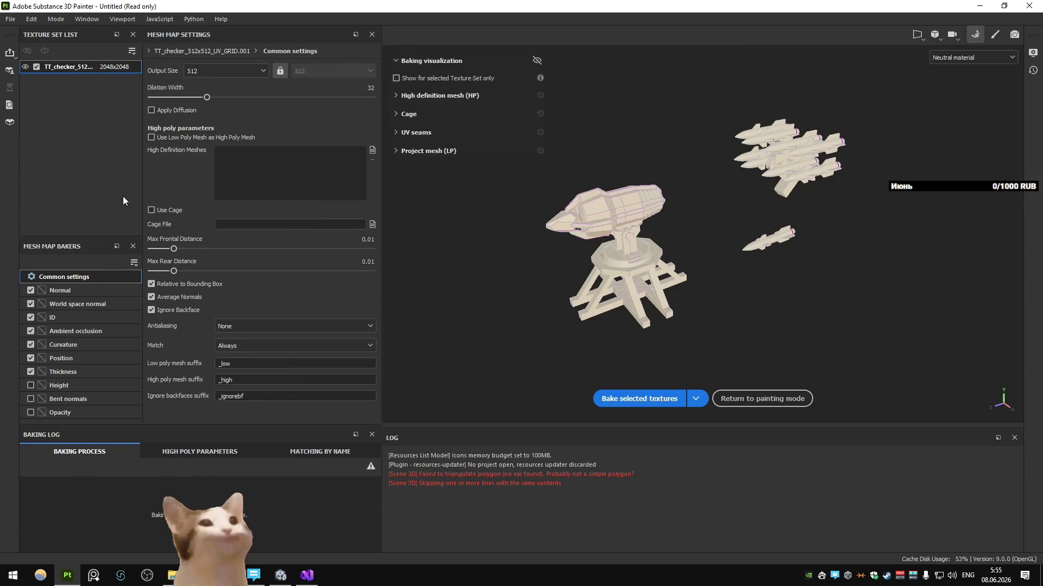
left_click(223, 73)
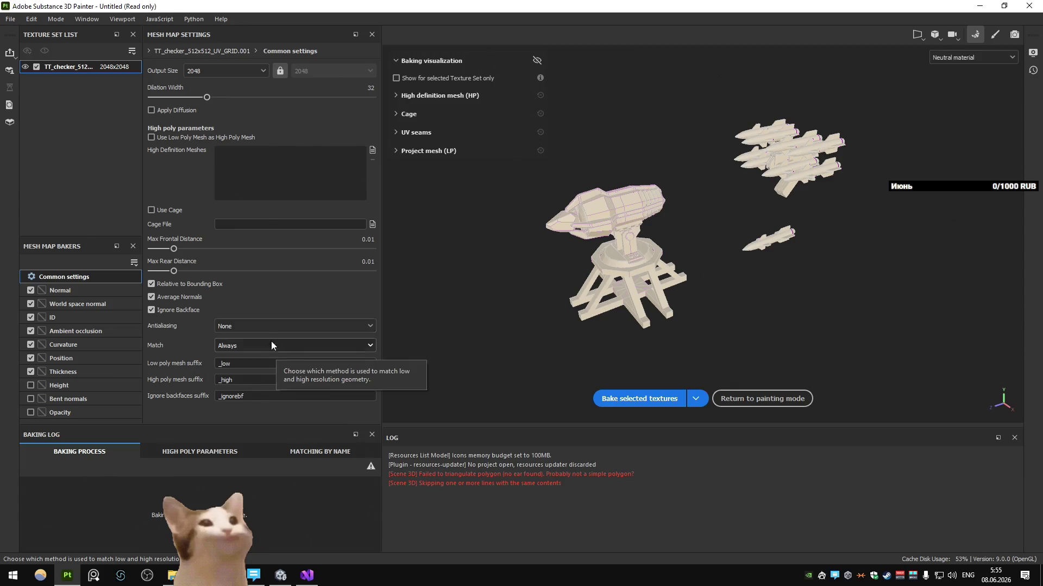
left_click(664, 401)
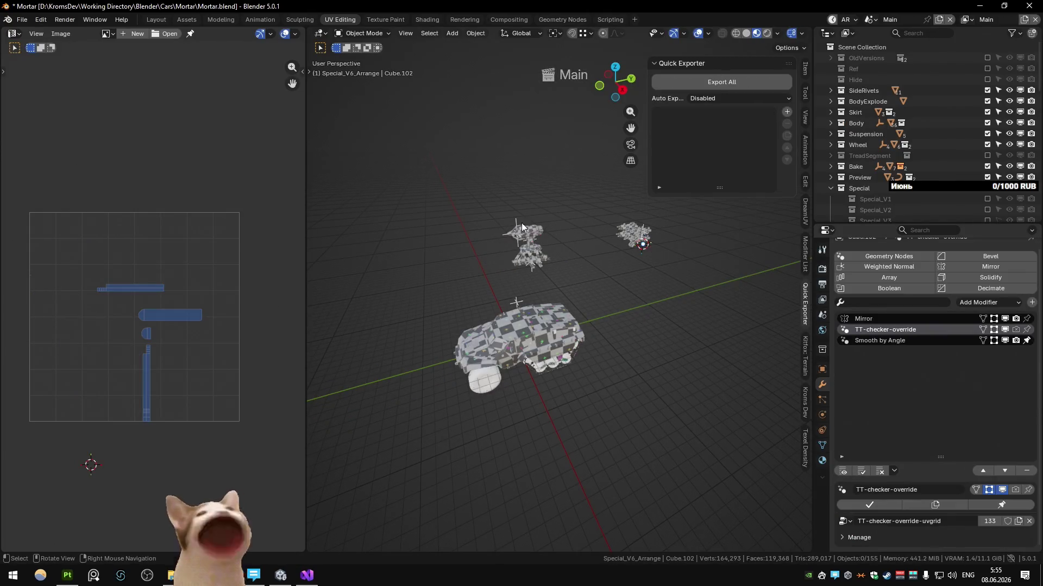
Apply the Mirror modifier on the turret top and merge its vertices by distance
left_click(525, 235)
key("KP_Decimal")
left_click(868, 504)
key("Tab")
key("m")
left_click(570, 335)
key("Tab")
left_click(511, 293)
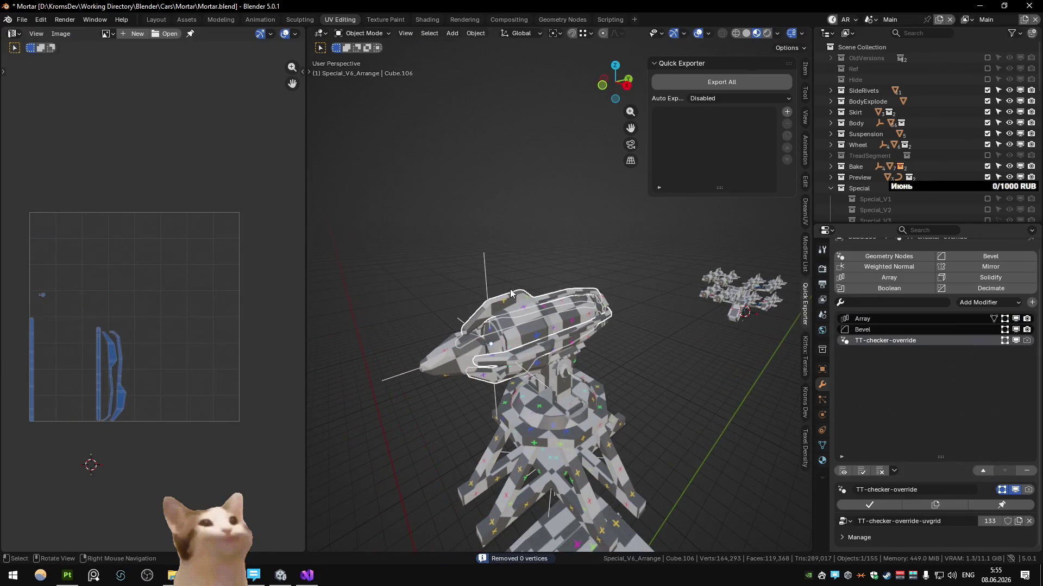
scroll(539, 260, "down", 5)
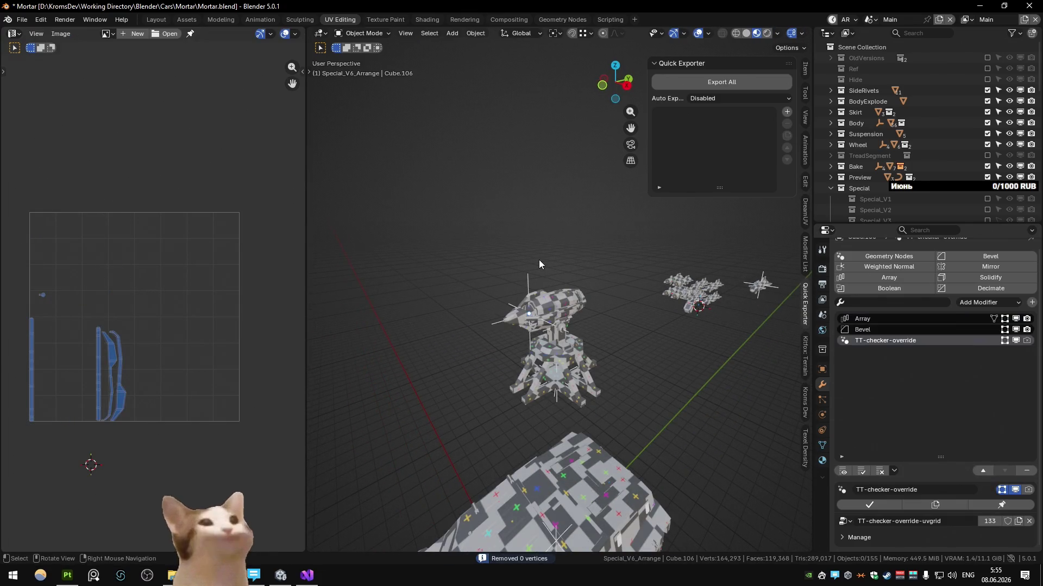
Export the weapon meshes from the Substance scene and rebake the mesh maps in Painter
key("ctrl+Page_Down")
left_click(680, 83)
key("alt+Tab")
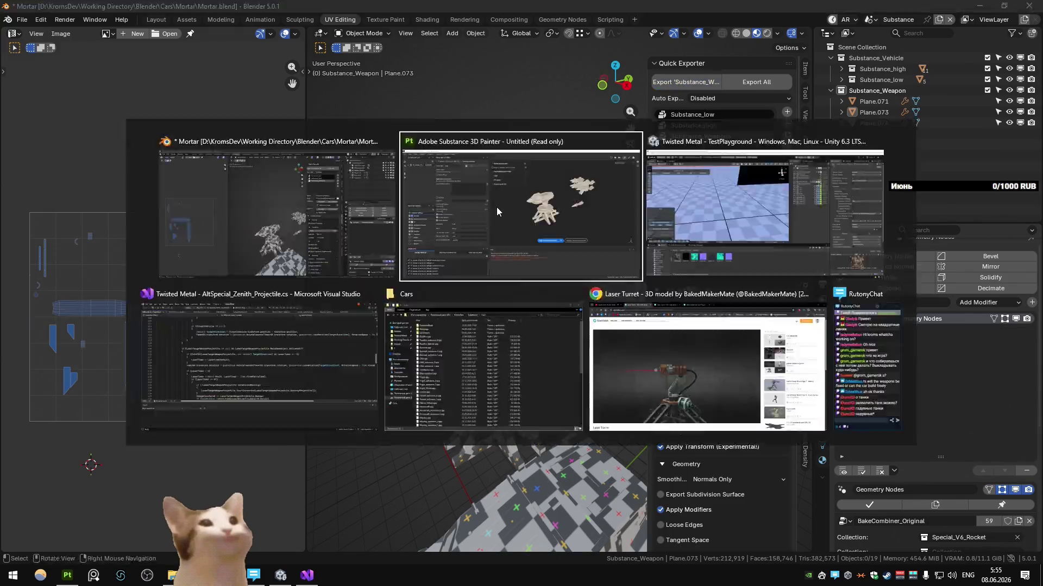
left_click(634, 398)
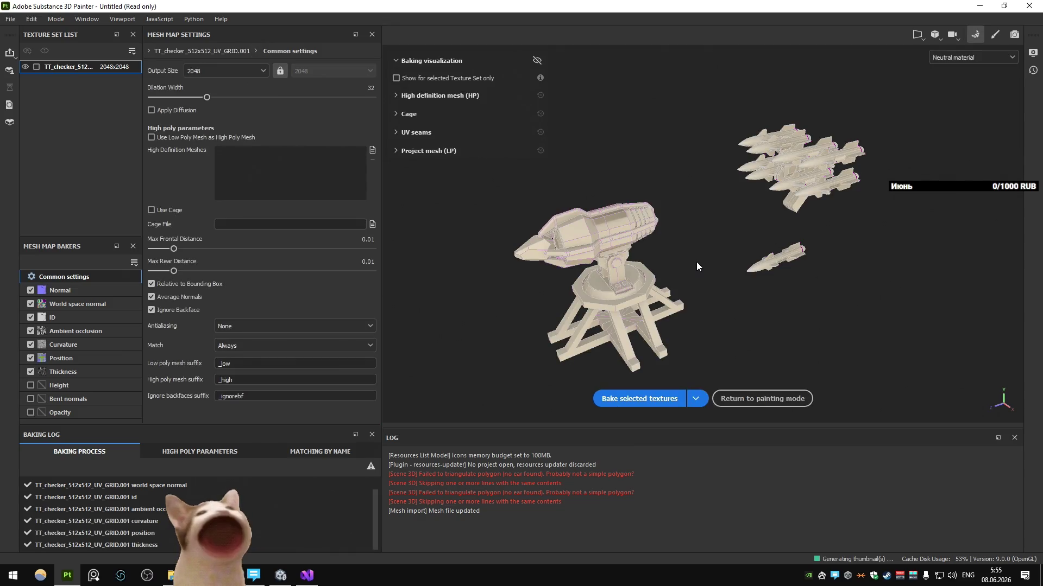
Preview the baked ambient occlusion, curvature and thickness maps with the 2D UV view open
key("b")
key("b")
key("b")
key("b")
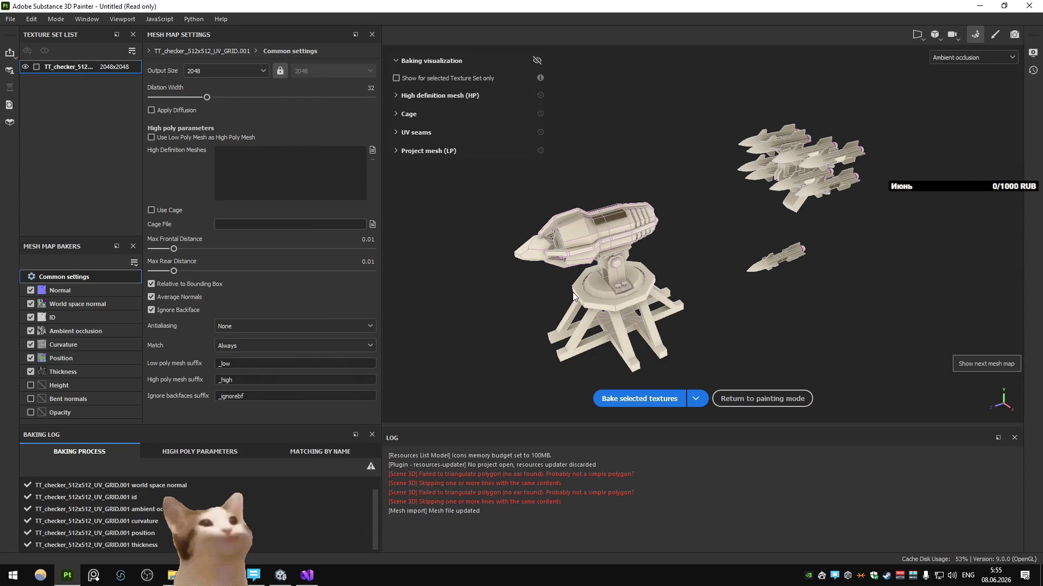
left_click_drag(697, 264, 698, 242, "alt")
key("F1")
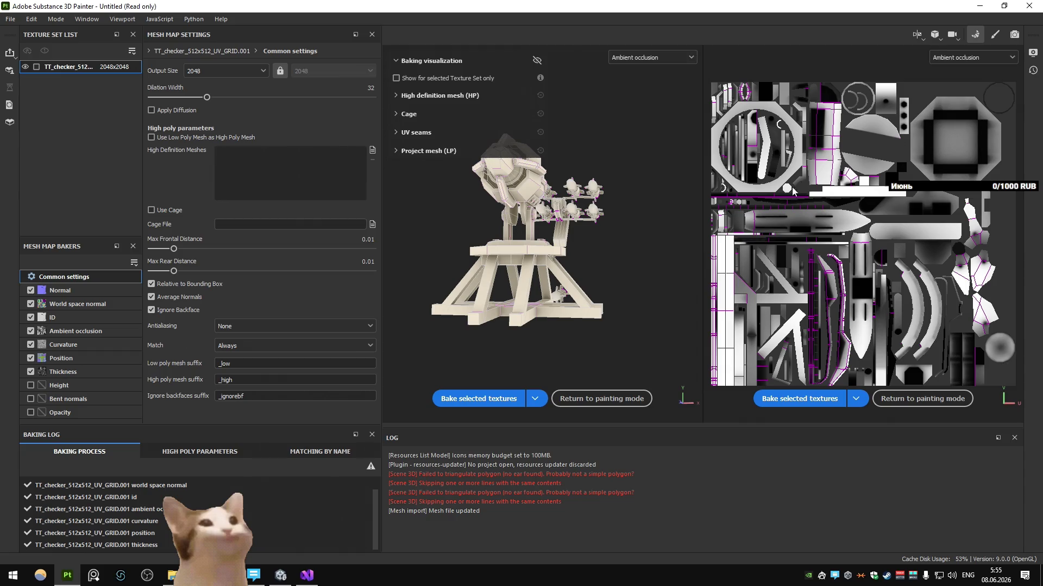
key("b")
key("b")
key("b")
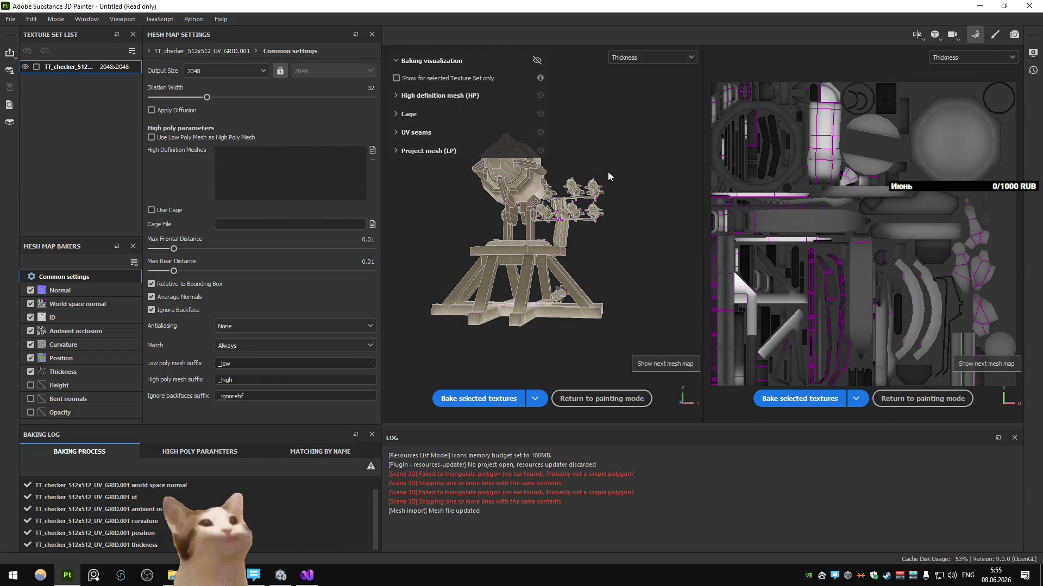
key("b")
key("b")
key("b")
key("b")
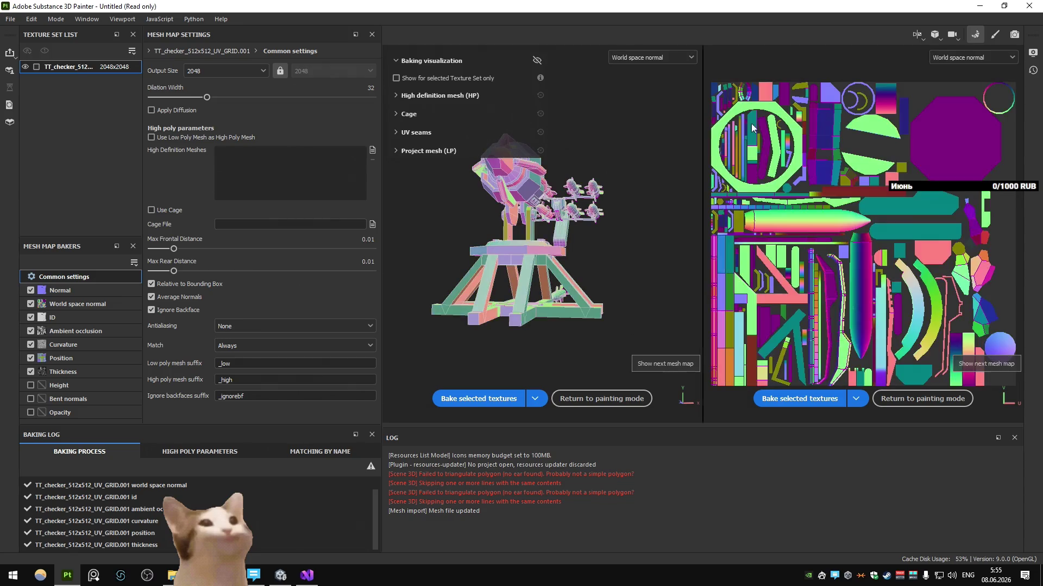
Preview the World space normal map, toggle baking visualization, and revert Max Frontal Distance to 0.01
left_click(973, 57)
left_click(593, 125)
mouse_move(597, 220)
left_mouse_down("alt")
mouse_move(501, 275)
mouse_move(565, 278)
mouse_move(581, 238)
left_mouse_up("alt")
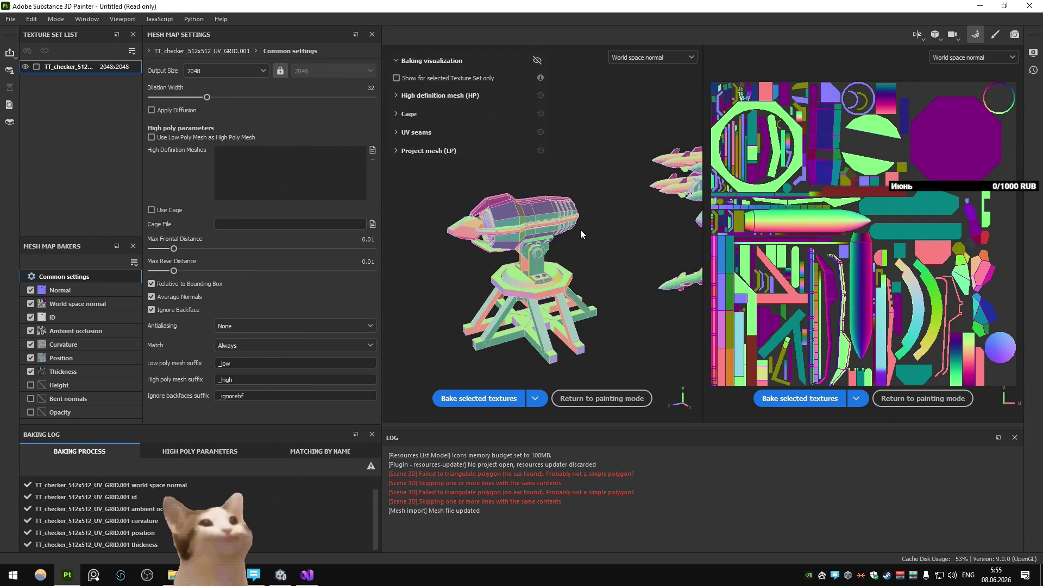
left_click(537, 60)
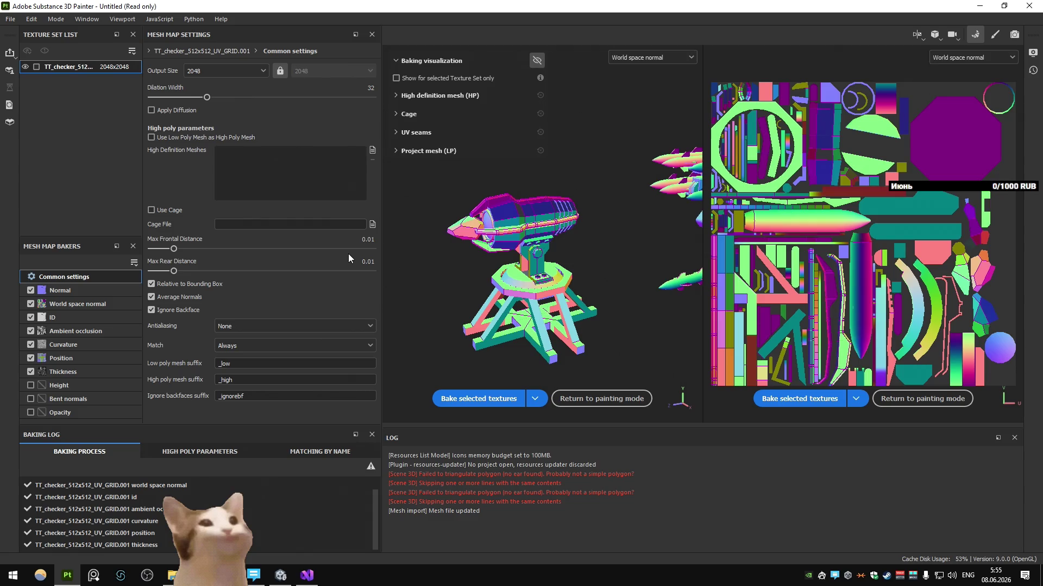
left_click(542, 59)
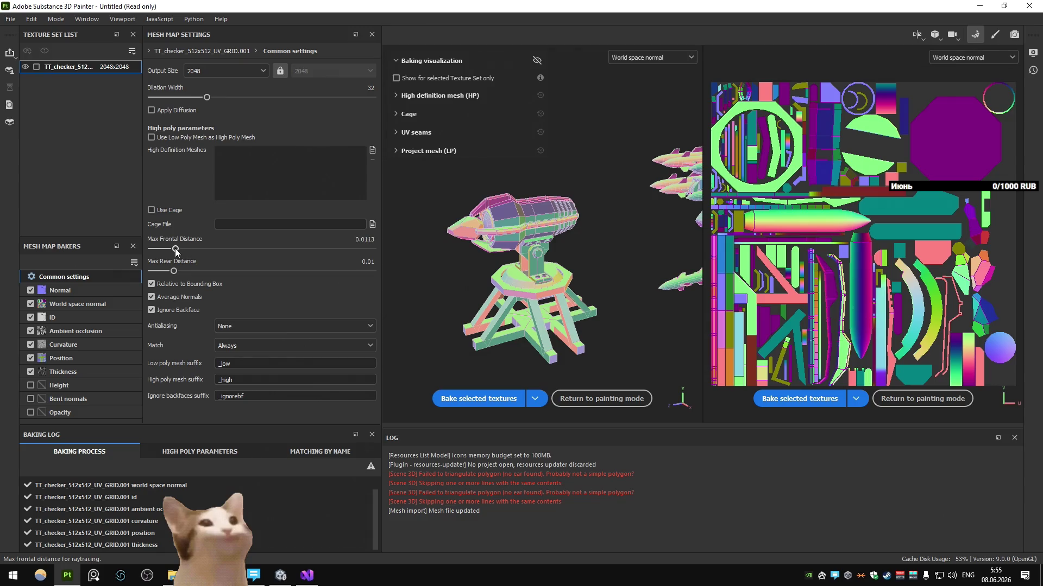
key("ctrl+z")
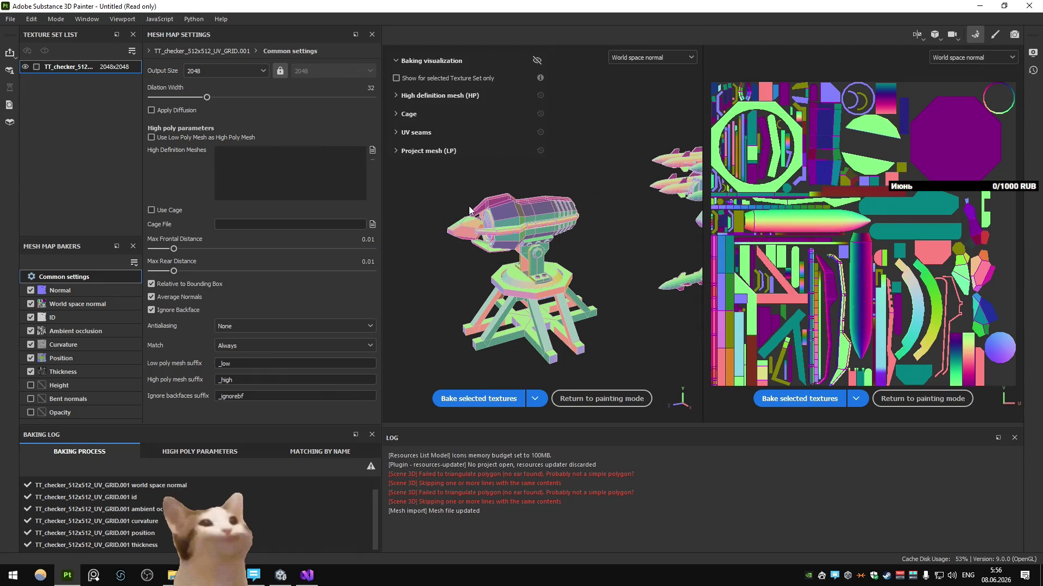
Return to painting mode and preview the Curvature channel on the turret and missiles
key("F2")
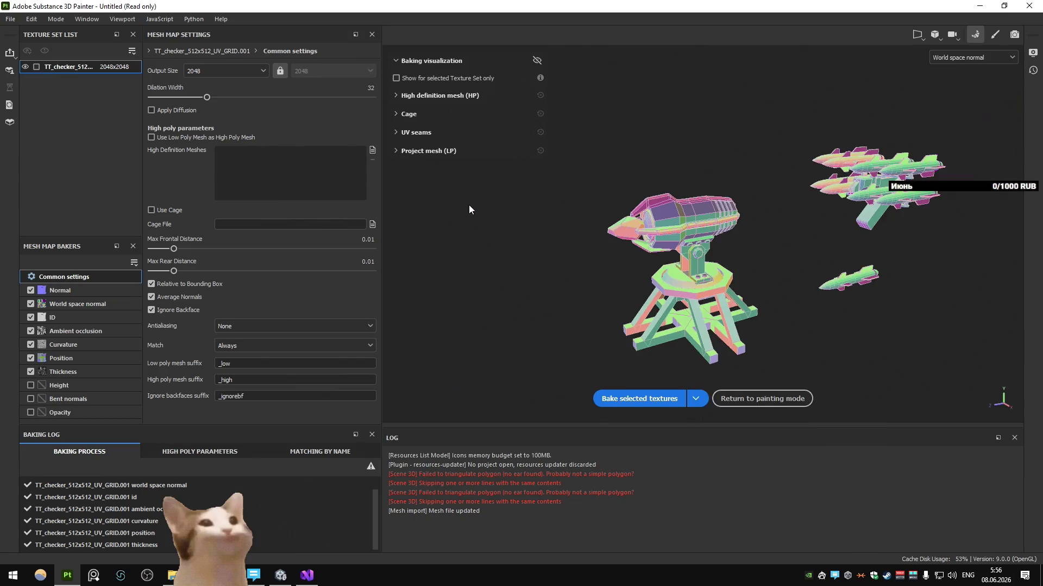
key("Escape")
mouse_move(389, 237)
left_mouse_down("alt")
mouse_move(209, 289)
mouse_move(228, 277)
left_mouse_up("alt")
scroll(599, 135, "down", 2)
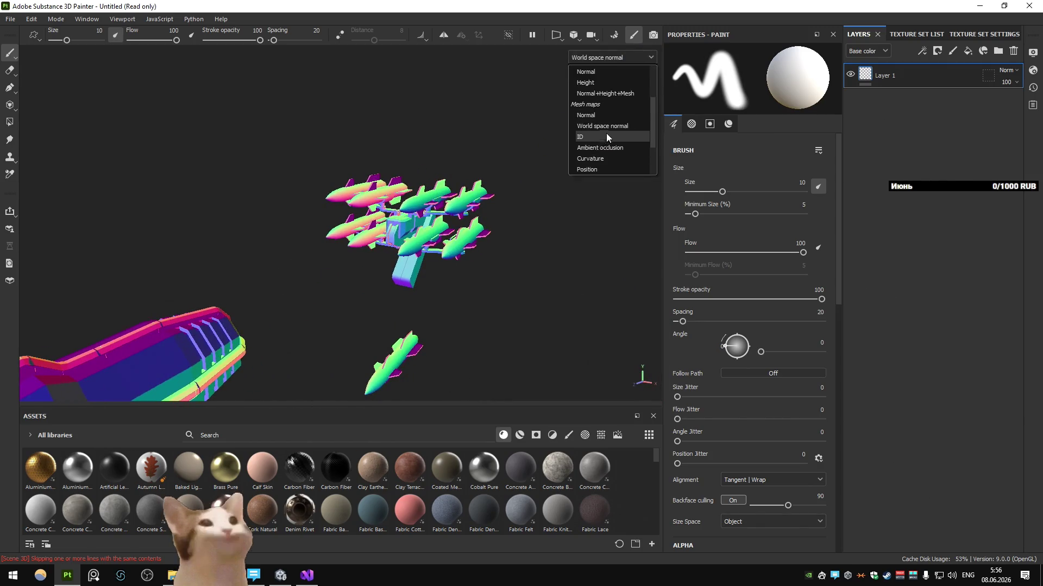
left_click(606, 133)
mouse_move(488, 202)
left_mouse_down("alt")
mouse_move(428, 172)
mouse_move(252, 238)
mouse_move(342, 203)
left_mouse_up("alt")
Preview the Ambient occlusion channel, then switch back to Blender and select the turret
left_click(611, 58)
left_click(611, 152)
scroll(431, 203, "up", 2)
scroll(430, 202, "up", 1)
scroll(391, 275, "down", 2)
scroll(445, 215, "down", 1)
mouse_move(445, 216)
left_mouse_down("alt")
mouse_move(418, 197)
mouse_move(491, 139)
mouse_move(605, 177)
mouse_move(605, 236)
mouse_move(536, 267)
mouse_move(386, 246)
left_mouse_up("alt")
key("alt+Tab")
left_click(511, 347)
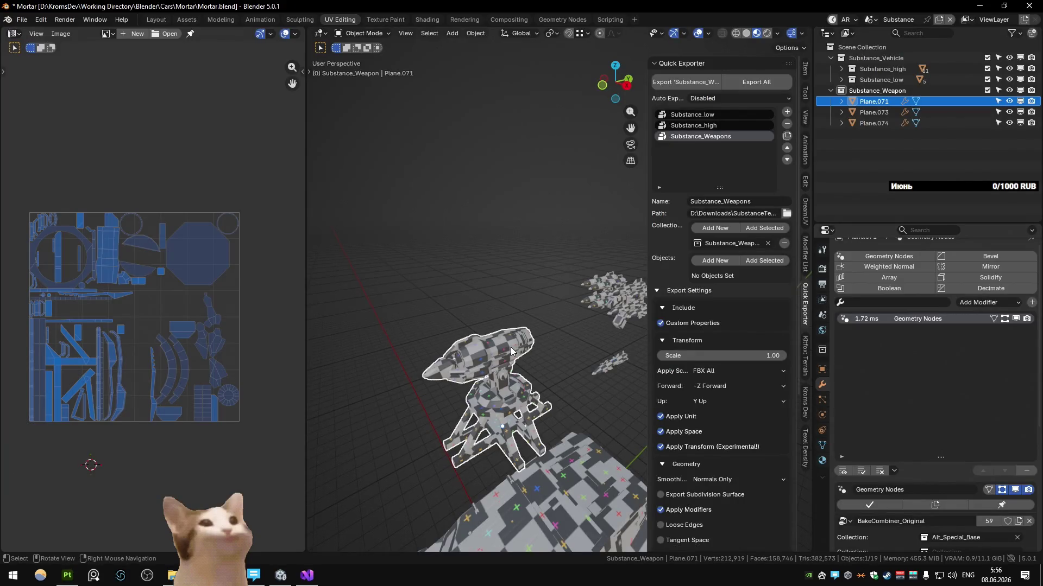
scroll(510, 346, "down", 3)
Step through the Main, Unwrap_Body and Unwrap_Wheels scenes to reach the Weapons scene
key("ctrl+Page_Down")
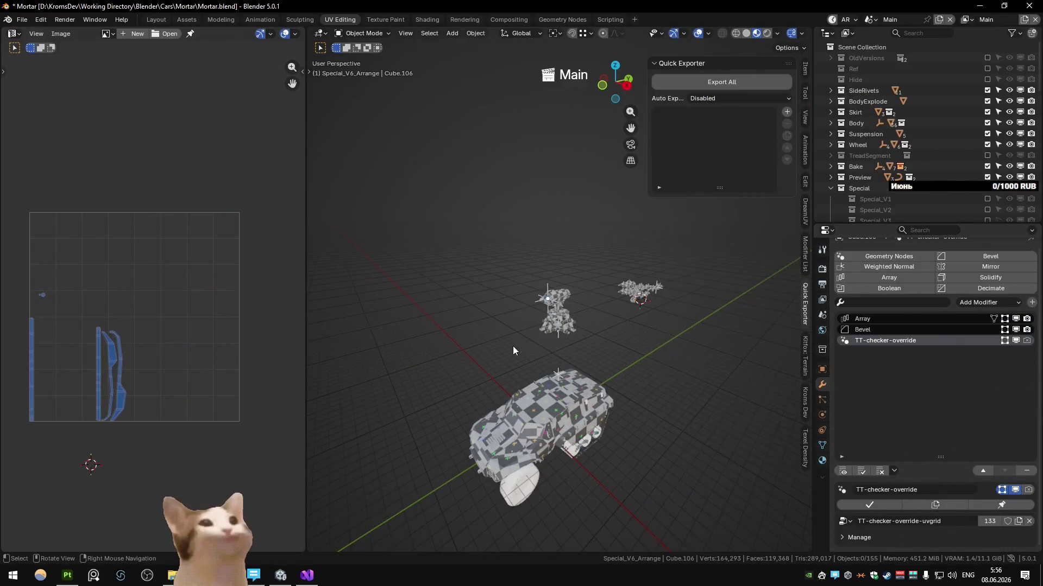
key("ctrl+KP_1")
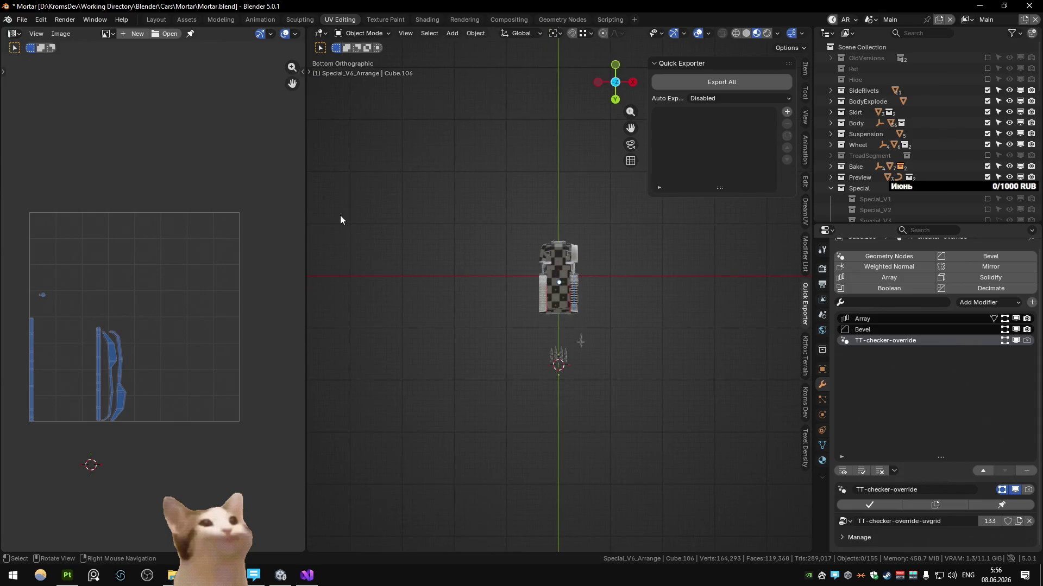
mouse_move(340, 219)
middle_mouse_down()
mouse_move(556, 199)
mouse_move(528, 296)
mouse_move(540, 313)
mouse_move(579, 323)
mouse_move(574, 268)
middle_mouse_up()
left_click(556, 199)
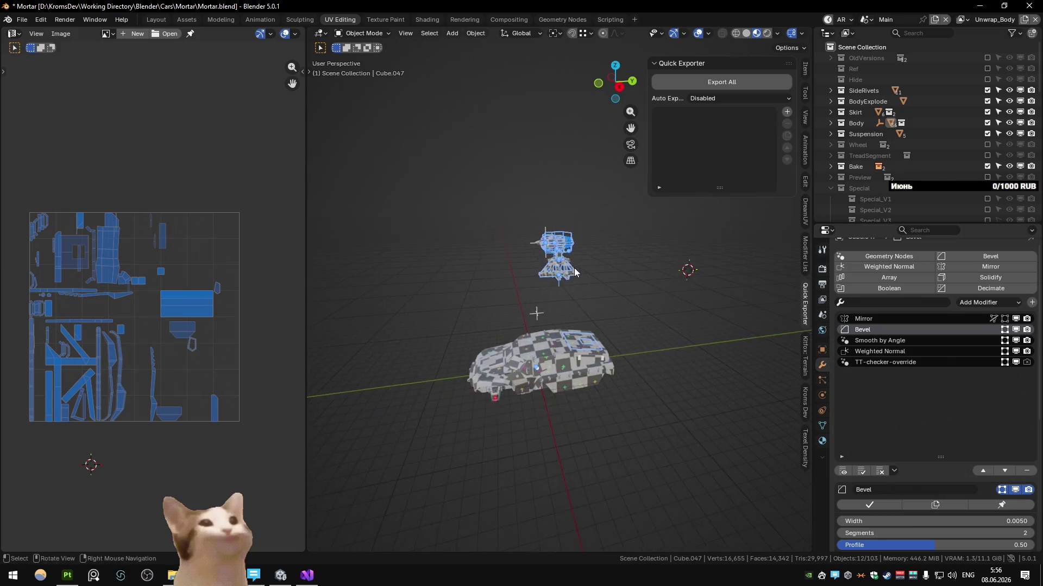
scroll(574, 268, "up", 2)
key("ctrl+Page_Down")
key("ctrl+Page_Down")
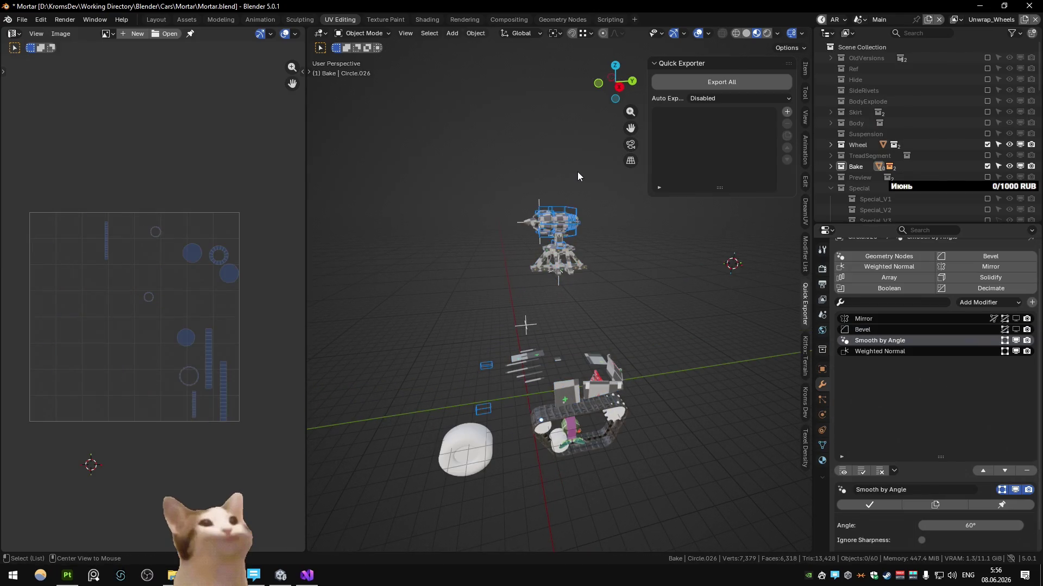
key("ctrl+Page_Down")
Re-unwrap all weapon mesh faces with Unwrap Conformal, then return to the Substance scene and Painter
key("Tab")
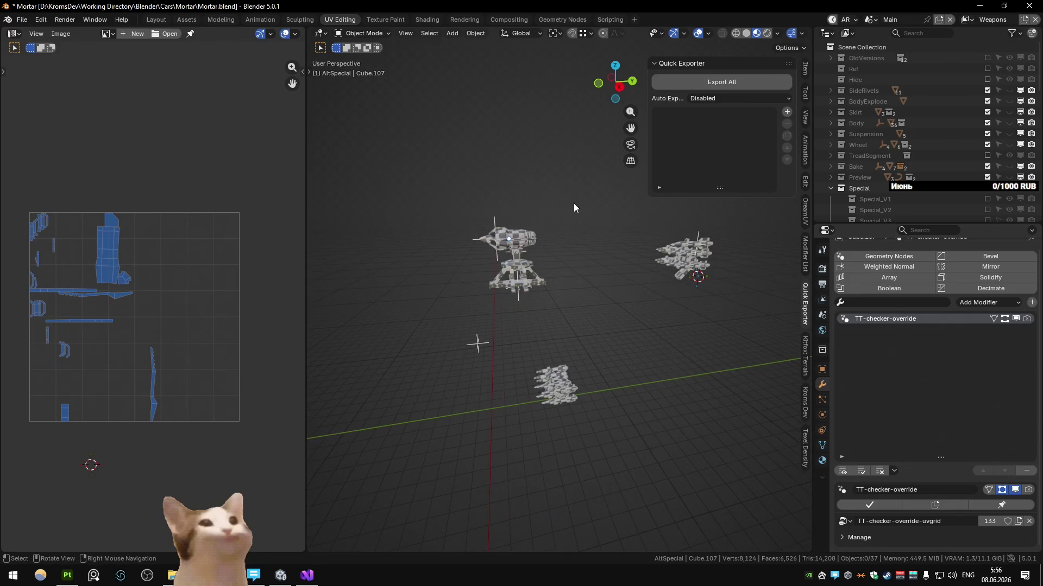
key("a")
key("u")
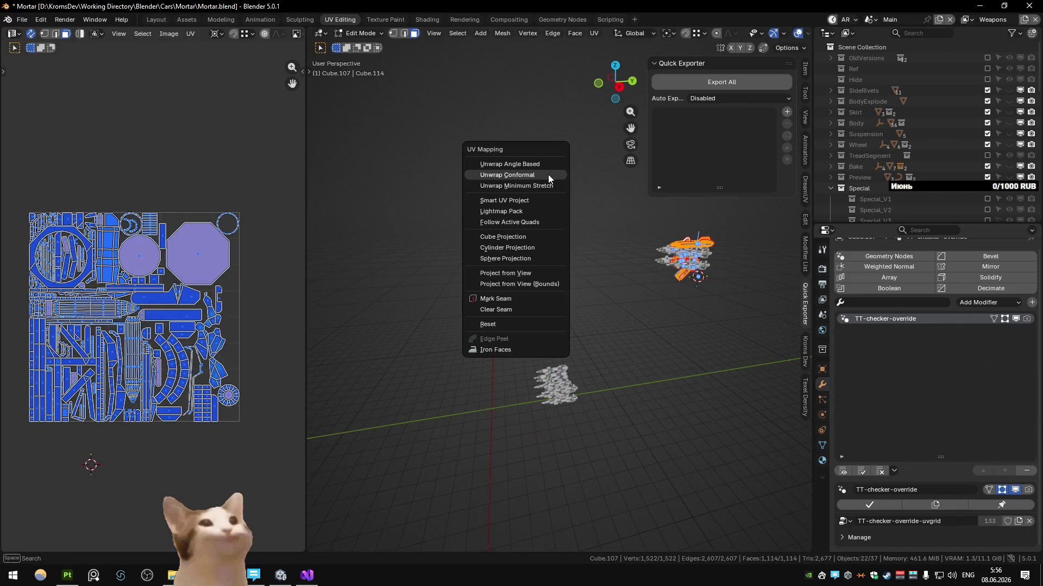
left_click(550, 165)
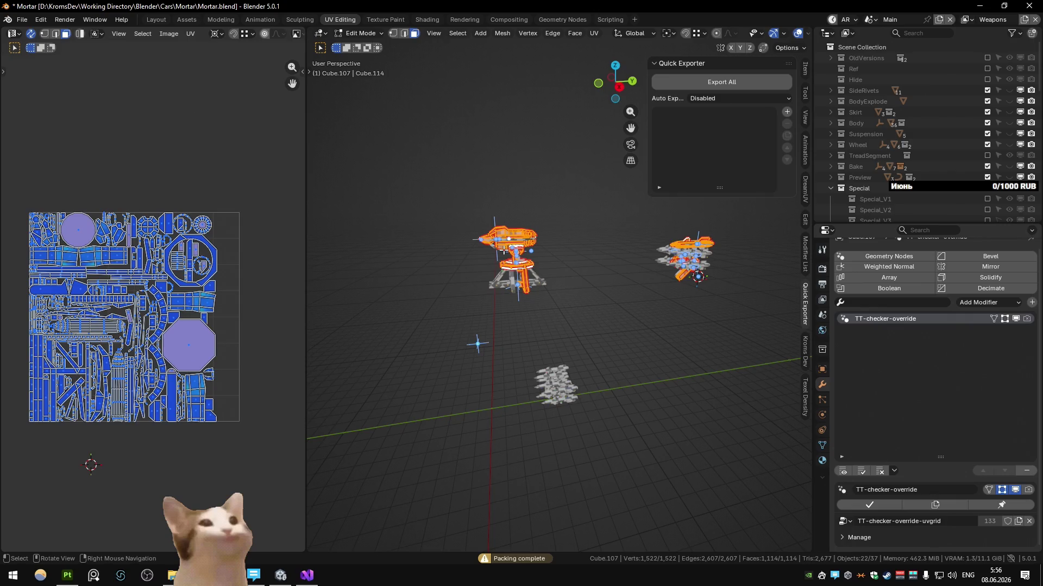
key("Tab")
key("ctrl+Page_Down")
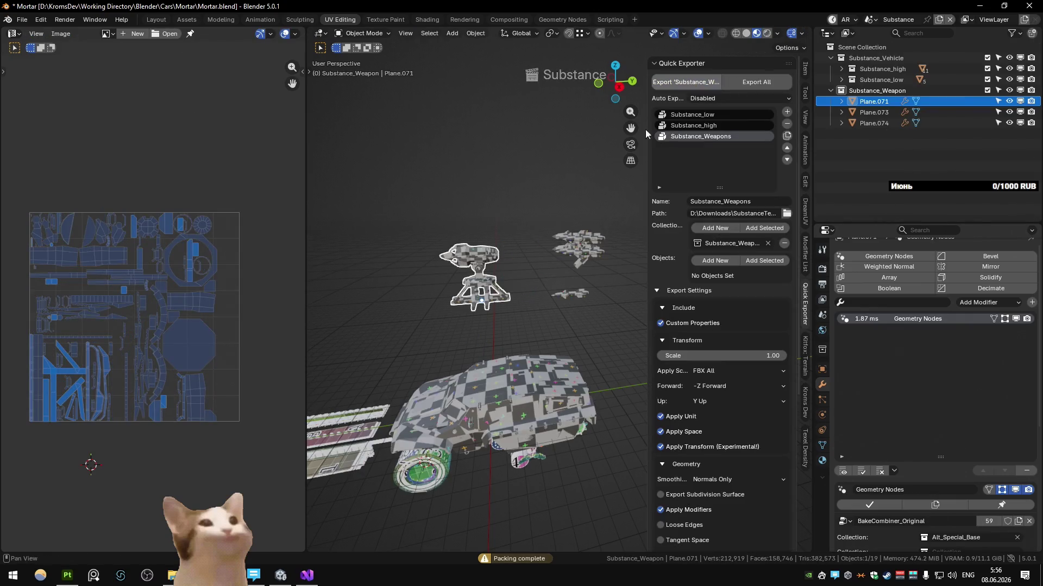
key("alt+Tab")
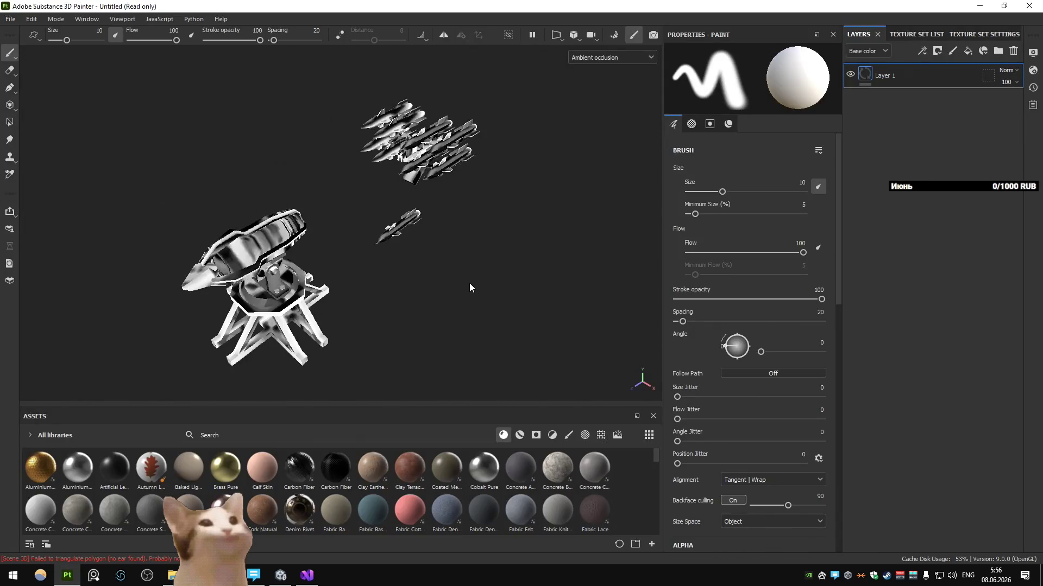
Rebake the mesh maps for the new UVs and inspect the turret with UV seam visualization
key("ctrl+shift+b")
left_click(626, 400)
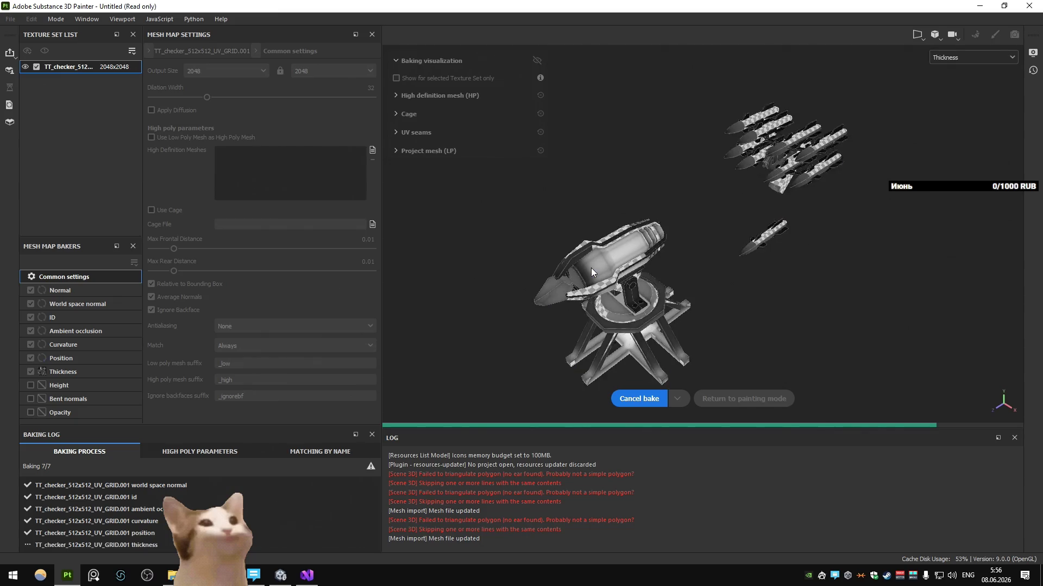
left_click(535, 65)
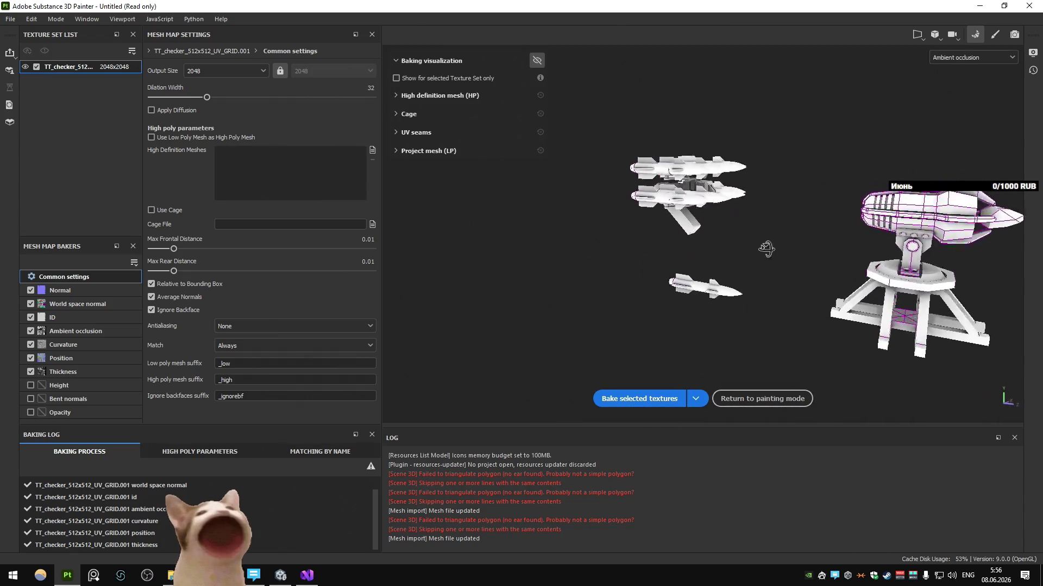
left_click(414, 135)
mouse_move(424, 144)
left_mouse_down("alt")
mouse_move(688, 224)
mouse_move(764, 366)
mouse_move(853, 331)
mouse_move(488, 328)
mouse_move(727, 310)
left_mouse_up("alt")
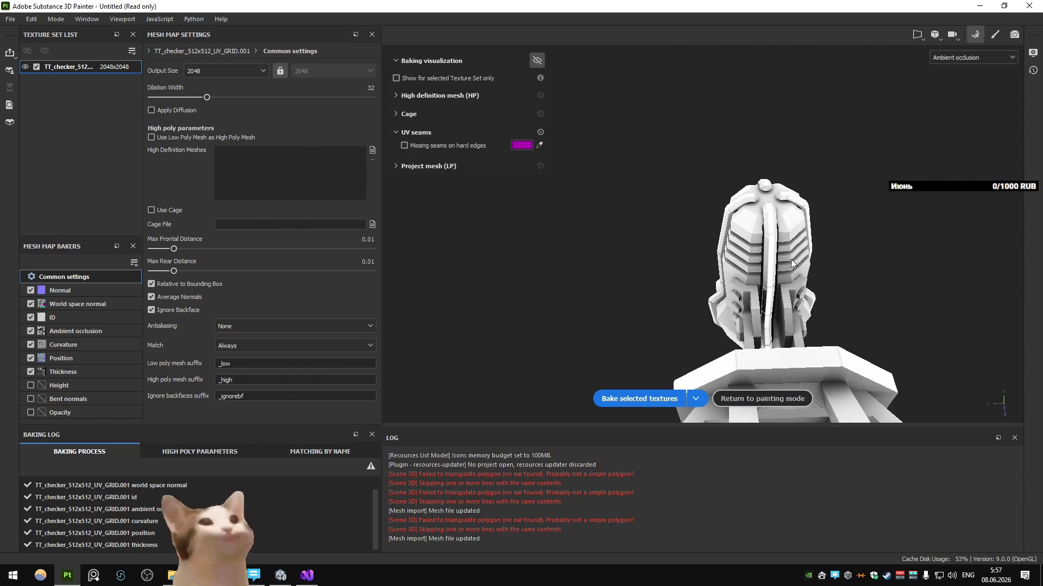
mouse_move(726, 310)
left_mouse_down("alt")
mouse_move(676, 310)
mouse_move(460, 190)
mouse_move(605, 295)
mouse_move(561, 246)
mouse_move(687, 230)
mouse_move(567, 233)
mouse_move(566, 244)
left_mouse_up("alt")
scroll(675, 310, "down", 3)
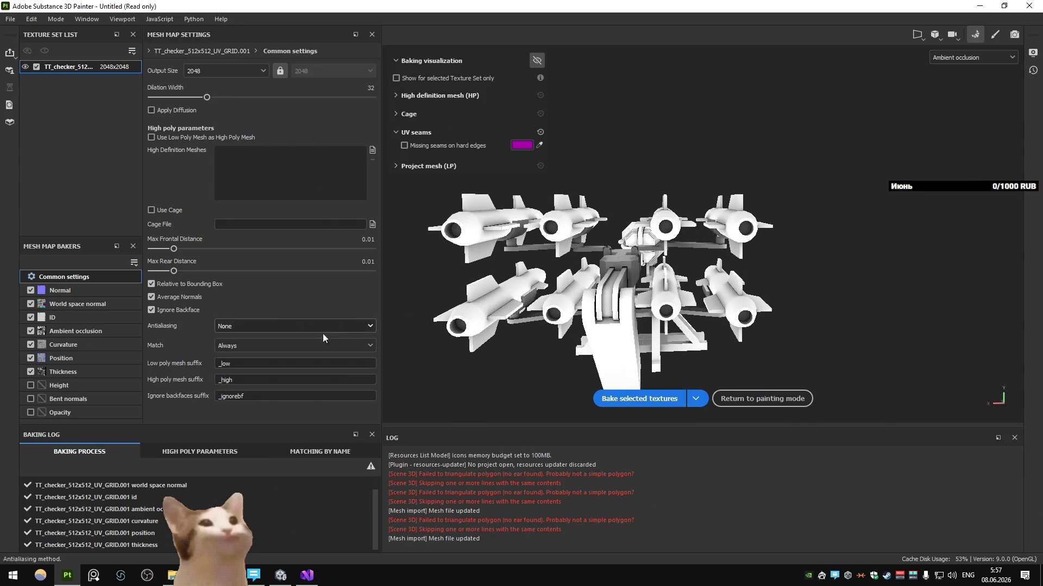
Rebake the mesh maps again, orbit to review the result, and switch back to Blender
left_click(639, 398)
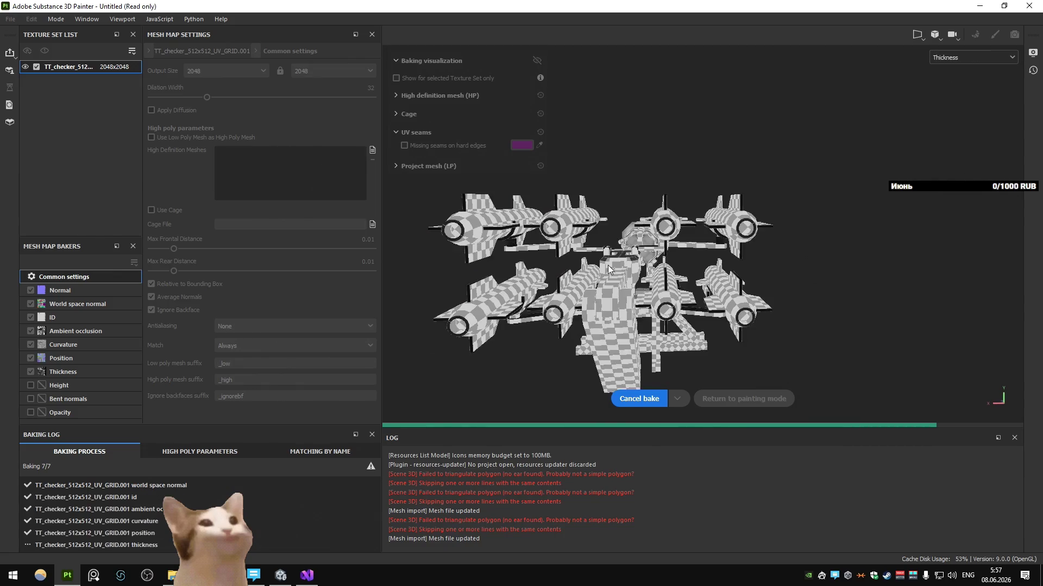
left_click_drag(563, 276, 556, 288, "alt")
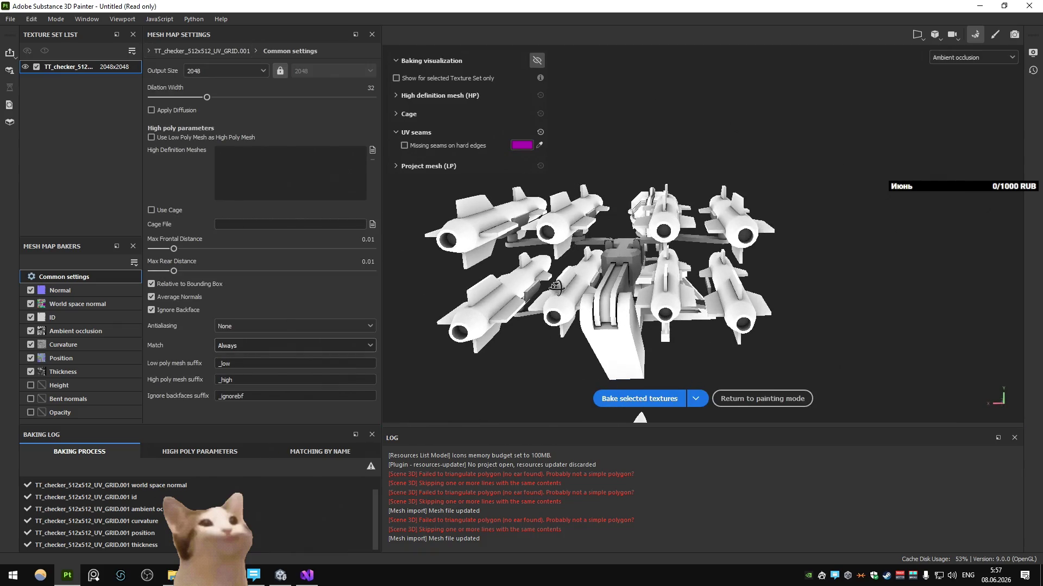
left_click_drag(556, 287, 586, 168, "alt")
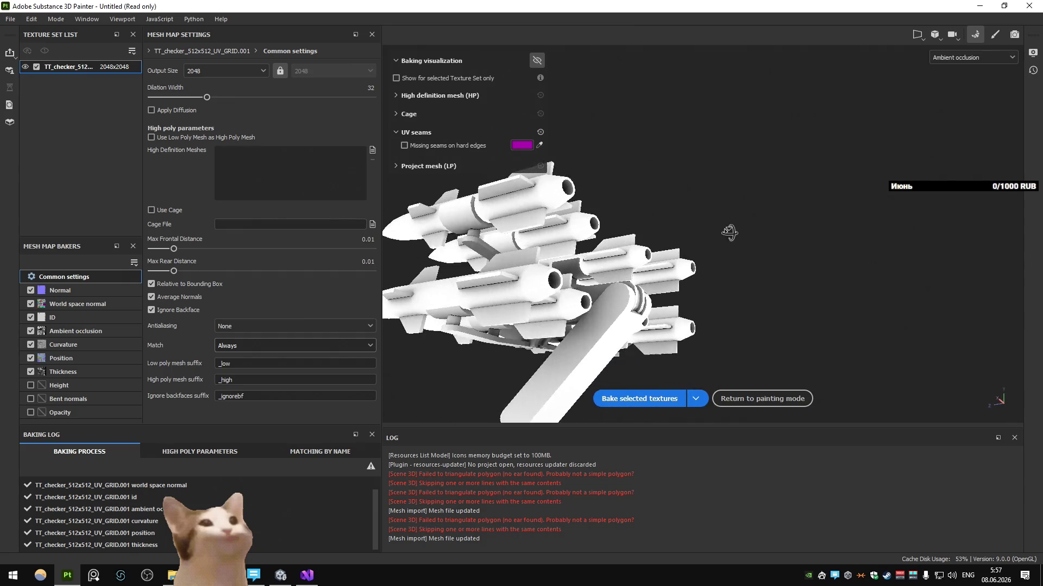
mouse_move(586, 167)
left_mouse_down("alt")
mouse_move(676, 215)
mouse_move(568, 280)
left_mouse_up("alt")
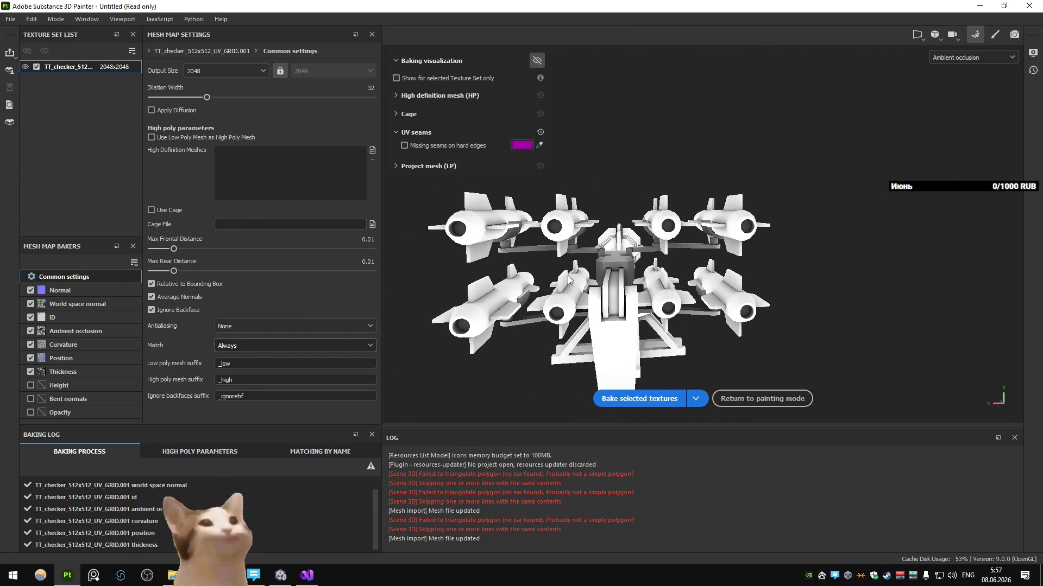
key("alt+Tab")
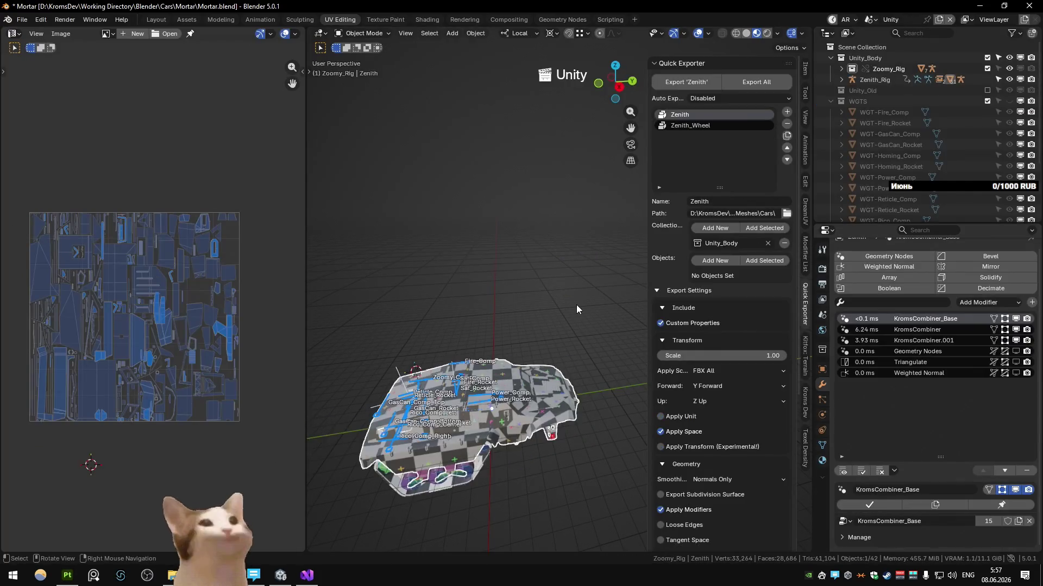
Select the mortar parts Cube.101 and Cube.104 and check their UVs in Edit Mode
mouse_move(576, 305)
middle_mouse_down()
mouse_move(558, 279)
mouse_move(577, 276)
middle_mouse_up()
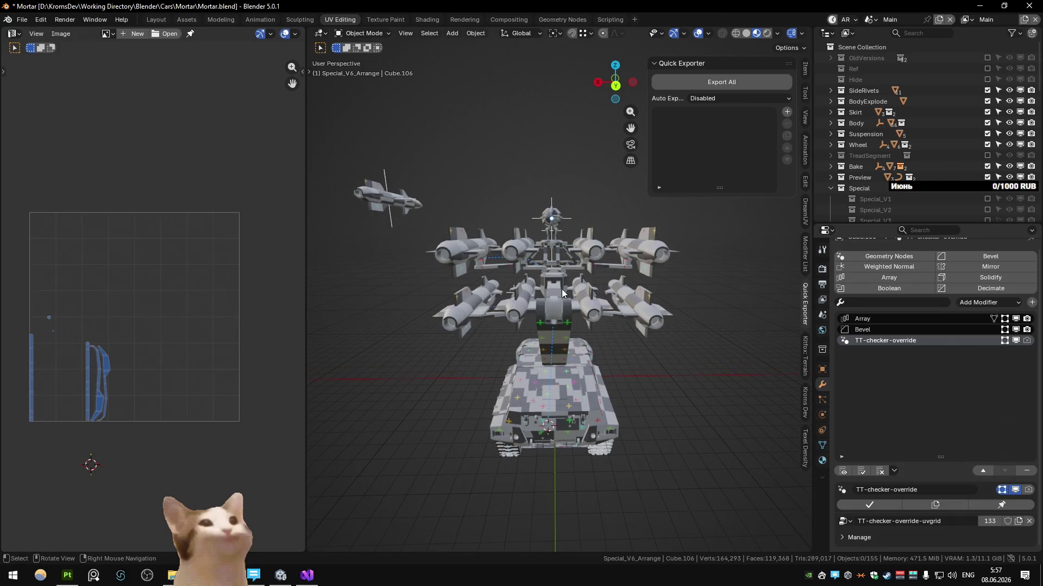
left_click(552, 343)
scroll(561, 299, "up", 3)
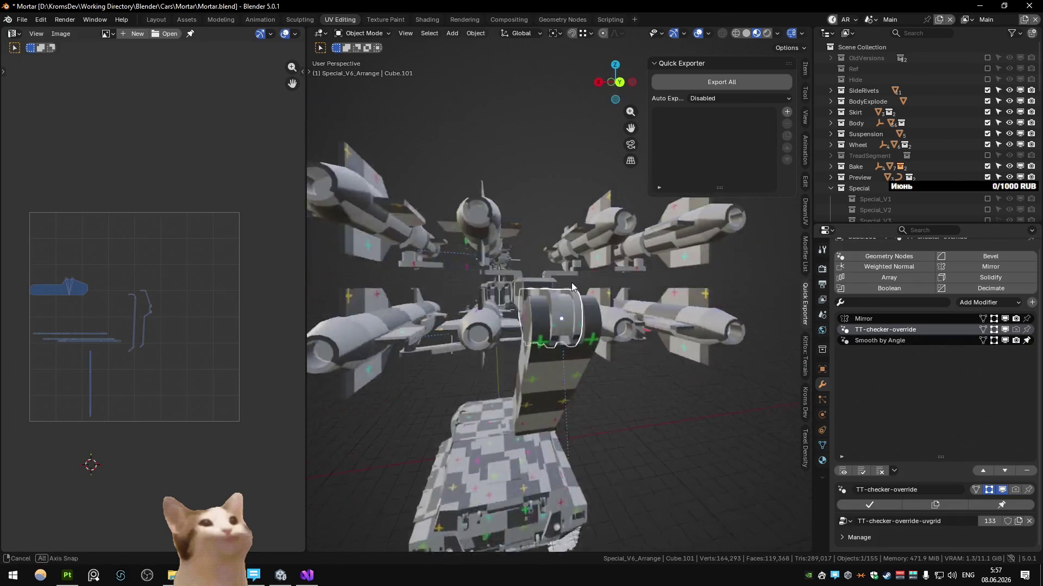
middle_click_drag(556, 304, 553, 260)
scroll(553, 259, "up", 2)
left_click(553, 259)
key("Tab")
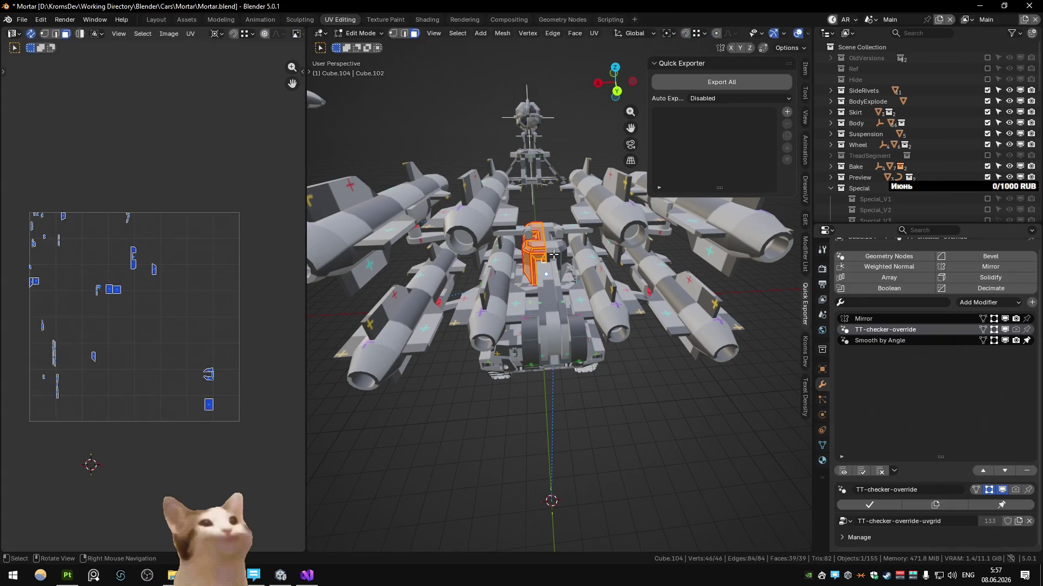
key("Tab")
key("Tab")
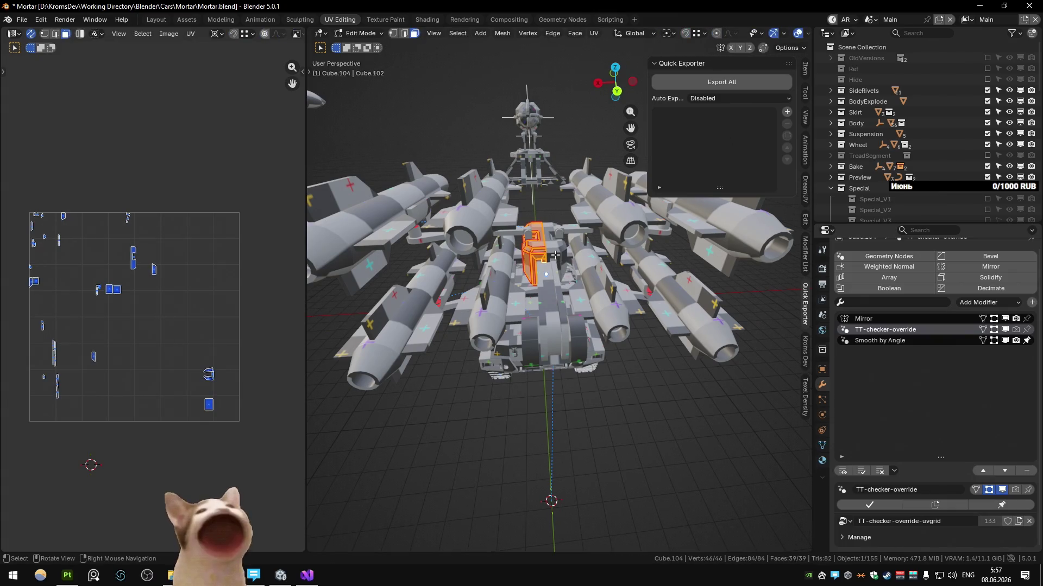
Bring Substance Painter back to the front and view the model from above
key("alt+Tab")
left_click_drag(616, 256, 637, 257, "alt")
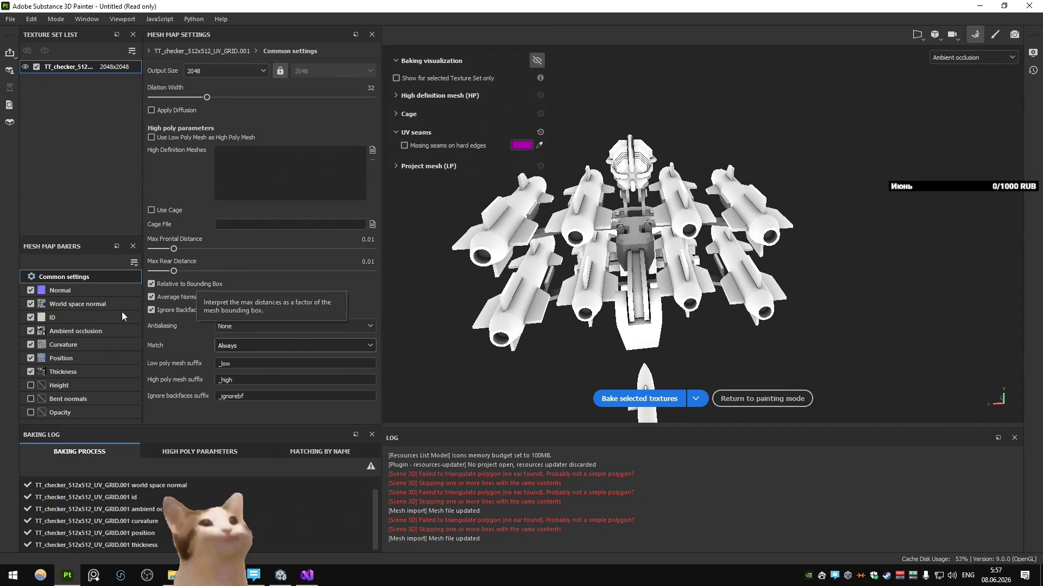
Bake only Ambient occlusion with an absolute Max Occluder Distance of 1
left_click(122, 331)
left_click(31, 331, "ctrl")
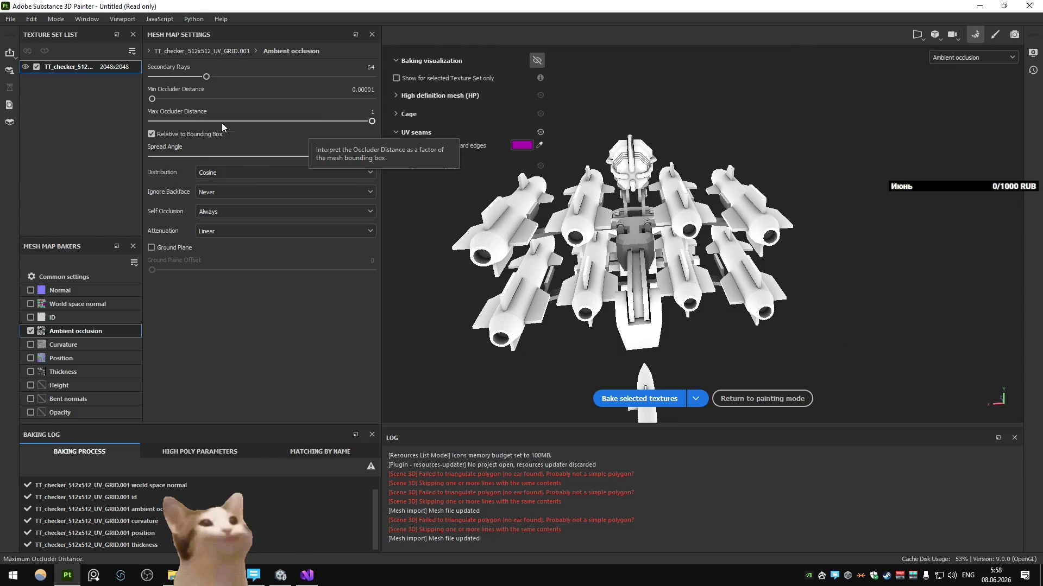
left_click(198, 120)
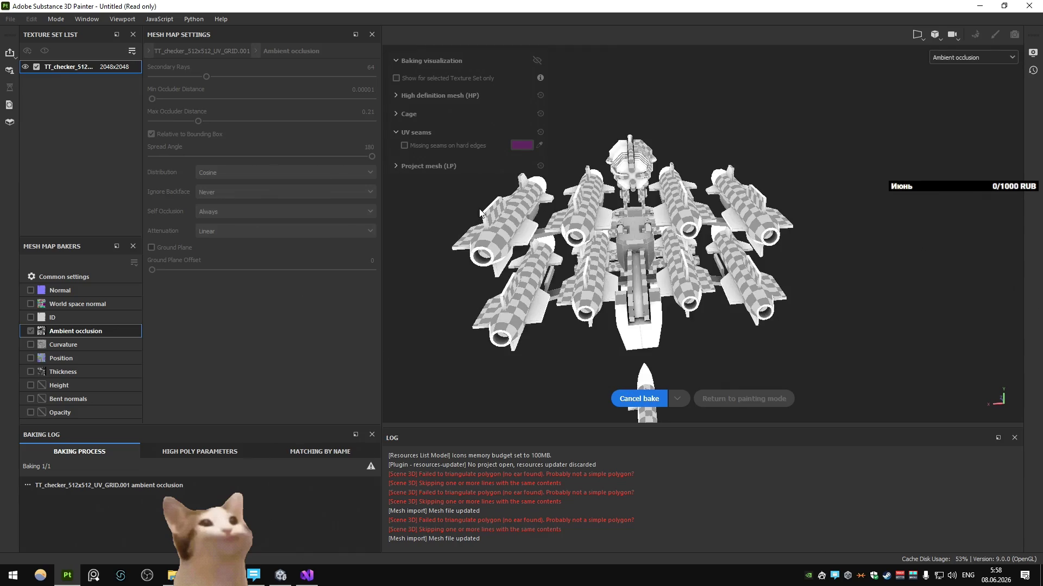
left_click(172, 121)
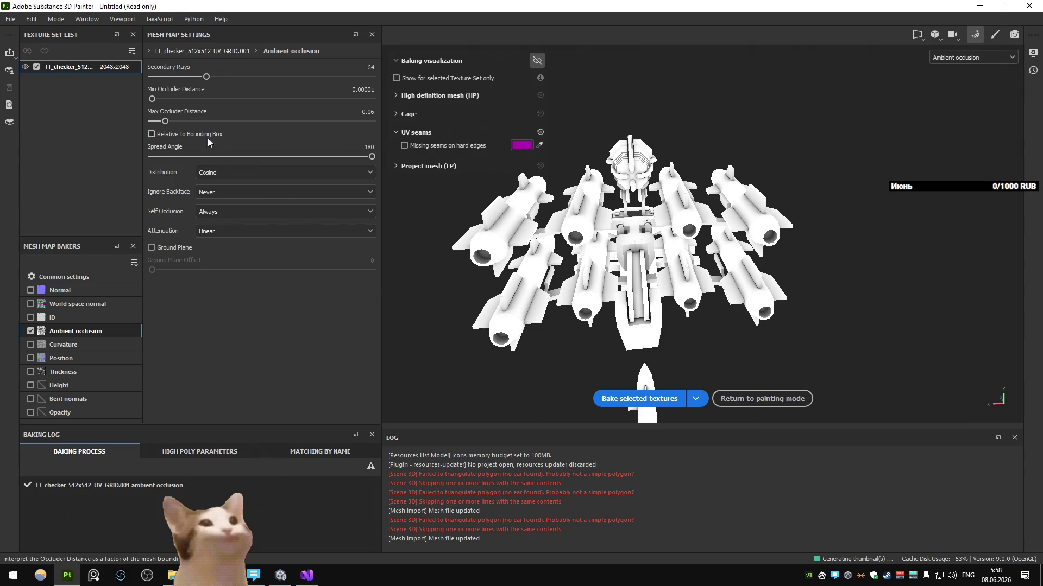
left_click(165, 121)
left_click_drag(192, 122, 372, 121)
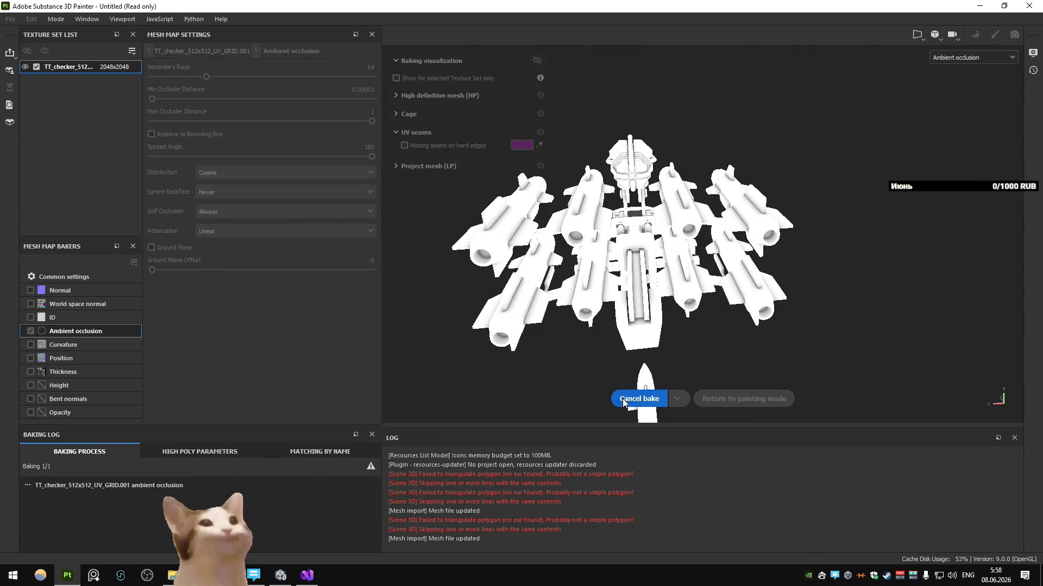
scroll(484, 210, "up", 2)
Orbit to inspect the baked occlusion on the turret and missiles, then switch back to Blender
mouse_move(485, 210)
left_mouse_down("alt")
mouse_move(699, 201)
mouse_move(664, 220)
left_mouse_up("alt")
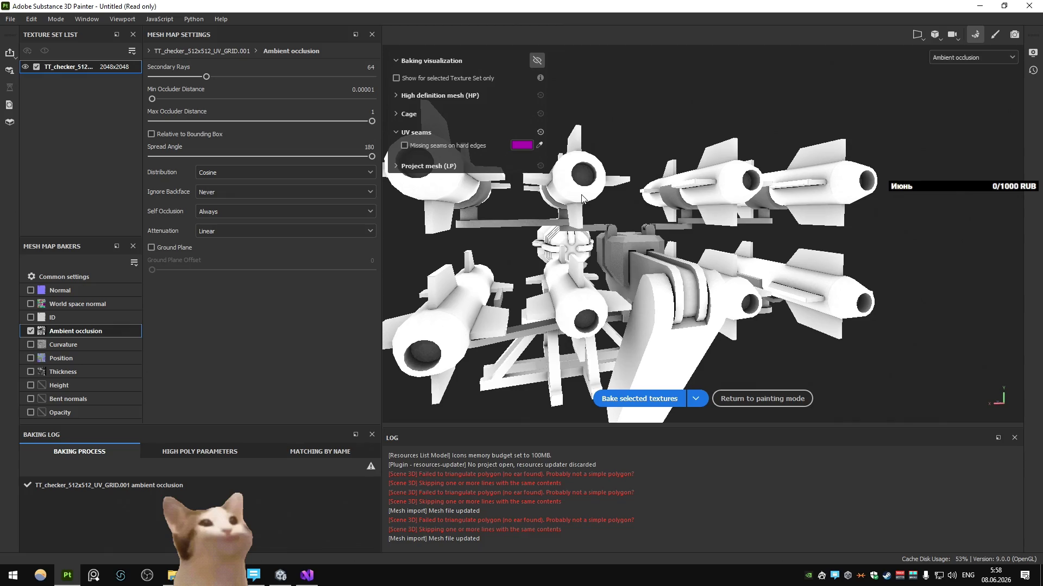
mouse_move(581, 197)
left_mouse_down("alt")
mouse_move(546, 234)
mouse_move(565, 254)
mouse_move(800, 219)
left_mouse_up("alt")
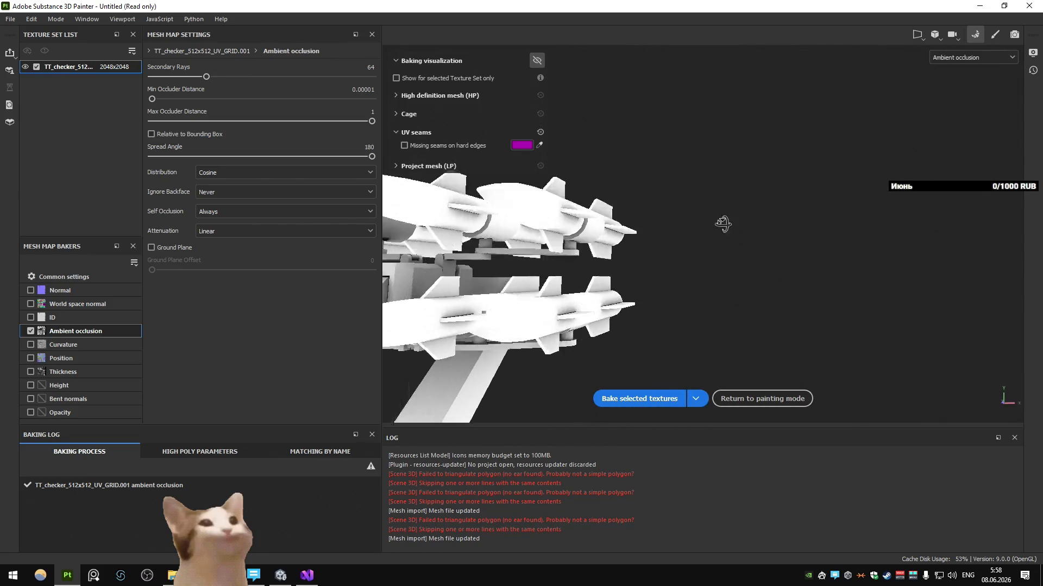
mouse_move(800, 219)
left_mouse_down("alt")
mouse_move(559, 259)
mouse_move(675, 226)
mouse_move(674, 244)
left_mouse_up("alt")
scroll(559, 259, "up", 3)
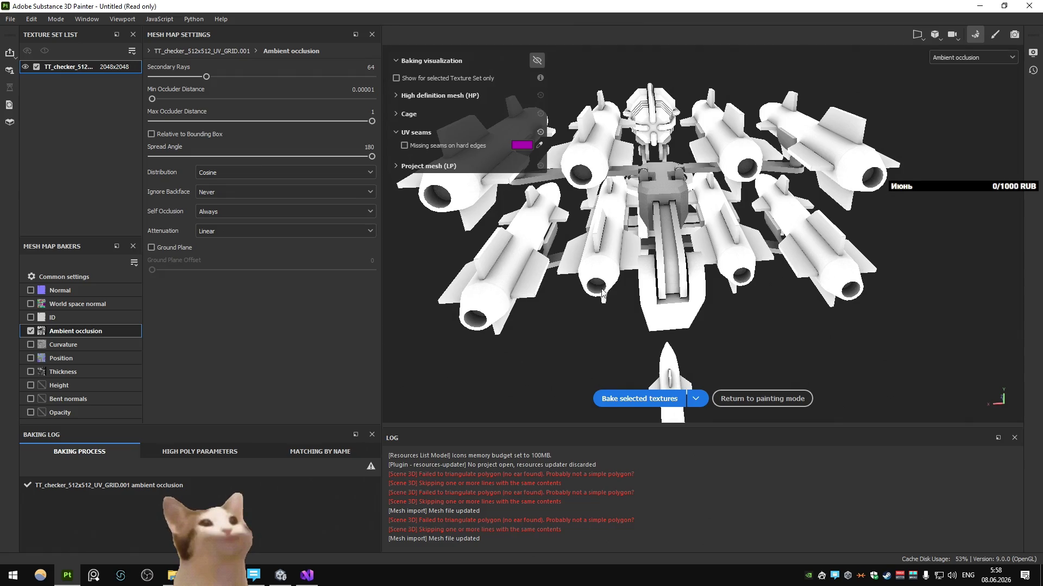
left_click(246, 573)
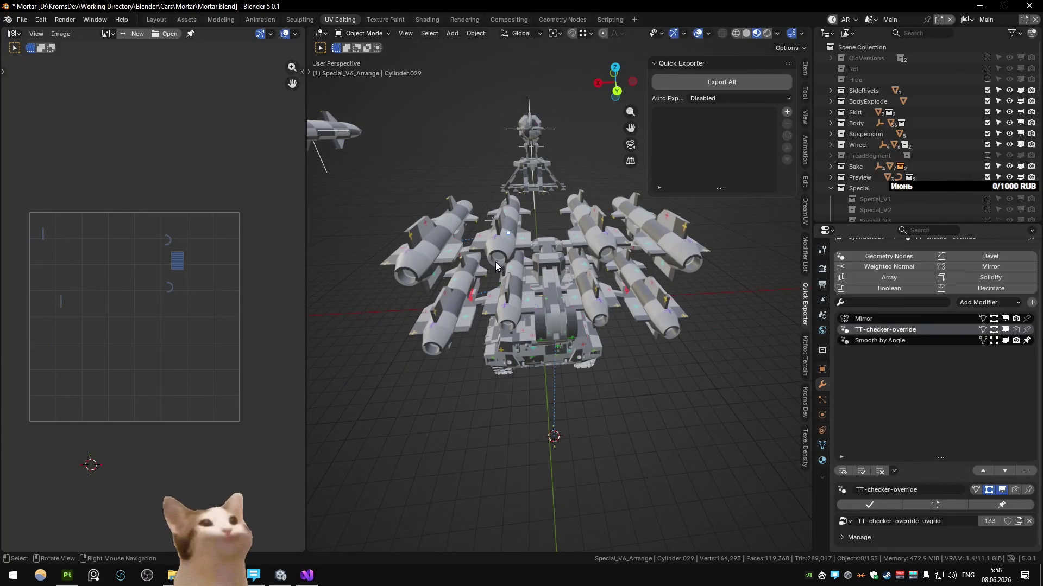
scroll(407, 253, "down", 2)
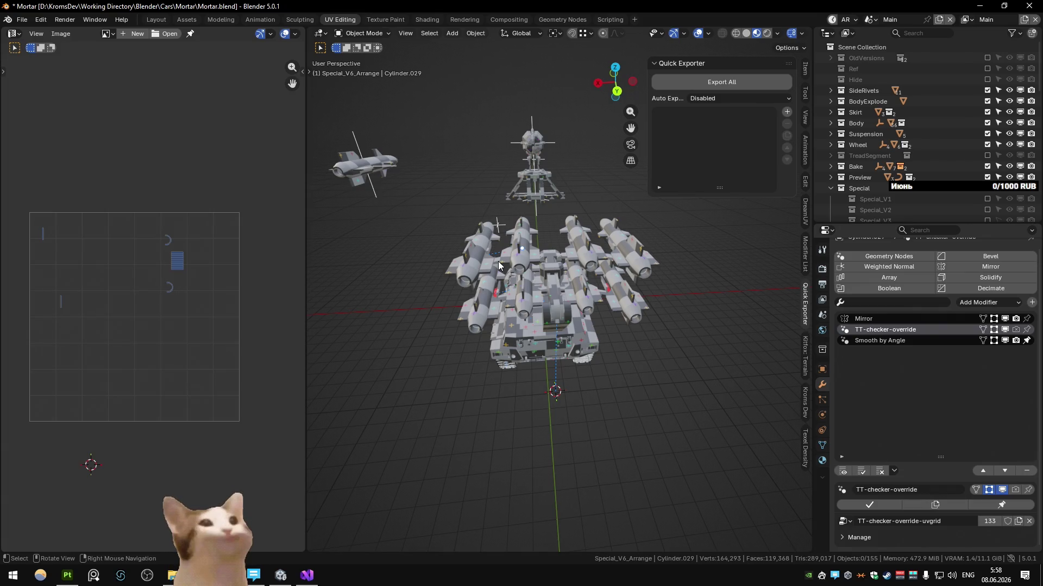
key("ctrl+Page_Down")
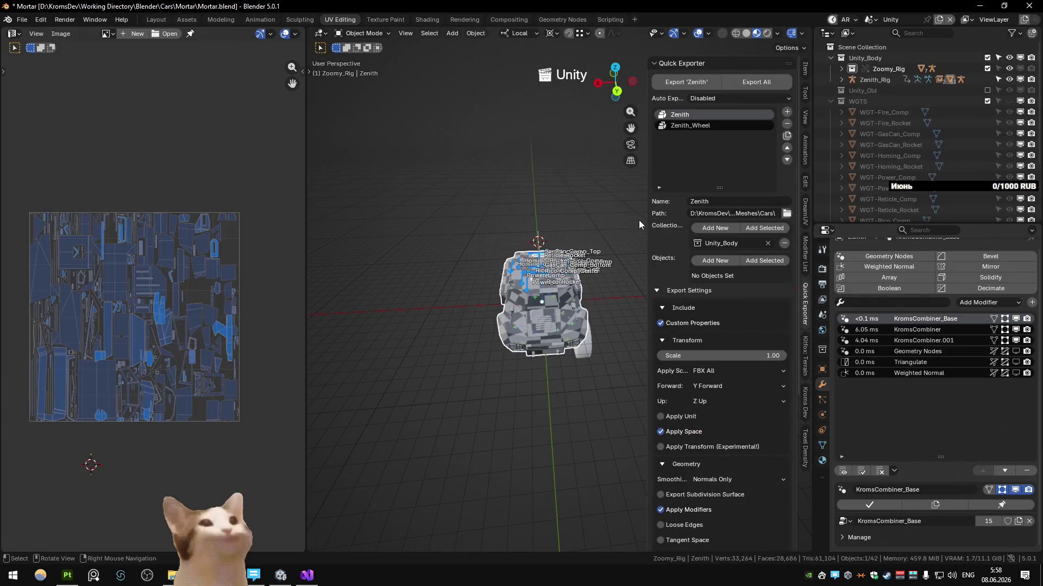
key("ctrl+Page_Up")
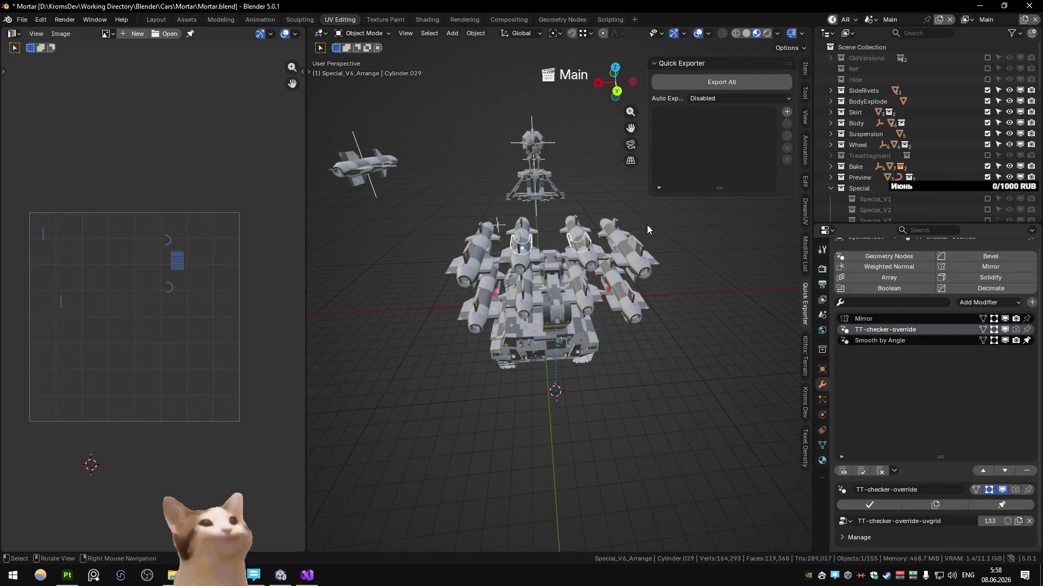
scroll(646, 245, "down", 3)
middle_click_drag(648, 345, 545, 284, "shift")
middle_click(546, 284, "alt")
scroll(599, 290, "down", 5)
middle_click_drag(621, 271, 579, 298)
scroll(578, 302, "up", 2)
left_click(577, 302)
scroll(529, 283, "up", 3)
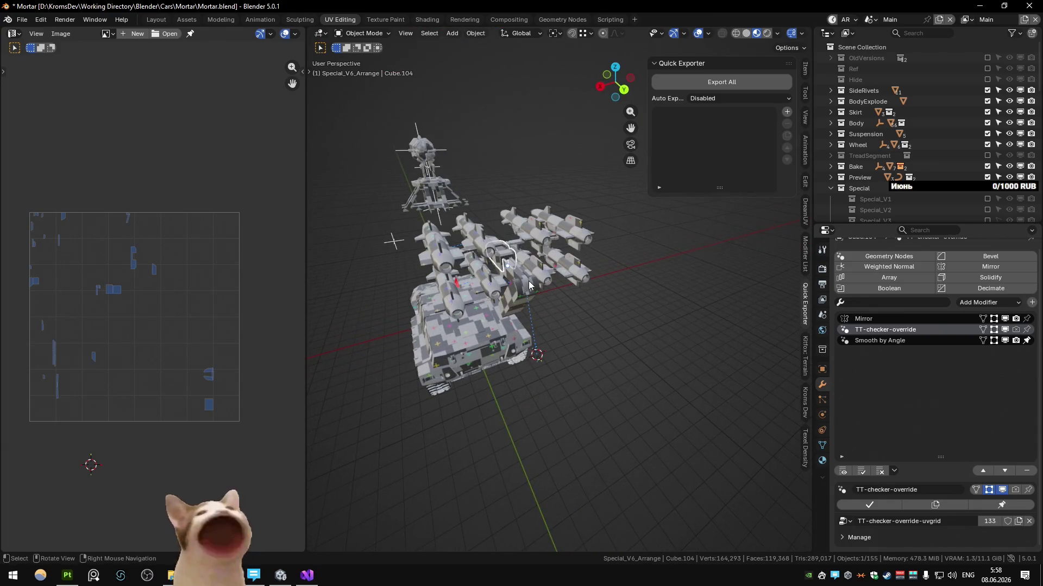
left_click(508, 262)
left_click(504, 282)
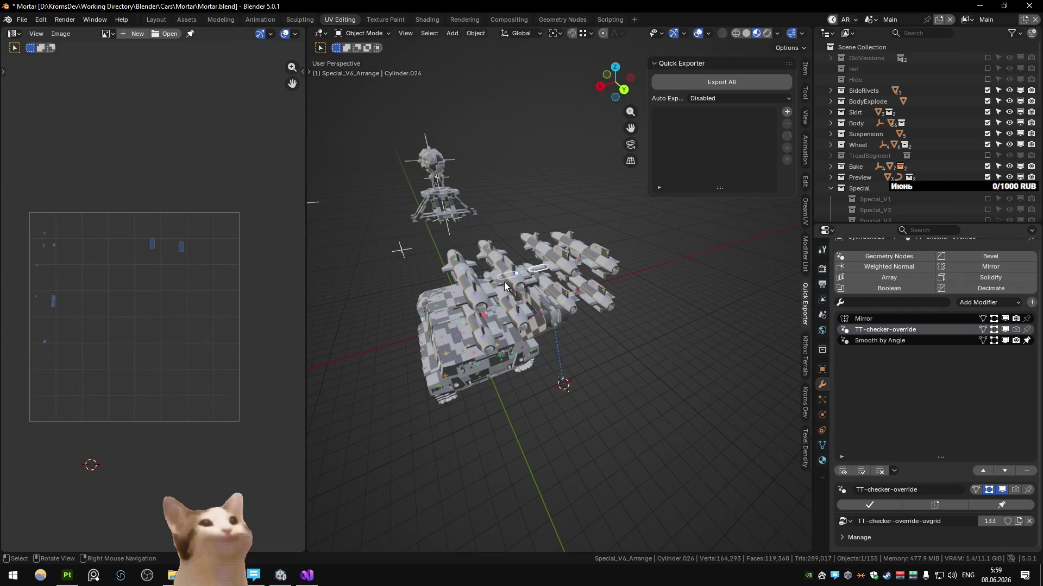
key("KP_Decimal")
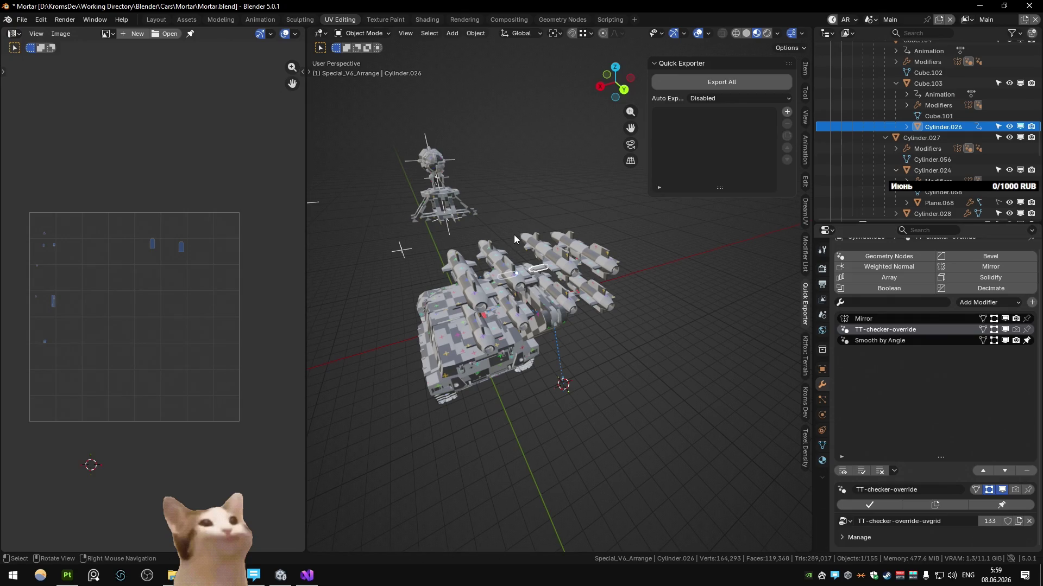
scroll(927, 122, "down", 4)
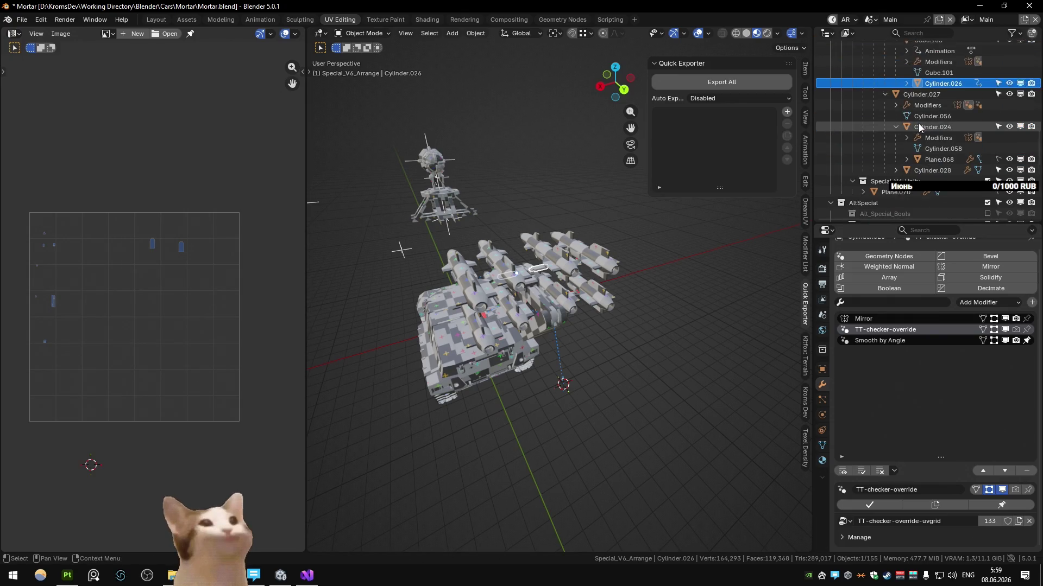
scroll(918, 122, "up", 2)
scroll(525, 208, "down", 1)
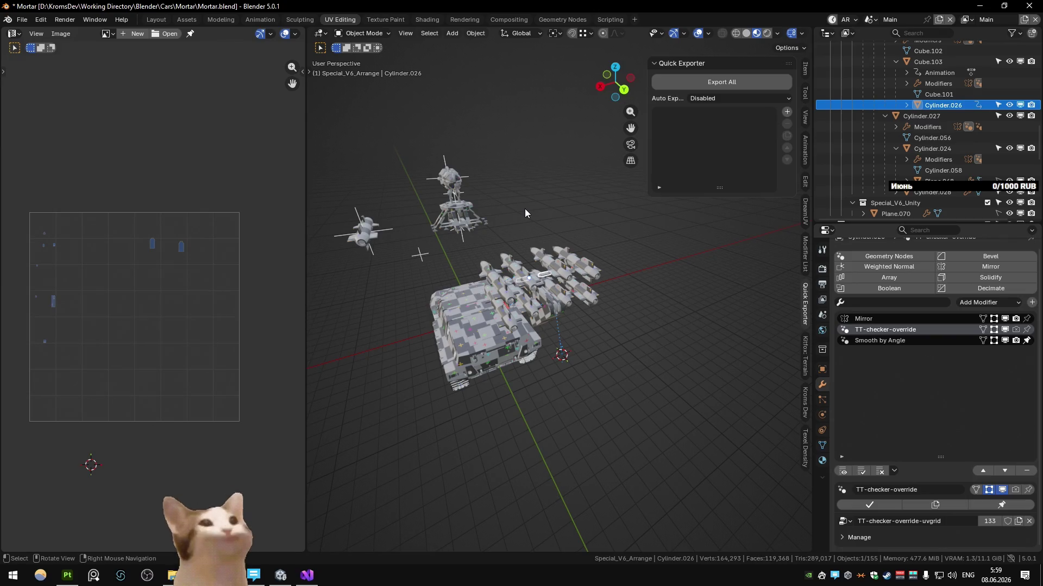
left_click(524, 208)
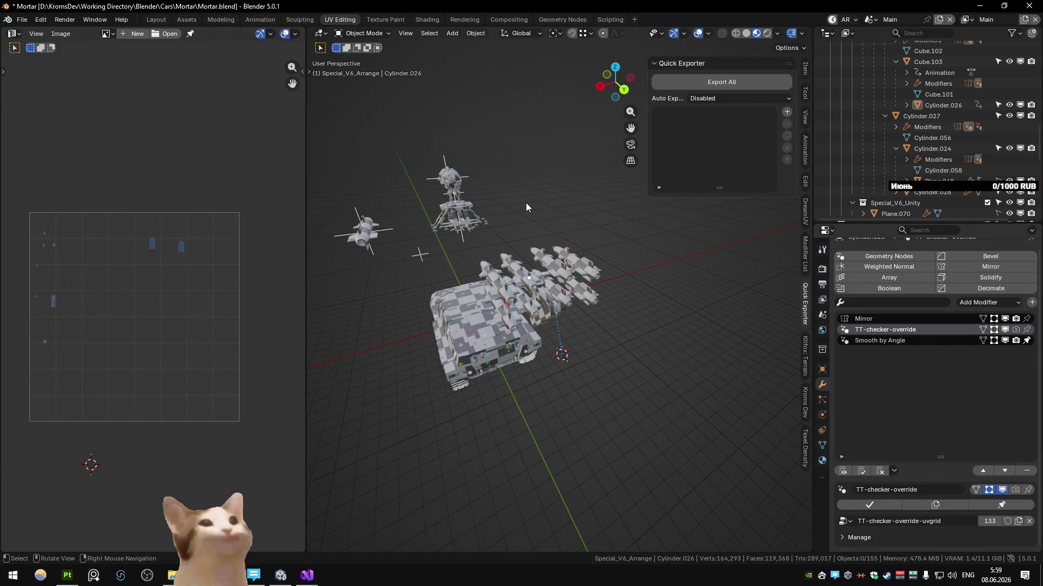
mouse_move(526, 202)
middle_mouse_down()
mouse_move(636, 179)
mouse_move(605, 171)
mouse_move(602, 200)
mouse_move(502, 238)
mouse_move(523, 239)
middle_mouse_up()
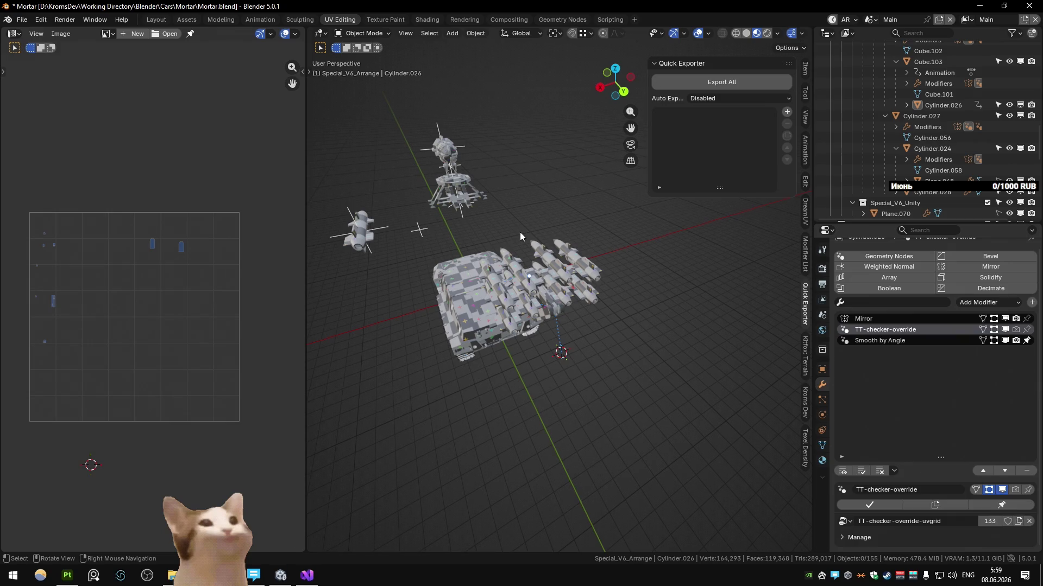
key("space")
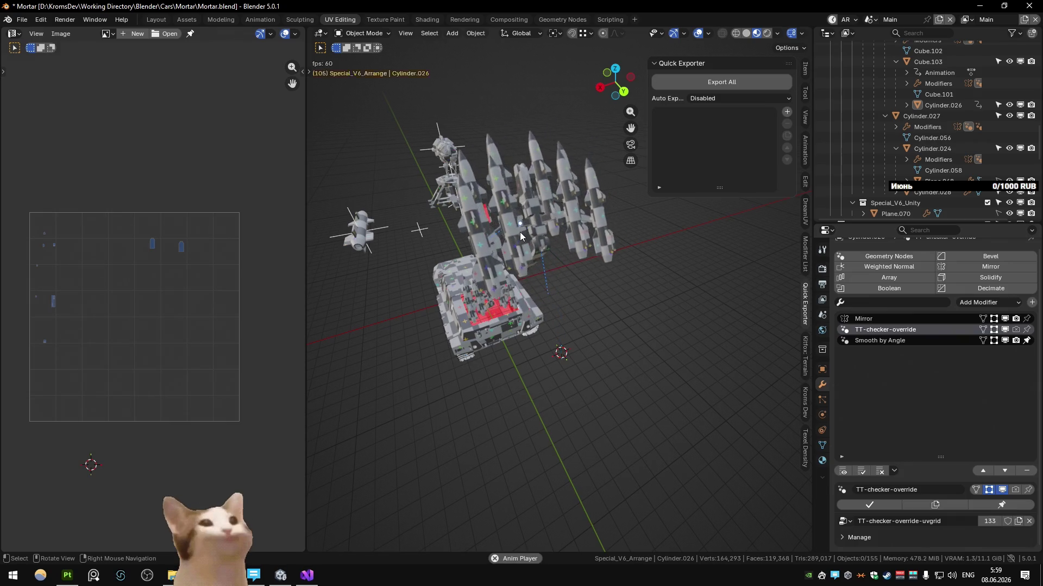
key("space")
key("shift+Left")
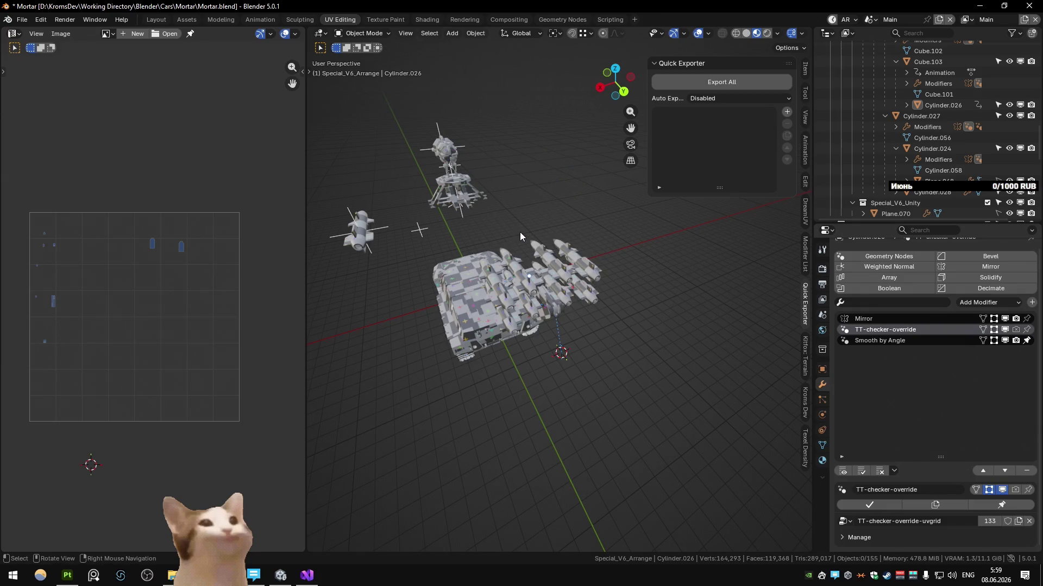
left_click(511, 269)
key("KP_Decimal")
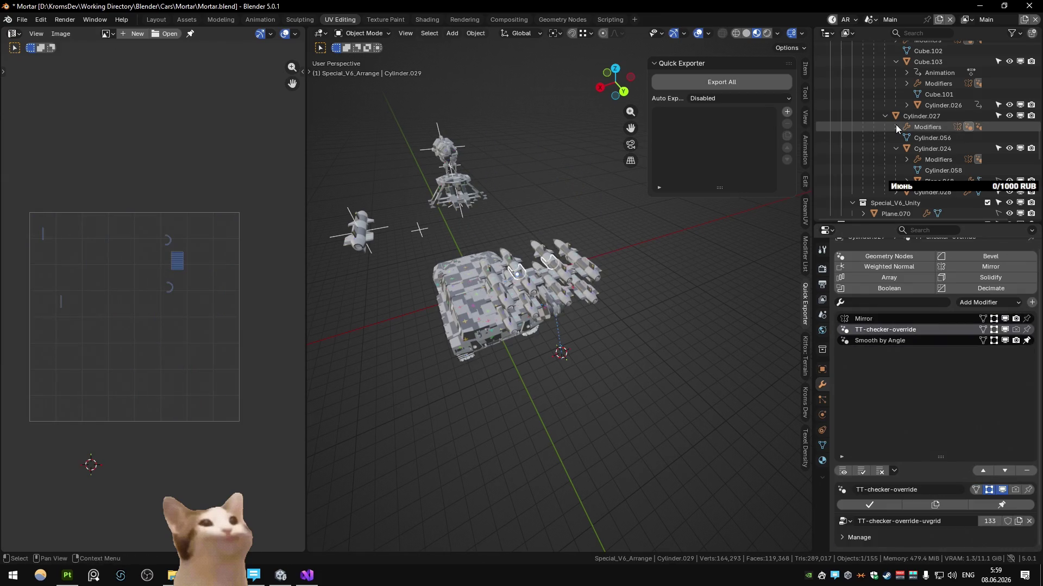
key("m")
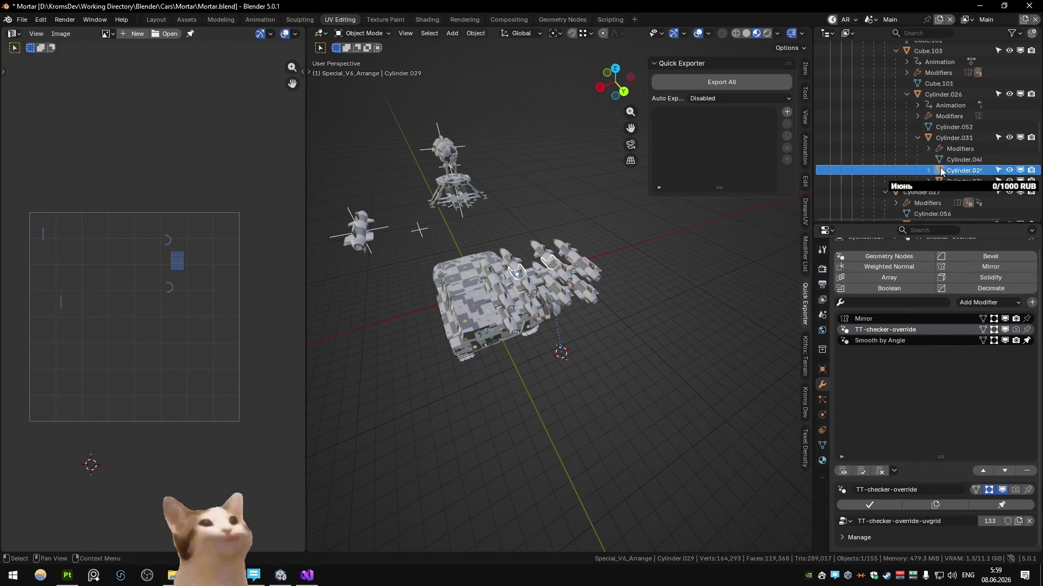
scroll(943, 169, "up", 5)
key("alt+a")
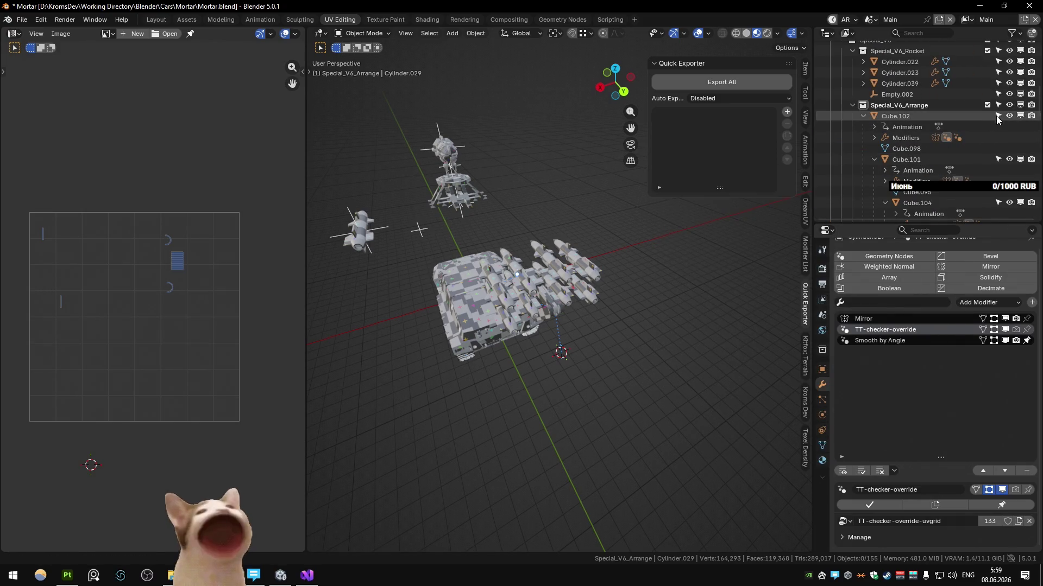
left_click(513, 267)
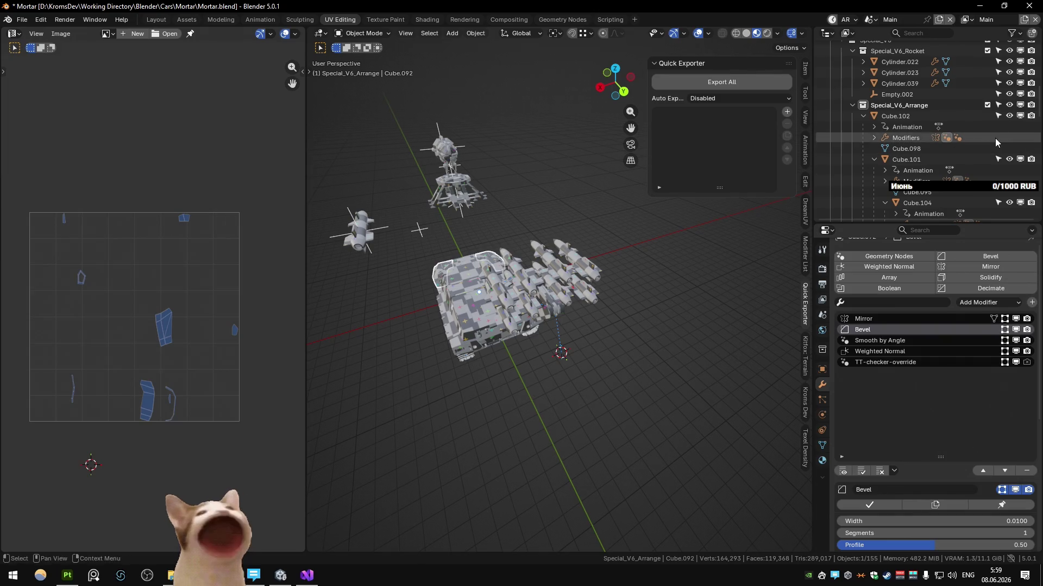
left_click(514, 265)
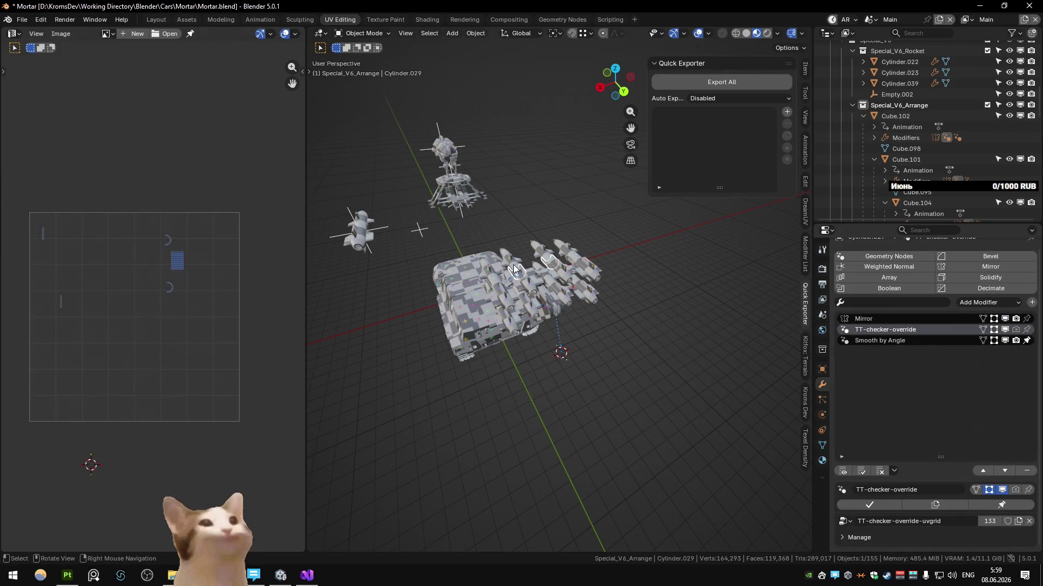
scroll(513, 265, "up", 3)
middle_click_drag(580, 226, 657, 196, "shift")
scroll(700, 277, "down", 5)
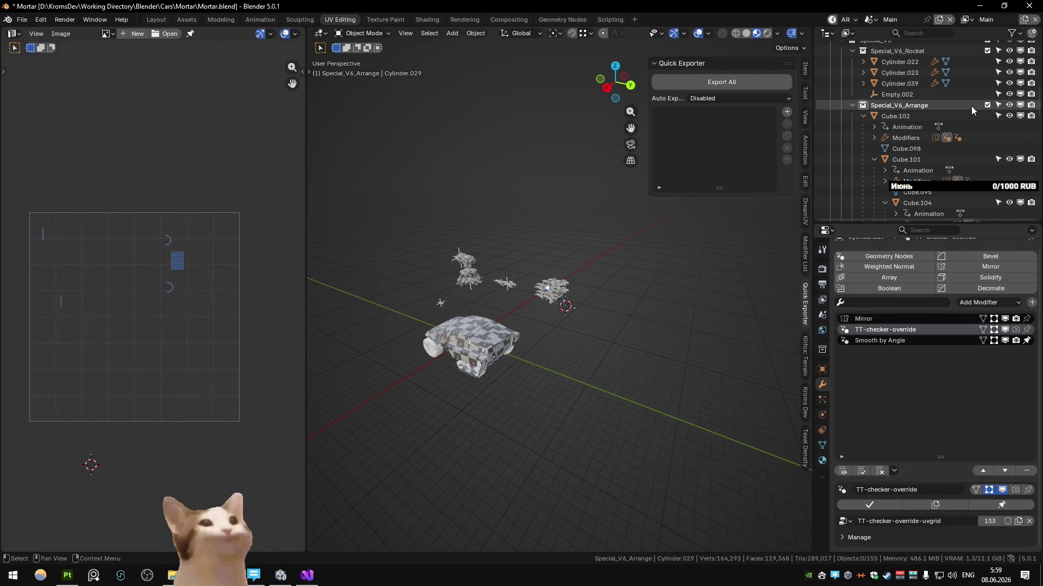
scroll(568, 279, "up", 2)
scroll(555, 290, "up", 2)
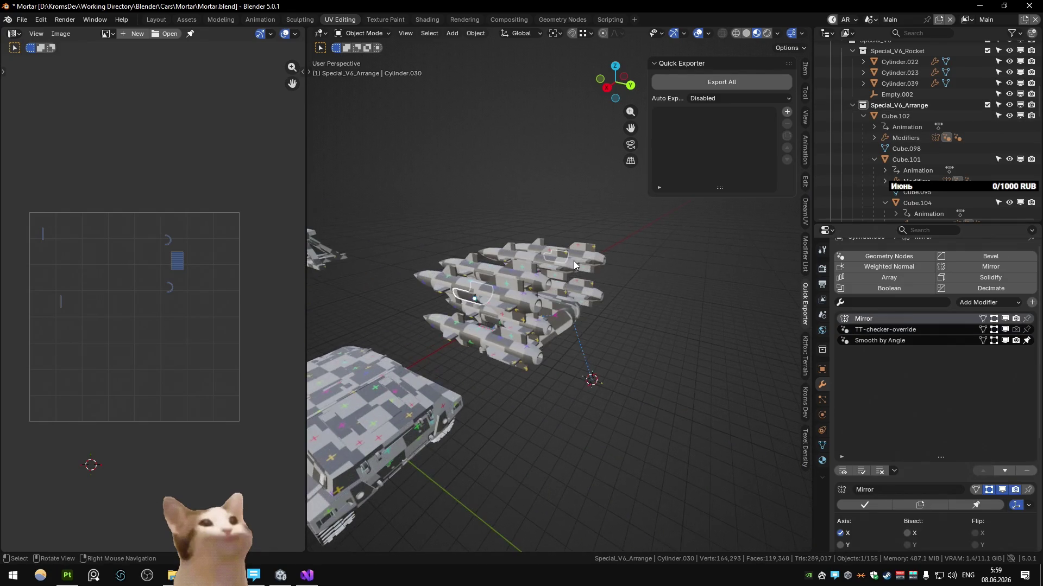
scroll(573, 261, "down", 2)
left_click(987, 105)
left_click(578, 259)
key("m")
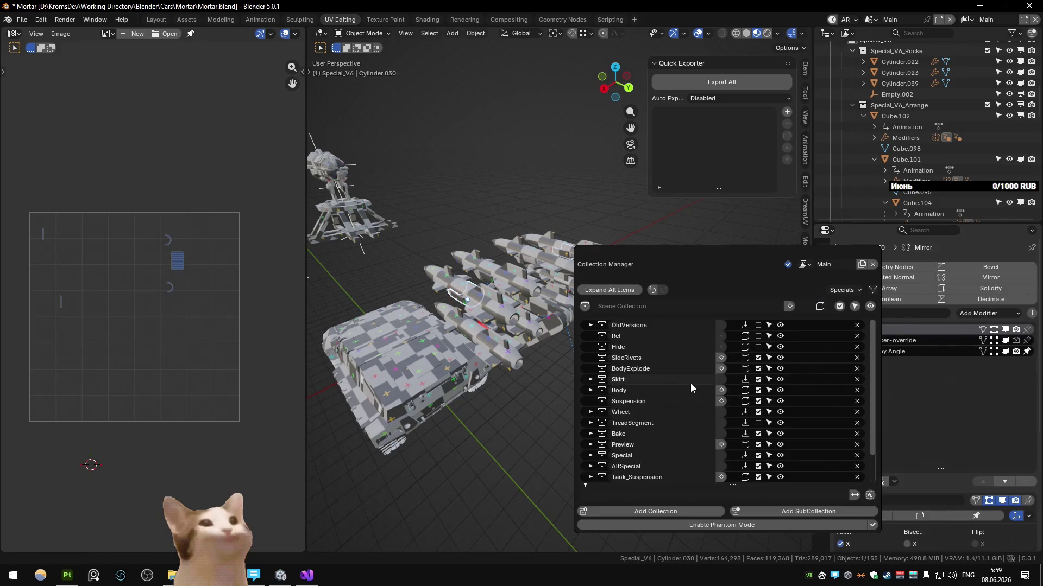
scroll(688, 384, "down", 3)
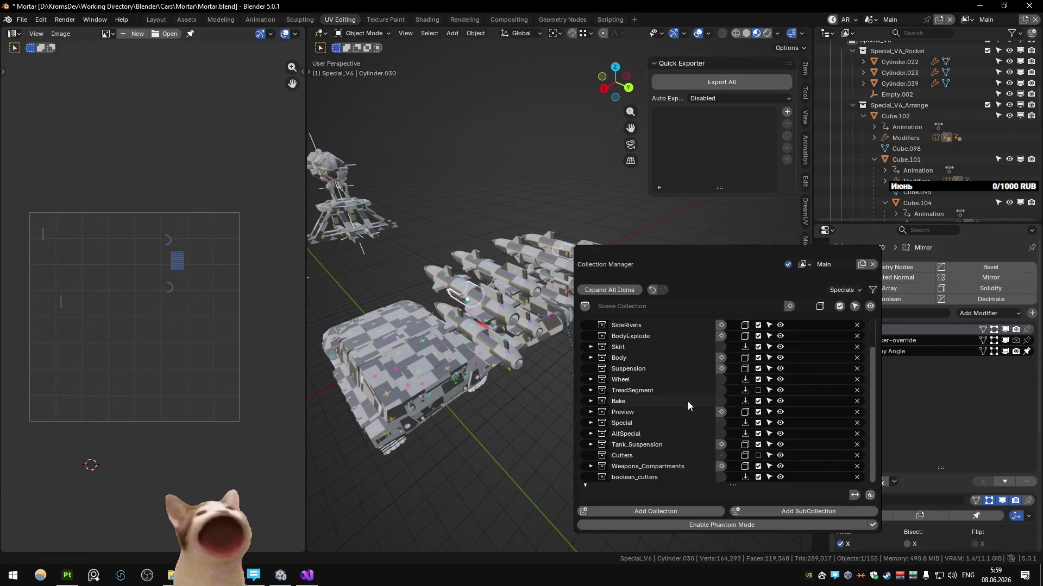
left_click(590, 422)
scroll(714, 451, "down", 2)
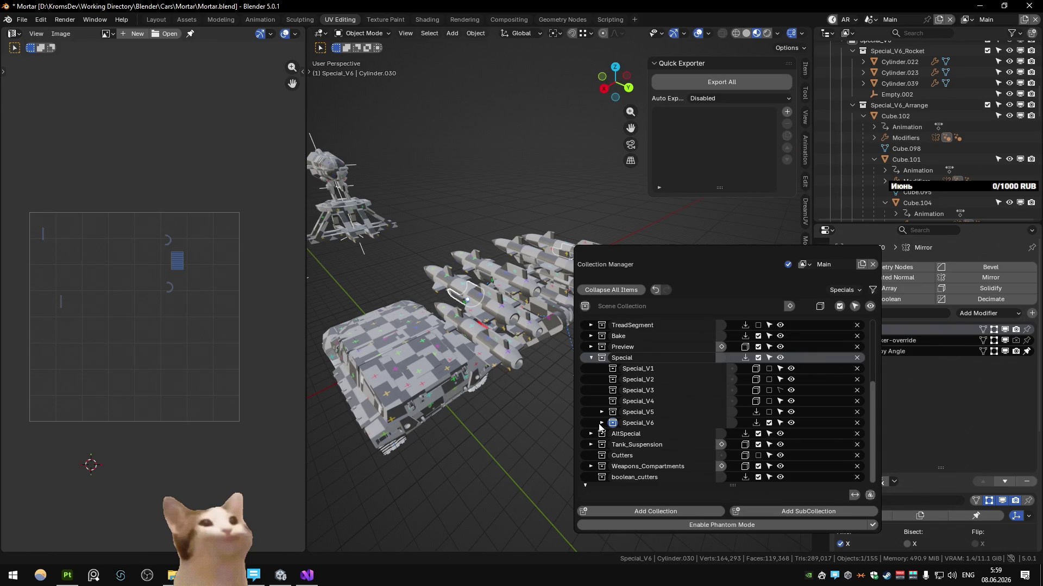
left_click(601, 434)
scroll(707, 431, "down", 2)
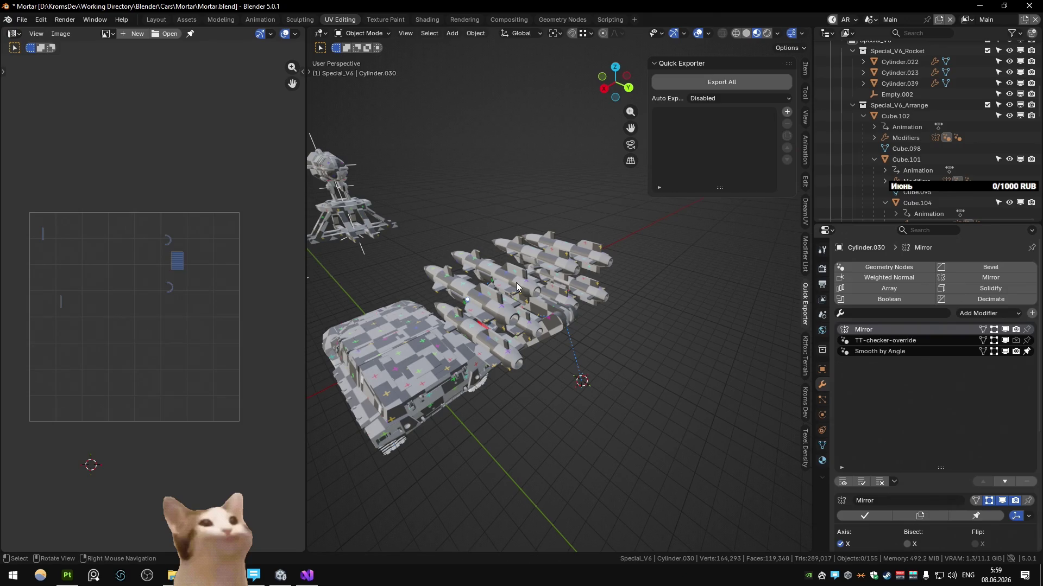
left_click(517, 282)
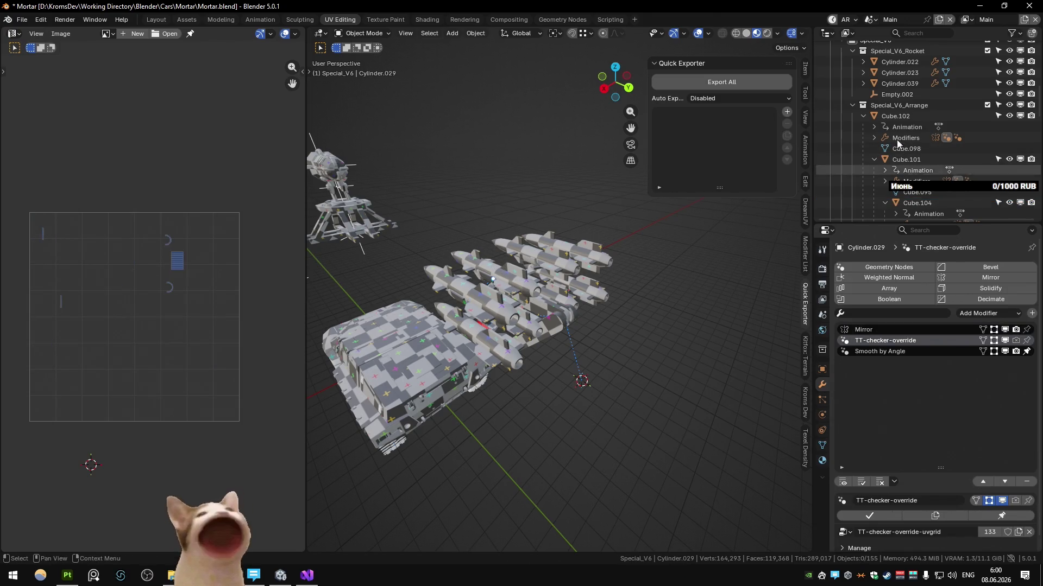
scroll(925, 118, "down", 5)
scroll(945, 134, "down", 3)
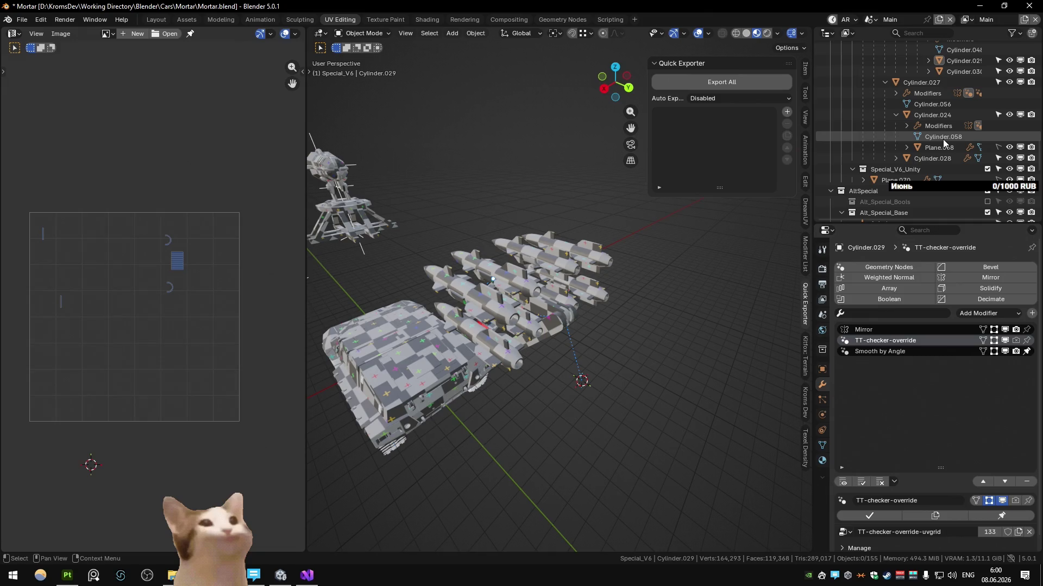
left_click(939, 148)
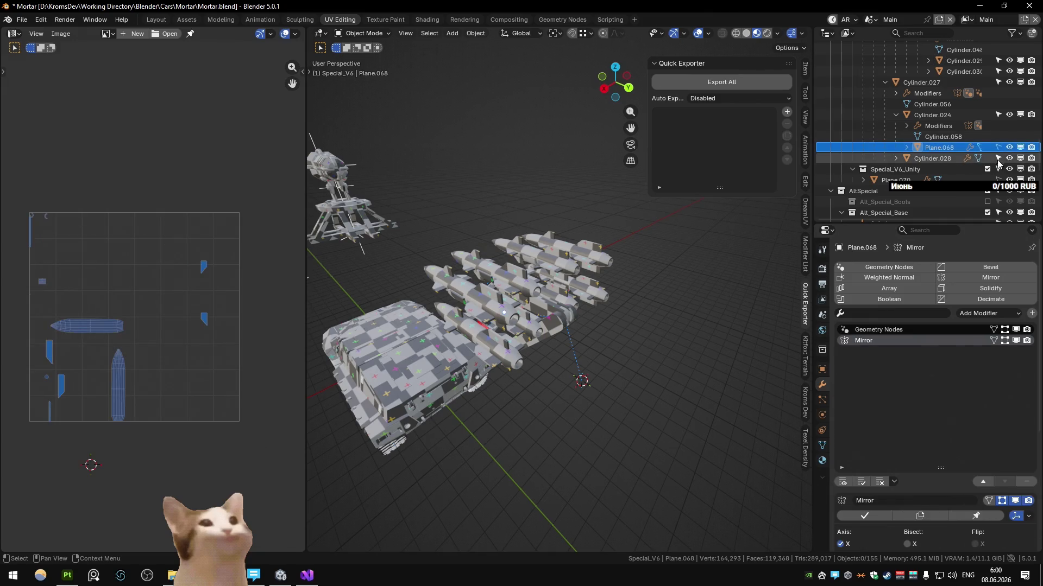
left_click(467, 299)
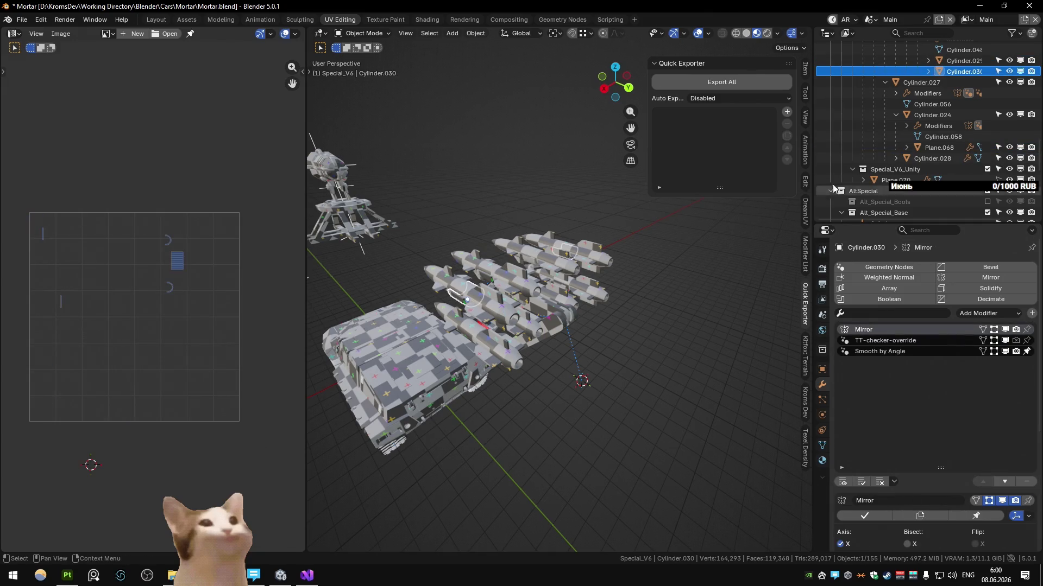
scroll(912, 153, "up", 4)
scroll(961, 169, "down", 3)
left_click(955, 179)
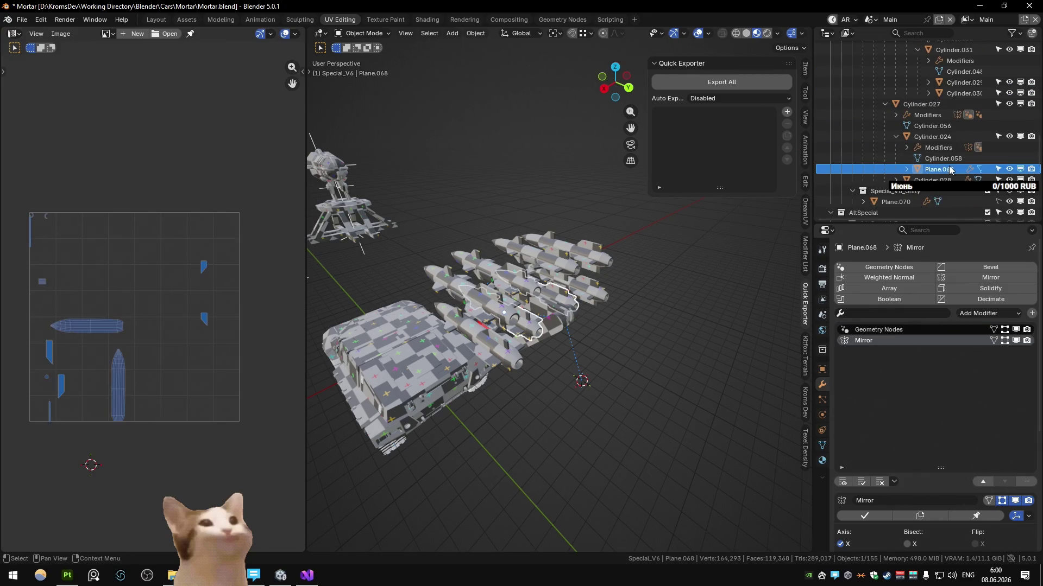
middle_click_drag(562, 163, 474, 310)
scroll(937, 153, "up", 3)
scroll(936, 155, "up", 4)
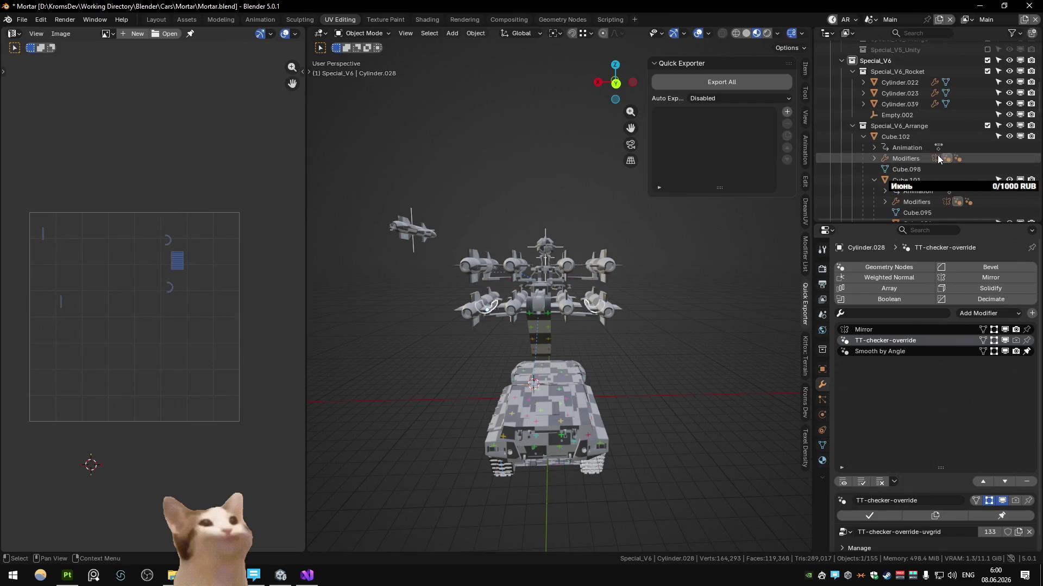
scroll(938, 156, "down", 3)
scroll(938, 152, "down", 2)
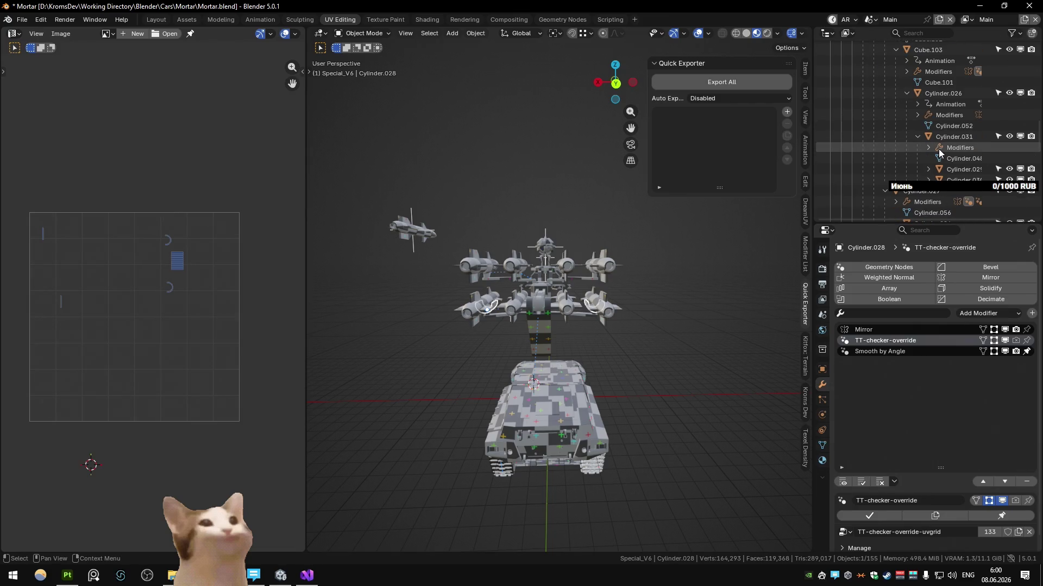
scroll(938, 151, "down", 3)
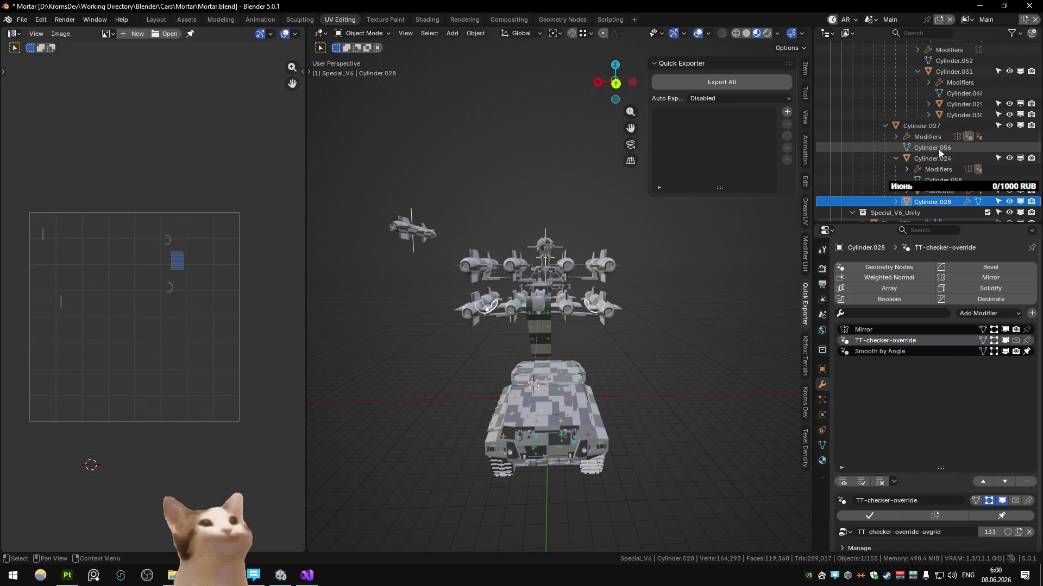
middle_click_drag(668, 244, 595, 302)
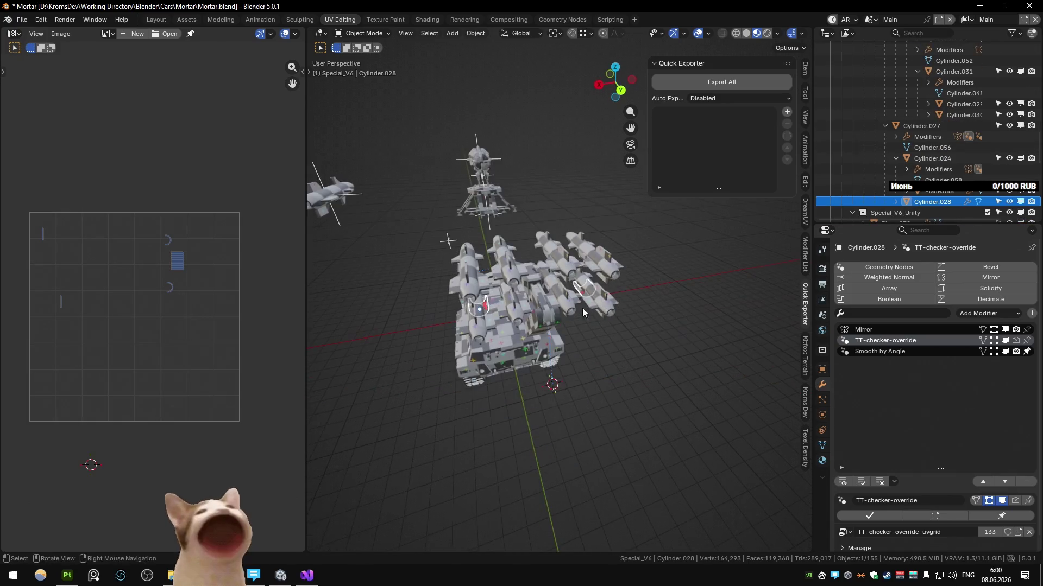
left_click(508, 313)
In the Collection Manager, make the Special_V6_Arrange rocket objects visible and selectable
key("m")
scroll(780, 439, "down", 5)
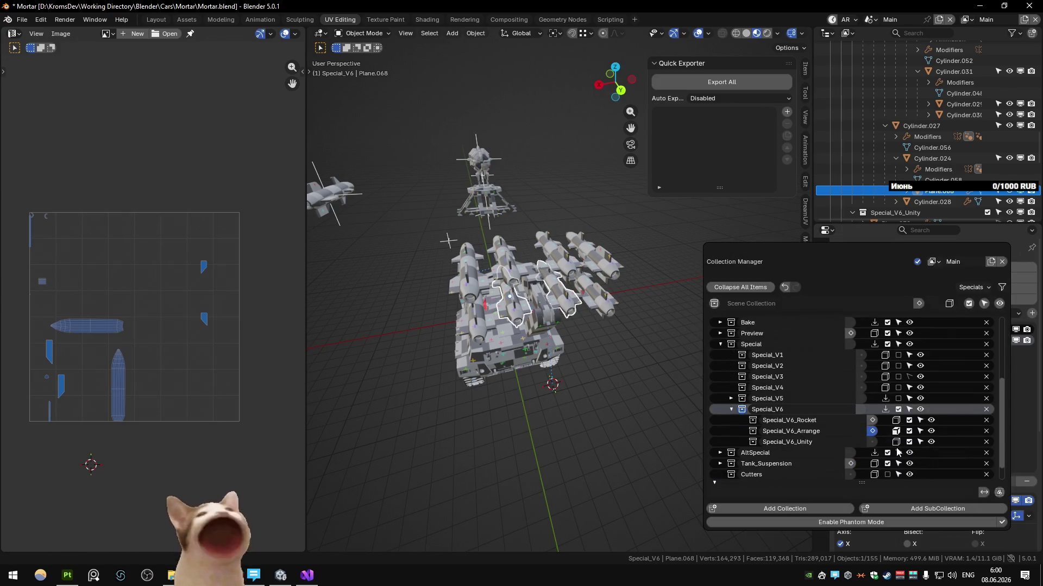
left_click(909, 431)
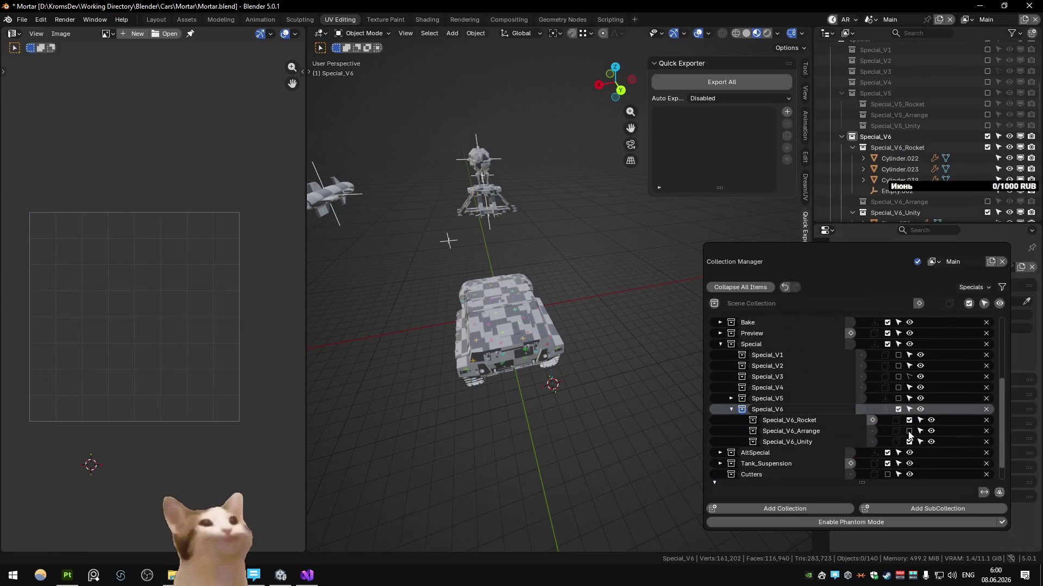
left_click(919, 433)
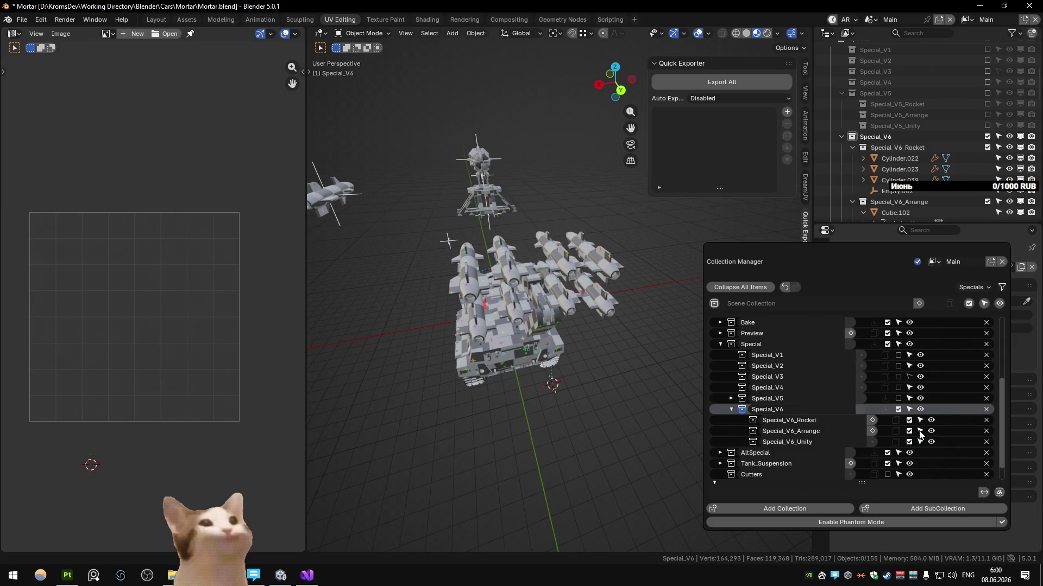
left_click(561, 255)
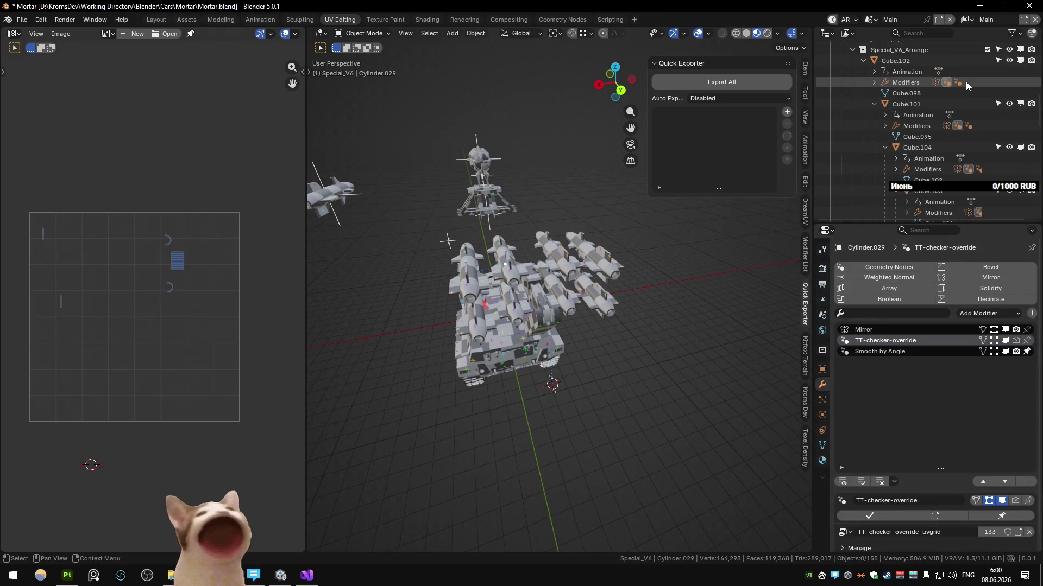
scroll(959, 95, "down", 3)
scroll(888, 144, "down", 2)
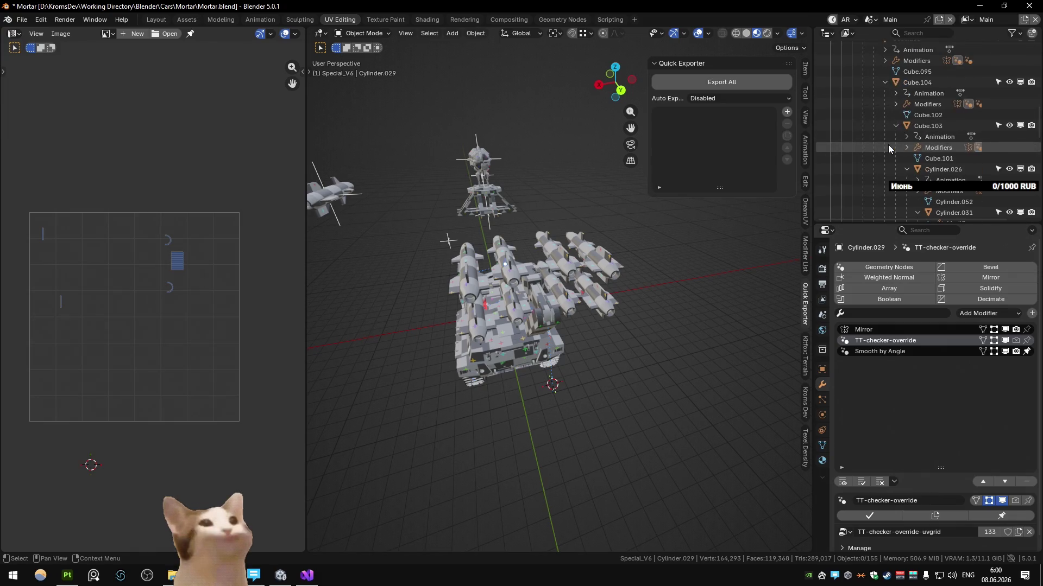
scroll(887, 144, "down", 2)
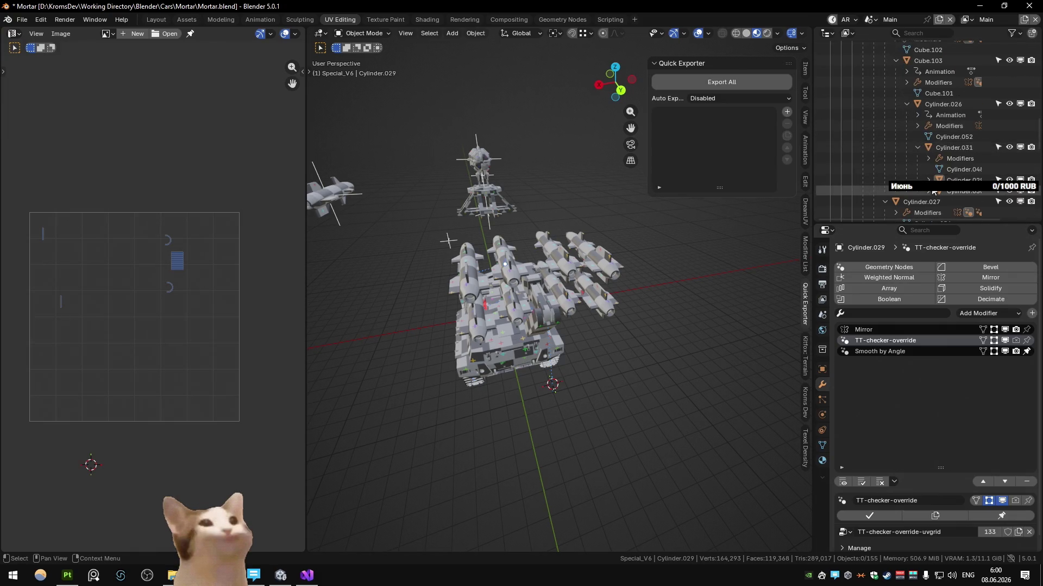
scroll(999, 151, "down", 5)
Make Plane.067 selectable and pick through the missile pieces, cancelling a rename of Plane.065
left_click(999, 147)
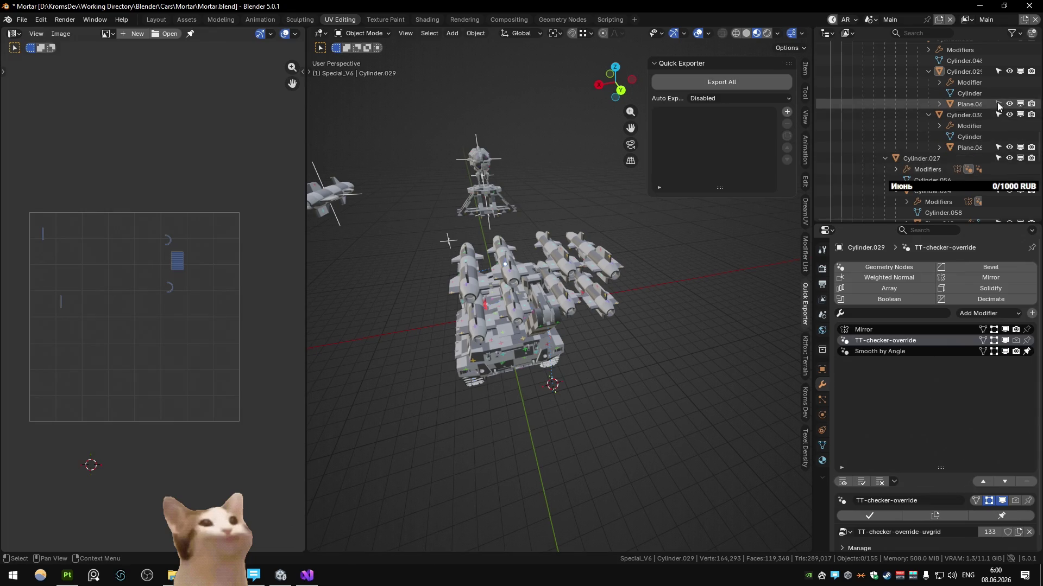
left_click(605, 305)
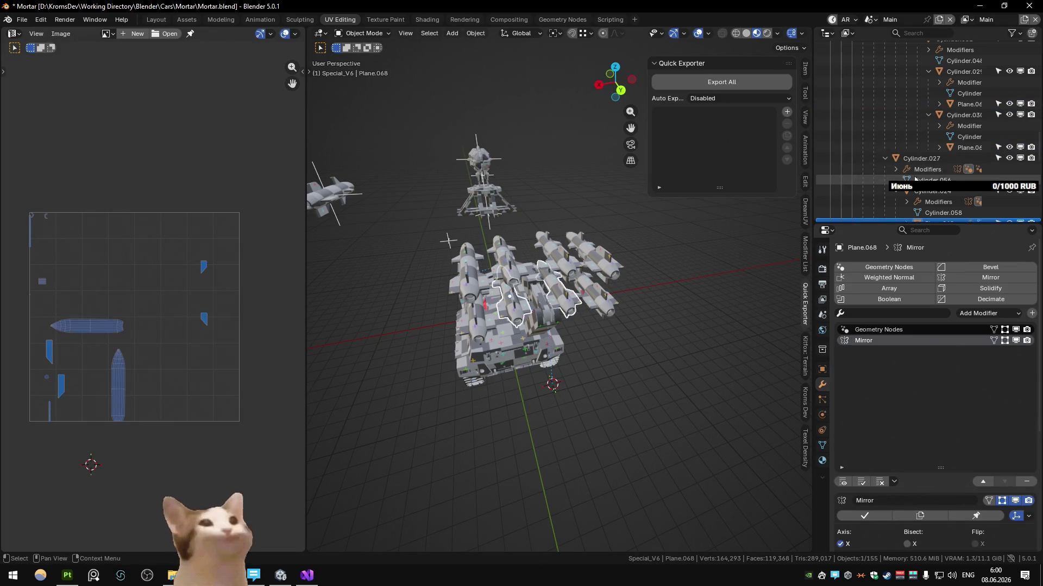
scroll(954, 170, "down", 4)
left_click(893, 147)
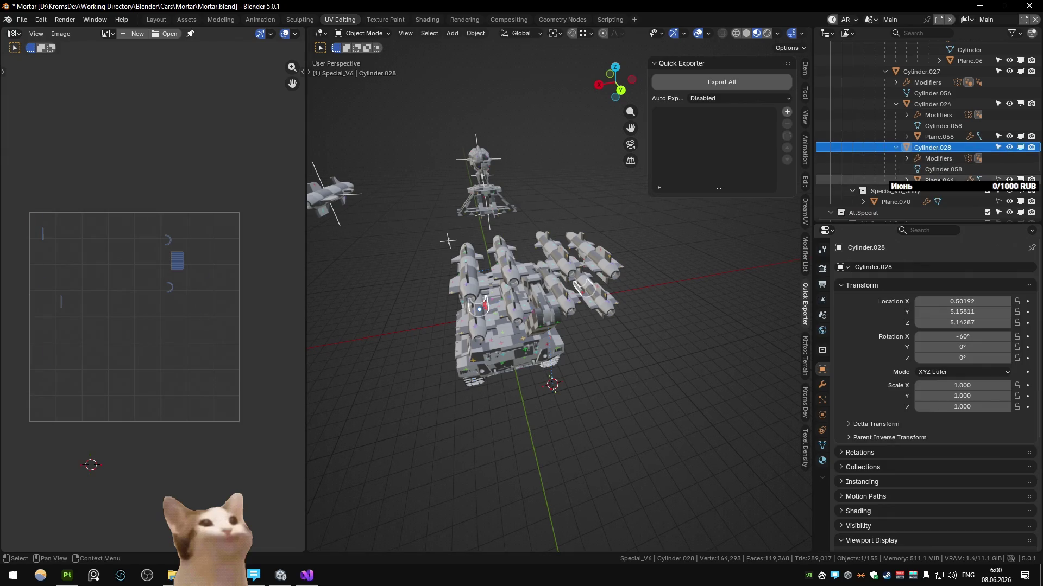
left_click(929, 179)
left_click(595, 257)
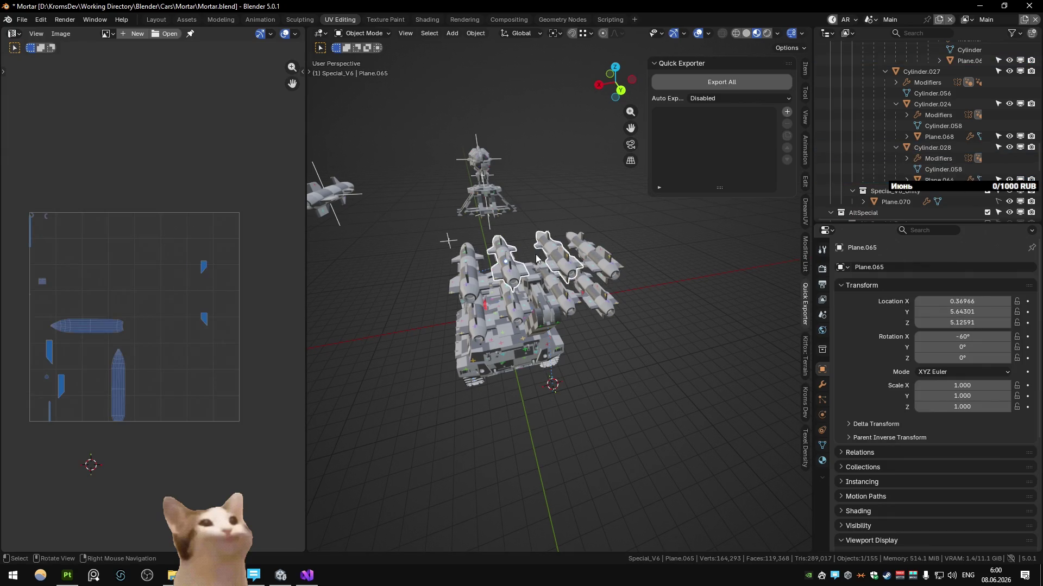
key("F2")
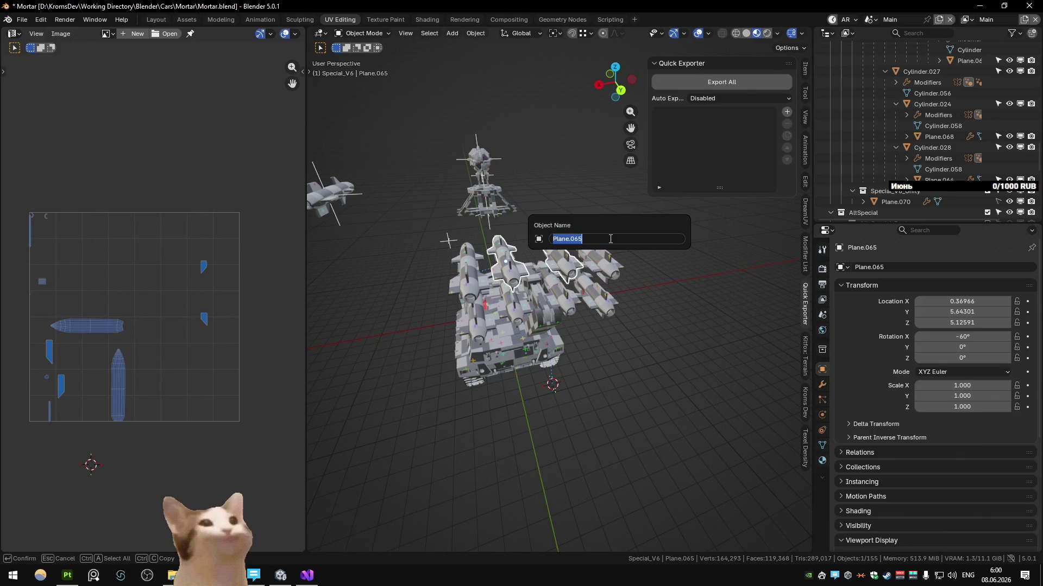
key("Escape")
Hide and reveal a missile piece, then hide the Plane.067 missile piece
key("h")
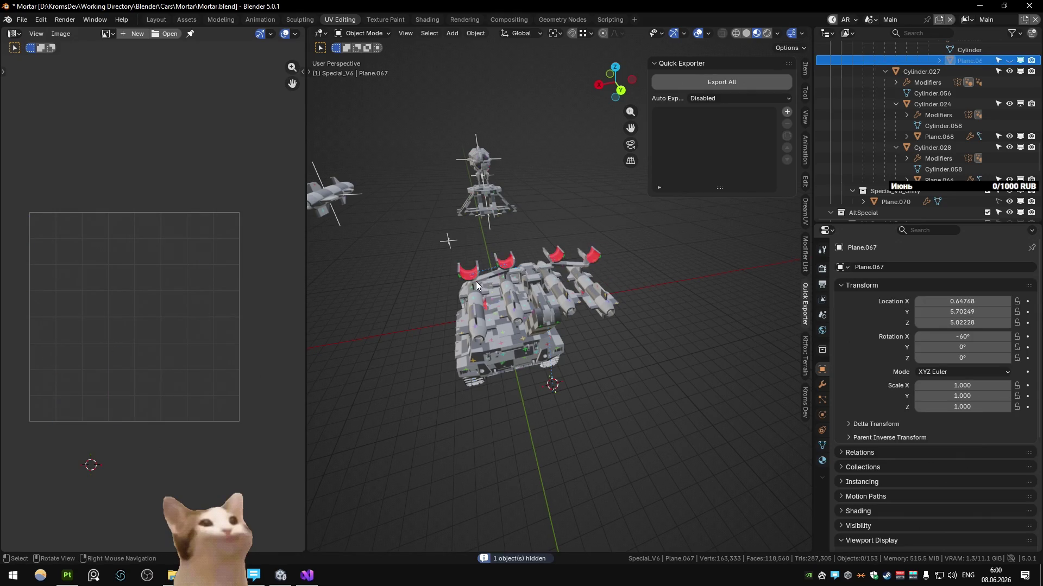
scroll(476, 281, "up", 3)
key("alt+h")
mouse_move(494, 272)
middle_mouse_down()
mouse_move(541, 309)
mouse_move(489, 325)
mouse_move(519, 316)
middle_mouse_up()
left_click(525, 281)
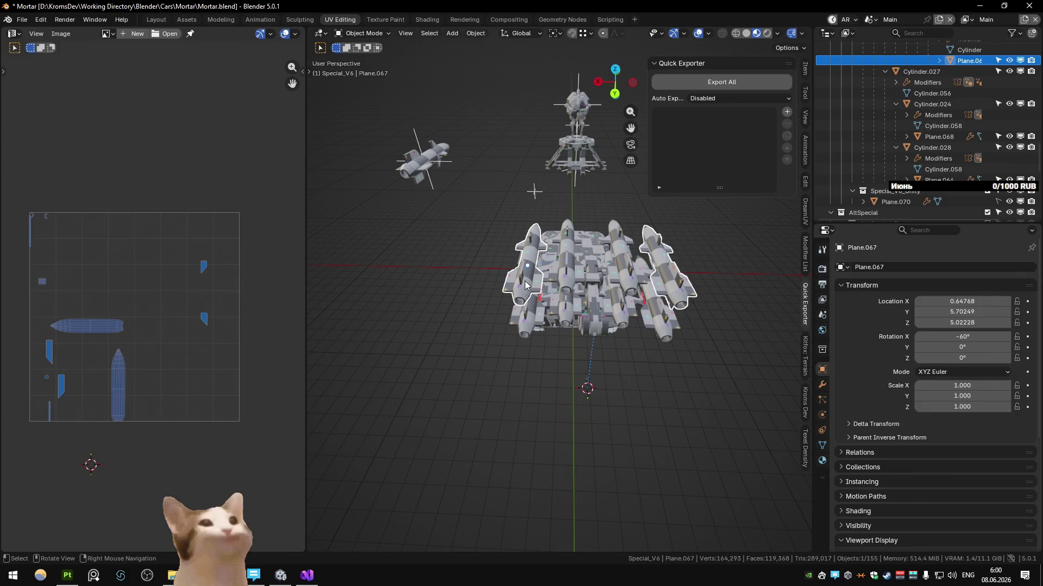
key("h")
Edit Cylinder.030's mesh, framed in view, with its outer boundary edge loop selected
left_click(525, 281)
key("Tab")
key("KP_Decimal")
left_click(538, 406, "alt")
middle_click_drag(538, 406, 563, 342)
key("a")
key("ctrl+z")
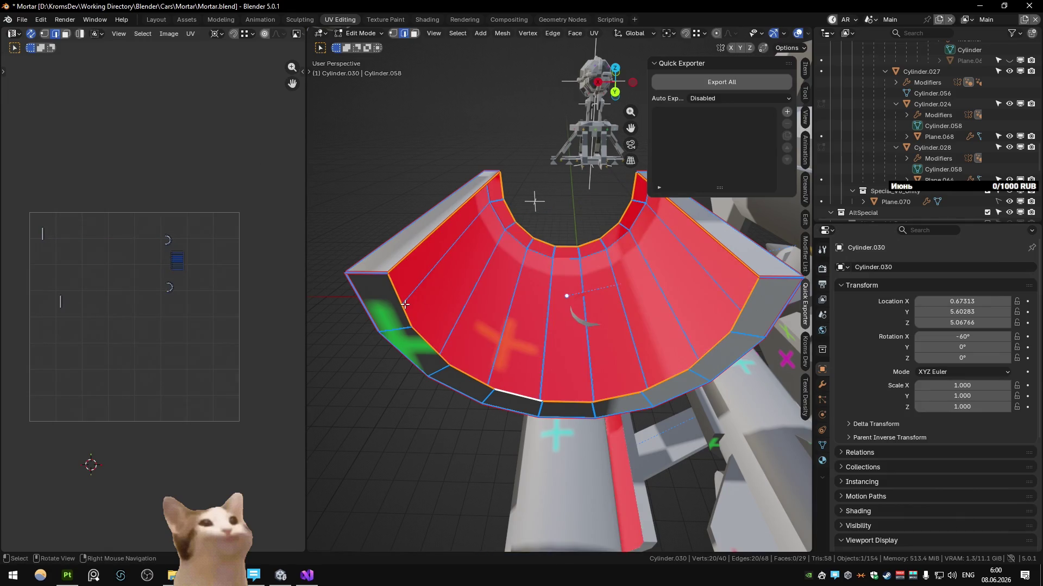
Select the nine inner curved faces via shortest path and convert them to their boundary loop
left_click(739, 308, "ctrl")
key("f")
key("f")
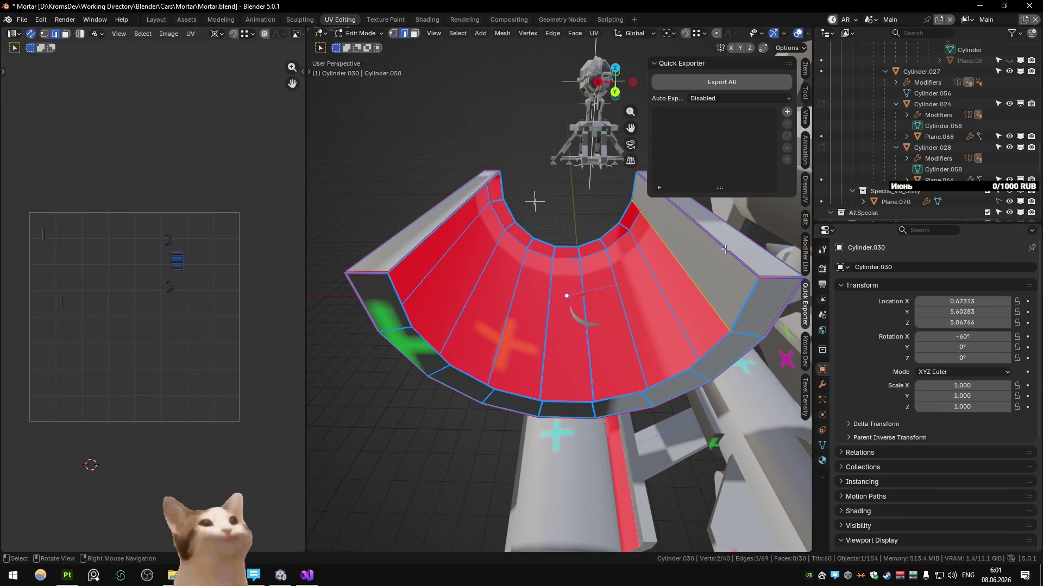
key("f")
key("f")
key("f")
key("f")
key("f")
key("f")
key("f")
key("3")
left_click(702, 259, "ctrl")
right_click(701, 259)
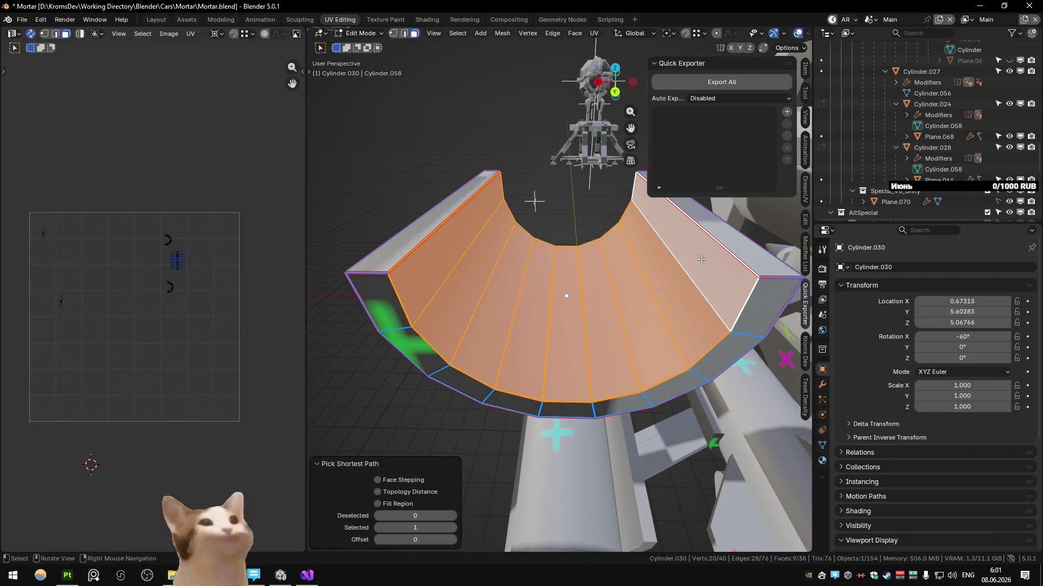
left_click(668, 416)
Unwrap the inner curved faces, check the checker layout, and return to object mode
key("u")
left_click(517, 152)
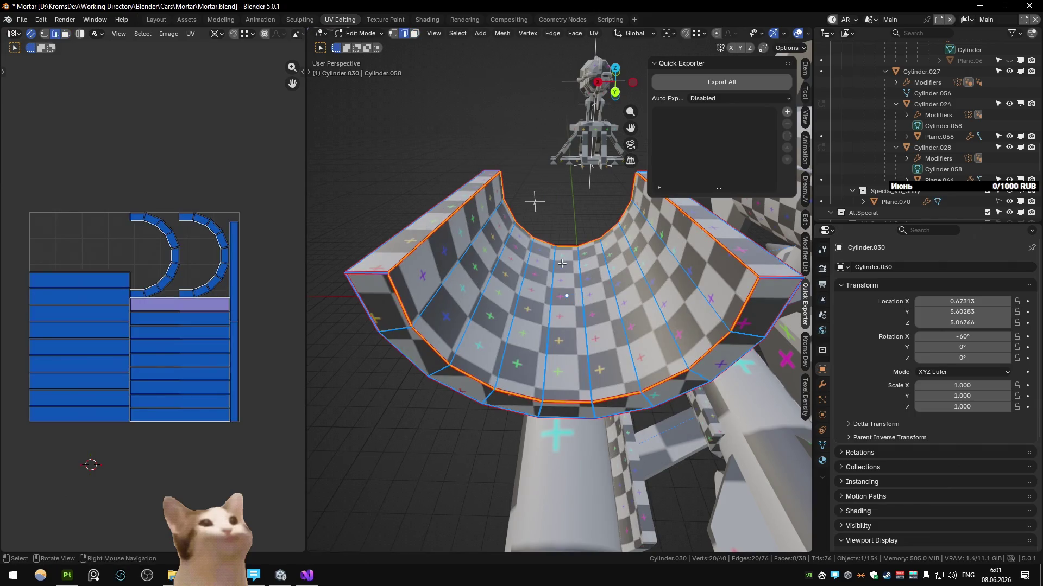
middle_click_drag(562, 264, 541, 286)
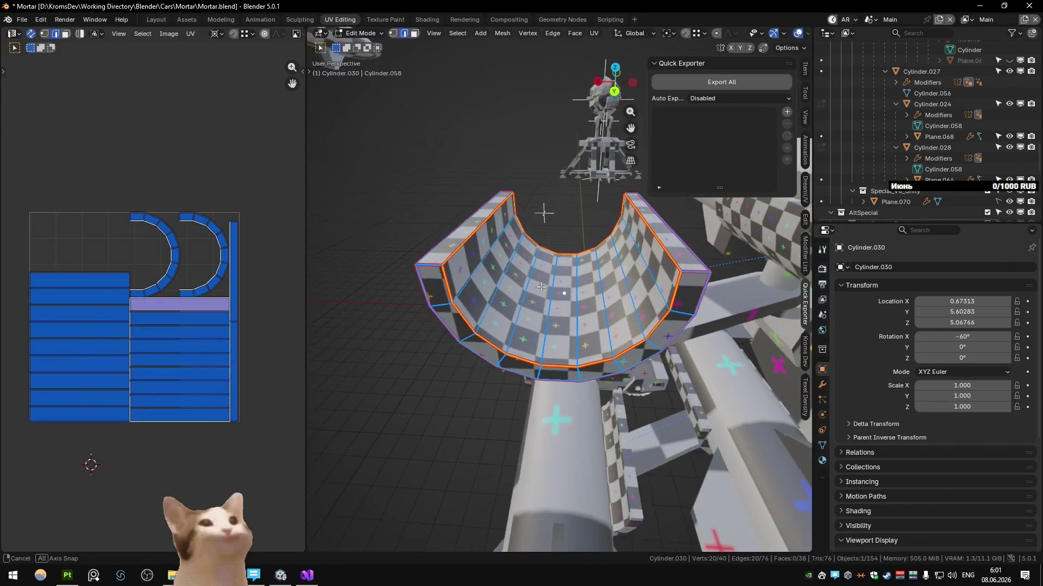
scroll(541, 287, "down", 5)
scroll(541, 287, "down", 3)
key("Tab")
Reselect the Cylinder.030 shield piece and edit it to view its UV strips and arcs
left_click(524, 270)
middle_click_drag(533, 275, 500, 330)
left_click(501, 313)
key("Tab")
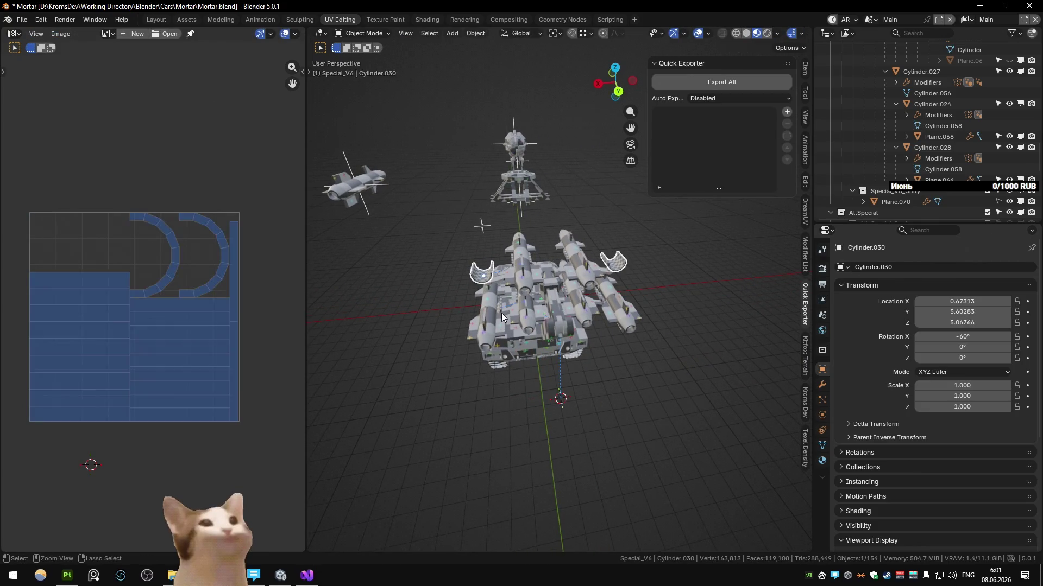
Leave edit mode and select all four missiles on the vehicle
key("Tab")
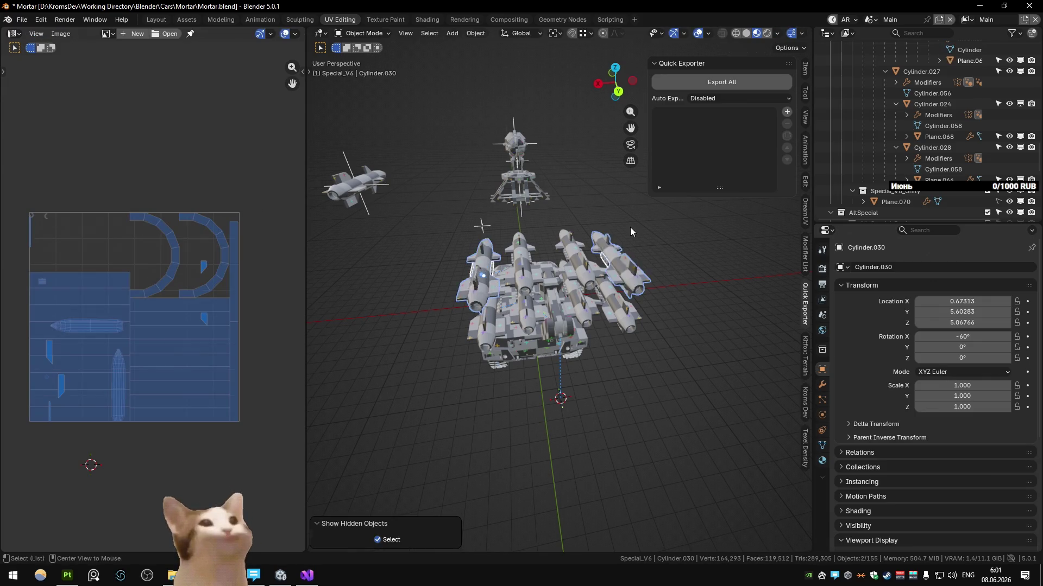
left_click(527, 277)
left_click(635, 268, "shift")
left_click(624, 294, "shift")
left_click(620, 320, "shift")
scroll(616, 320, "down", 3)
Duplicate the missiles and raise the copies one unit along Z
key("shift+d")
key("z")
key("1")
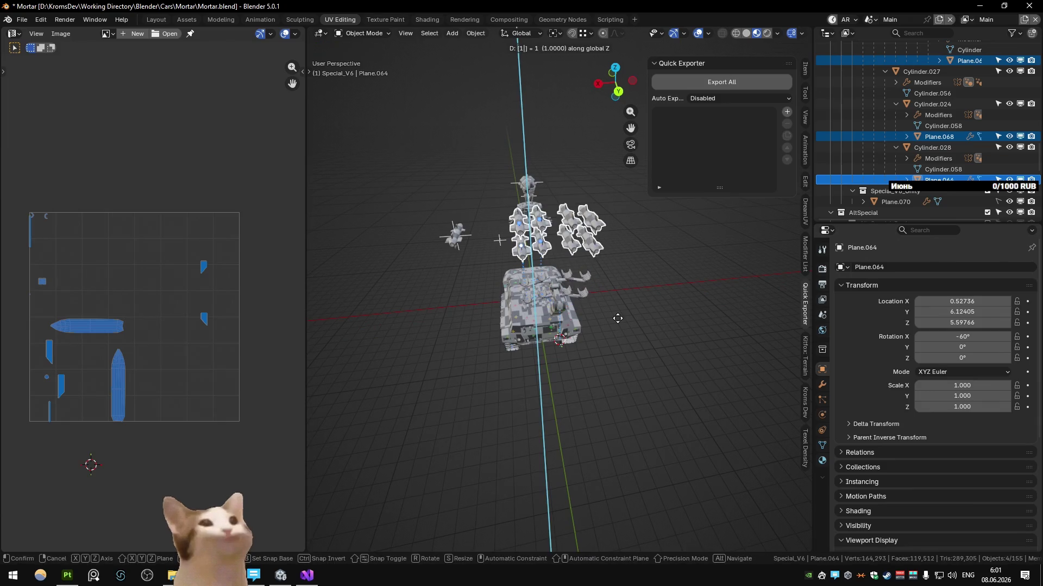
key("Return")
mouse_move(618, 319)
middle_mouse_down()
mouse_move(650, 280)
mouse_move(534, 304)
mouse_move(519, 325)
middle_mouse_up()
left_click(650, 281)
Select the raised missile copy Plane.067 and start renaming it
mouse_move(462, 245)
middle_mouse_down()
mouse_move(454, 236)
mouse_move(609, 219)
middle_mouse_up()
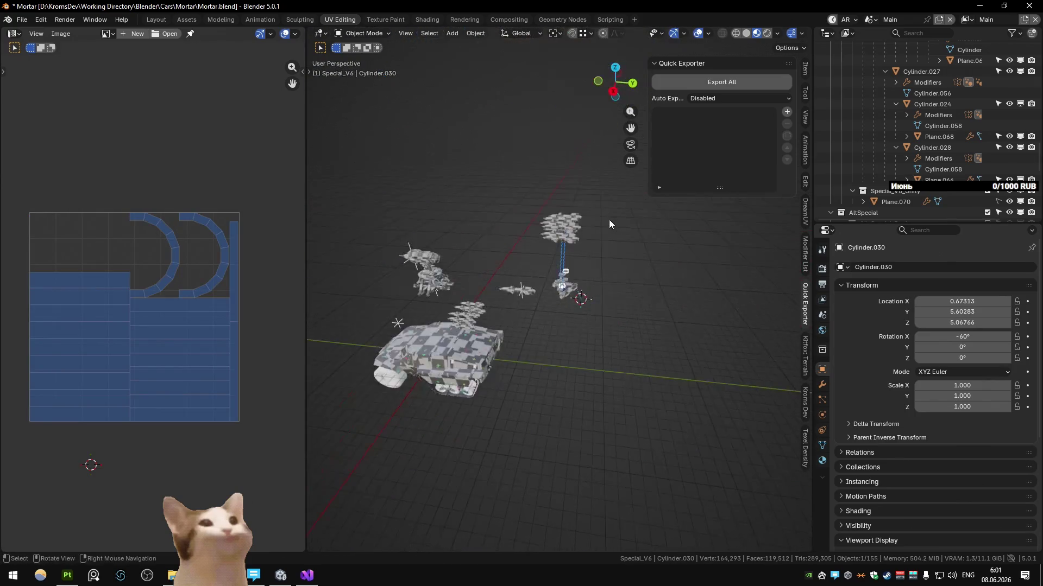
left_click_drag(575, 237, 530, 193)
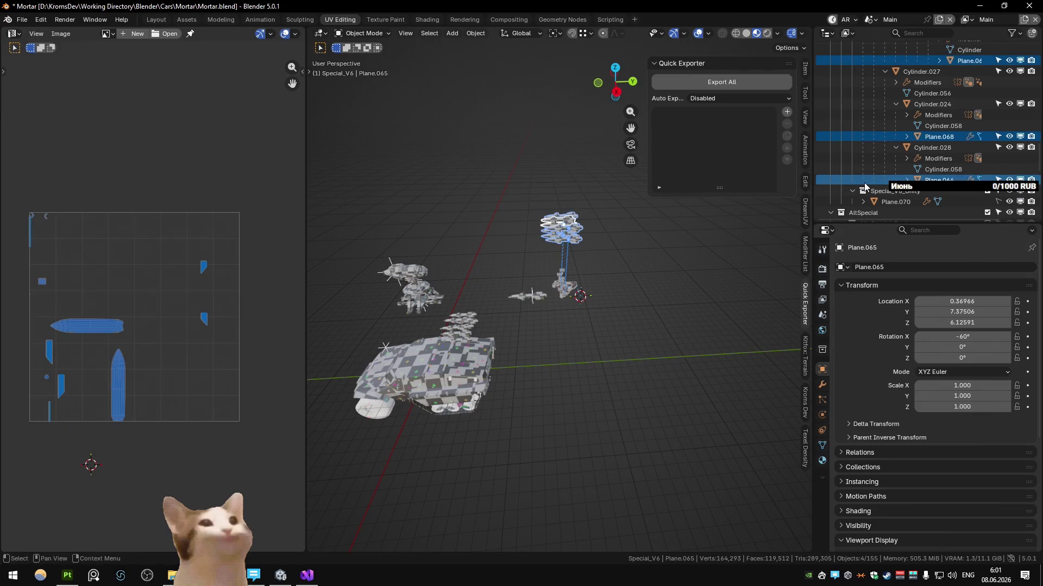
middle_click_drag(573, 253, 598, 253)
left_click(573, 225)
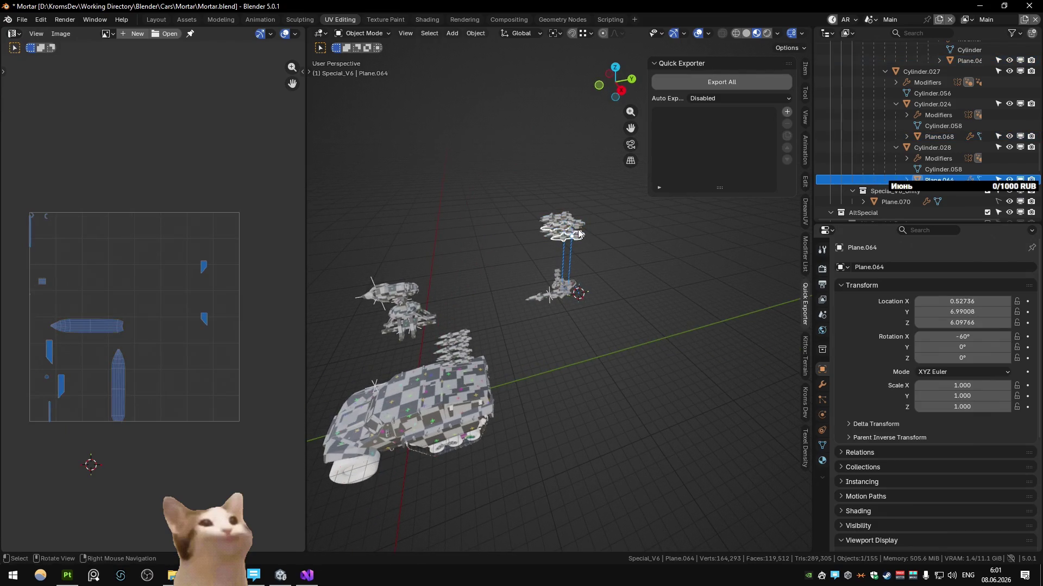
key("F2")
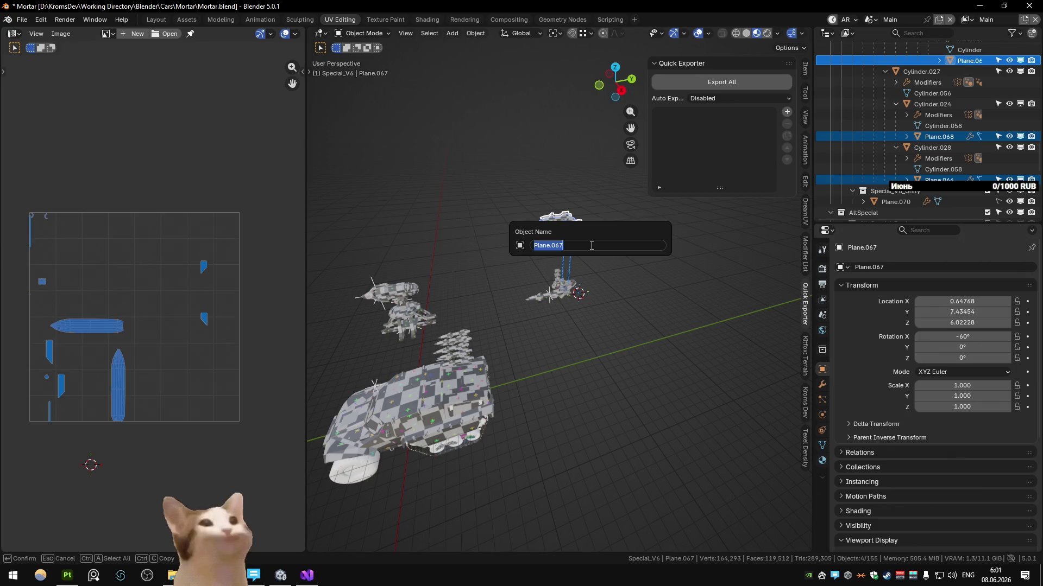
type("Rocket_Pre")
type("view")
Name the raised missile copies Rocket_Preview and Rocket_Preview.001
key("Return")
key("F2")
key("Escape")
key("F2")
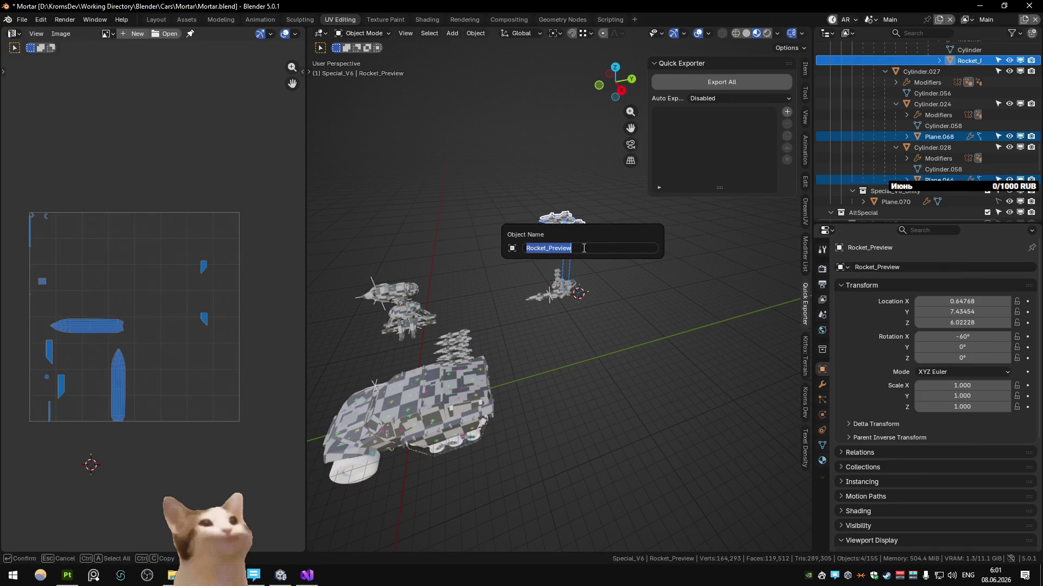
type("Rocke")
type("Preview")
key("Return")
left_click(583, 247)
key("F2")
key("Escape")
Deselect the raised rocket cluster and switch to the Substance scene
left_click_drag(510, 181, 628, 253, "shift")
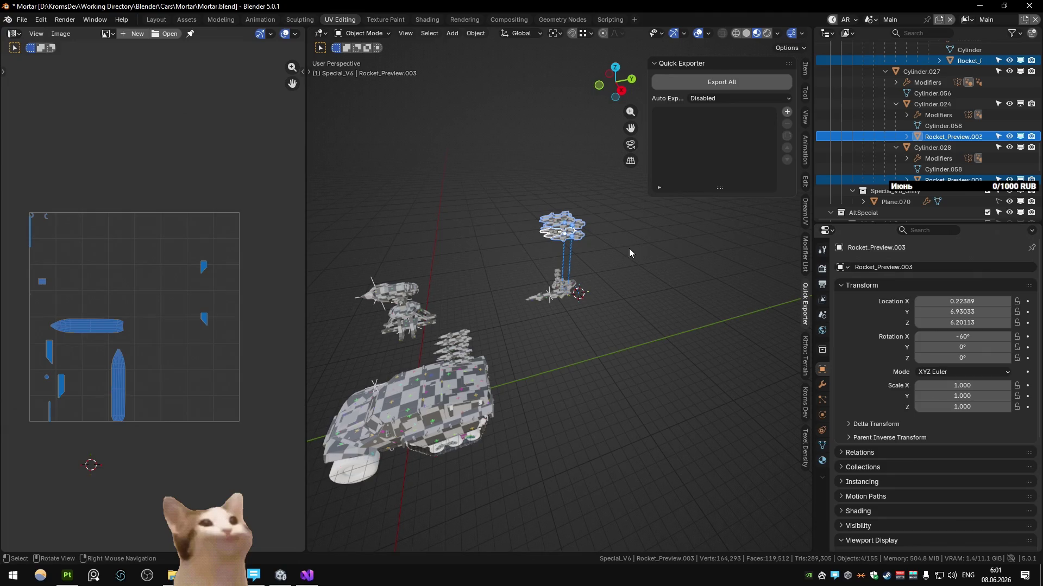
left_click(998, 60)
left_click_drag(520, 192, 530, 207)
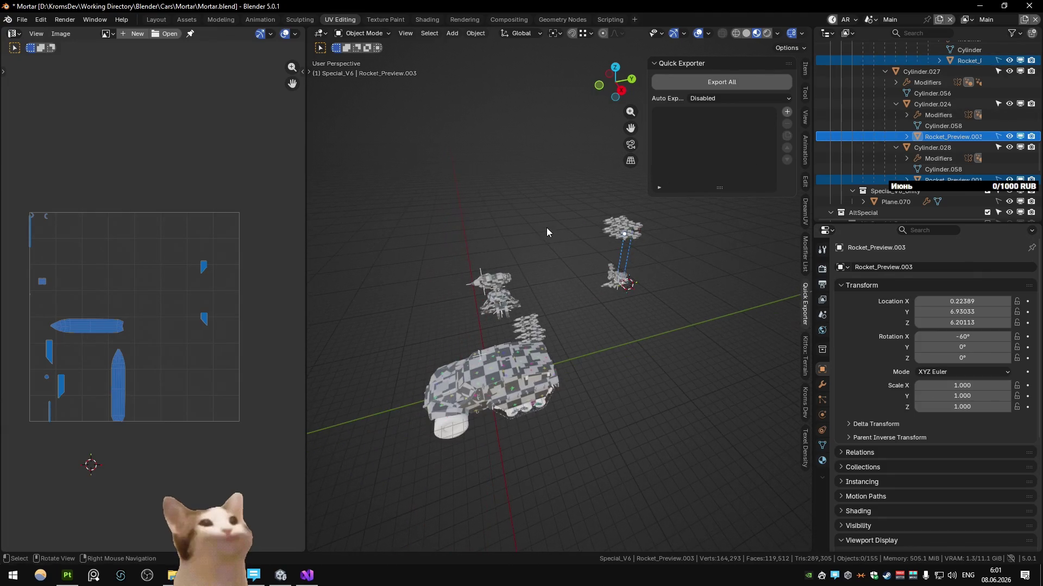
key("ctrl+Page_Down")
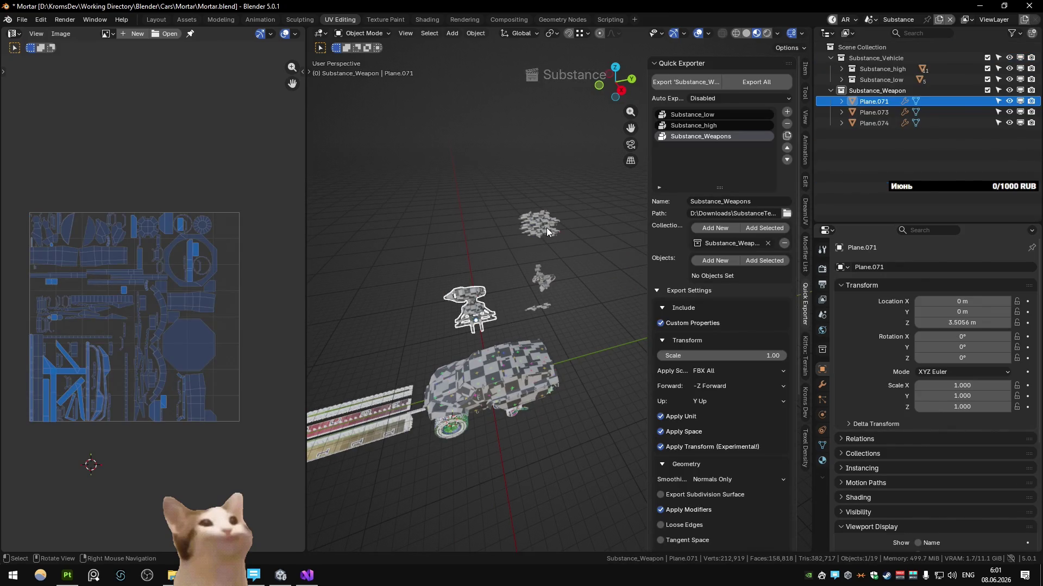
In the Weapons scene, re-unwrap the weapon UVs and pack the islands into one layout
key("ctrl+Page_Up")
key("ctrl+Page_Up")
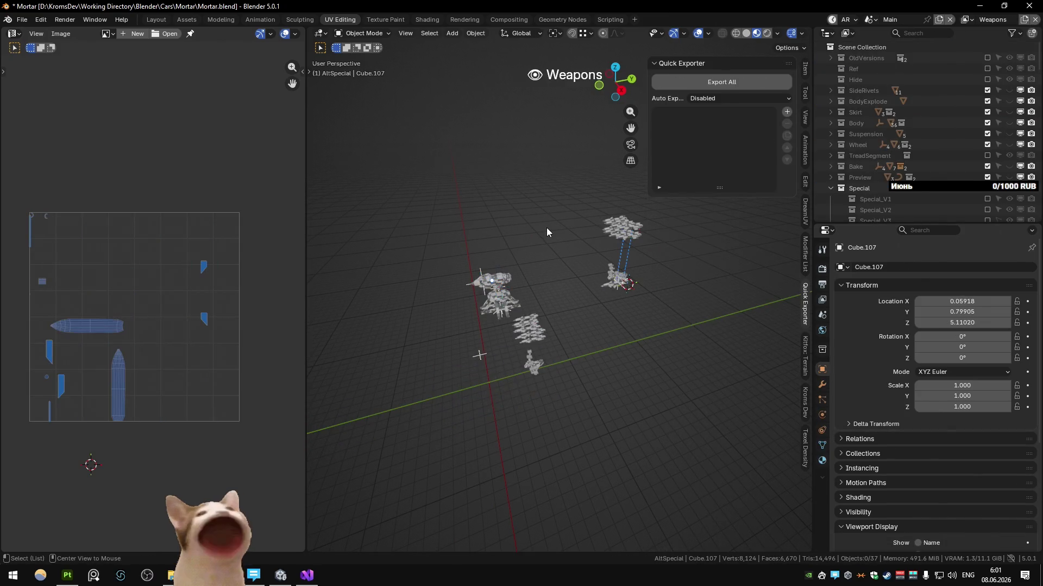
key("Tab")
key("u")
key("Return")
key("ctrl+p")
left_click(135, 170)
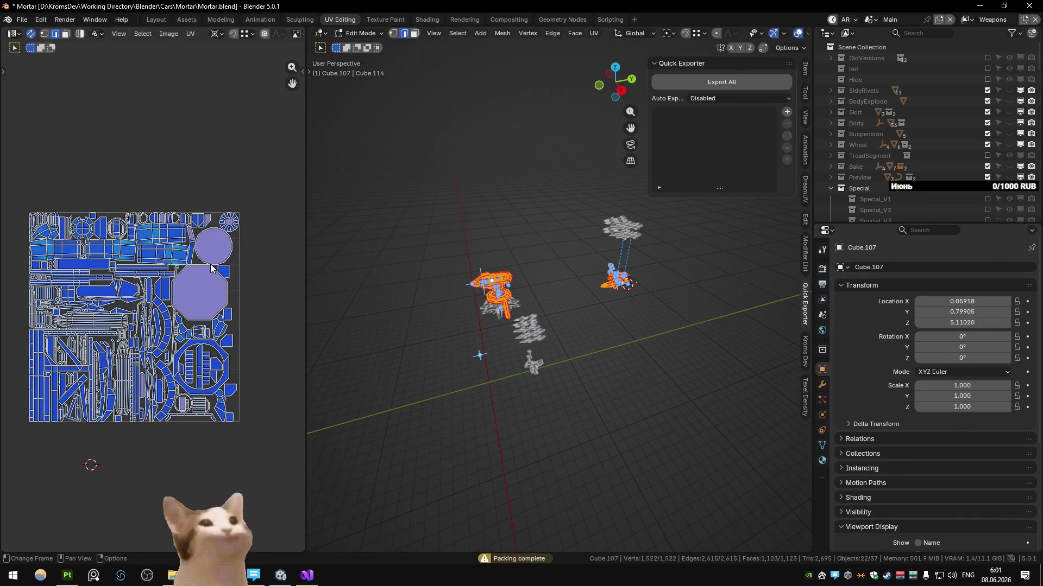
Leave edit mode, return to the Substance scene and bring Substance Painter forward
key("Tab")
key("ctrl+Page_Up")
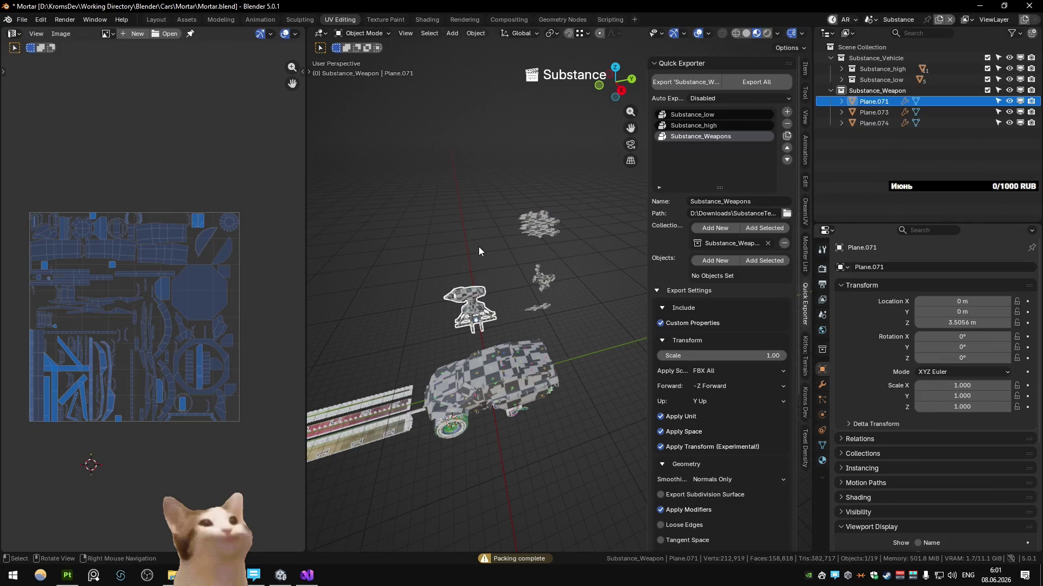
left_click(67, 575)
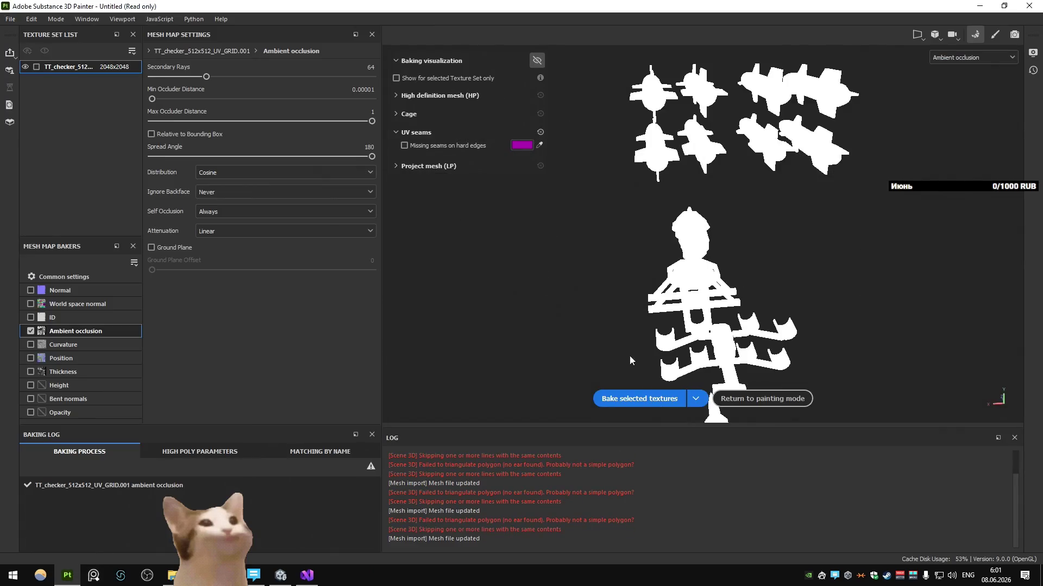
Reload the updated weapon mesh, bake its mesh maps and orbit around the turret and missiles
left_click(639, 399)
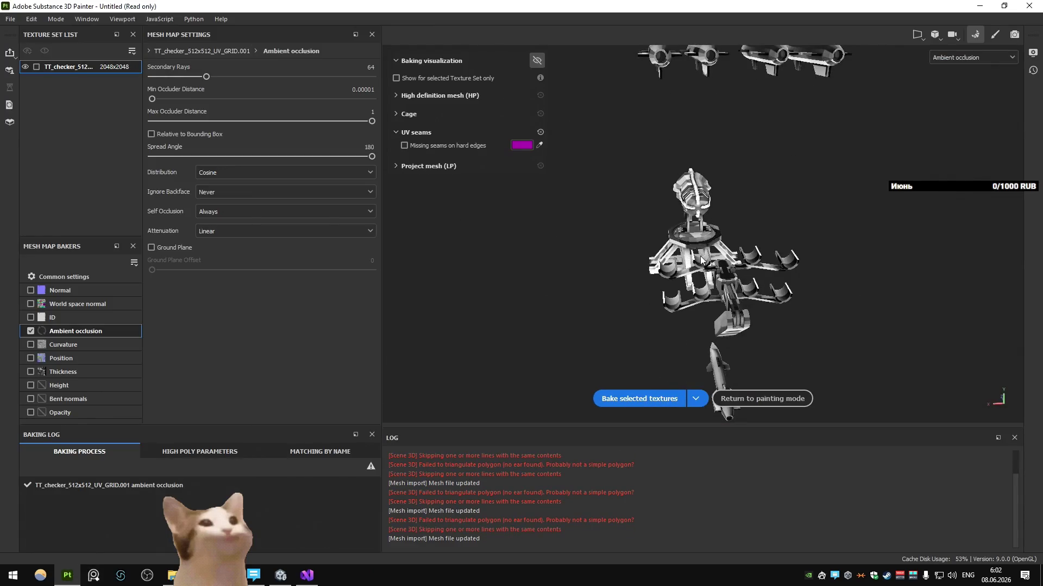
left_click(640, 398)
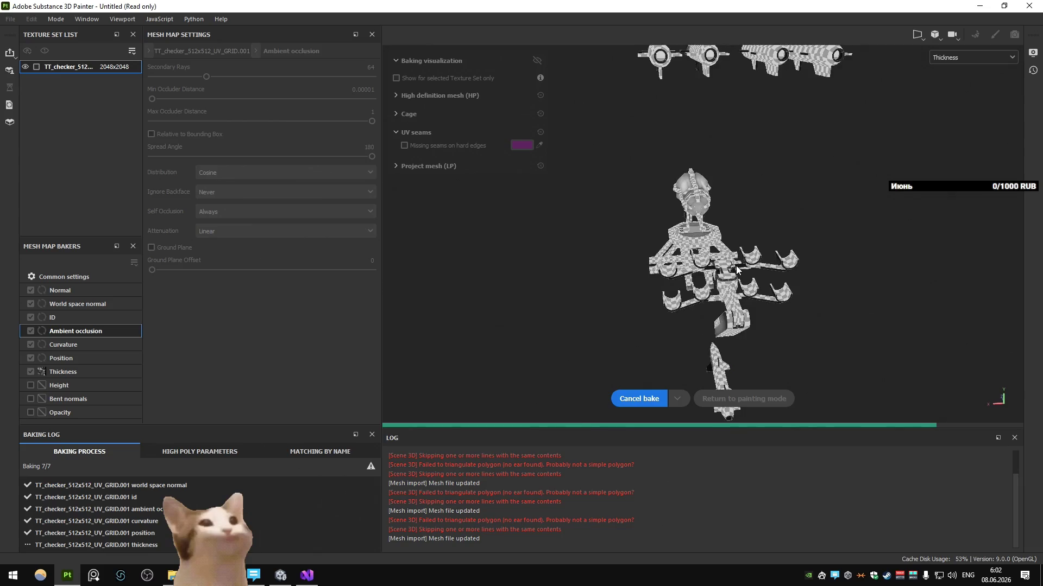
mouse_move(737, 289)
left_mouse_down("alt")
mouse_move(788, 186)
mouse_move(655, 259)
mouse_move(657, 361)
left_mouse_up("alt")
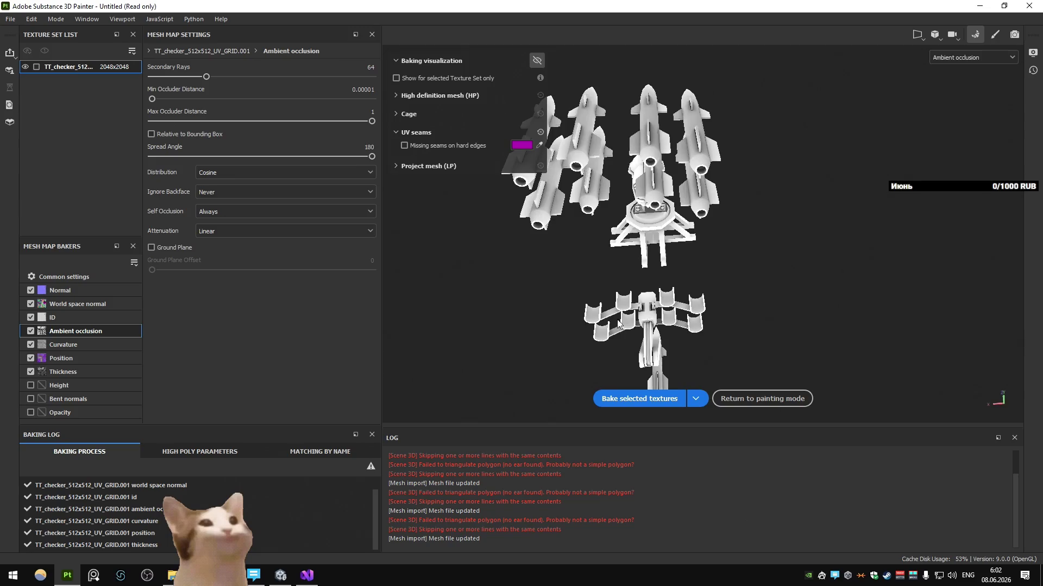
mouse_move(658, 362)
left_mouse_down("alt")
mouse_move(855, 307)
mouse_move(688, 286)
left_mouse_up("alt")
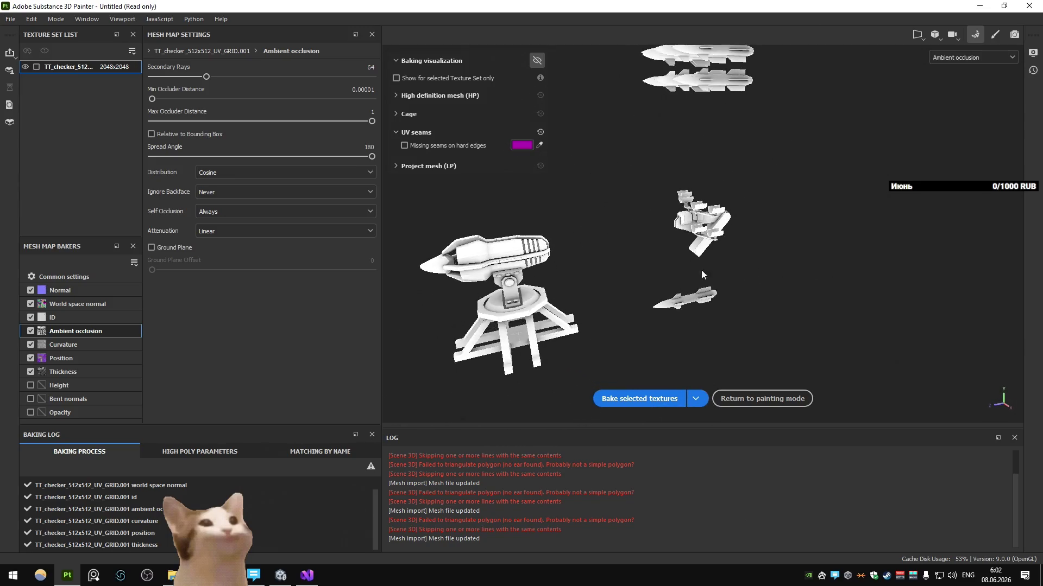
Inspect a single missile, then return to Blender's Main scene
mouse_move(688, 286)
left_mouse_down("alt")
mouse_move(615, 219)
mouse_move(718, 116)
mouse_move(758, 303)
left_mouse_up("alt")
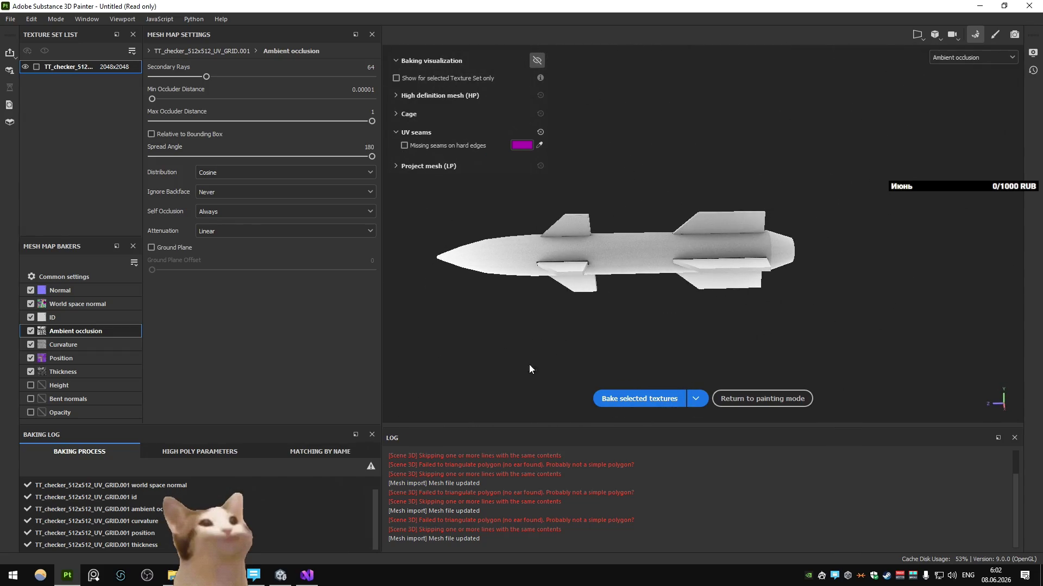
key("alt+Tab")
key("ctrl+Page_Down")
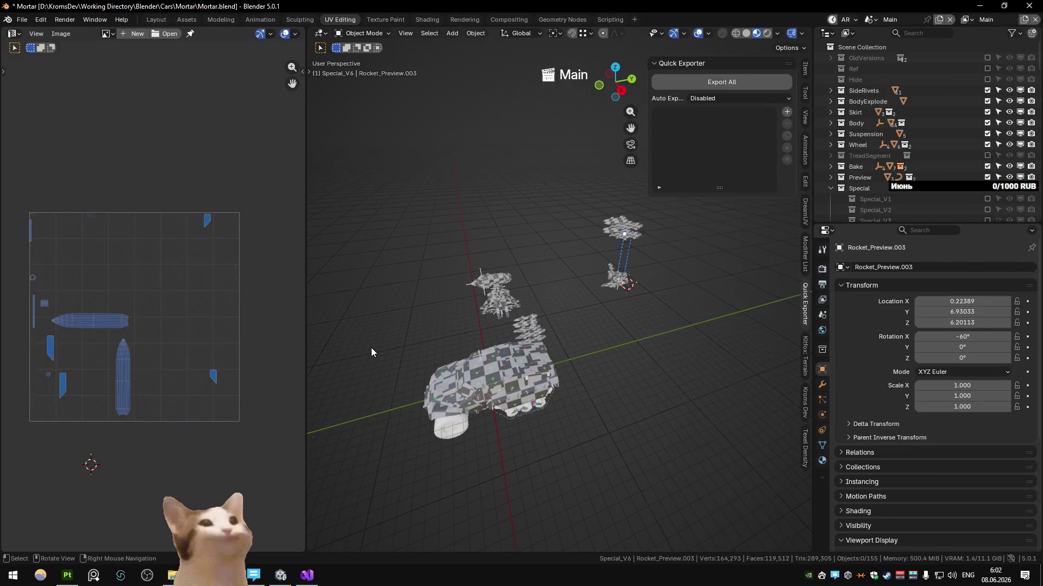
Filter the outliner for rocket objects, select the stacked rocket copies, and clear the filter
mouse_move(604, 279)
middle_mouse_down()
mouse_move(519, 299)
mouse_move(553, 296)
middle_mouse_up()
left_click(466, 271)
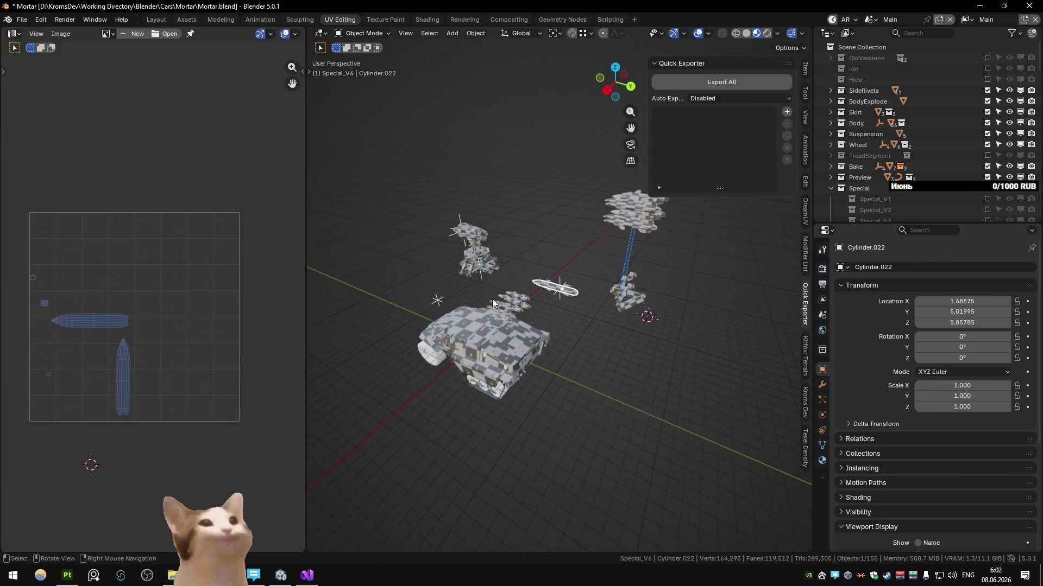
left_click_drag(550, 183, 607, 277)
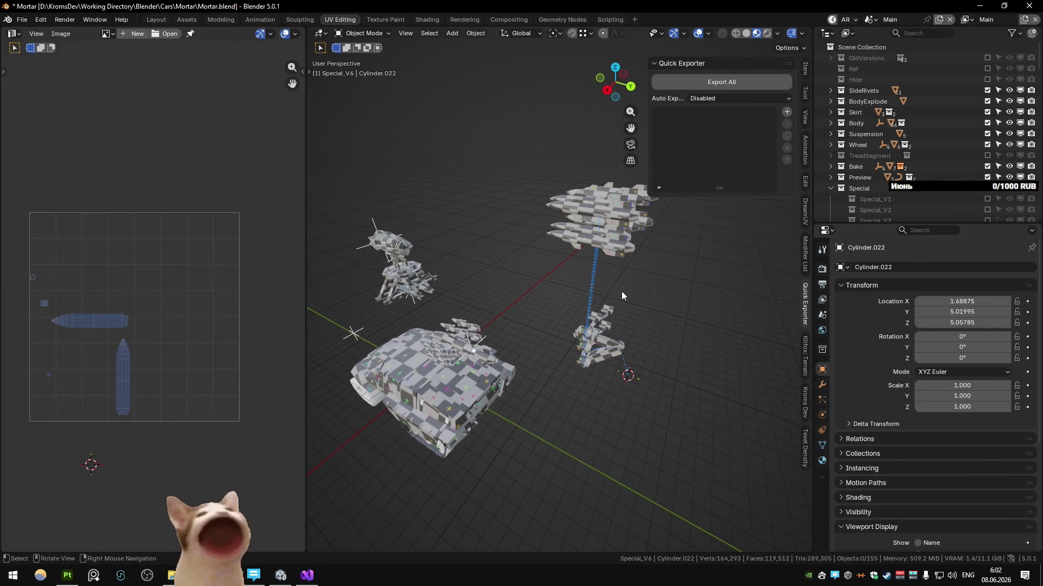
key("ctrl+f")
type("rocket")
key("Return")
left_click_drag(616, 221, 609, 262)
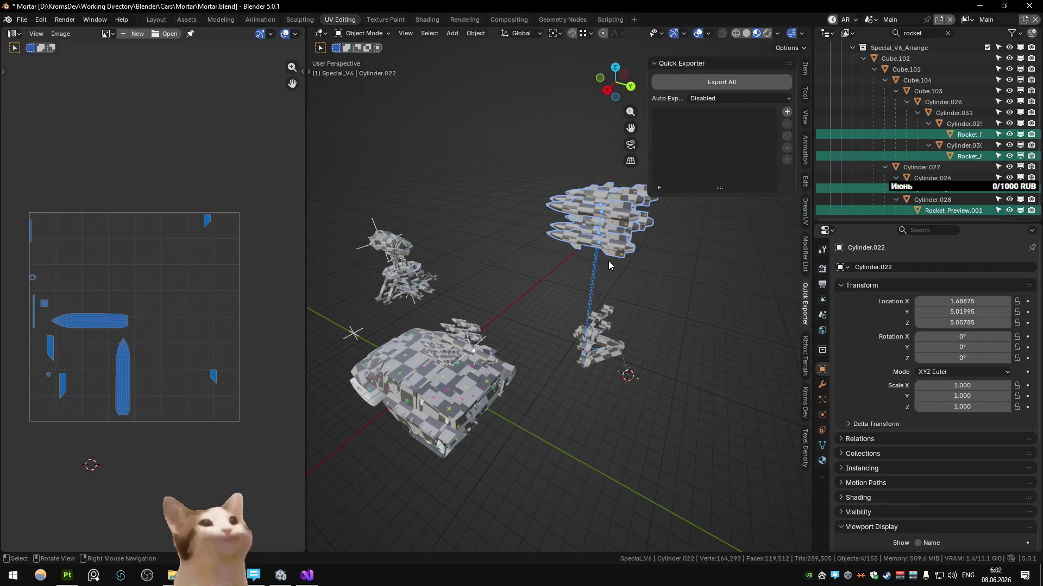
scroll(1002, 47, "up", 4)
scroll(974, 97, "up", 2)
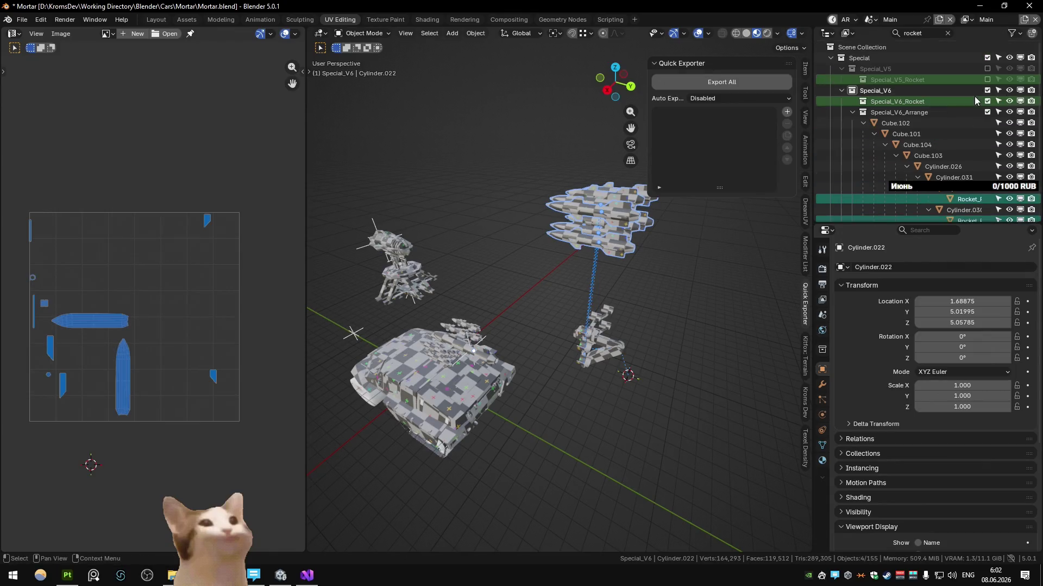
left_click(948, 34)
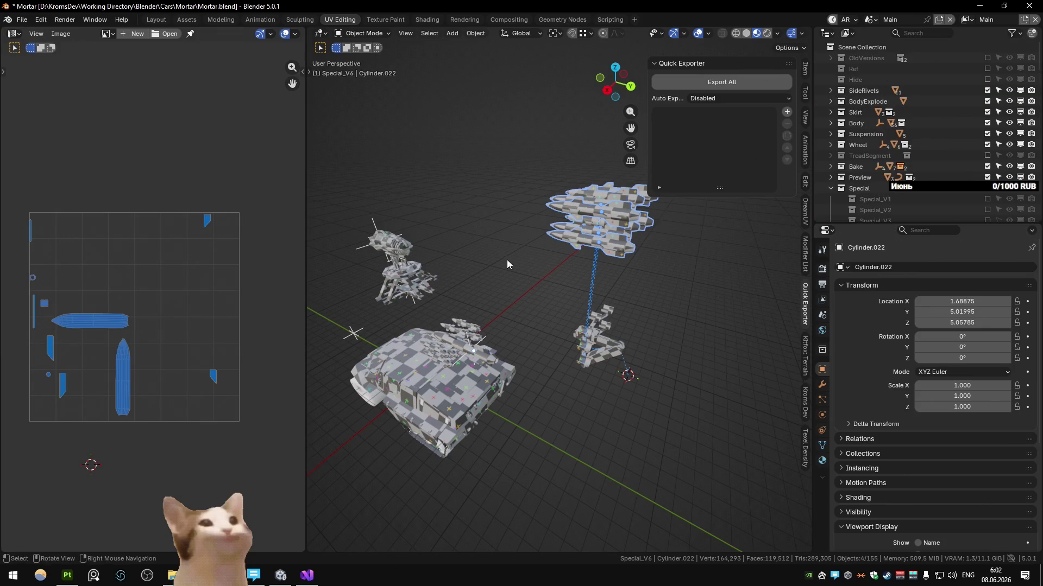
Add a subcollection under Special_V6 and start renaming it Special_V6_Rocket_Preview
key("m")
scroll(660, 391, "down", 1)
left_click(710, 504)
double_click(631, 414)
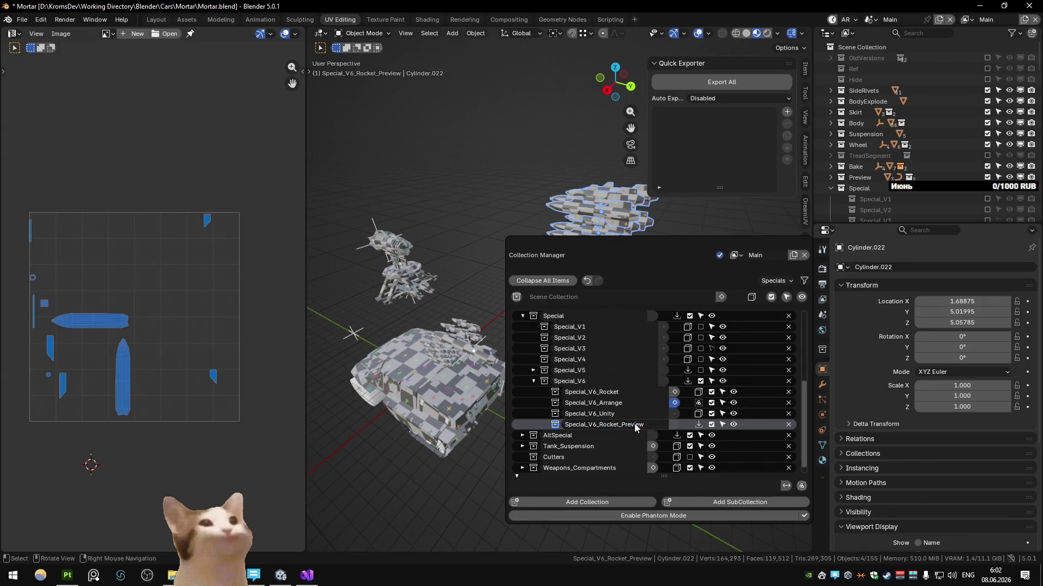
Commit the Special_V6_Rocket_Preview name and show the Special_V6_Arrange collection's properties
key("Return")
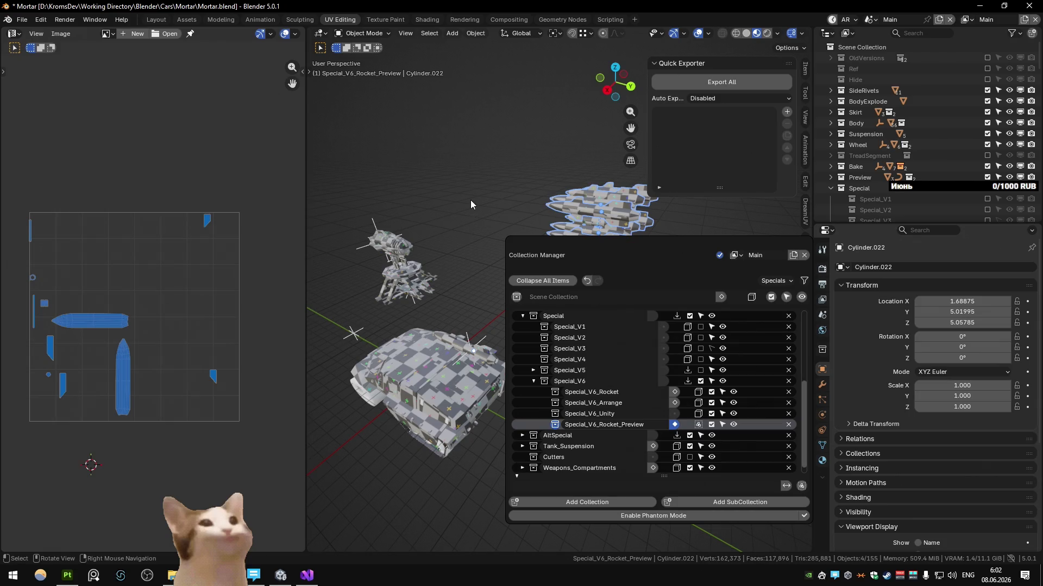
key("Escape")
left_click(522, 270)
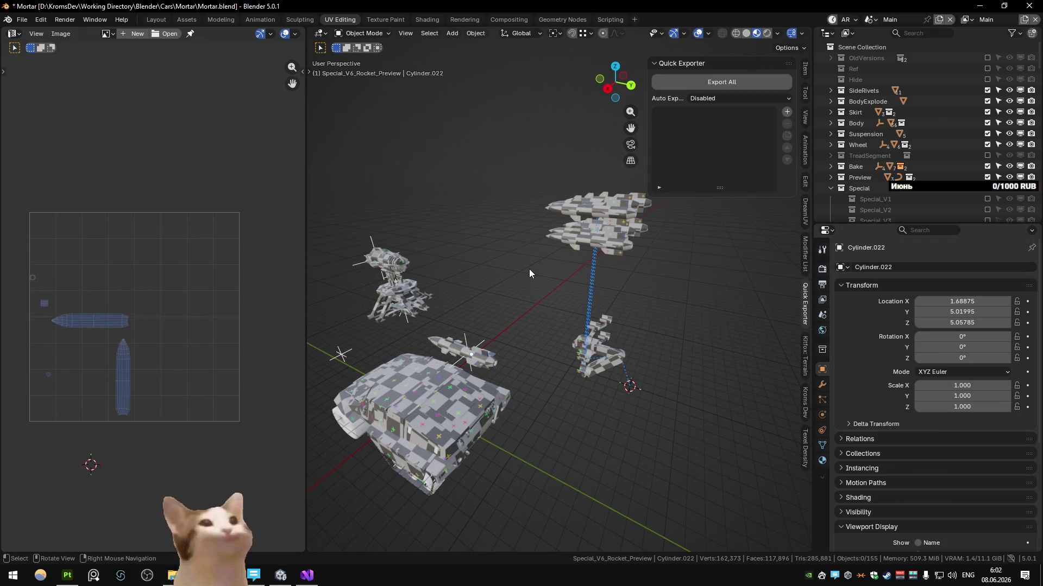
scroll(901, 135, "down", 5)
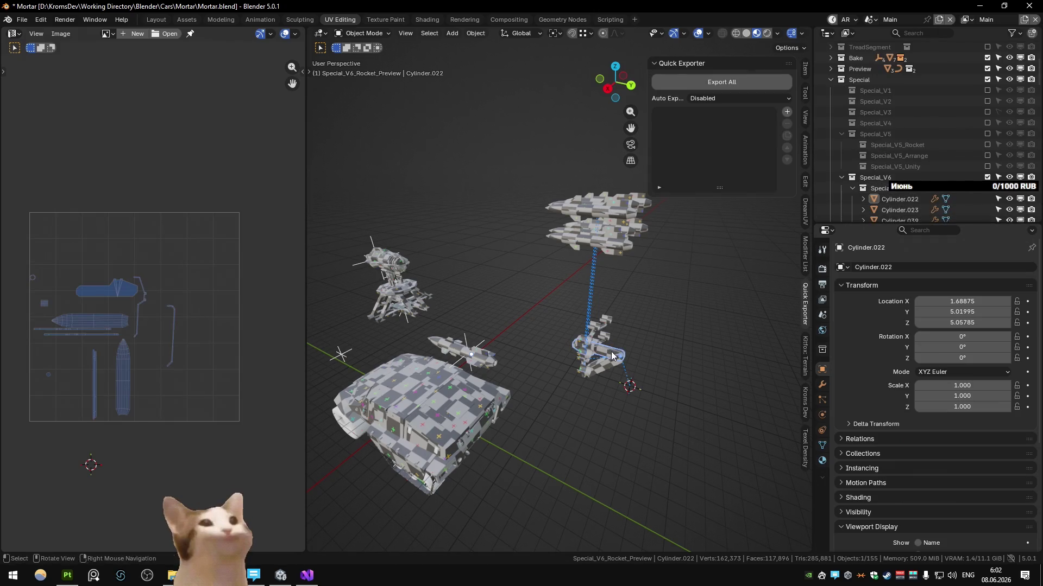
scroll(904, 145, "down", 2)
scroll(903, 145, "down", 2)
scroll(903, 145, "down", 1)
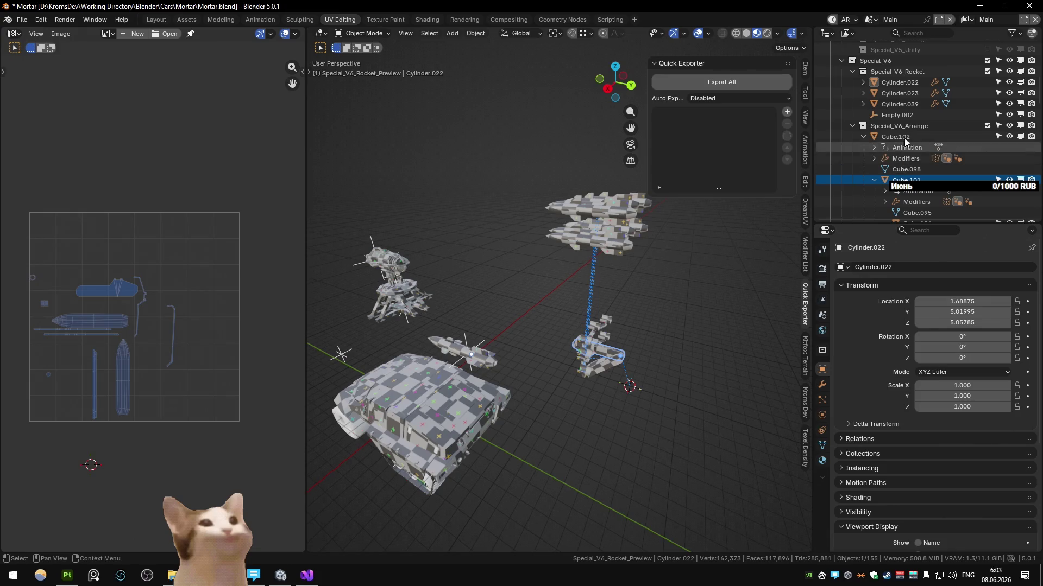
left_click(899, 125)
left_click(822, 350)
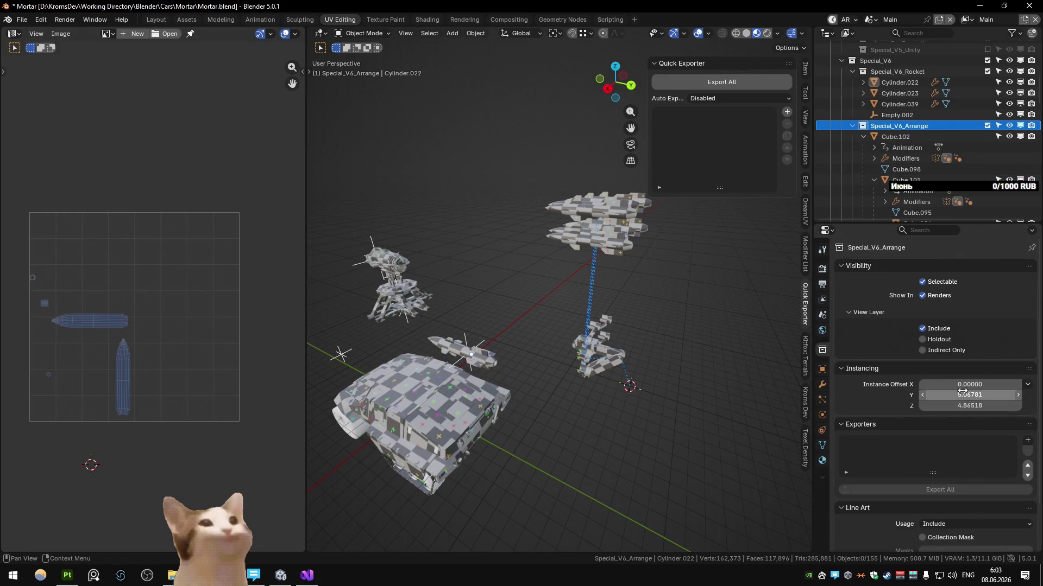
Paste the instance offsets 0, 5.06781, 4.86518 into the 3D cursor location in the View panel
key("Return")
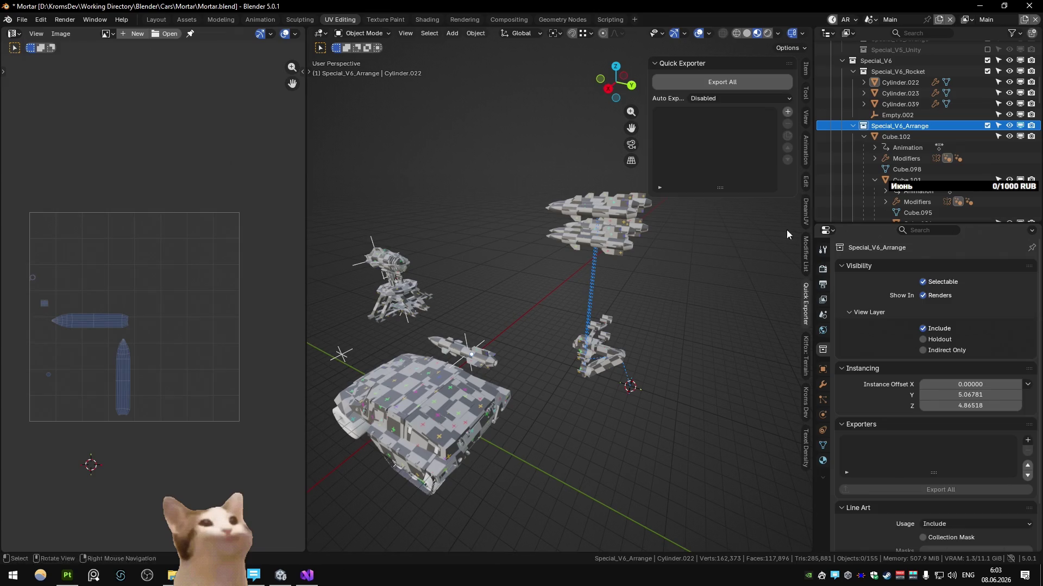
left_click(806, 117)
left_click(731, 277)
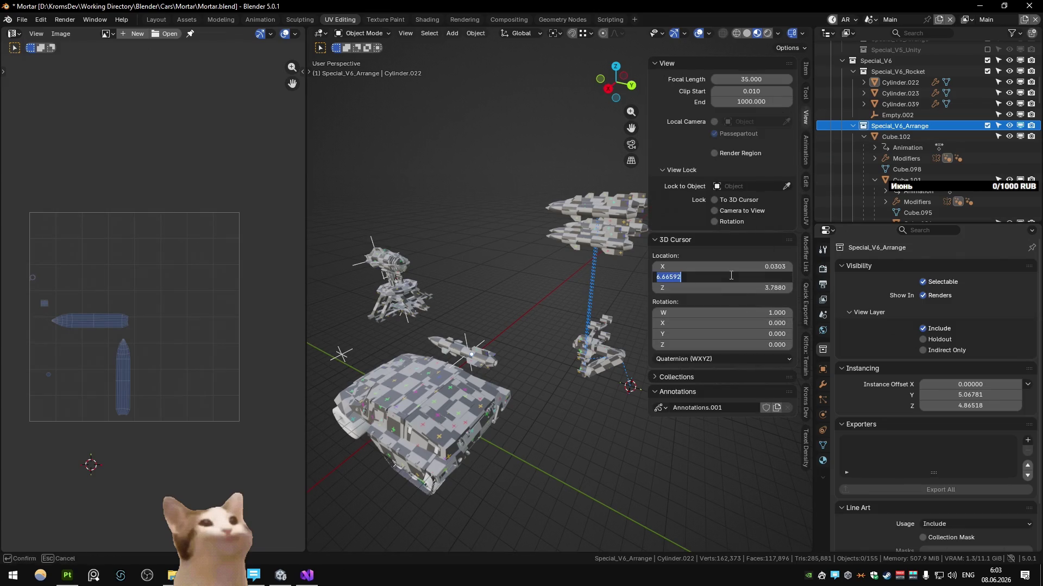
left_click_drag(744, 267, 744, 287)
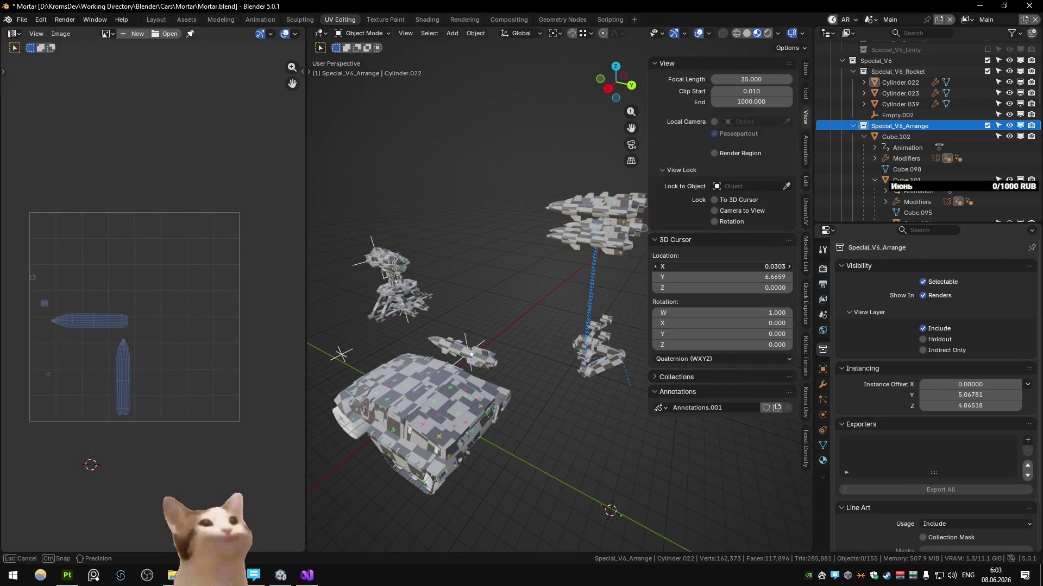
key("Tab")
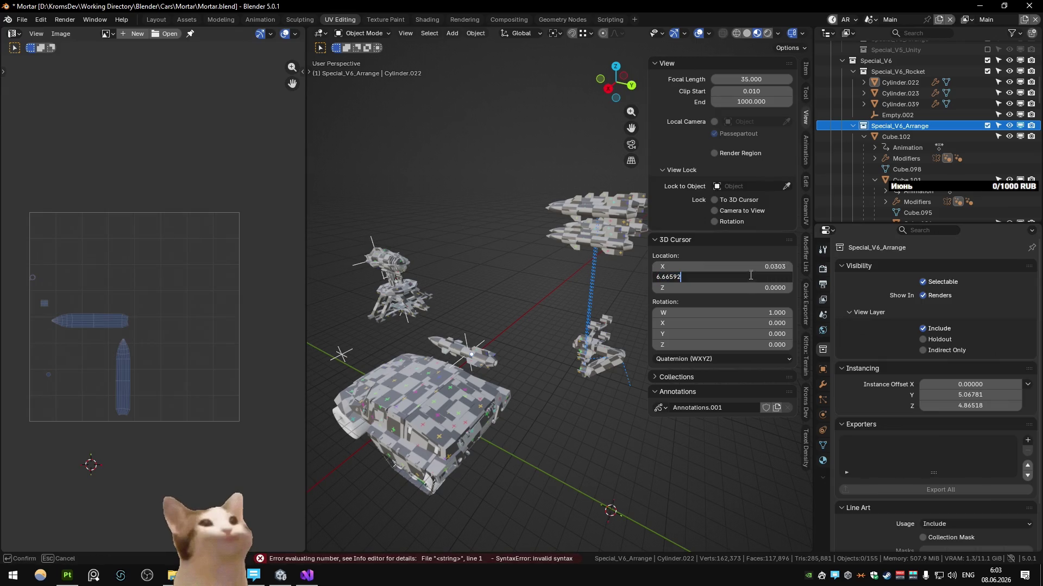
key("shift+Tab")
type("0")
key("Tab")
key("ctrl+v")
key("Return")
left_click_drag(969, 384, 970, 406)
key("ctrl+v")
scroll(886, 159, "down", 8)
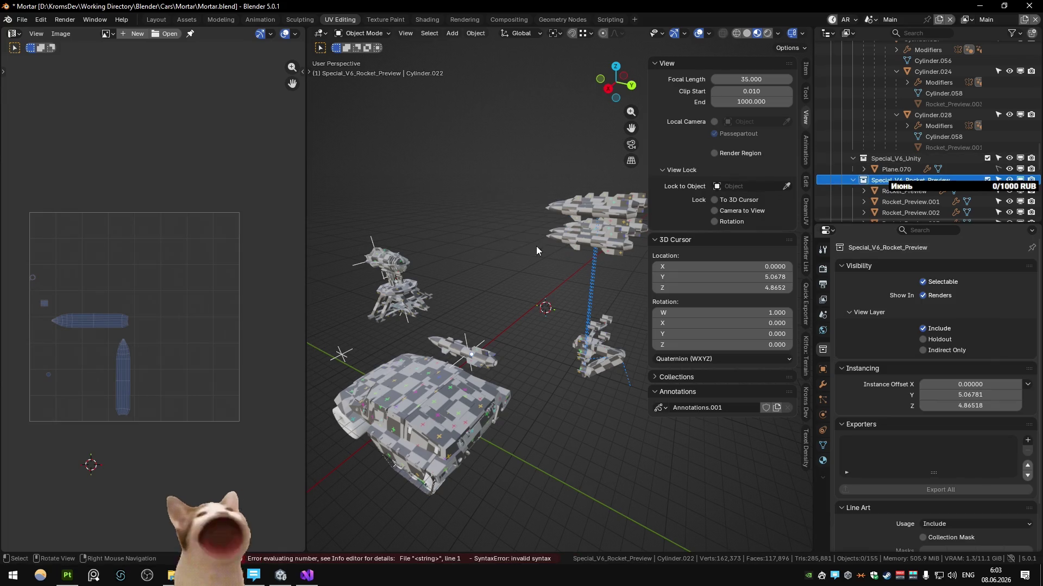
Pick through tank parts and hide the selected one
left_click(462, 408)
left_click(460, 408)
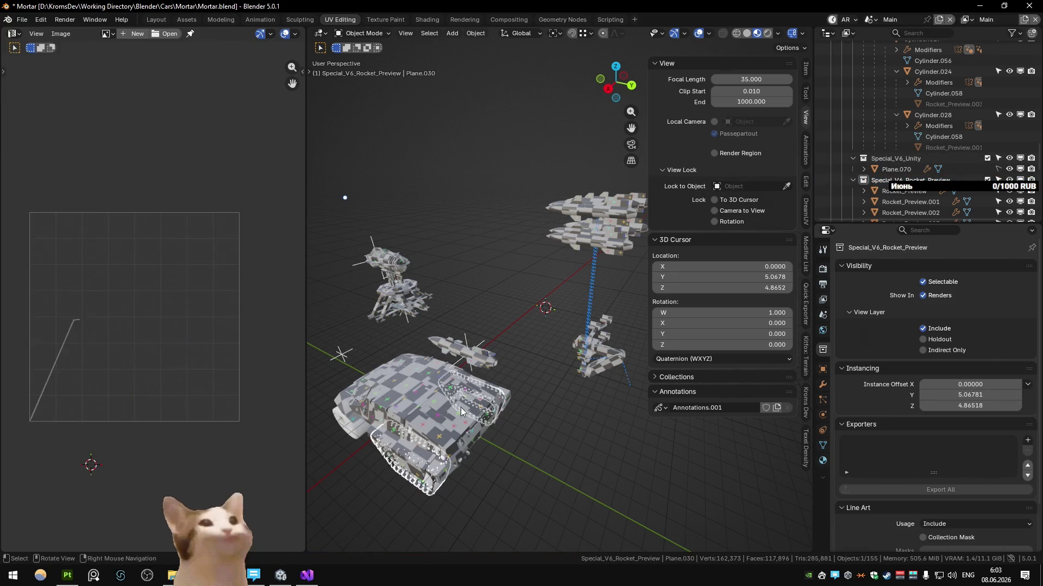
left_click(460, 407)
left_click(502, 240)
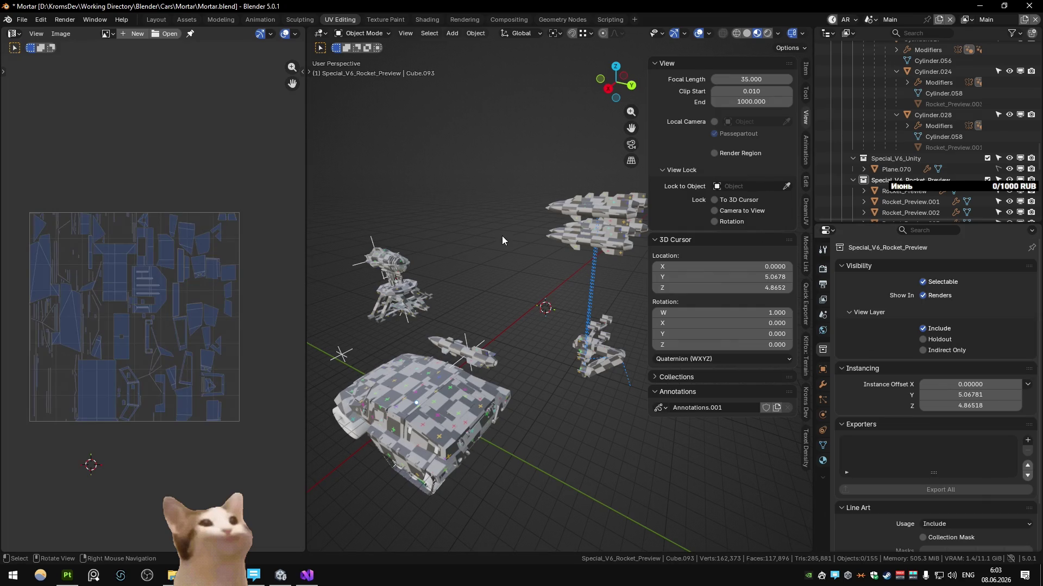
key("h")
Frame Cube.093, select the red interior piece Plane.030 and switch to the Unity scene
left_click(457, 411)
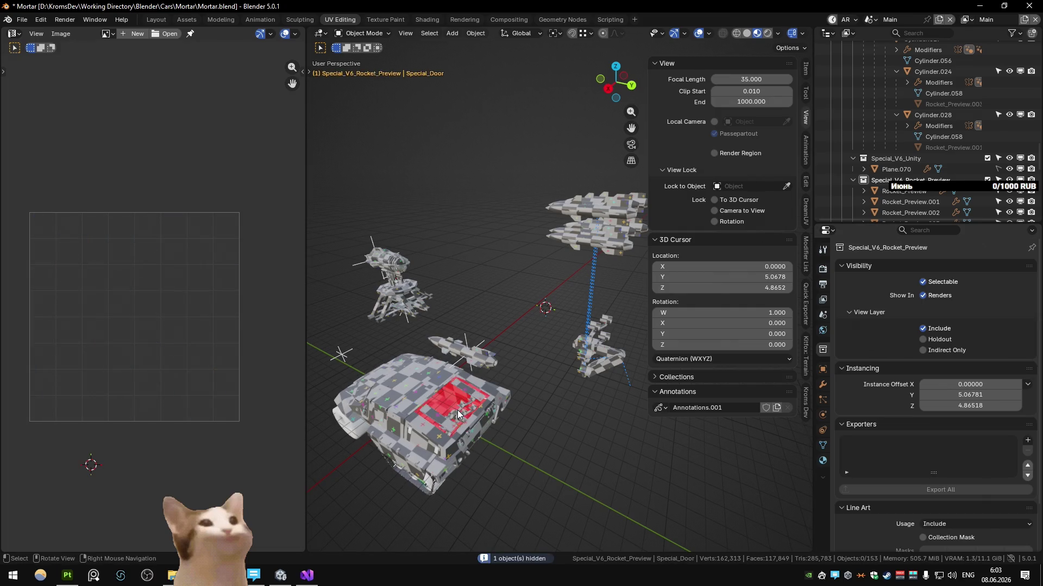
left_click(458, 414)
key("KP_Decimal")
middle_click_drag(525, 397, 563, 312)
left_click(570, 303)
scroll(567, 212, "down", 5)
middle_click_drag(568, 213, 525, 221)
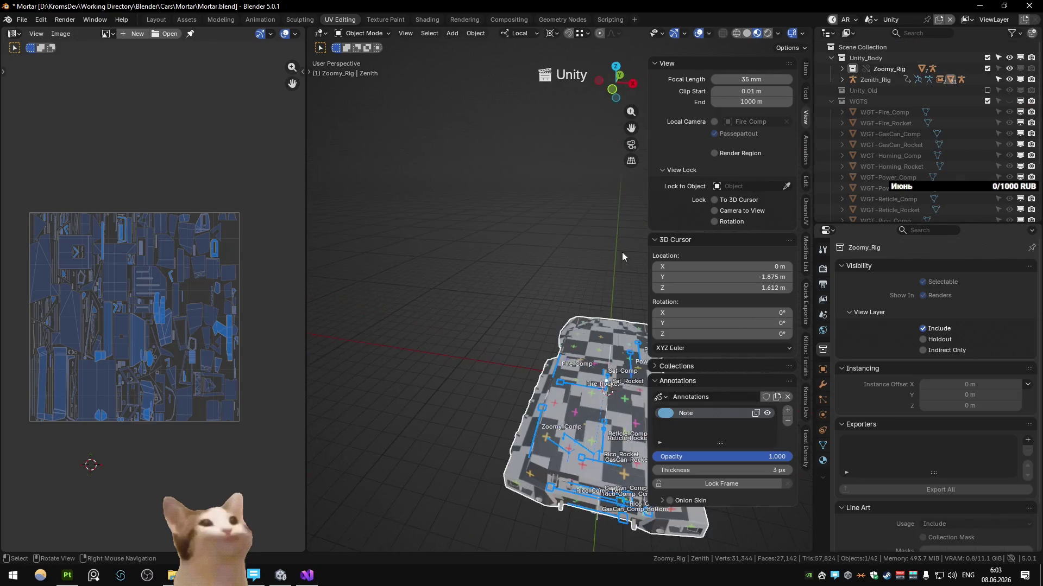
Select Zenith.001 and show its modifier stack
left_click(543, 396)
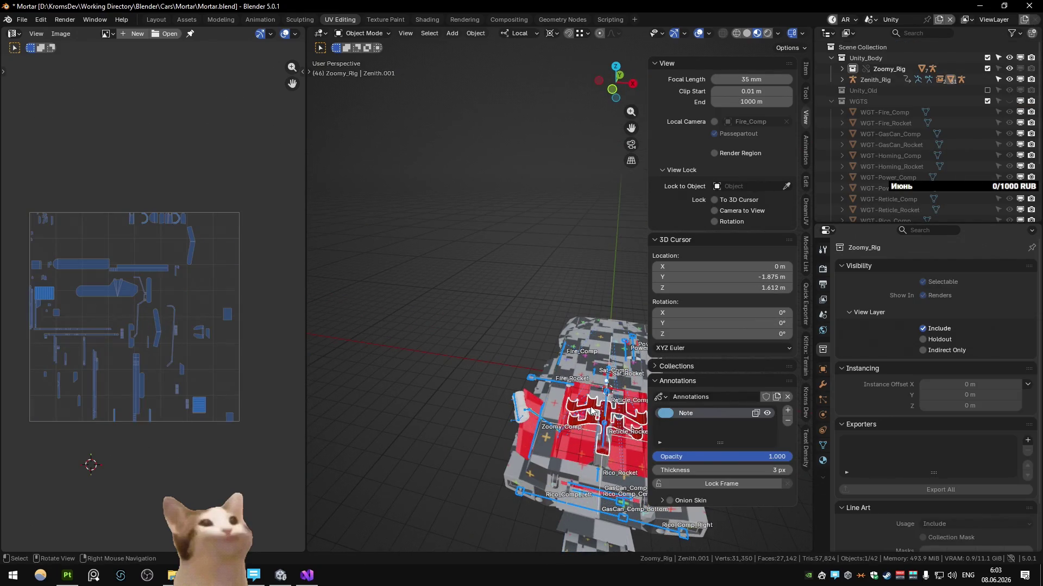
middle_click_drag(543, 396, 511, 356)
left_click(823, 369)
scroll(919, 375, "down", 3)
scroll(912, 373, "down", 1)
scroll(907, 381, "up", 4)
left_click(823, 383)
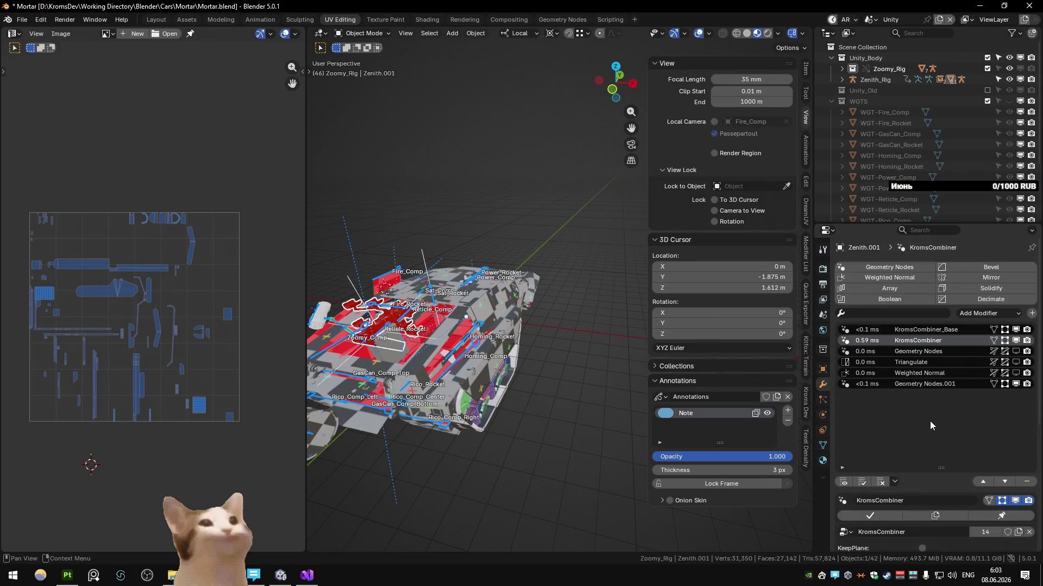
scroll(920, 419, "down", 4)
Set the second KromsCombiner collection to Special_V6_Rocket_Preview, then undo it back to the Main scene
left_click(963, 463)
type("v6")
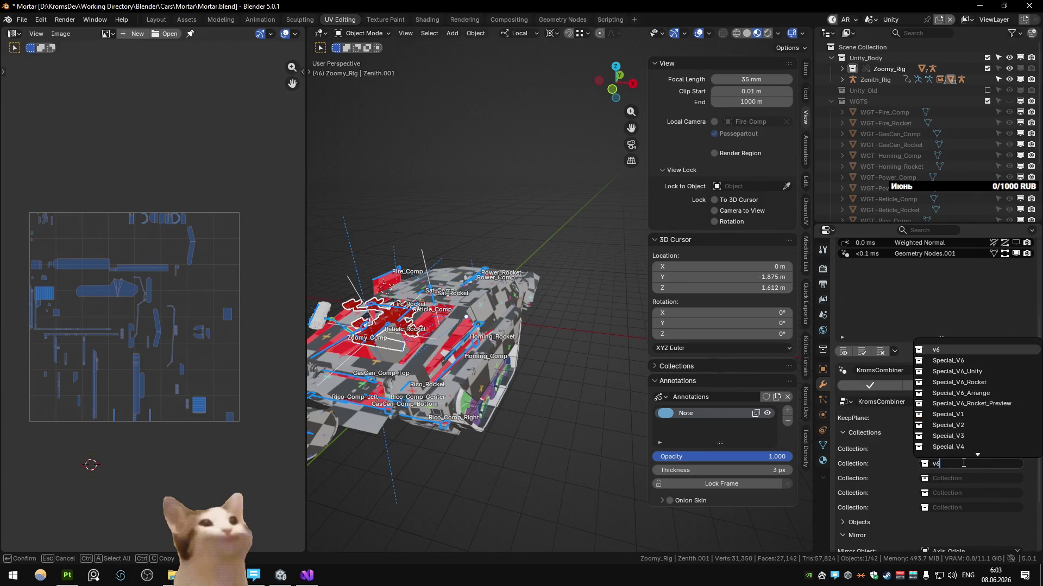
type("_ro")
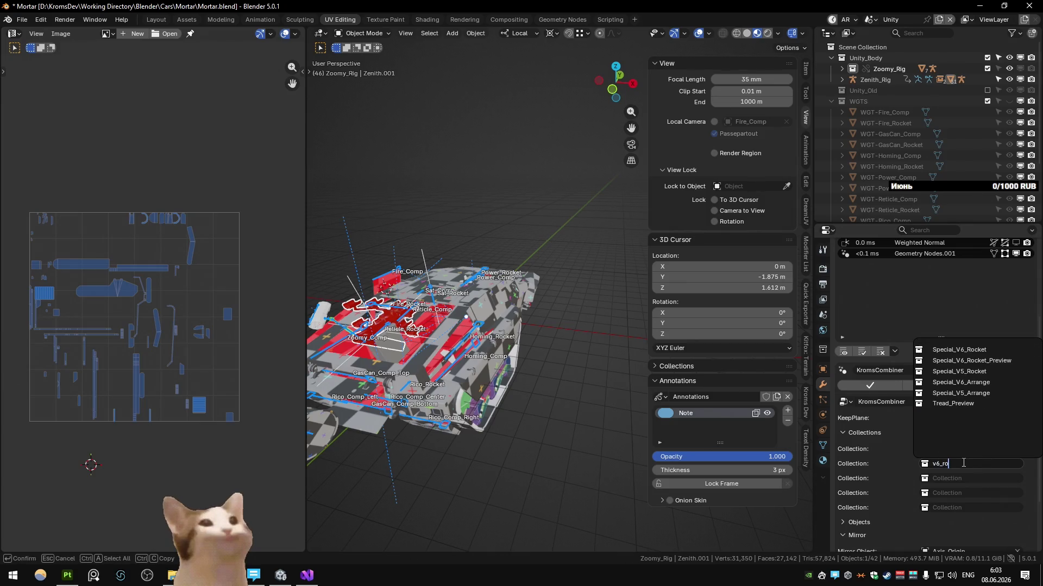
key("Return")
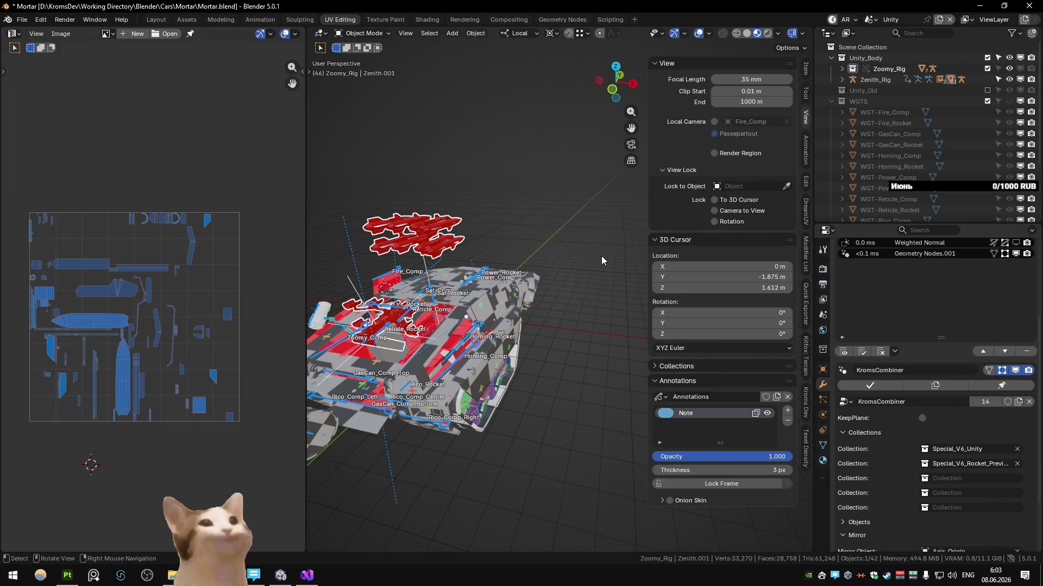
key("ctrl+z")
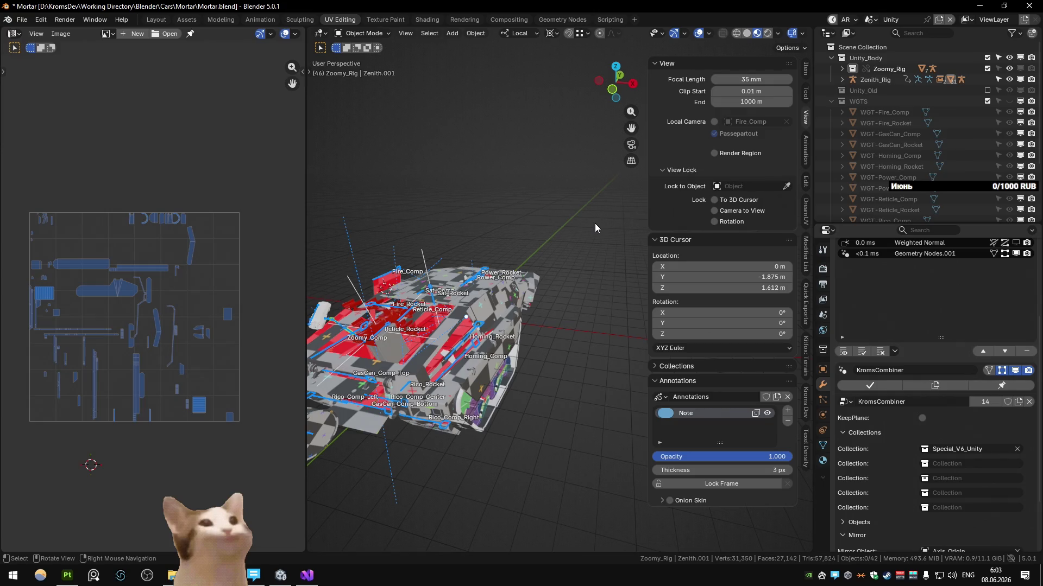
key("ctrl+z")
key("ctrl+z")
mouse_move(594, 223)
middle_mouse_down()
mouse_move(552, 240)
mouse_move(537, 230)
middle_mouse_up()
Set Plane.070's BakeCombiner_Original second collection to Special_V6_Rocket_Preview in the Special_V6_Unity collection
left_click(531, 230)
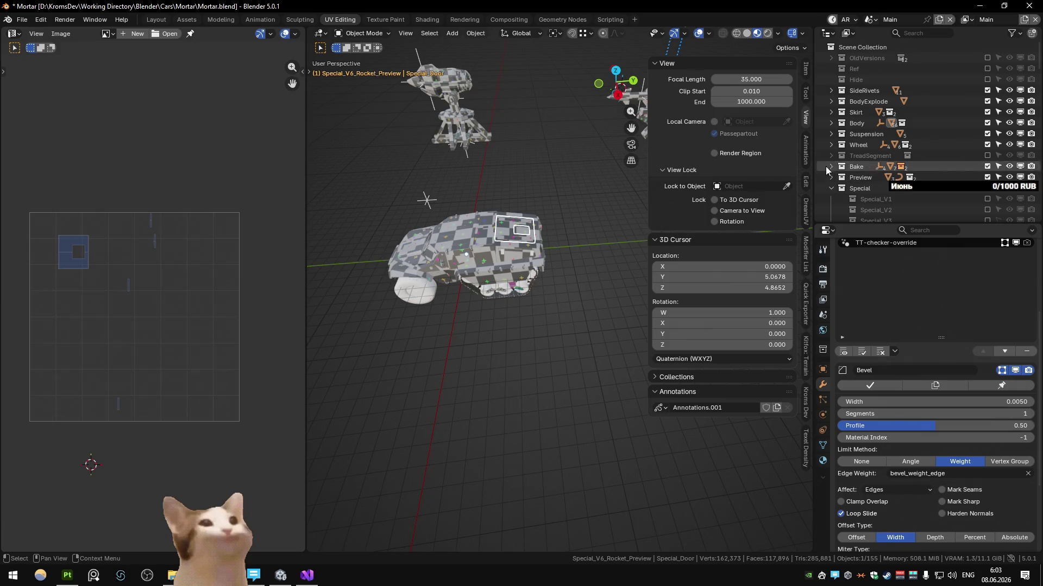
scroll(490, 270, "up", 3)
left_click(517, 247)
key("period")
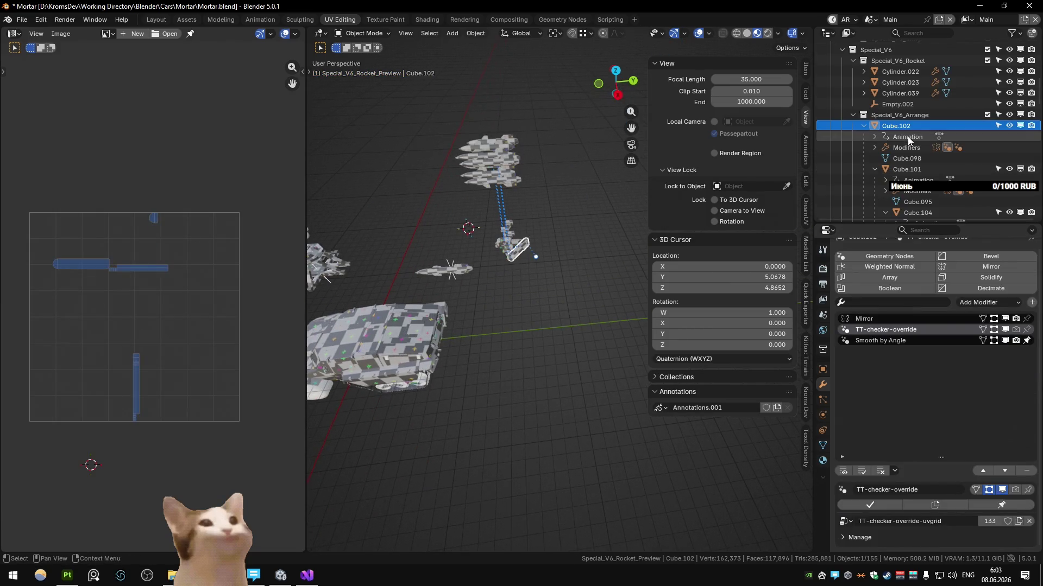
left_click(865, 201)
scroll(881, 180, "down", 1)
scroll(905, 131, "down", 4)
left_click(896, 93)
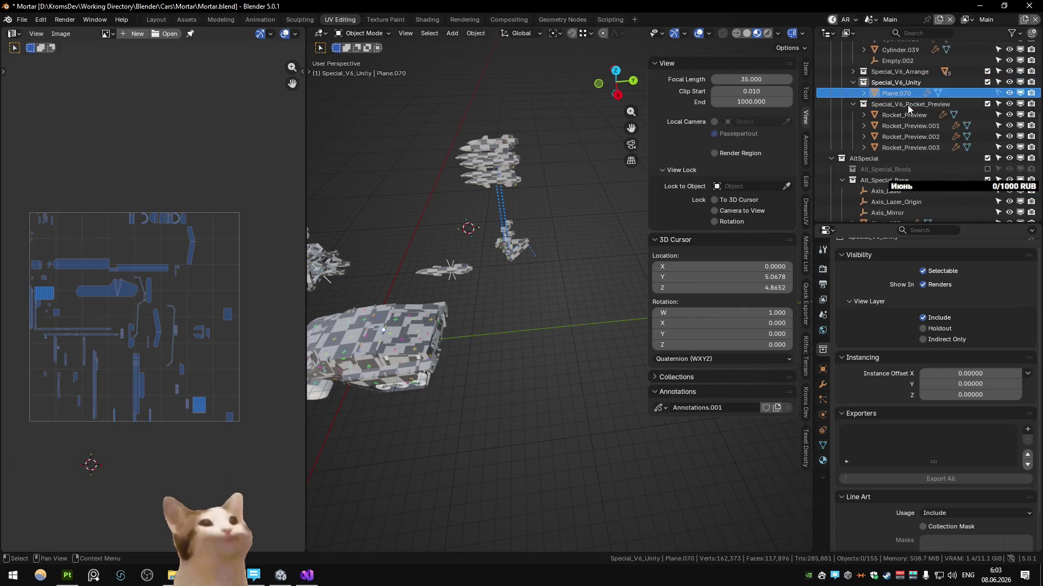
left_click(823, 369)
left_click(823, 384)
scroll(945, 397, "up", 2)
left_click(982, 345)
type("v6")
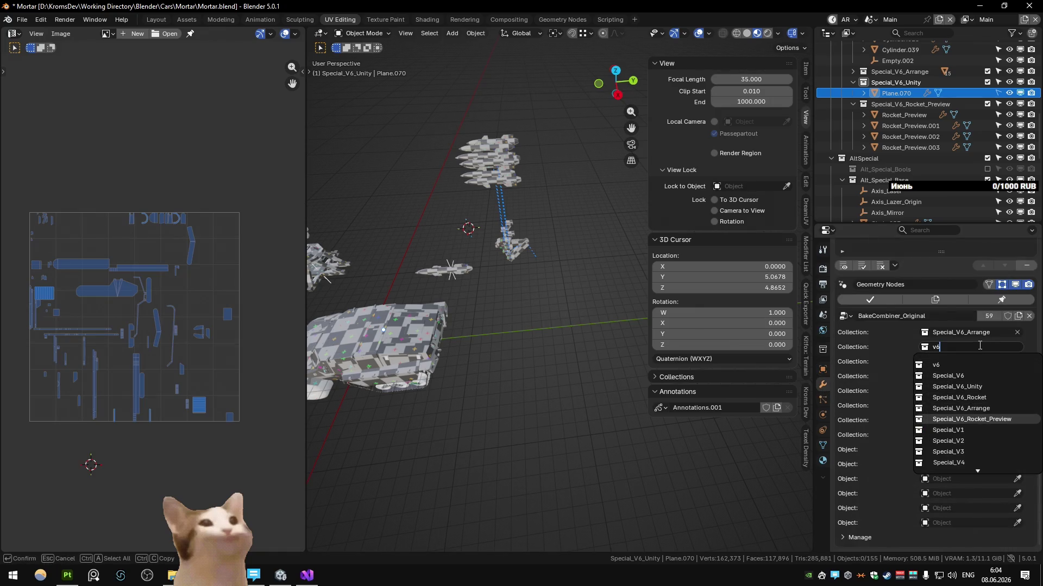
key("Return")
mouse_move(454, 301)
middle_mouse_down()
mouse_move(518, 270)
mouse_move(532, 280)
middle_mouse_up()
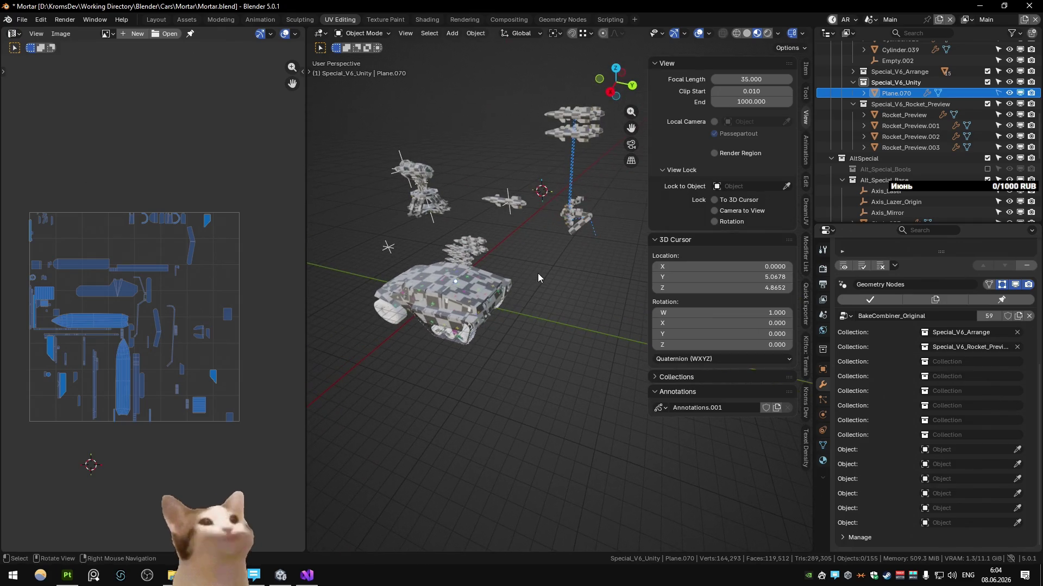
Quick-export the weapon parts from the Substance scene and start the bake in Substance Painter
key("ctrl+Page_Down")
mouse_move(546, 246)
middle_mouse_down()
mouse_move(444, 247)
mouse_move(558, 260)
middle_mouse_up()
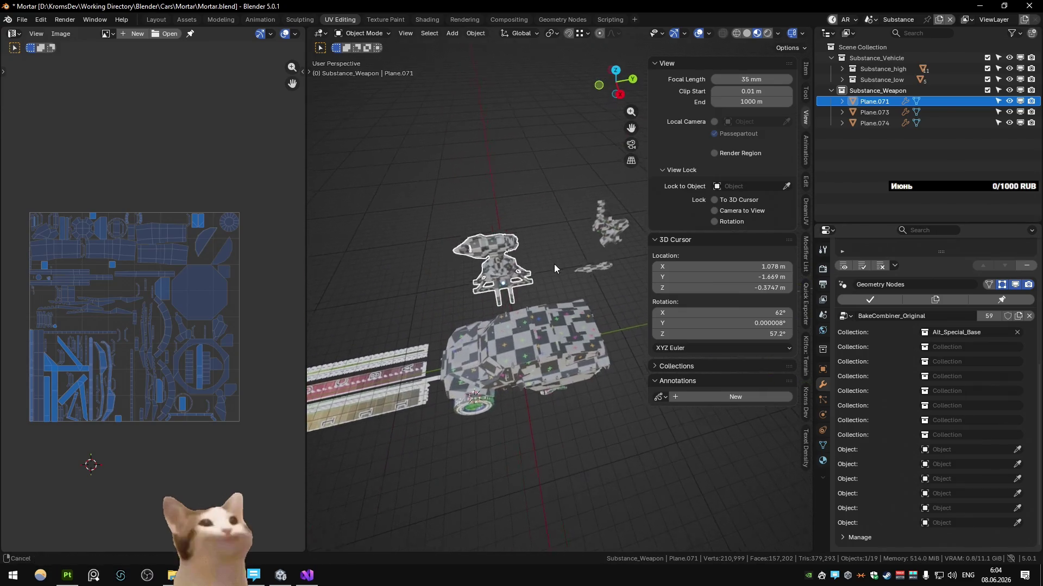
left_click(808, 317)
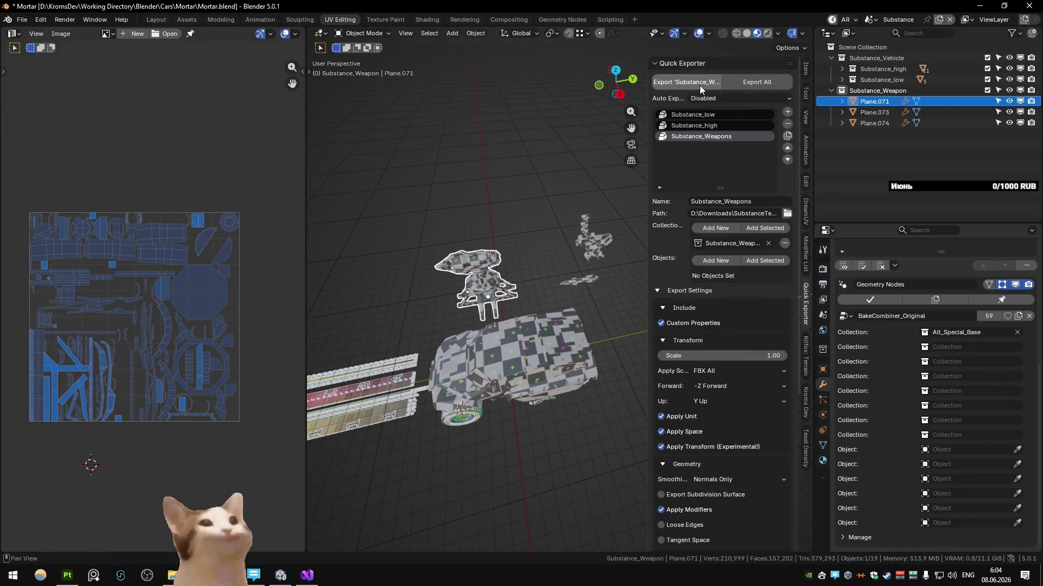
key("alt+Tab")
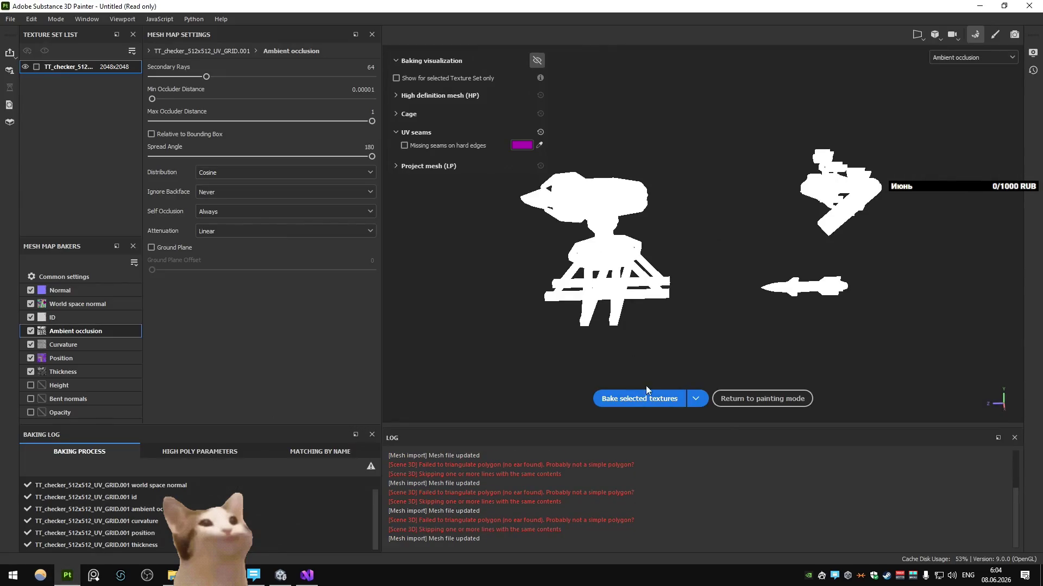
left_click(644, 393)
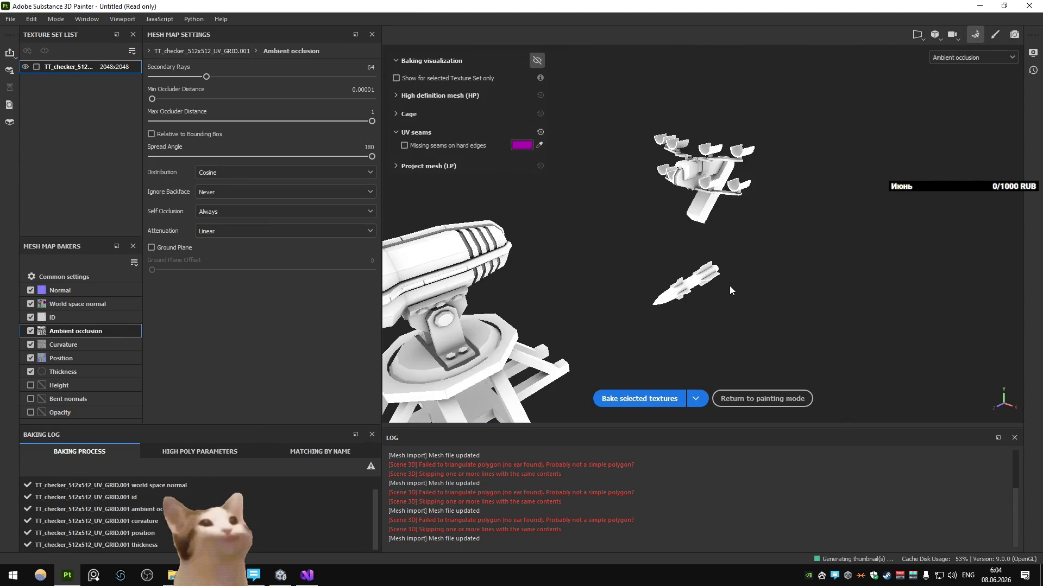
Orbit around the baked turret and its base, then return to Blender
mouse_move(730, 287)
left_mouse_down("alt")
mouse_move(939, 219)
mouse_move(697, 233)
mouse_move(897, 254)
left_mouse_up("alt")
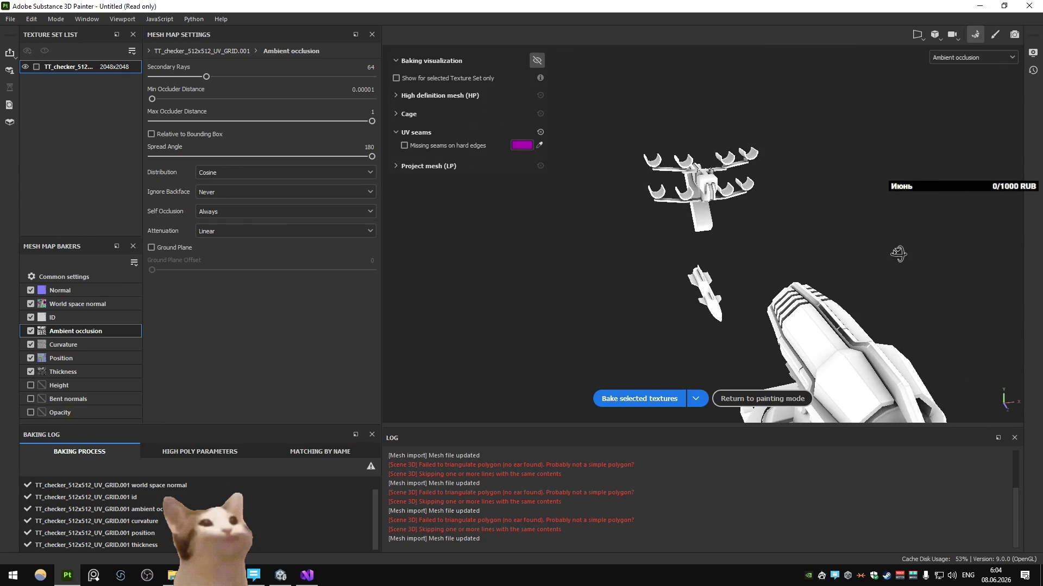
mouse_move(898, 253)
left_mouse_down("alt")
mouse_move(843, 228)
mouse_move(657, 236)
left_mouse_up("alt")
key("alt+Tab")
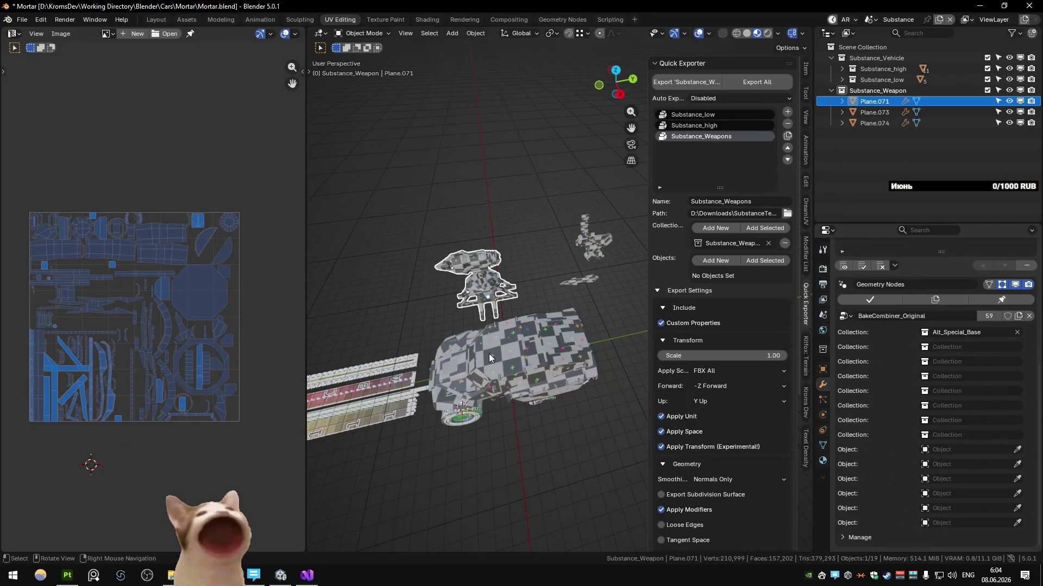
Apply the Array modifier to turret piece Cube.106 and review the weapon parts' UVs on the Weapons layer
key("ctrl+Page_Down")
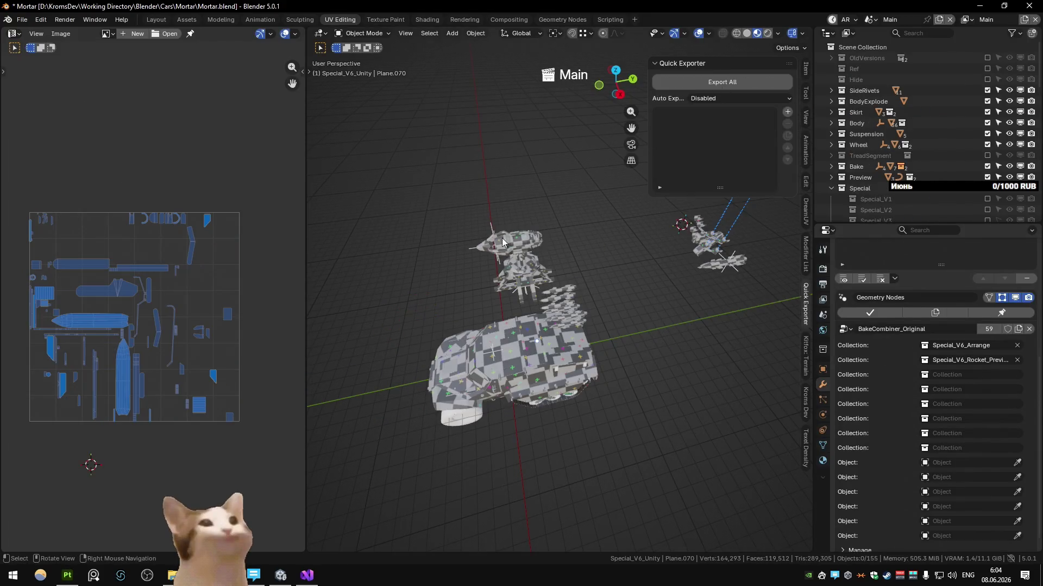
left_click(499, 238)
scroll(509, 262, "up", 3)
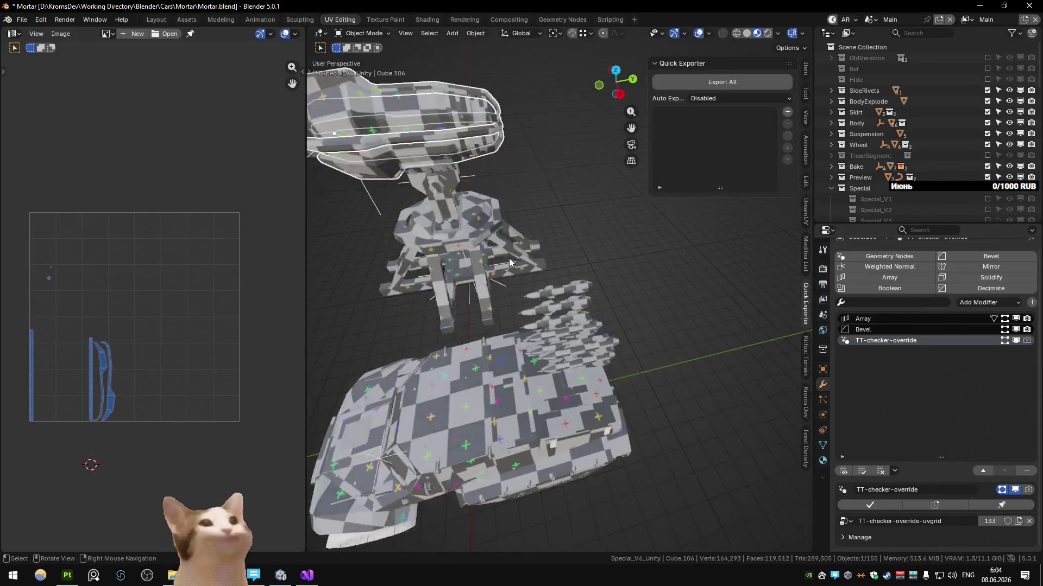
middle_click_drag(509, 261, 538, 293)
left_click(896, 319)
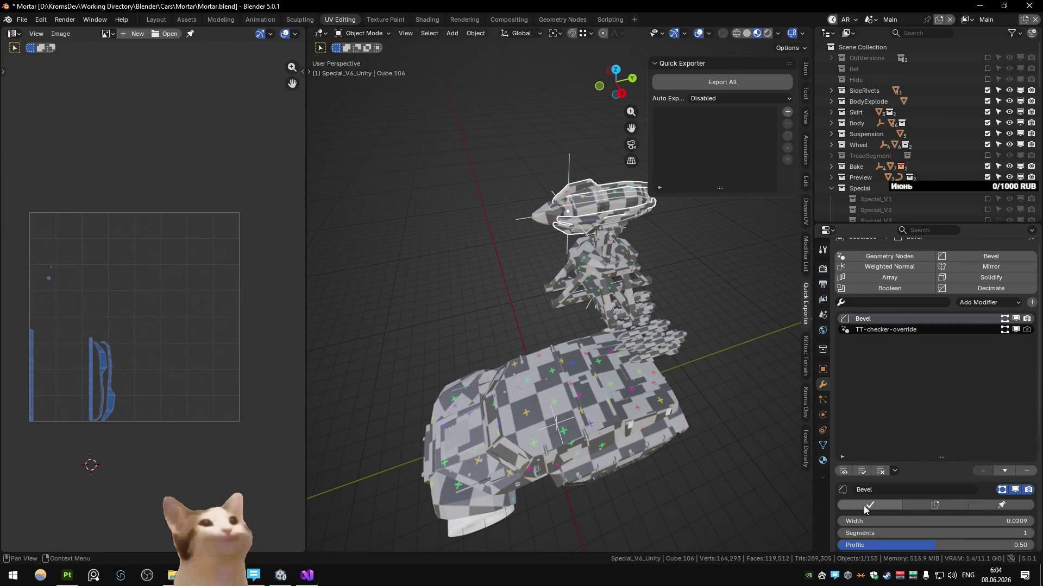
key("ctrl+Page_Down")
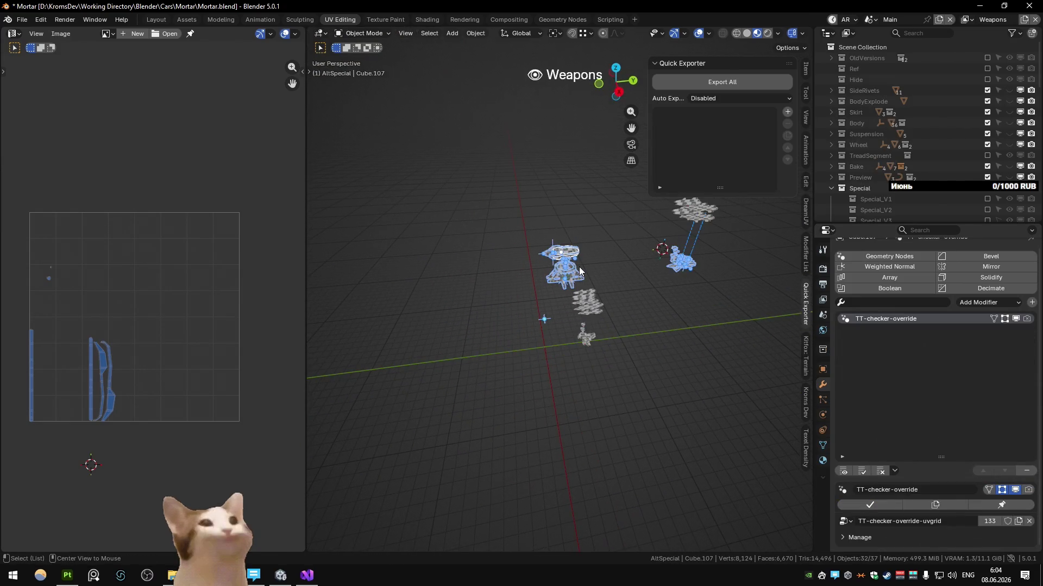
key("Tab")
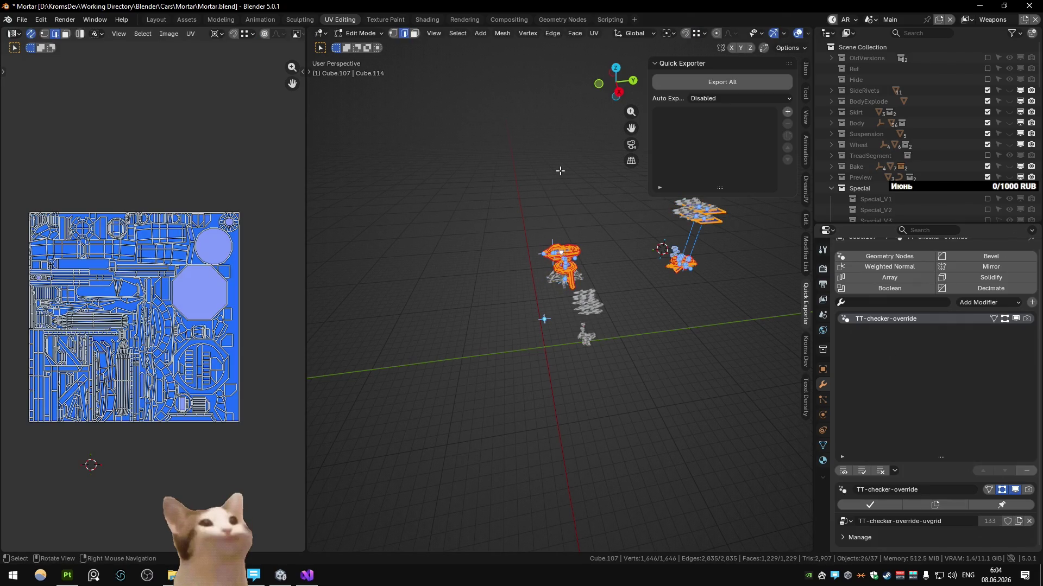
key("Tab")
middle_click_drag(560, 171, 553, 257)
left_click_drag(524, 220, 587, 247)
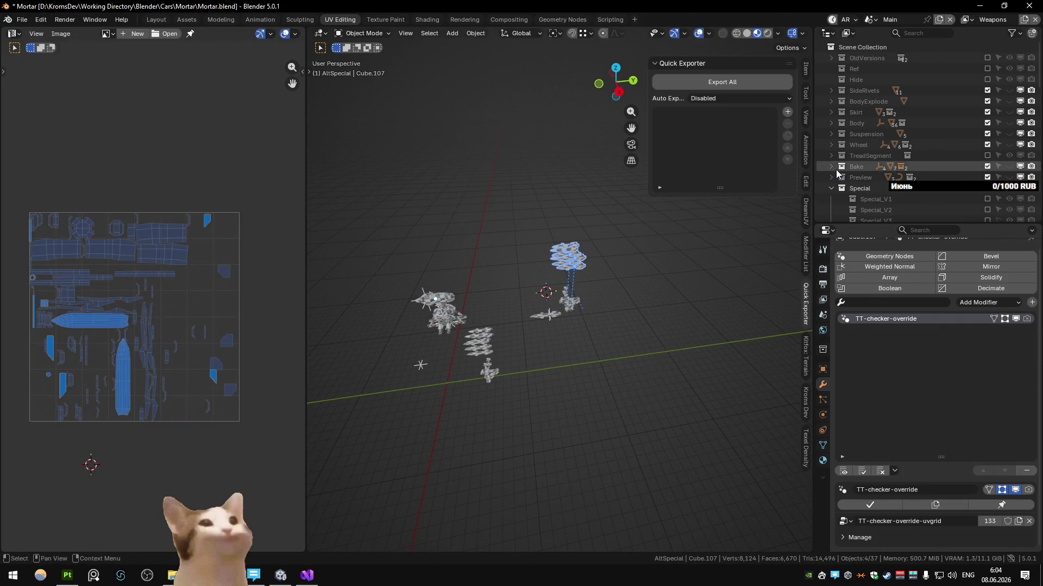
key("KP_Decimal")
scroll(917, 148, "up", 1)
scroll(929, 138, "up", 2)
scroll(961, 123, "up", 2)
scroll(999, 109, "up", 2)
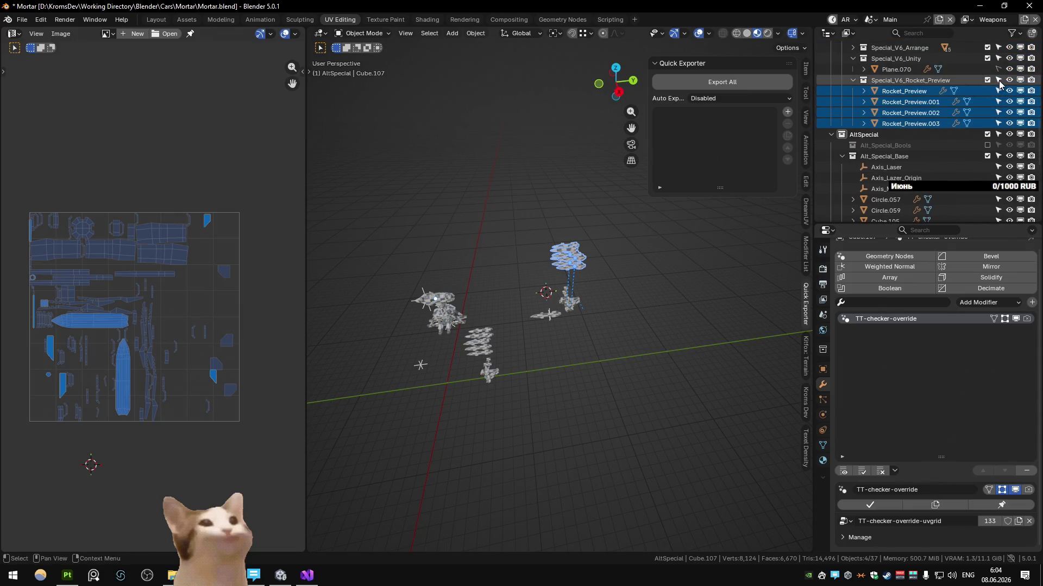
Pack all UV islands of the selected weapon parts into one layout and send the meshes to Substance Painter
key("Tab")
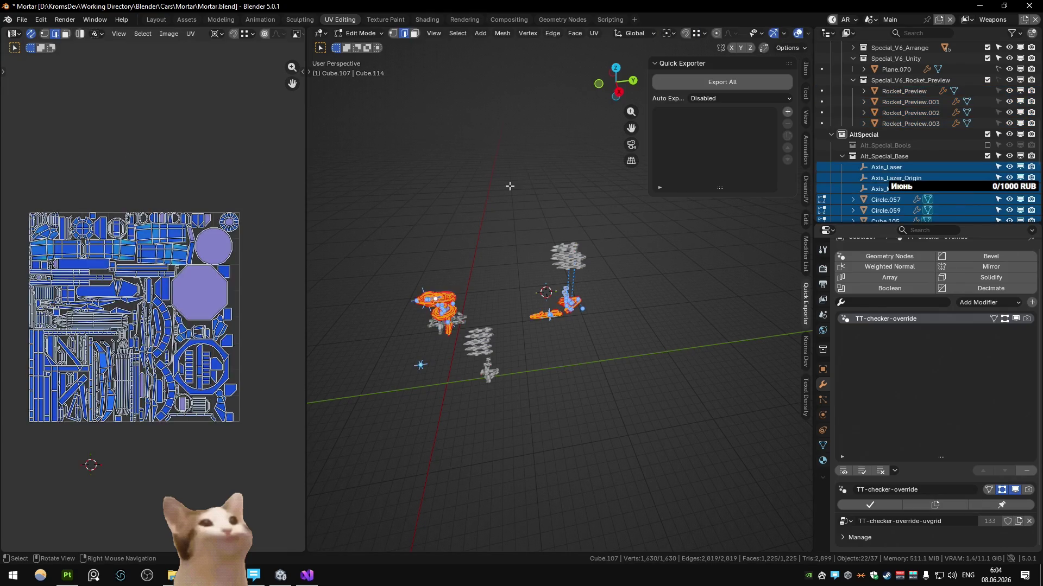
key("ctrl+p")
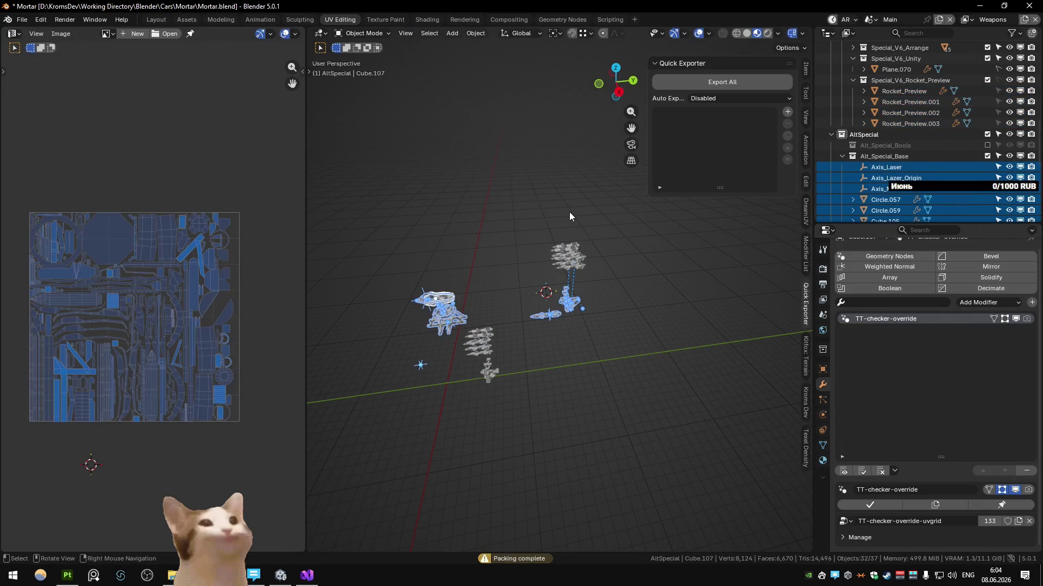
key("Tab")
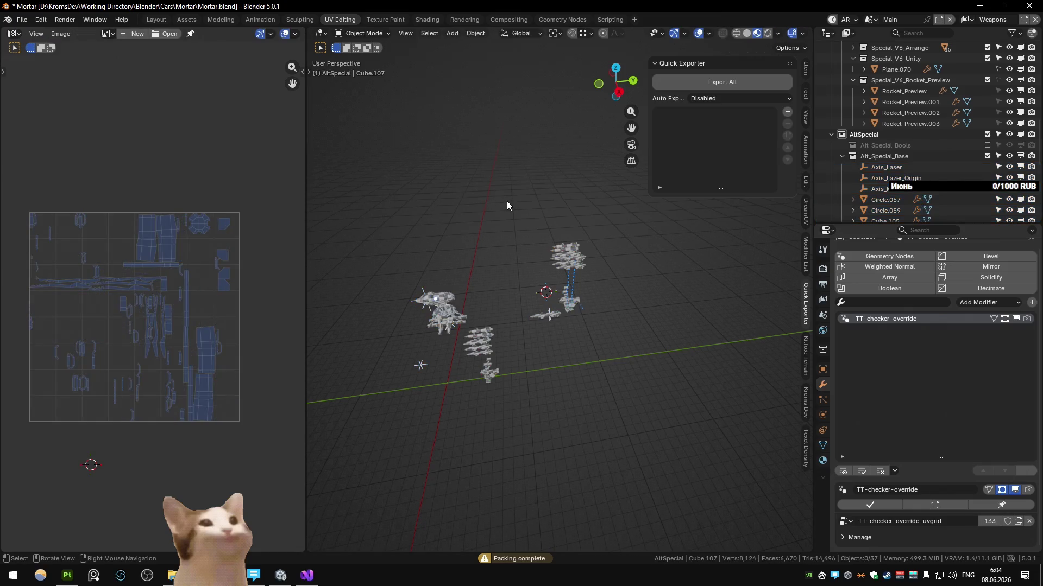
key("alt+Tab")
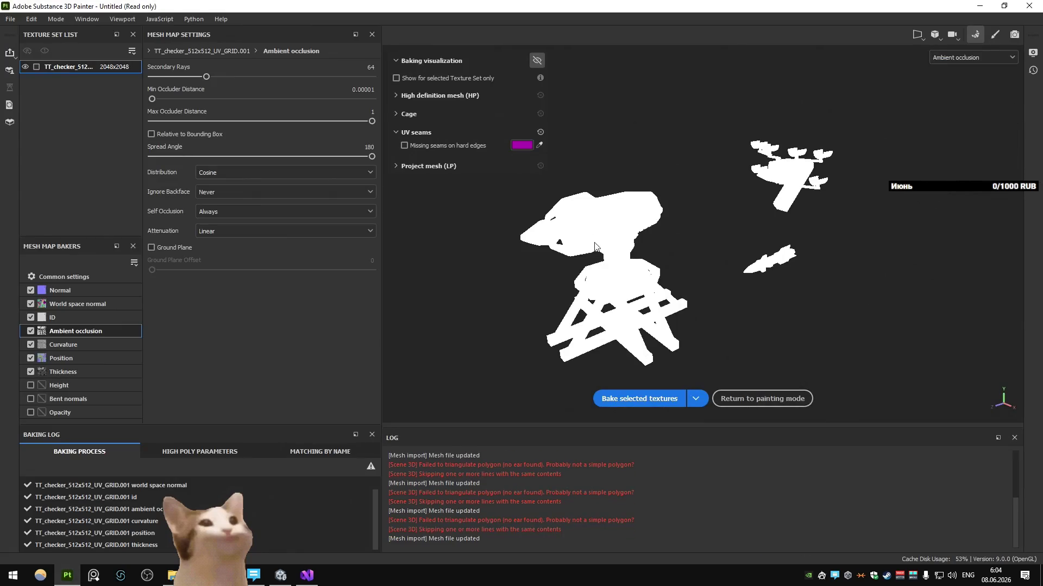
Rename the texture set to Zenith_Weapons
left_click(674, 398)
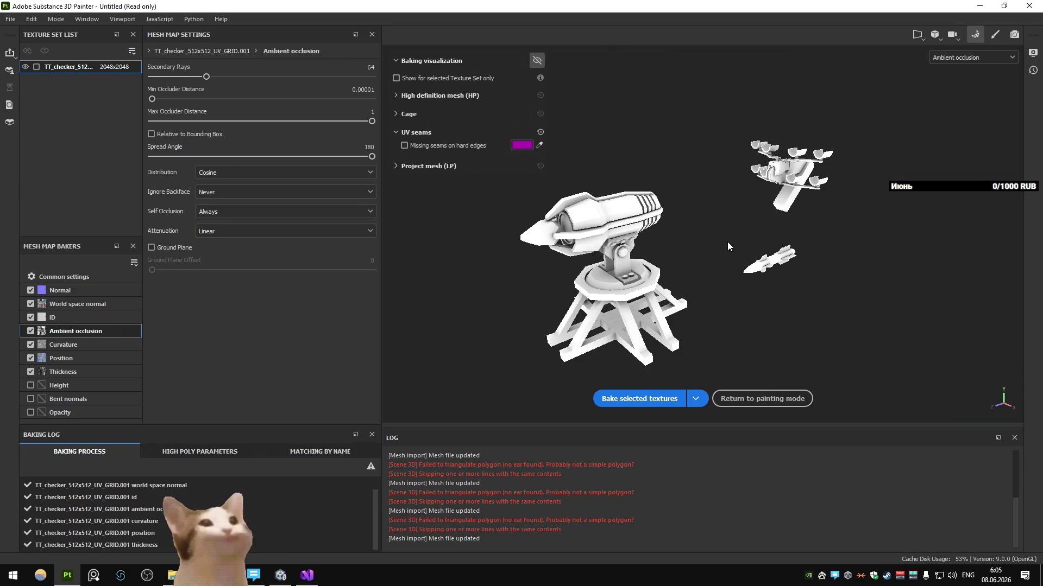
double_click(69, 67)
type("Zenith_W")
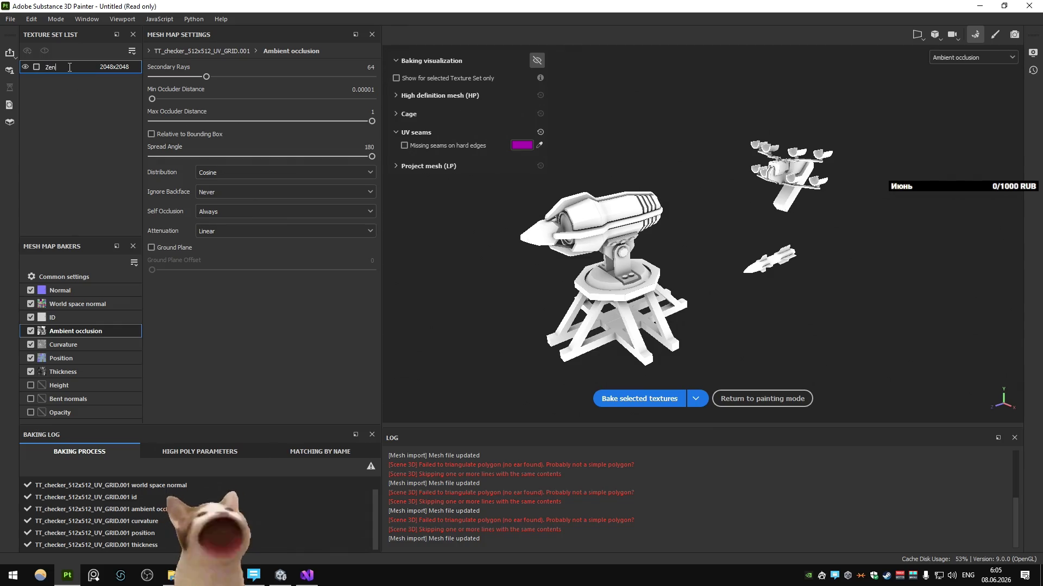
type("eapons")
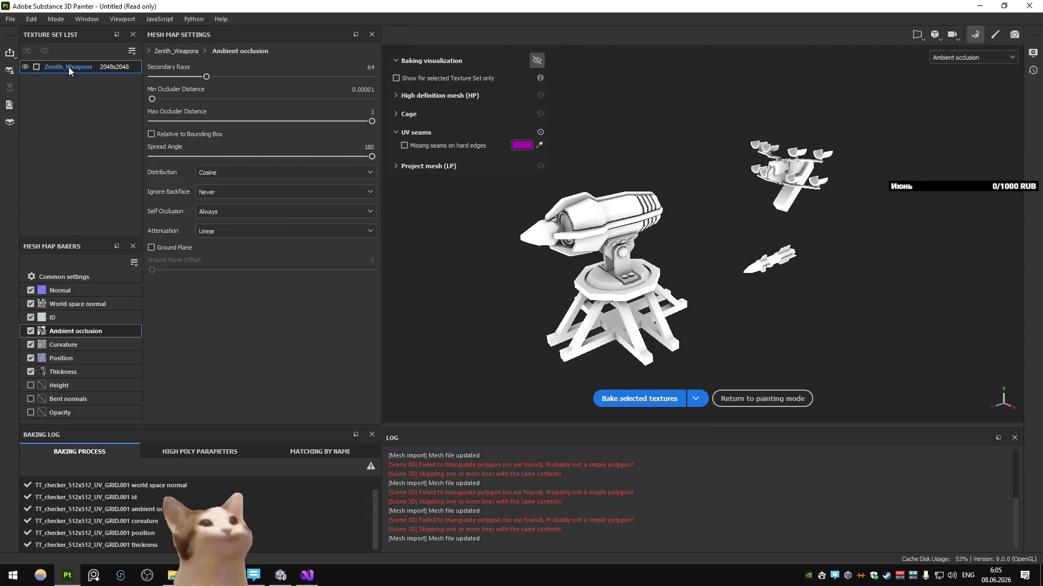
key("ctrl+s")
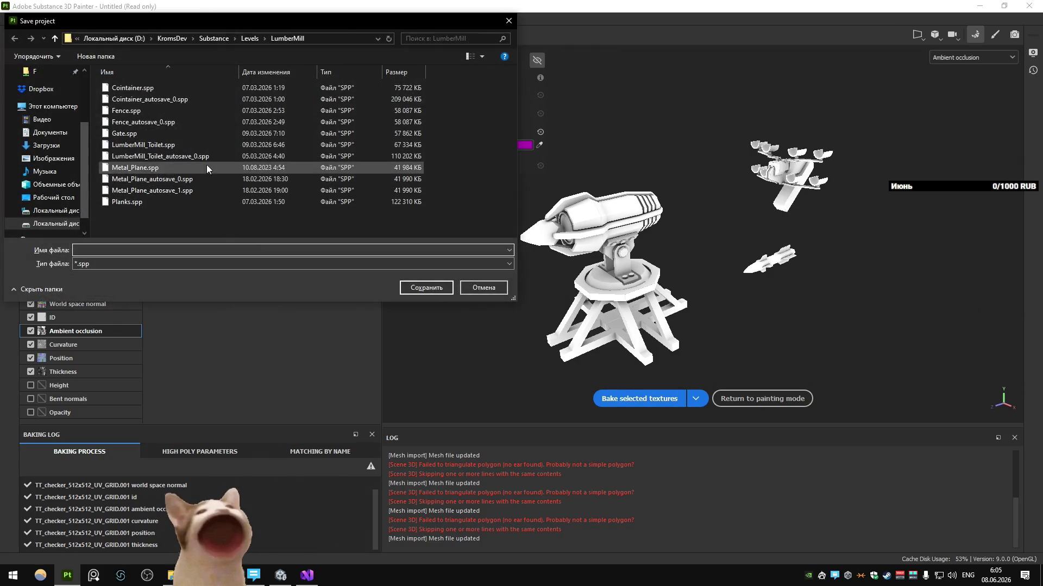
Save the project as Zenith_Weapons.spp in a new Zenith folder under Cars and verify it in Explorer
left_click(217, 39)
double_click(141, 86)
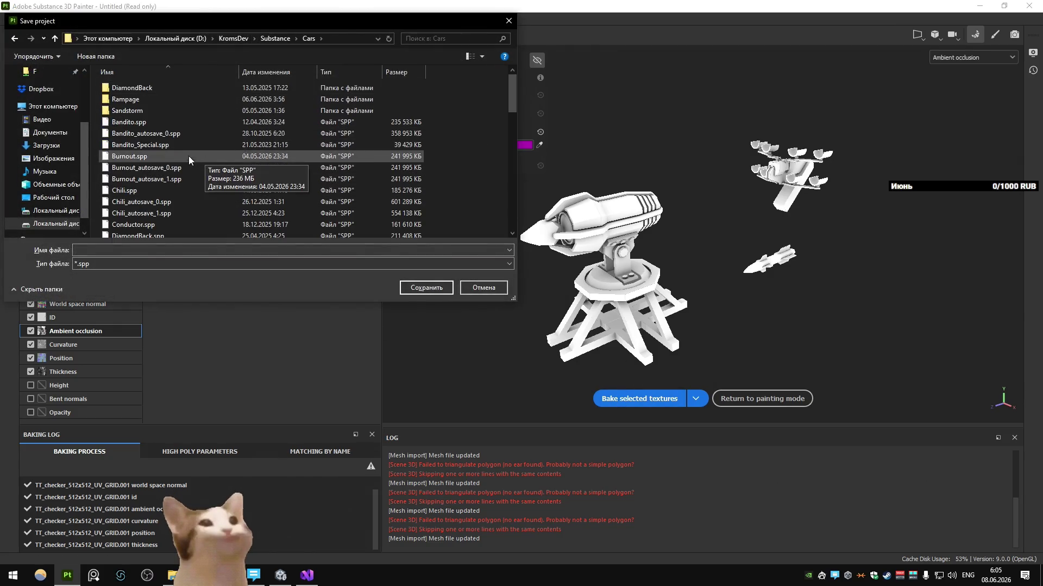
right_click(473, 137)
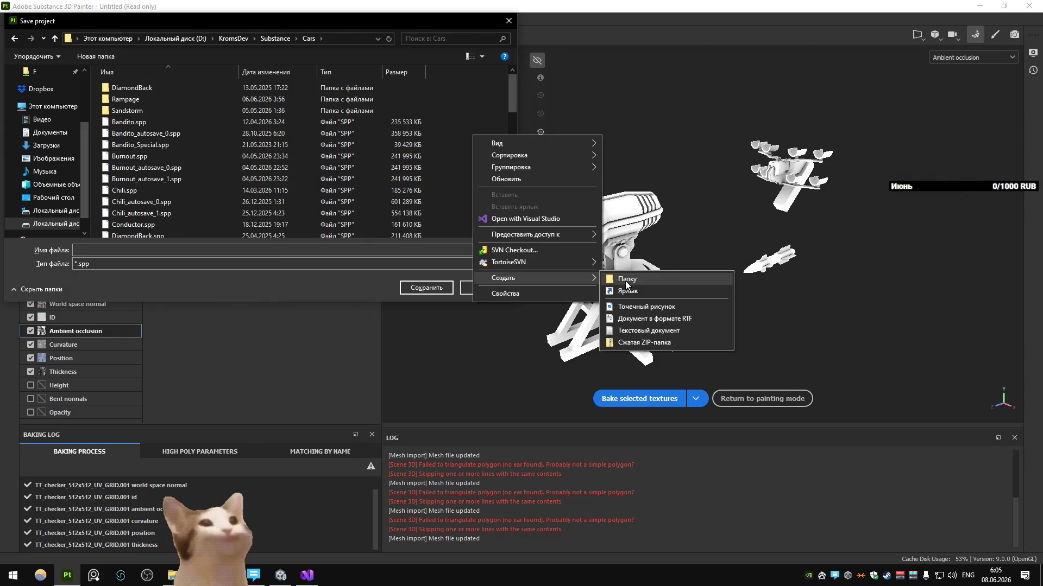
left_click(625, 281)
type("Zenith")
key("Return")
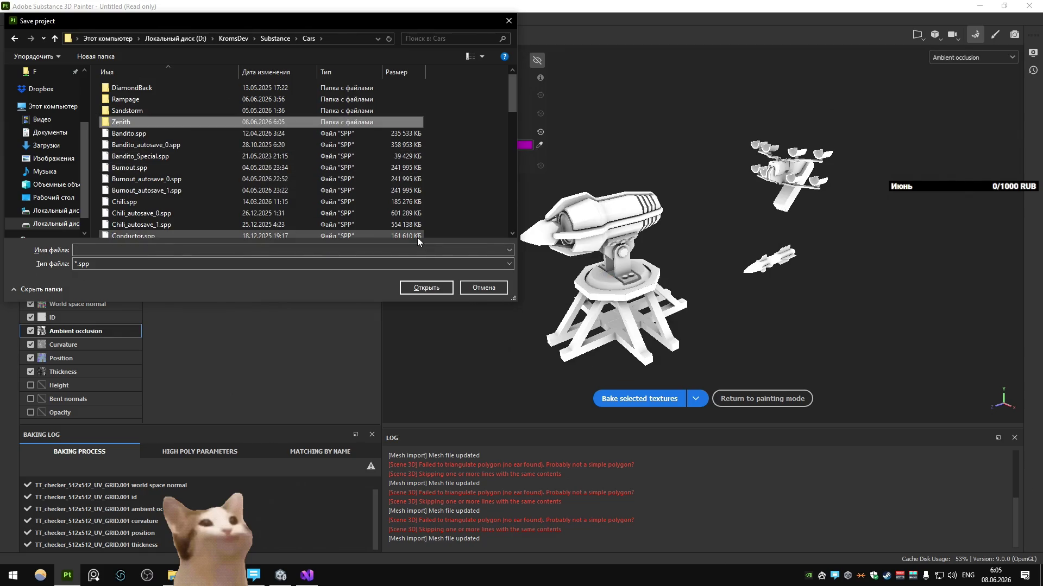
key("Return")
left_click(380, 249)
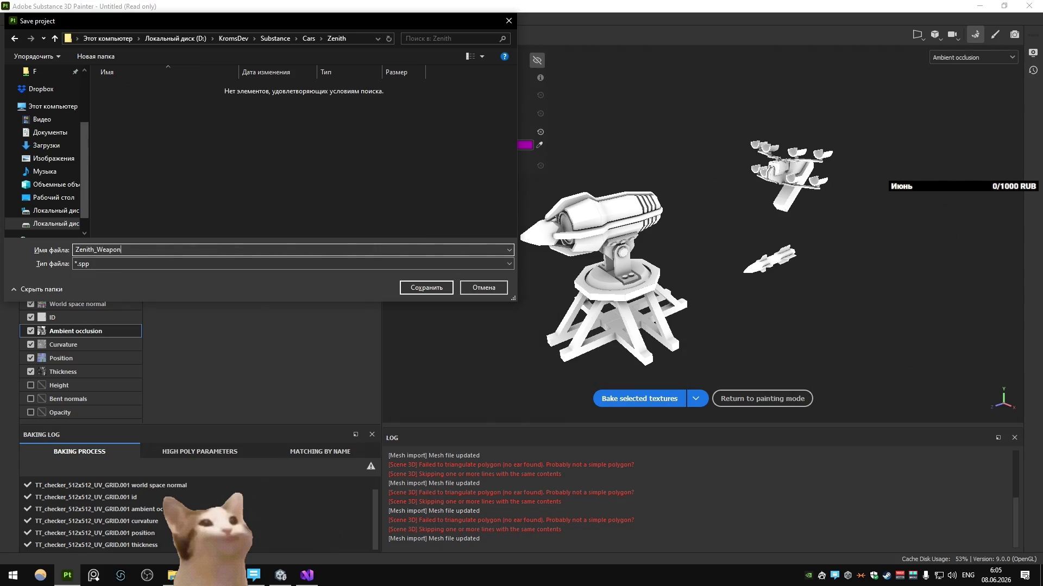
type("s")
key("Return")
key("alt+Tab")
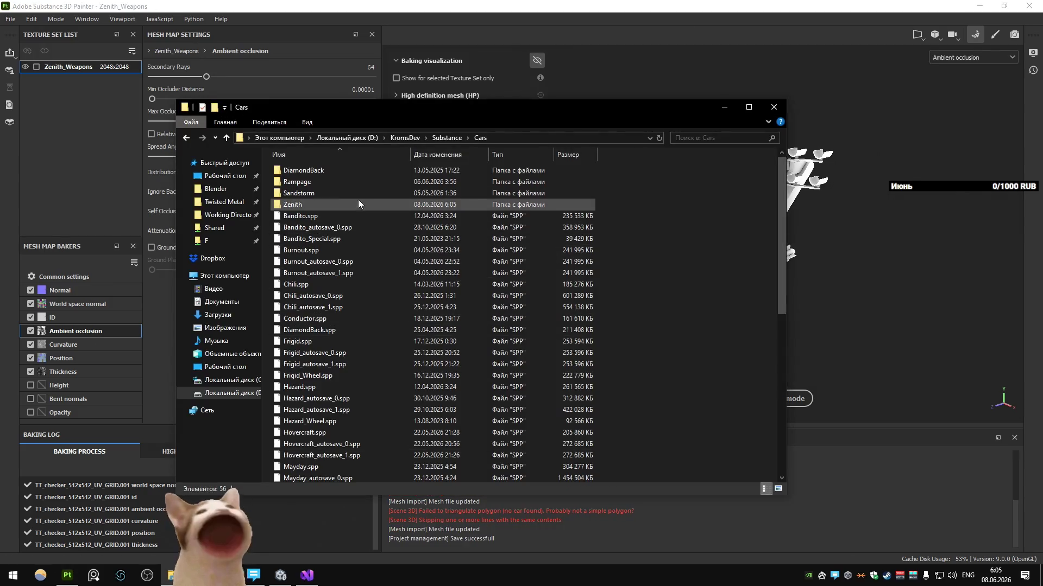
double_click(348, 204)
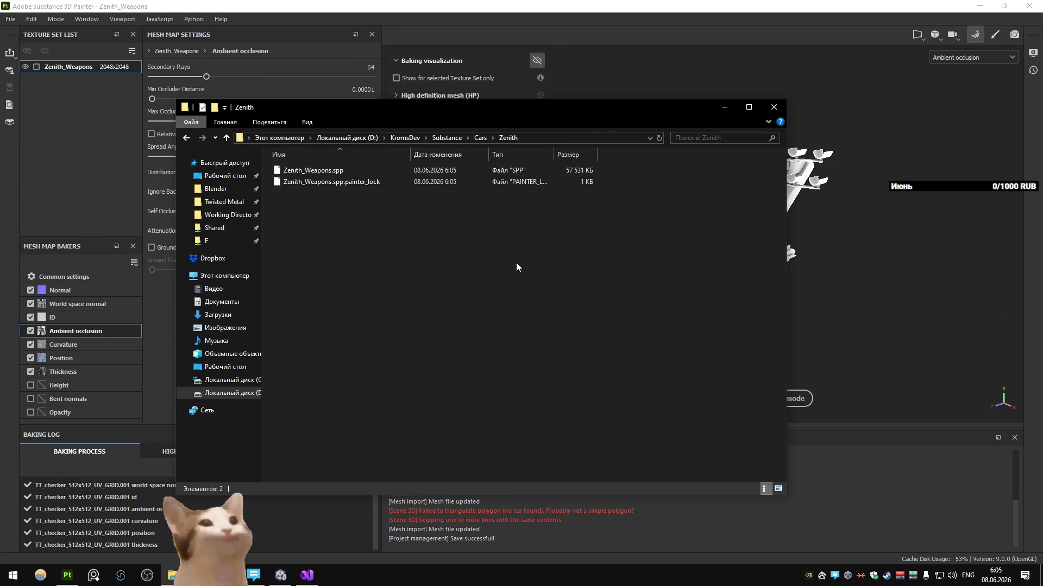
Locate the Zenith.spp project file in the Cars folder via File Explorer
key("alt+Tab")
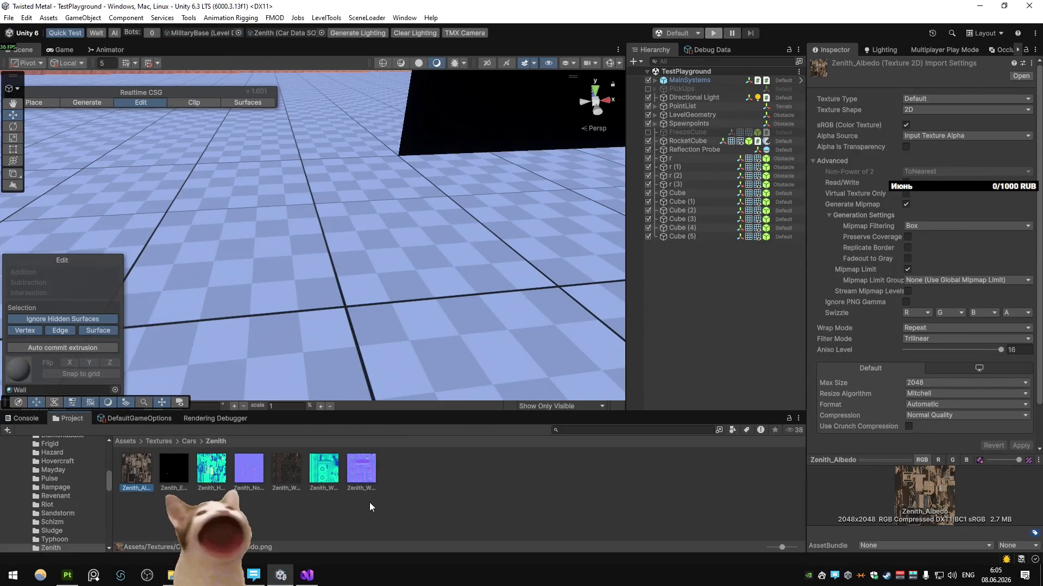
key("alt+Tab")
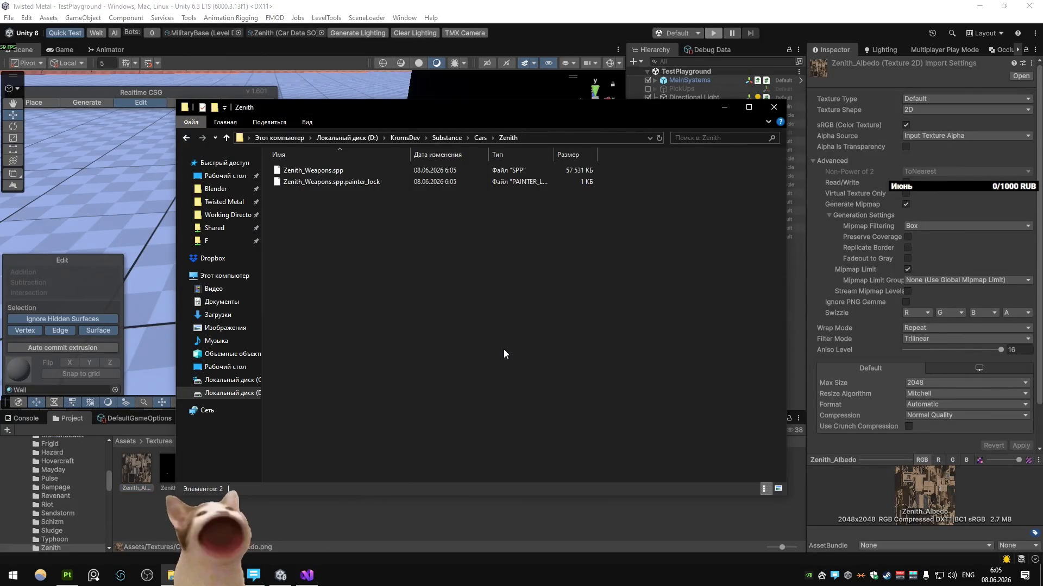
key("alt+Up")
scroll(499, 345, "down", 10)
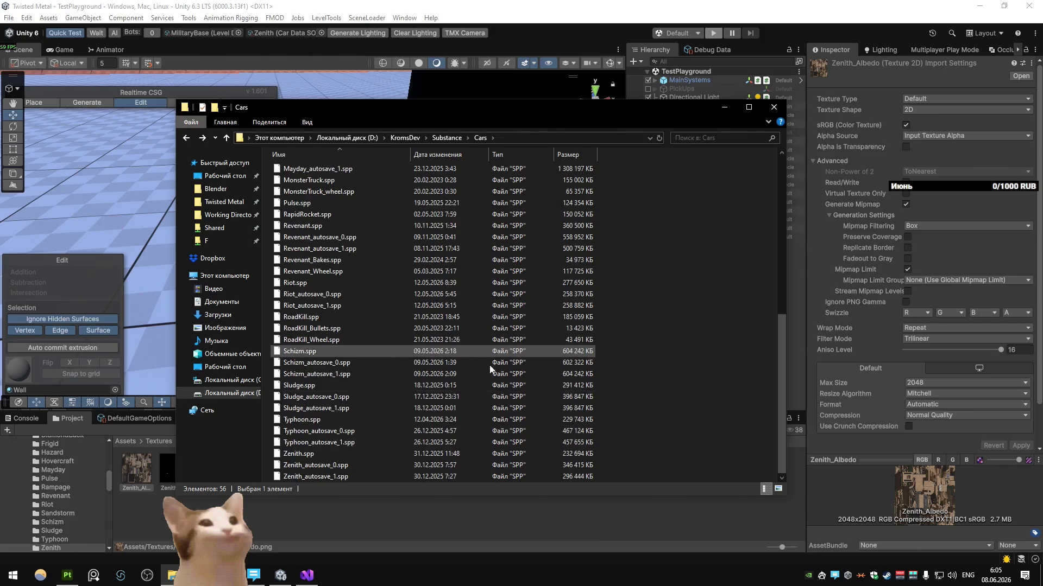
left_click(405, 454)
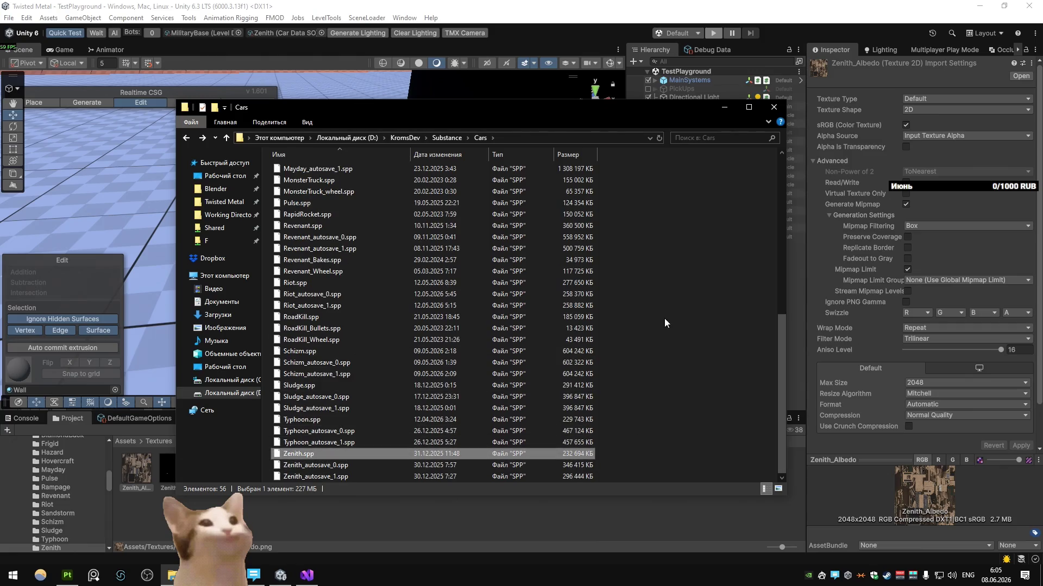
Close the Explorer window and bring Substance 3D Painter back to the front
left_click(723, 107)
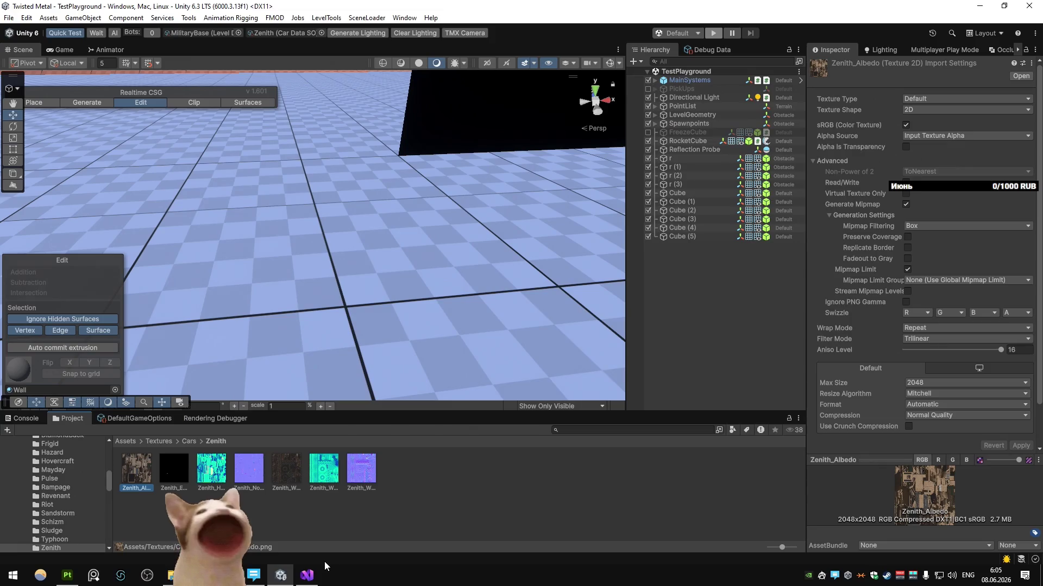
left_click(69, 574)
Return to painting mode with Material viewport shading on the weapons, then switch to Blender
left_click_drag(704, 256, 717, 242, "alt")
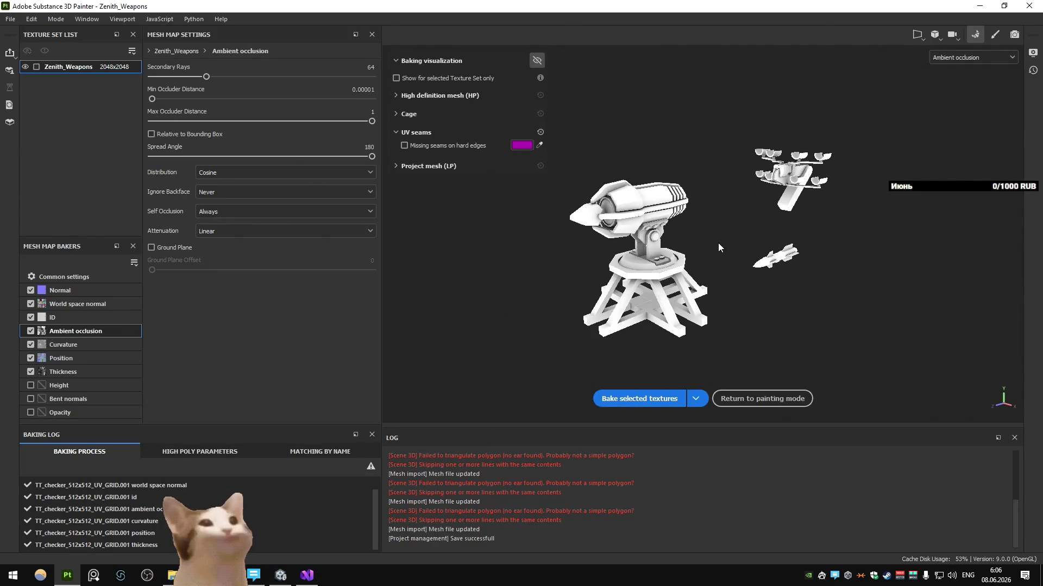
key("Escape")
left_click_drag(643, 236, 318, 211, "alt")
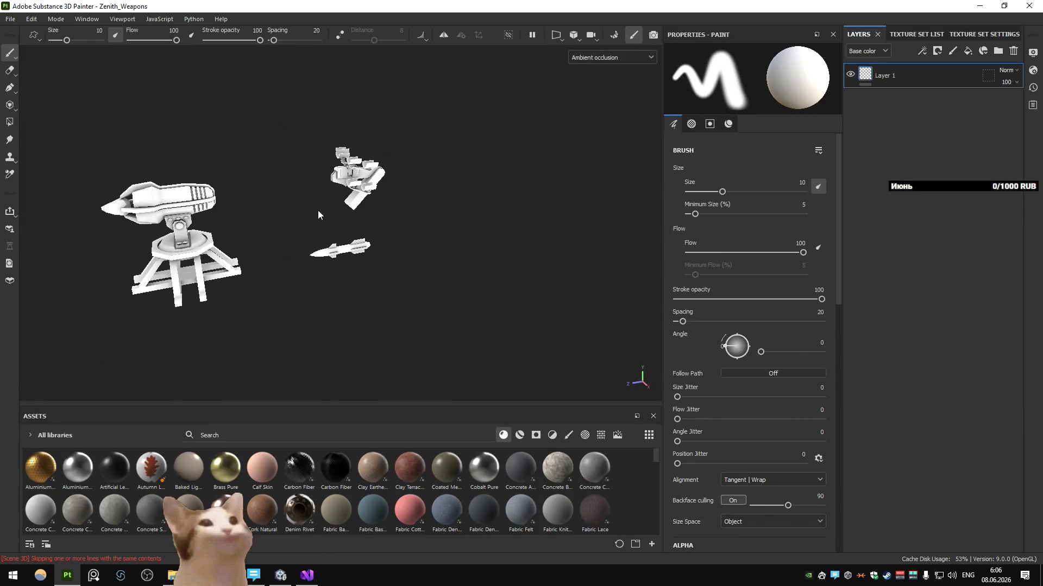
scroll(318, 210, "up", 3)
scroll(403, 217, "up", 2)
left_click(611, 58)
scroll(438, 325, "down", 3)
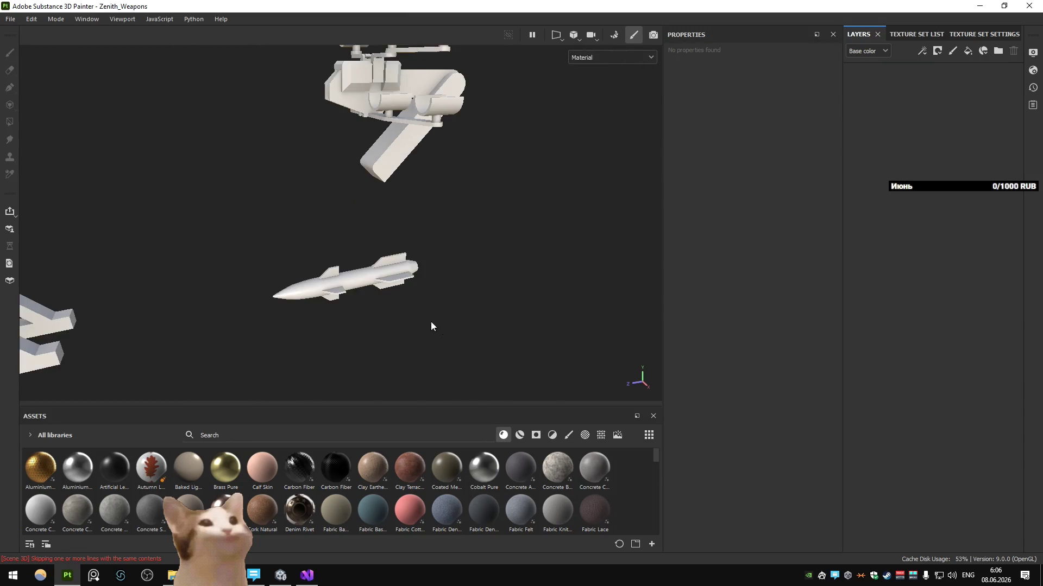
scroll(439, 325, "down", 3)
scroll(308, 442, "down", 3)
left_click(281, 575)
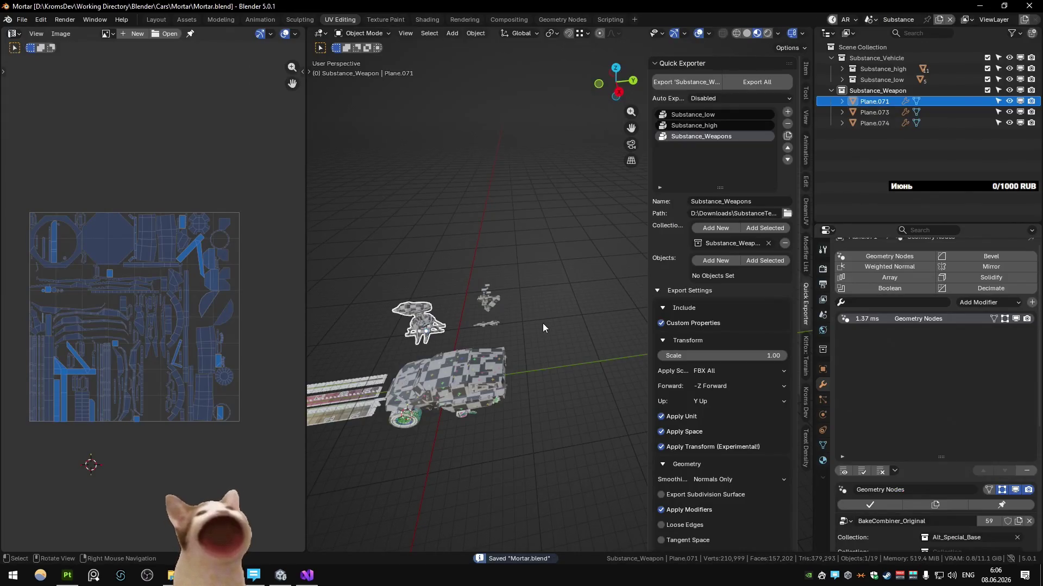
Show the whole Main scene in the Modeling workspace coloured by colour attribute
key("ctrl+s")
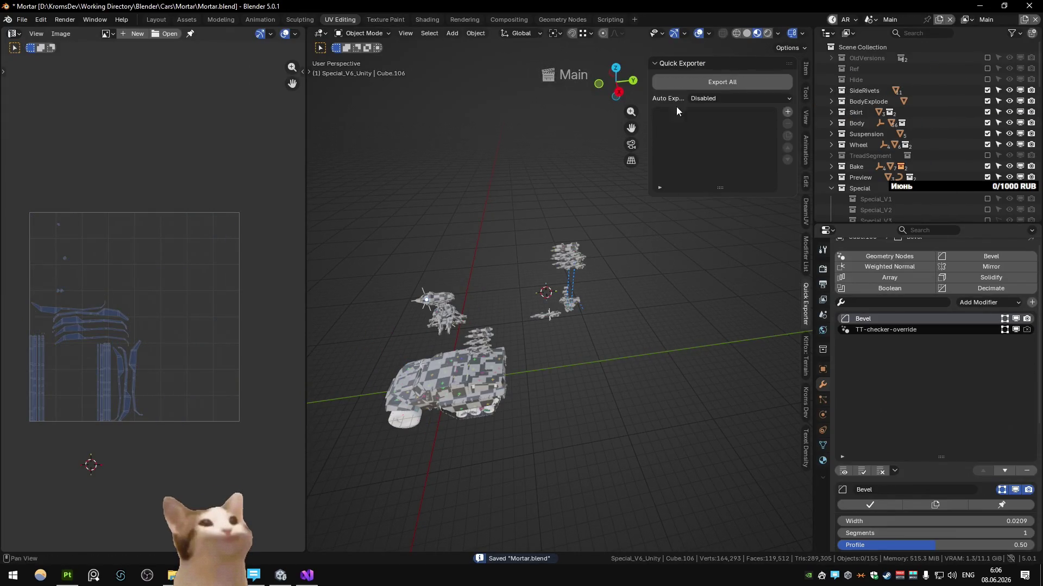
left_click(219, 20)
scroll(437, 214, "down", 3)
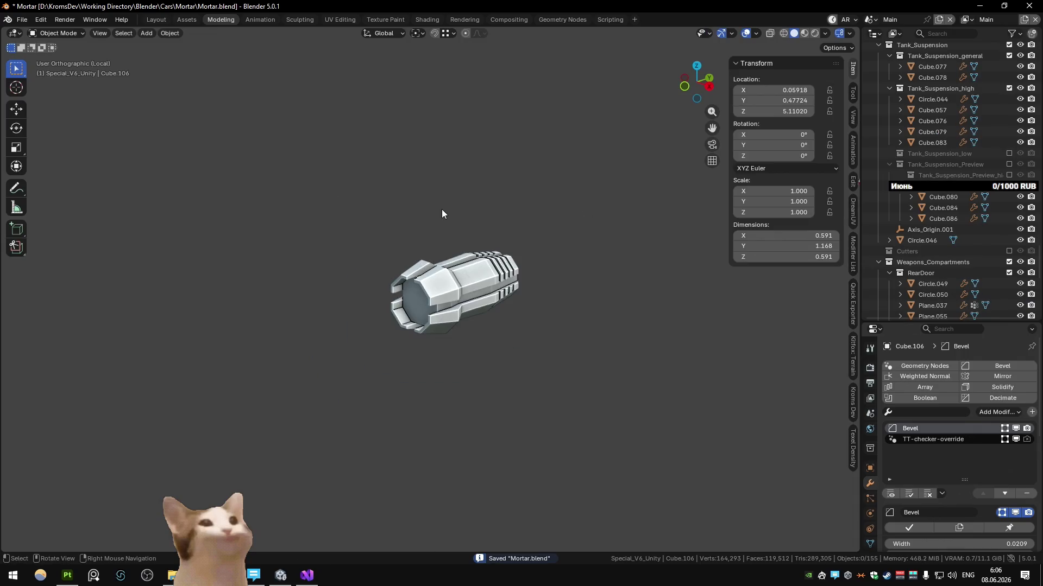
key("KP_Divide")
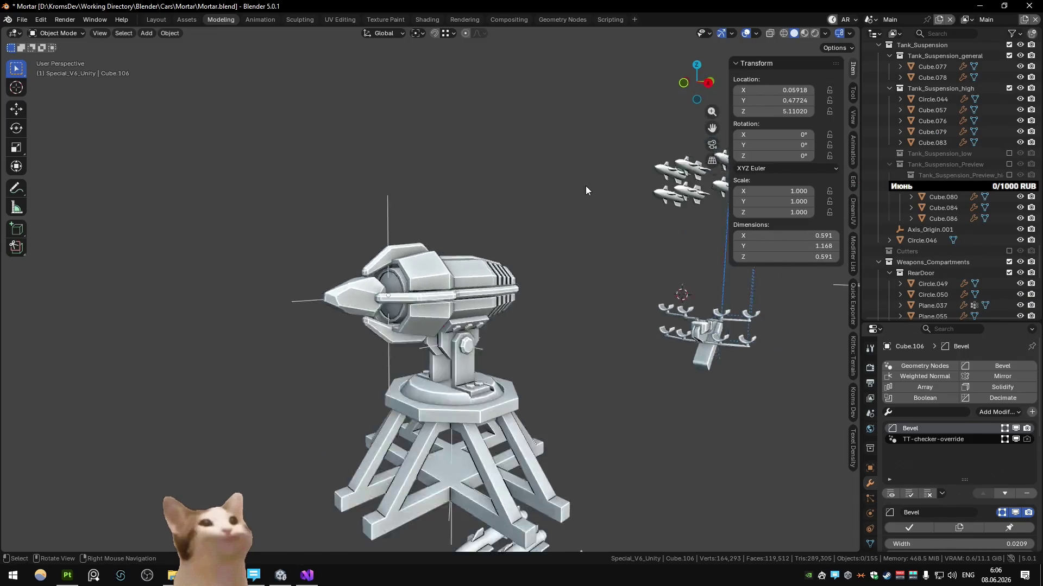
left_click(825, 33)
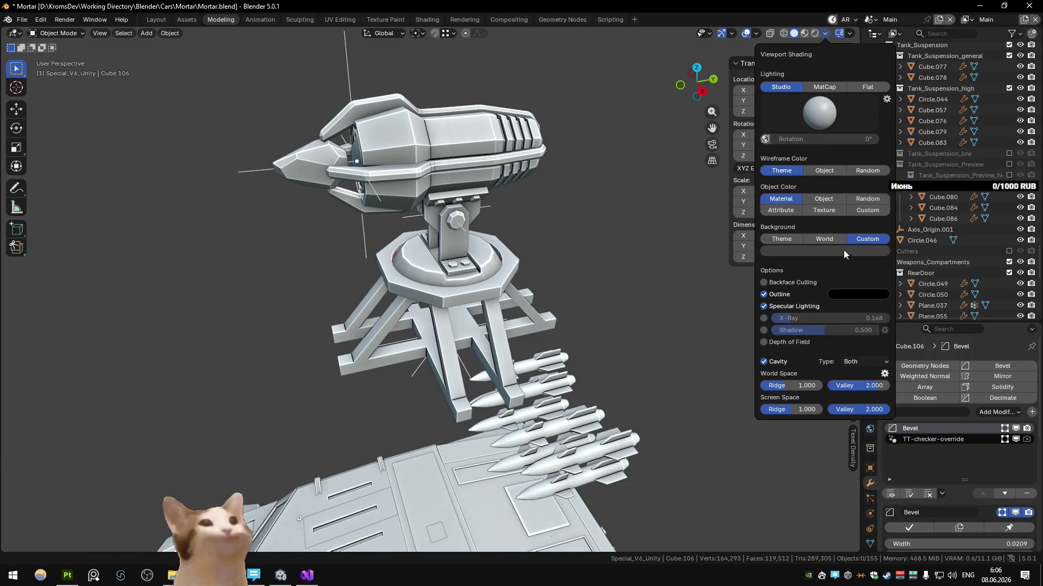
left_click(780, 211)
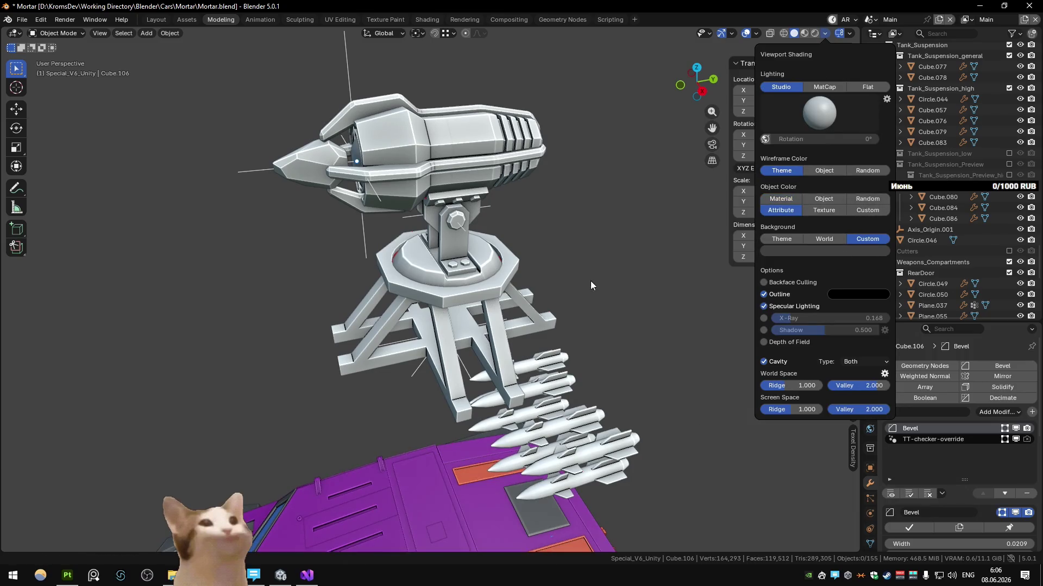
Back in UV Editing, select the rocket body and enter Edit Mode on its mesh
middle_click_drag(532, 294, 302, 48, "shift")
left_click(340, 19)
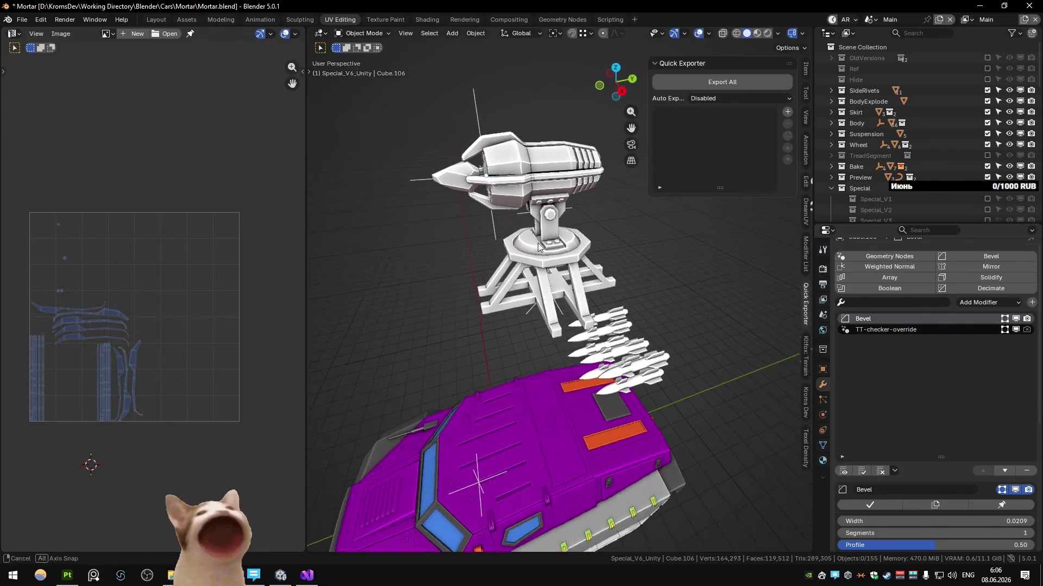
middle_click_drag(554, 226, 648, 263)
scroll(687, 220, "up", 5)
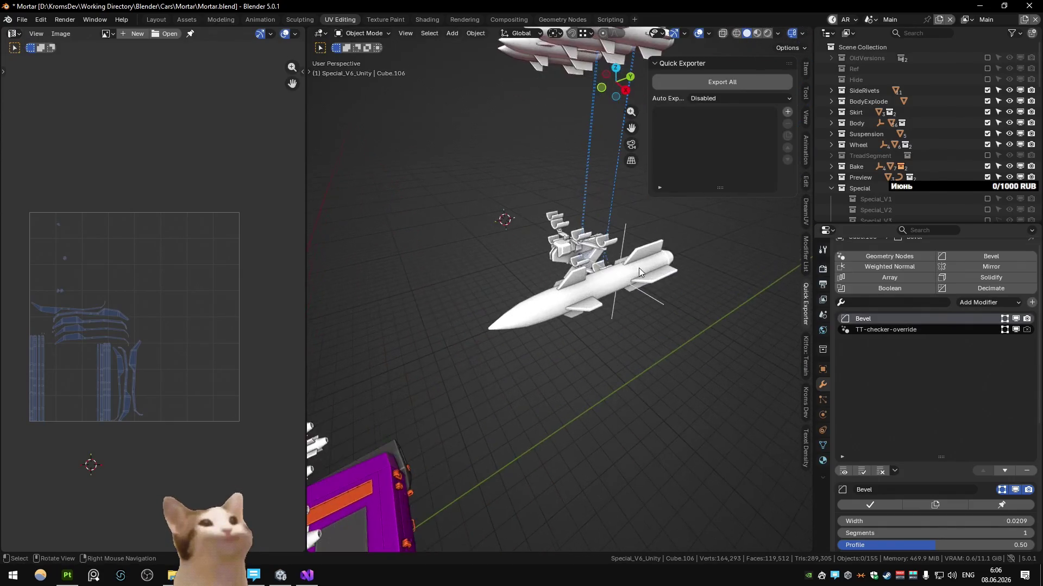
scroll(633, 268, "up", 3)
left_click(538, 301)
key("Tab")
middle_click_drag(554, 299, 520, 267)
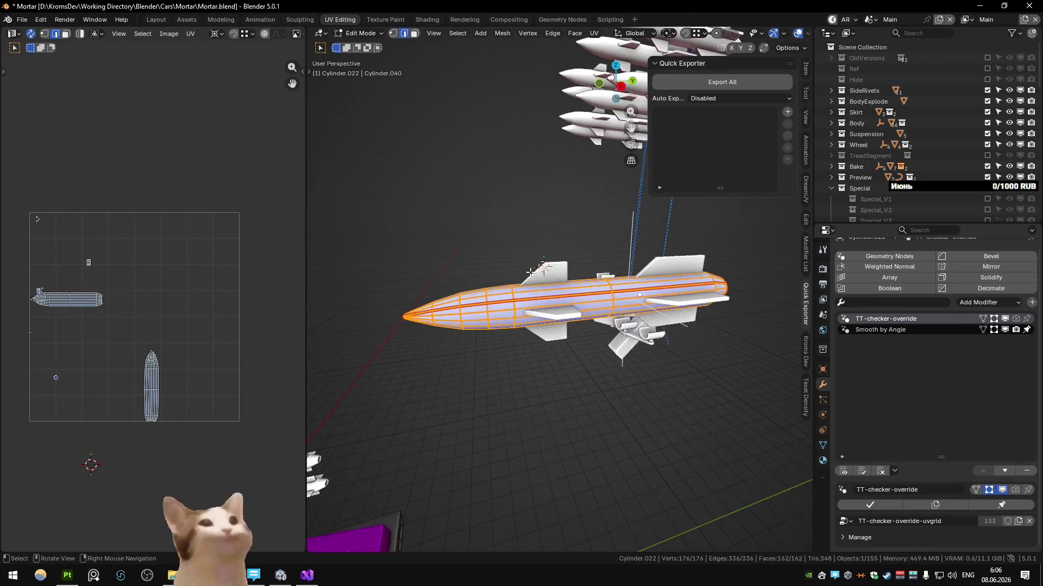
Select the rocket's nose section and assign it the red TexTools Color ID
left_click(481, 314)
key("ctrl+l")
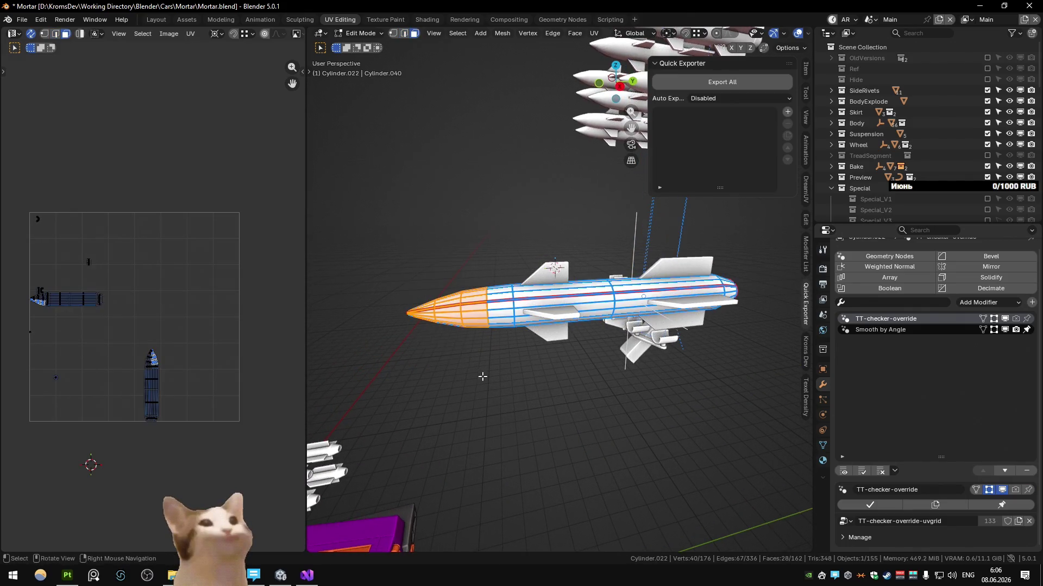
key("1")
left_click_drag(386, 237, 489, 359, "shift")
key("n")
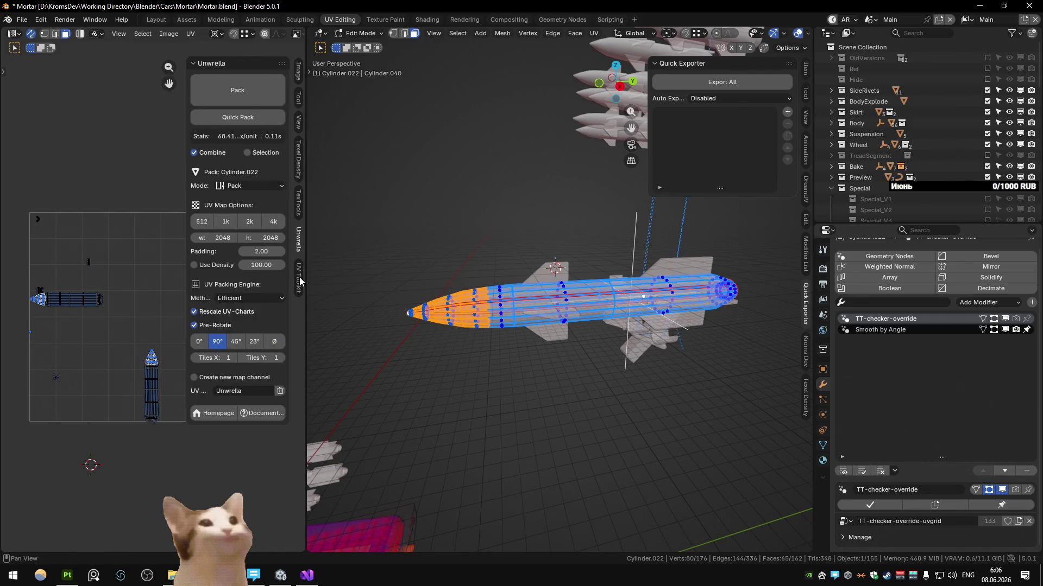
left_click(299, 200)
scroll(238, 321, "down", 5)
left_click(220, 473)
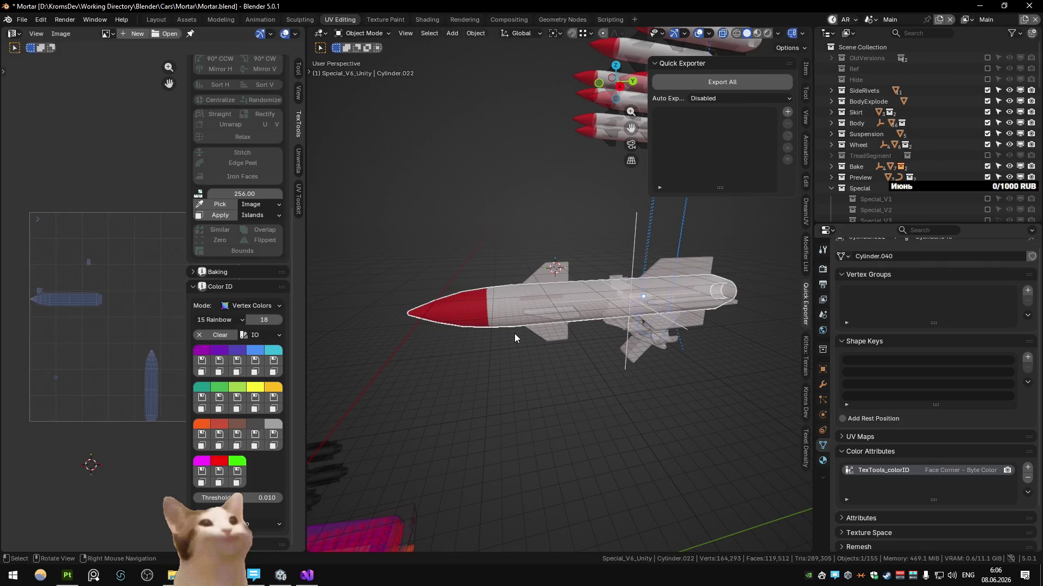
Leave Edit Mode with the rest of the rocket body left white
middle_click_drag(528, 326, 515, 306)
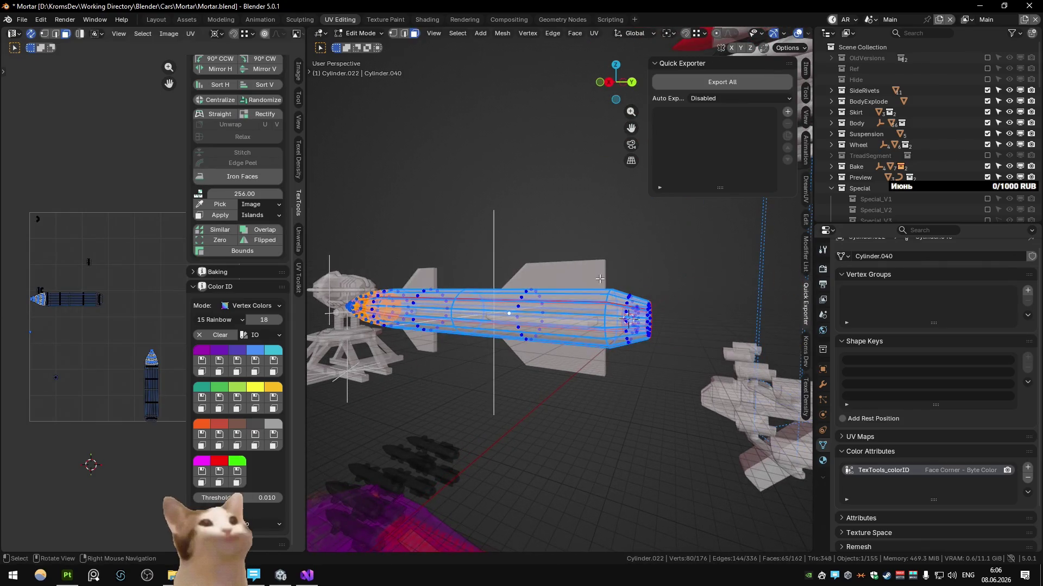
left_click_drag(599, 280, 651, 349)
key("Tab")
scroll(525, 366, "down", 3)
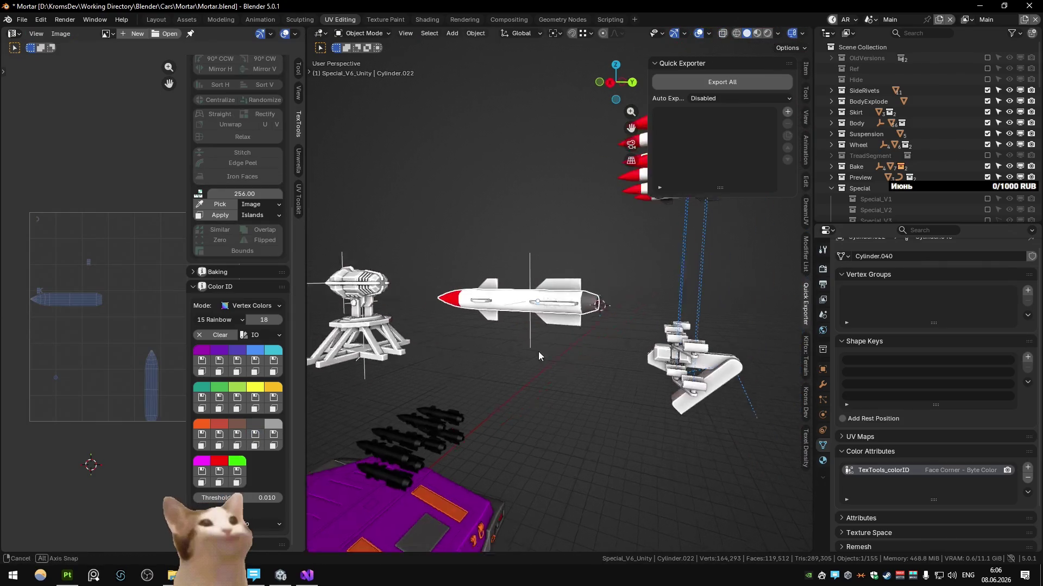
middle_click_drag(531, 346, 538, 330)
scroll(540, 323, "up", 2)
scroll(539, 322, "up", 2)
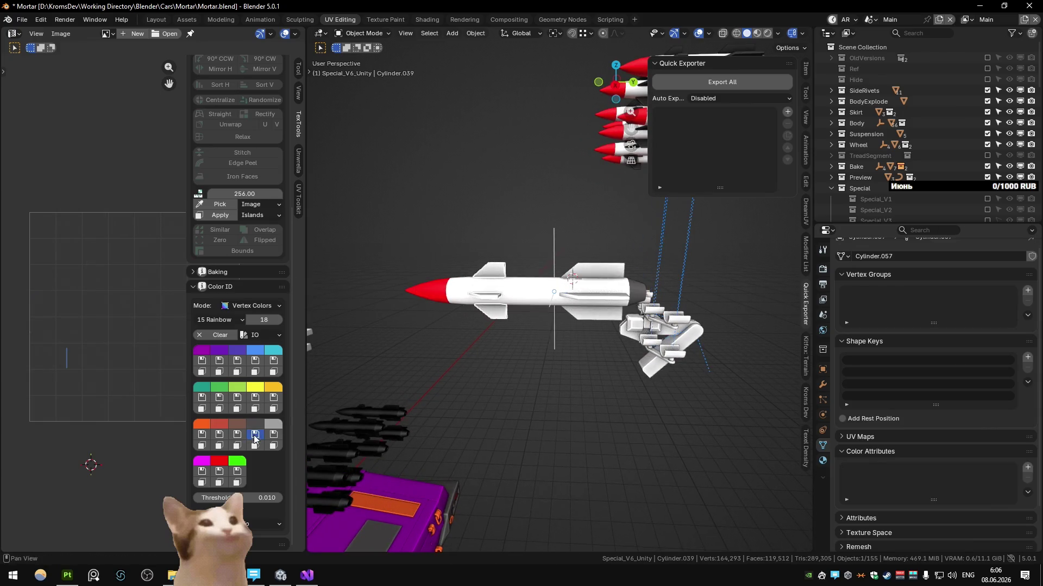
Assign a colour ID to the next rocket piece of the launcher
left_click(501, 272)
left_click(596, 262)
left_click(260, 438)
scroll(489, 249, "down", 3)
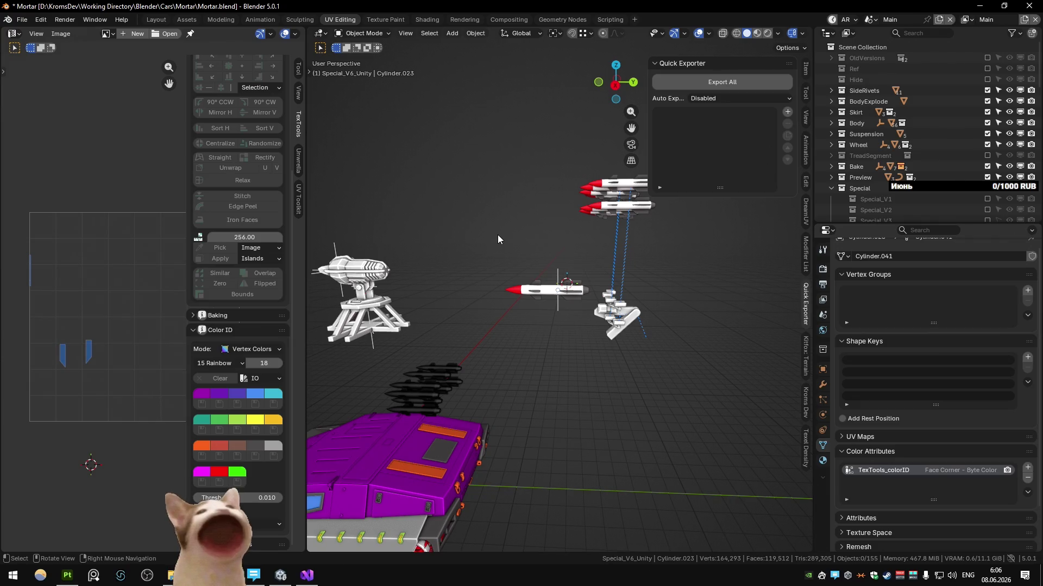
scroll(544, 226, "down", 2)
scroll(573, 237, "down", 2)
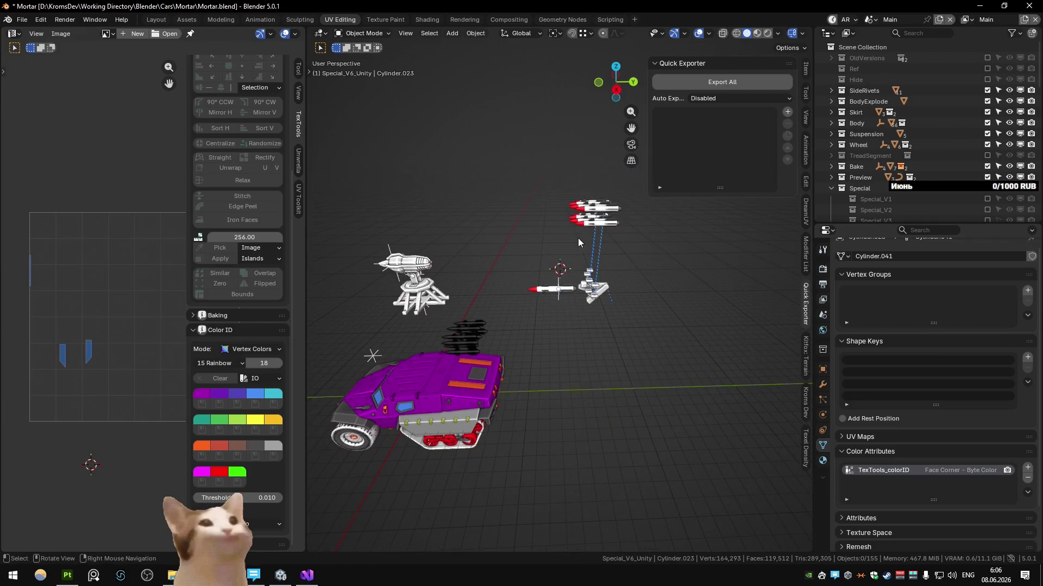
scroll(573, 238, "up", 5)
mouse_move(574, 239)
middle_mouse_down()
mouse_move(422, 301)
mouse_move(482, 303)
mouse_move(649, 217)
middle_mouse_up()
scroll(571, 261, "down", 3)
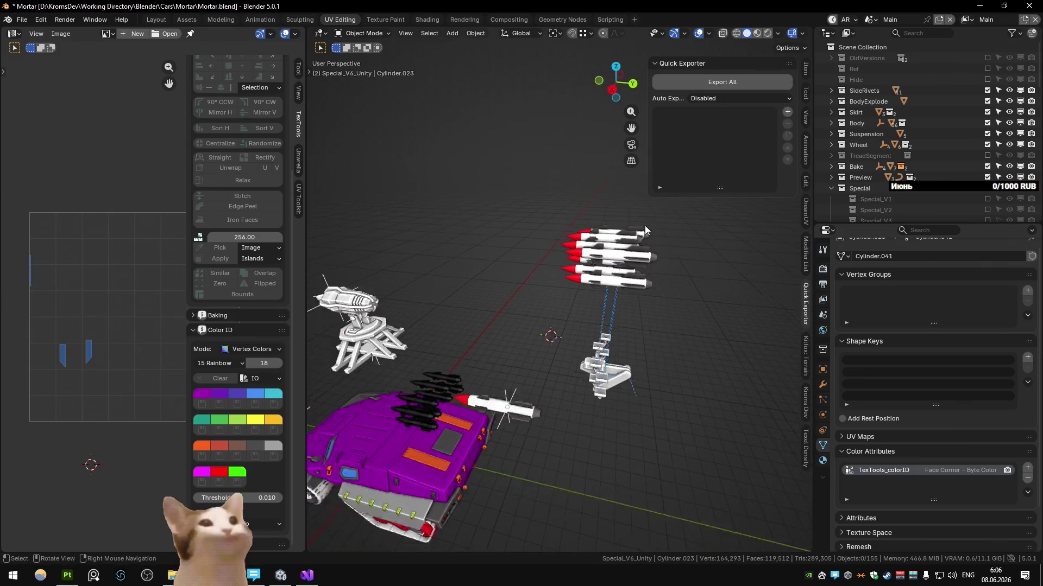
scroll(598, 377, "down", 1)
scroll(589, 328, "up", 6)
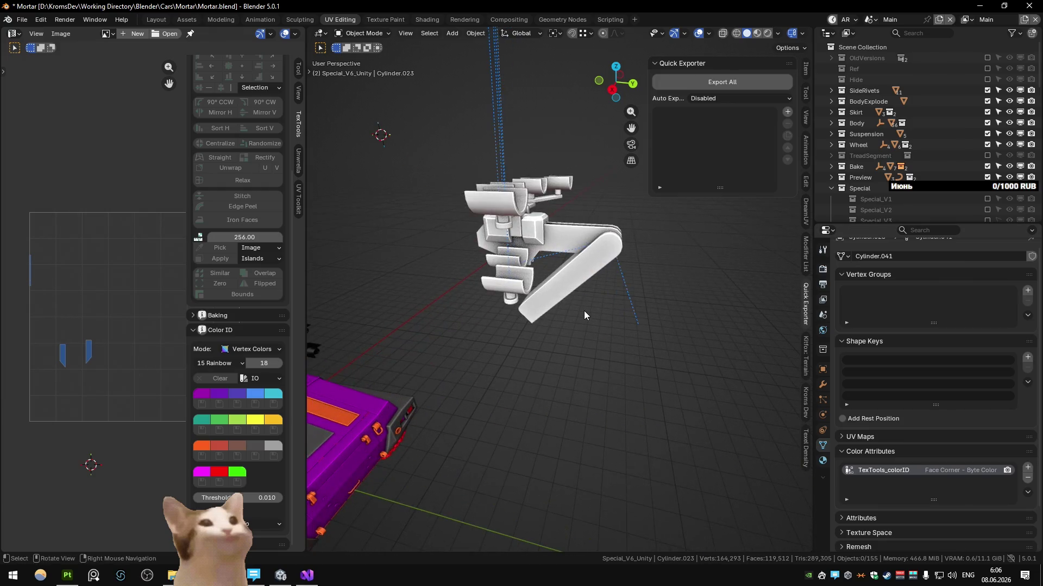
middle_click_drag(585, 310, 558, 316)
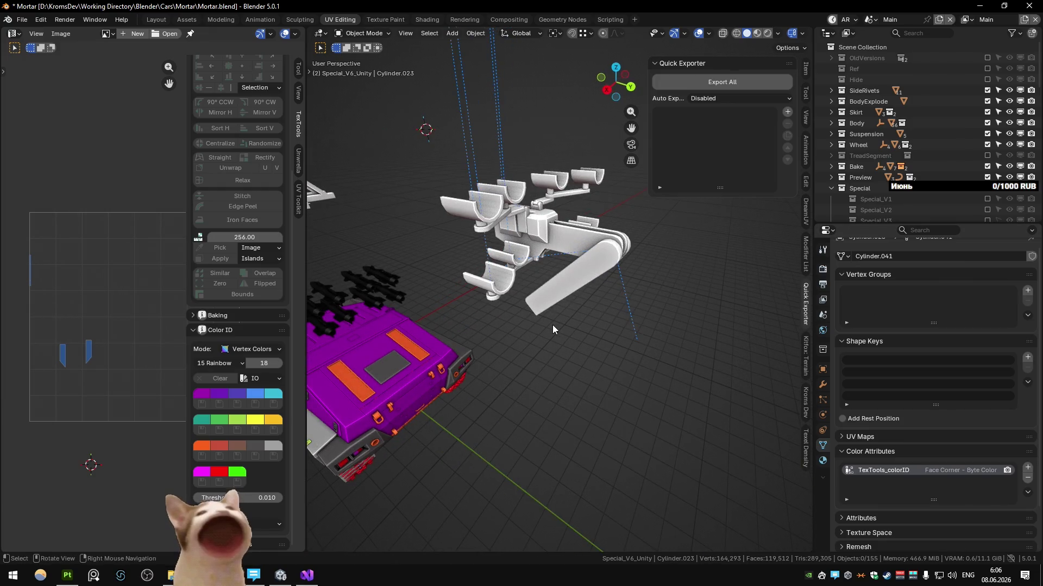
Give the launcher arm parts and half-pipe holders a dark grey colour ID
left_click(559, 285)
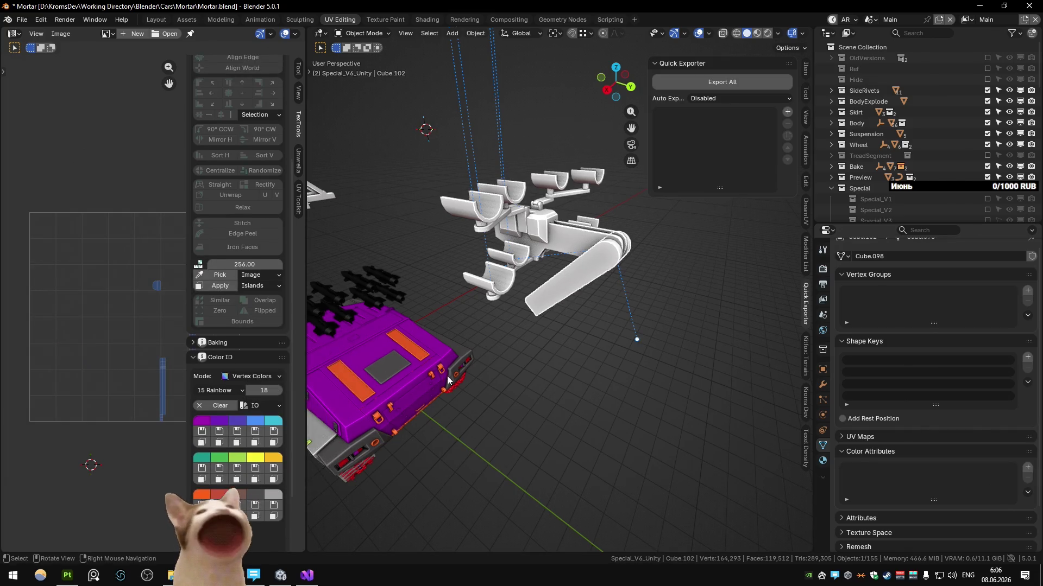
left_click(529, 308)
scroll(548, 287, "up", 3)
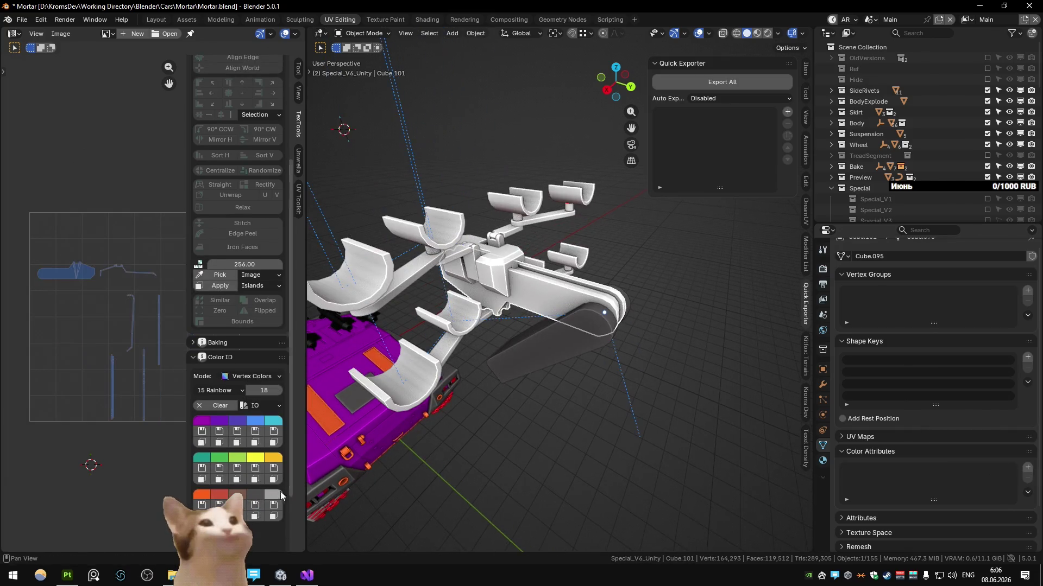
left_click(256, 505)
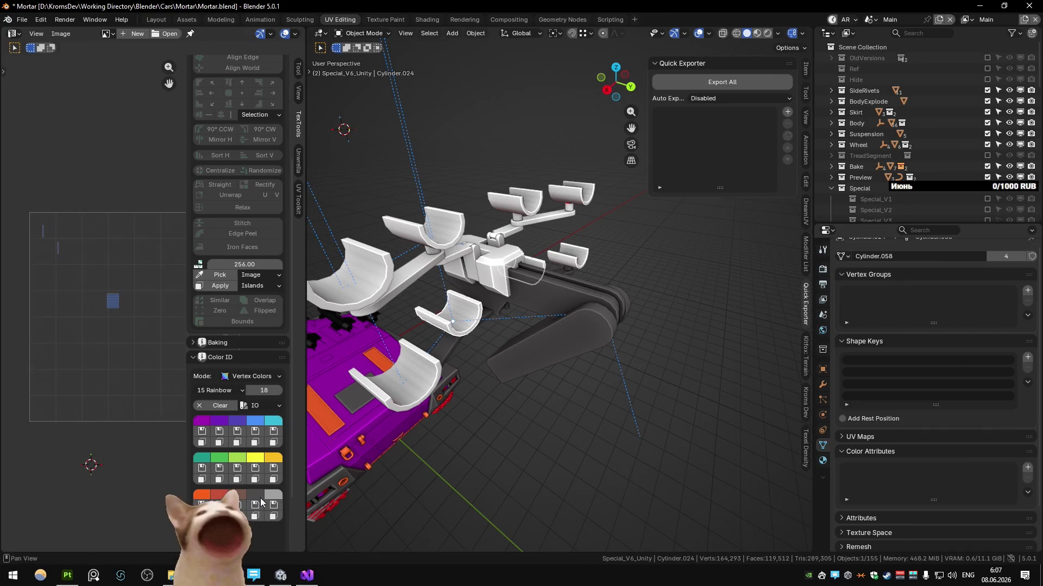
left_click(447, 326)
left_click(272, 493)
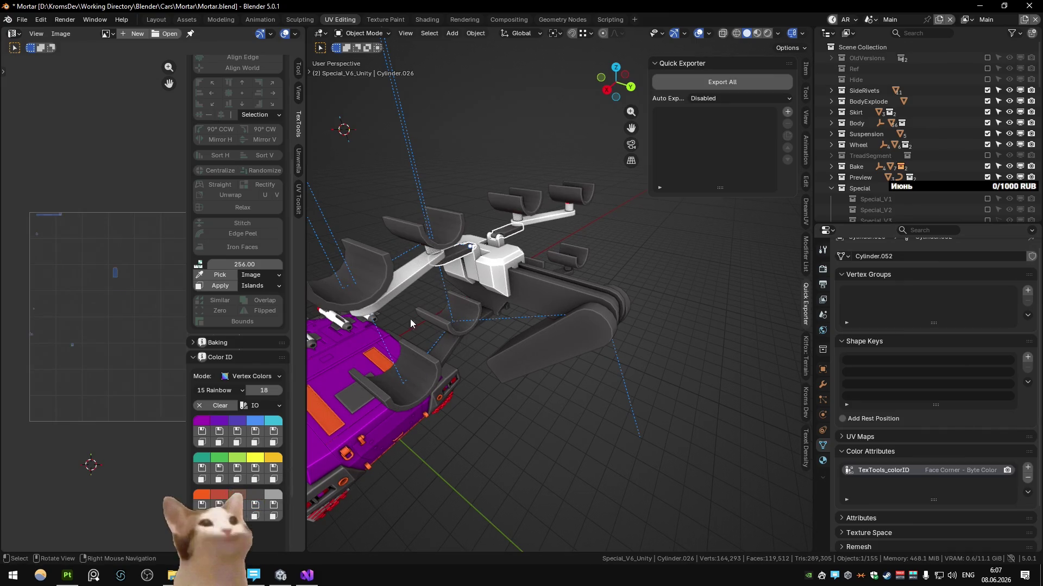
Colour the small block on the launcher arm orange
left_click(431, 256)
middle_click_drag(456, 342, 498, 248)
left_click(498, 247)
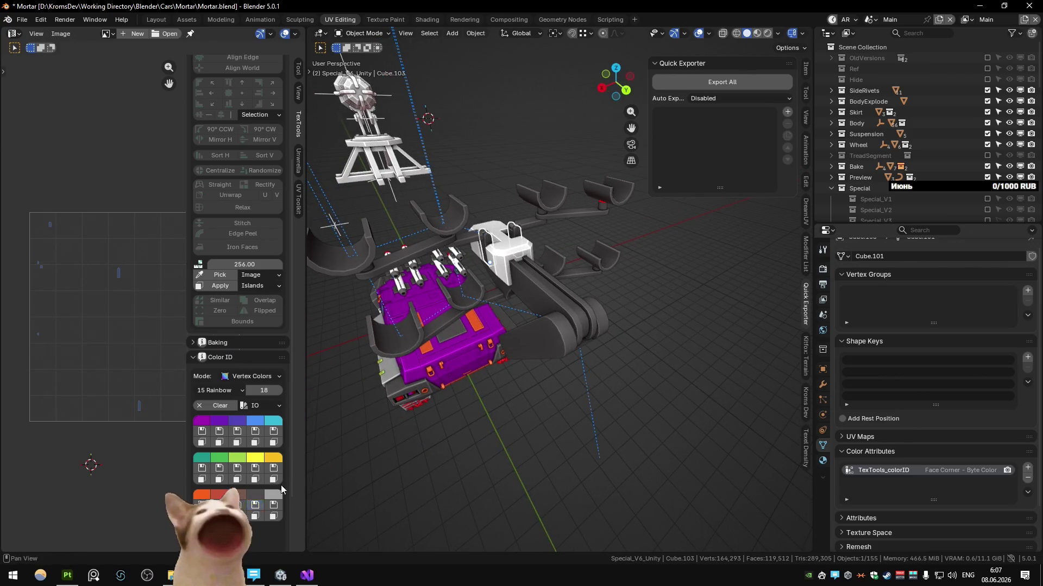
left_click(202, 495)
mouse_move(516, 381)
middle_mouse_down()
mouse_move(511, 434)
mouse_move(483, 346)
mouse_move(575, 270)
mouse_move(509, 320)
mouse_move(740, 246)
mouse_move(728, 217)
mouse_move(656, 218)
mouse_move(618, 266)
mouse_move(570, 264)
mouse_move(579, 211)
mouse_move(594, 208)
mouse_move(499, 322)
mouse_move(409, 287)
mouse_move(514, 341)
mouse_move(490, 292)
middle_mouse_up()
scroll(498, 322, "up", 5)
left_click(489, 292)
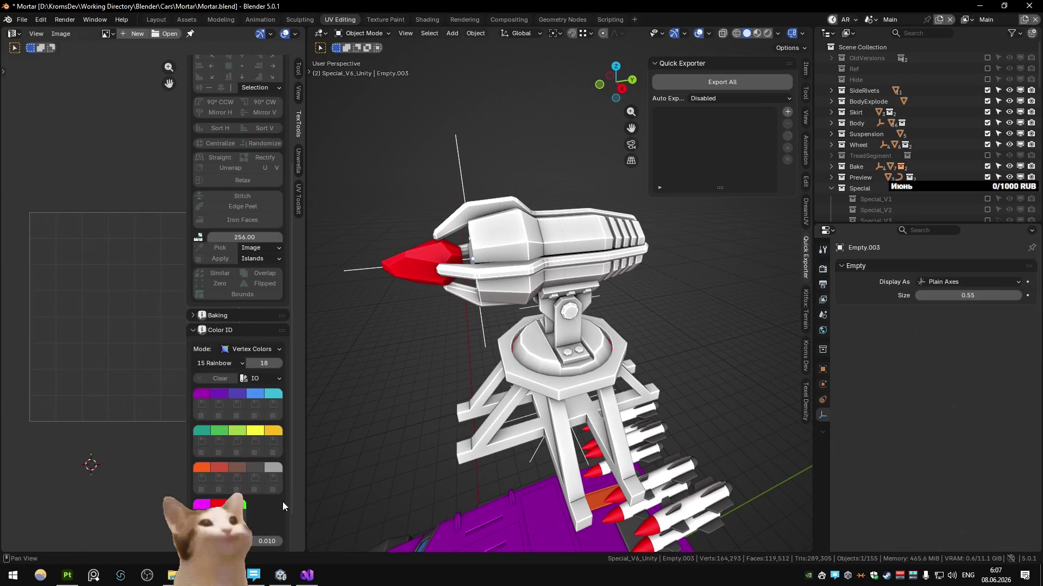
Colour the laser turret's claw part blue and its gun body red
left_click(456, 279)
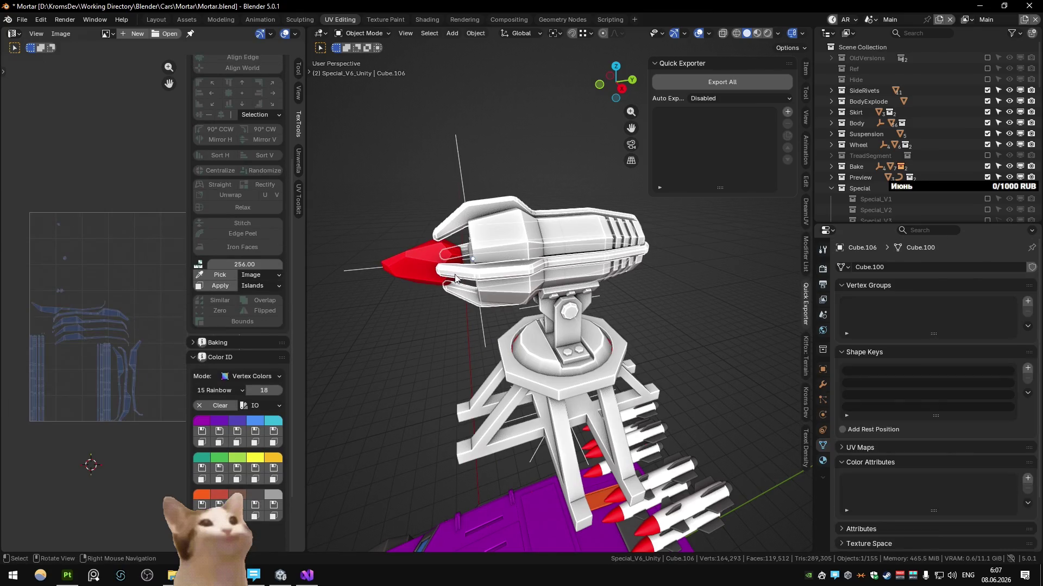
left_click(254, 514)
mouse_move(469, 351)
middle_mouse_down()
mouse_move(457, 347)
mouse_move(509, 285)
mouse_move(488, 326)
middle_mouse_up()
left_click(508, 286)
left_click(220, 497)
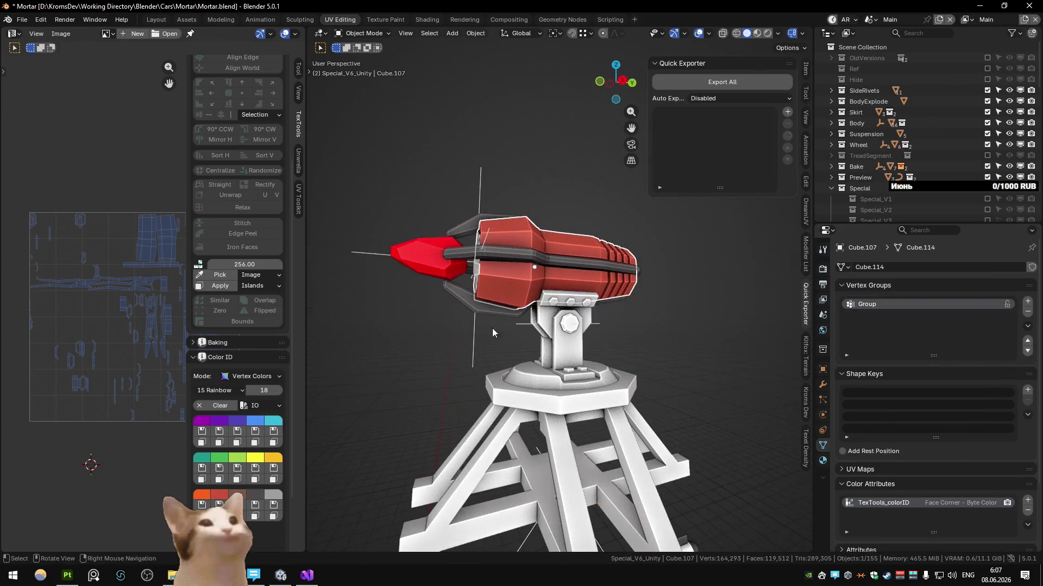
Give the turret's mount post a dark grey colour ID
left_click(549, 343)
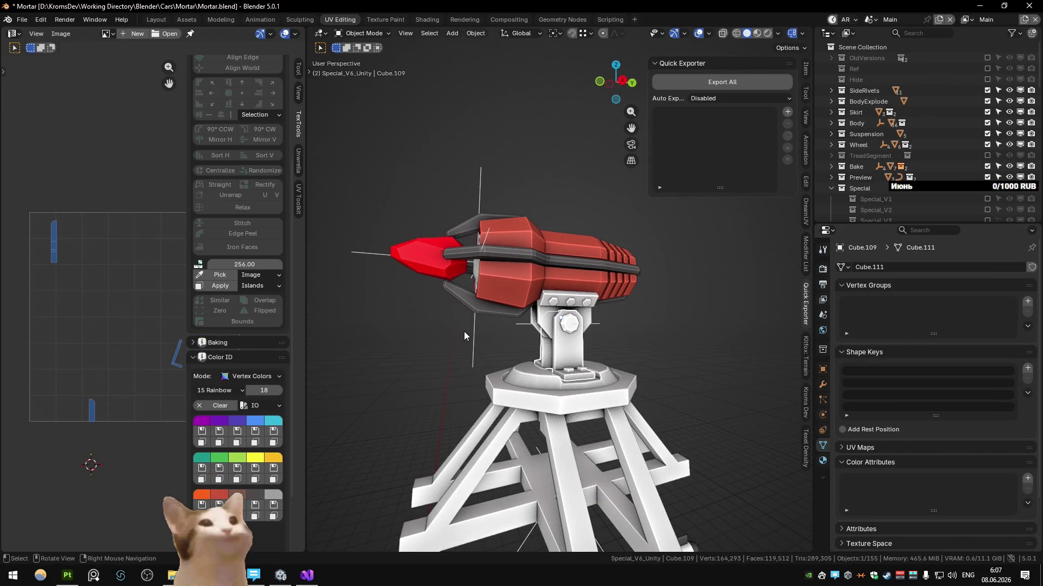
left_click(479, 249)
left_click(559, 351)
left_click(259, 505)
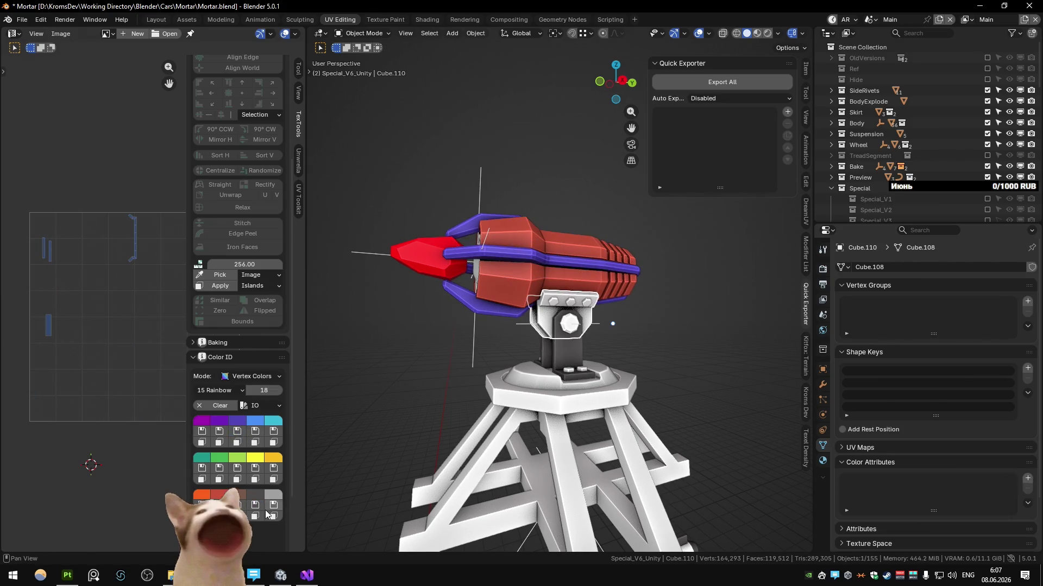
scroll(562, 334, "up", 3)
left_click(580, 341)
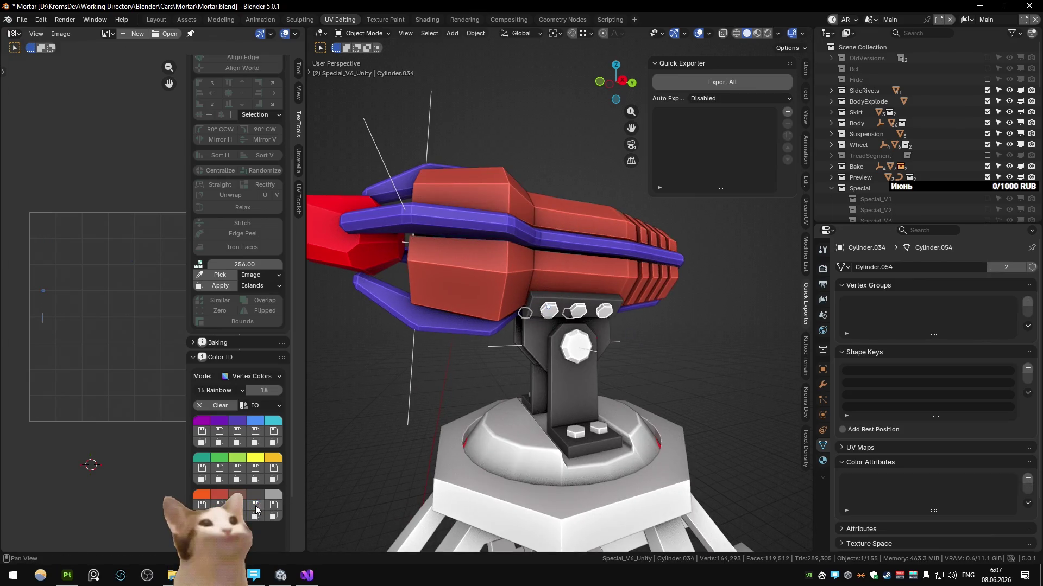
left_click(575, 345)
Colour the turret's base disc orange
middle_click_drag(447, 456, 456, 326, "shift")
left_click(490, 309)
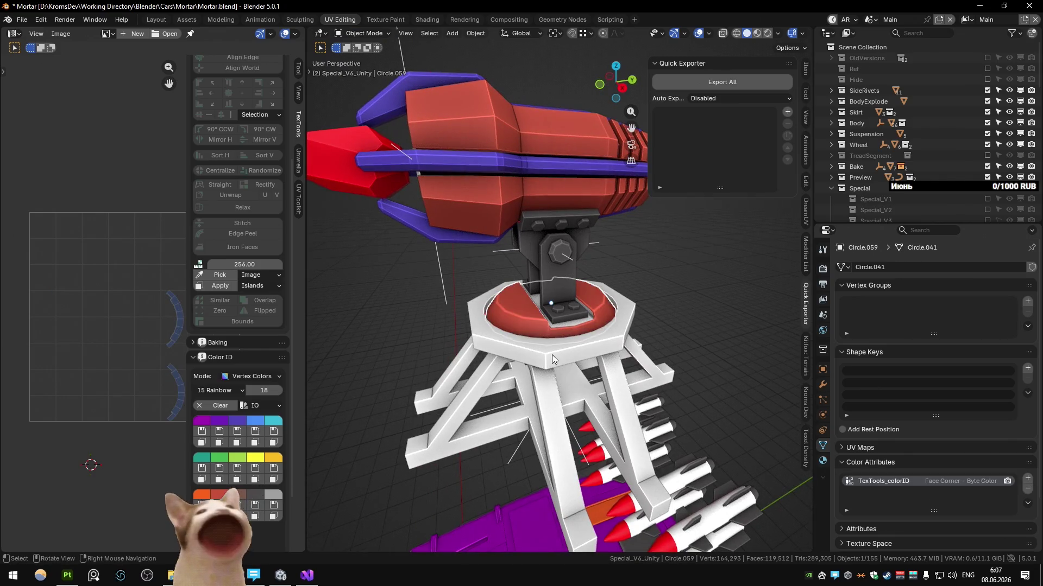
left_click(551, 309)
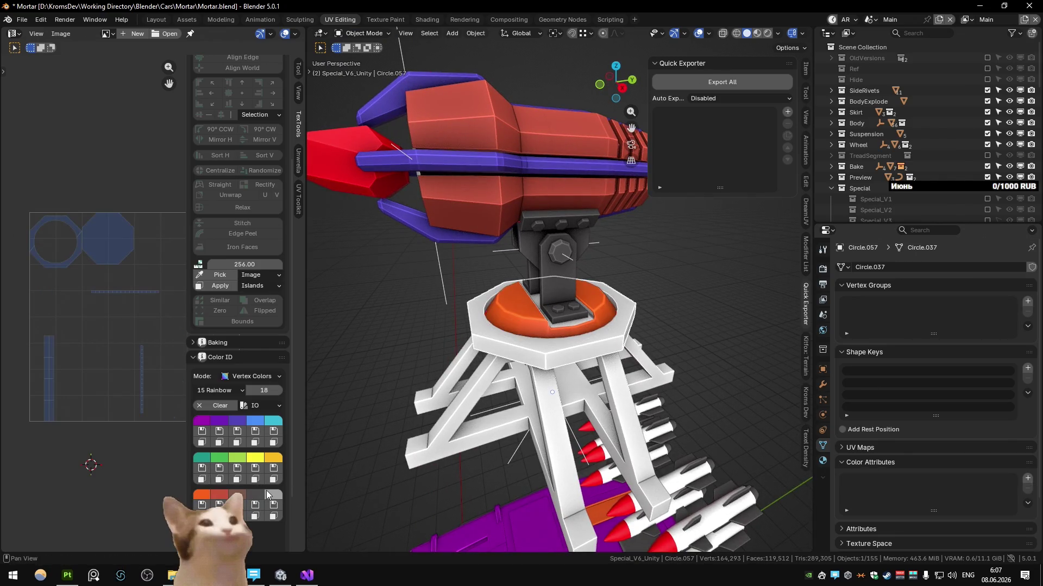
left_click(250, 508)
left_click(671, 259)
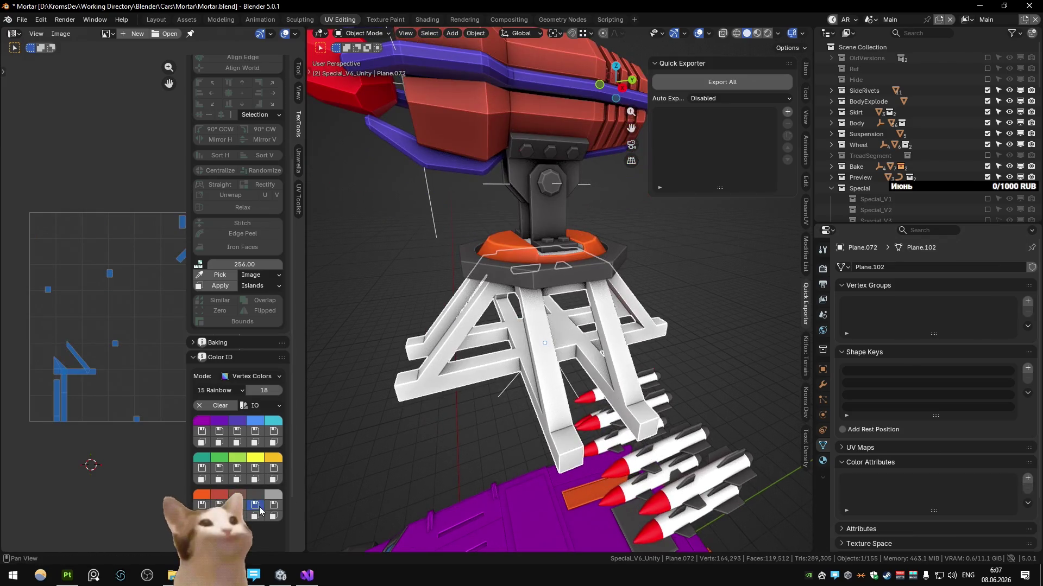
scroll(671, 258, "down", 3)
scroll(636, 253, "up", 3)
scroll(561, 277, "up", 2)
left_click(583, 248)
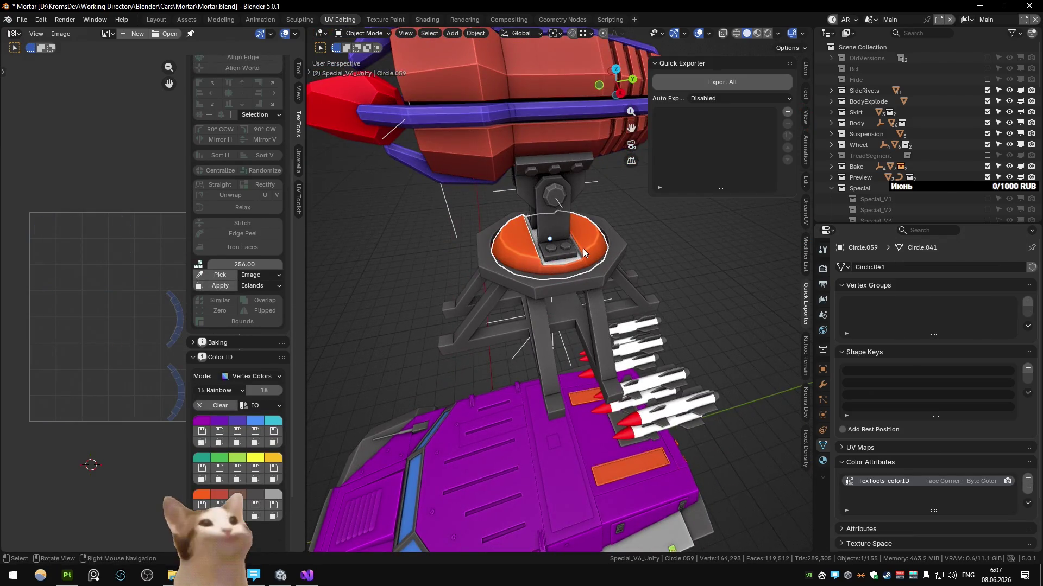
Reveal the AltSpecial collection's objects and select the inner base block
key("m")
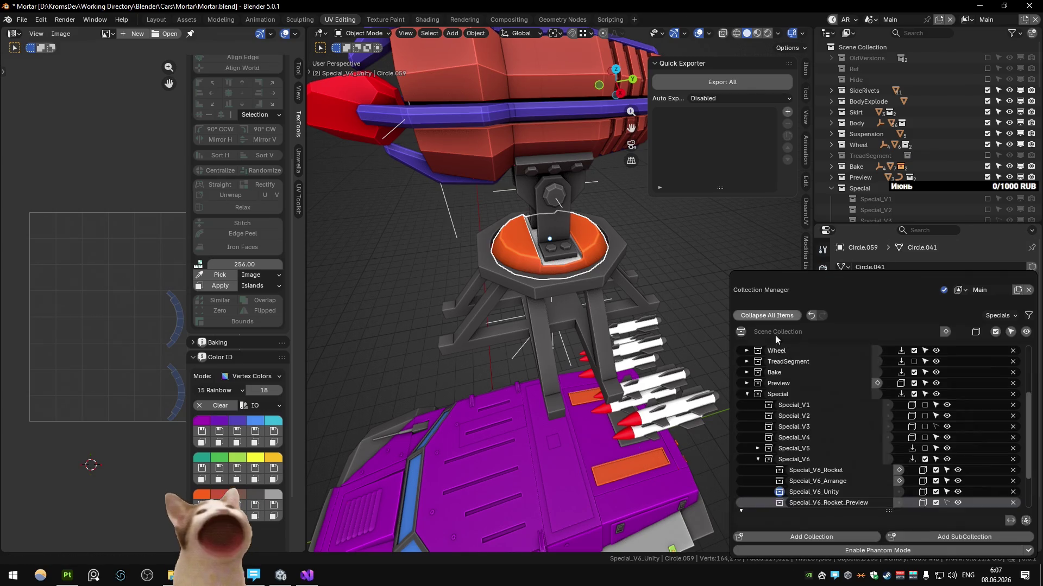
left_click(889, 460)
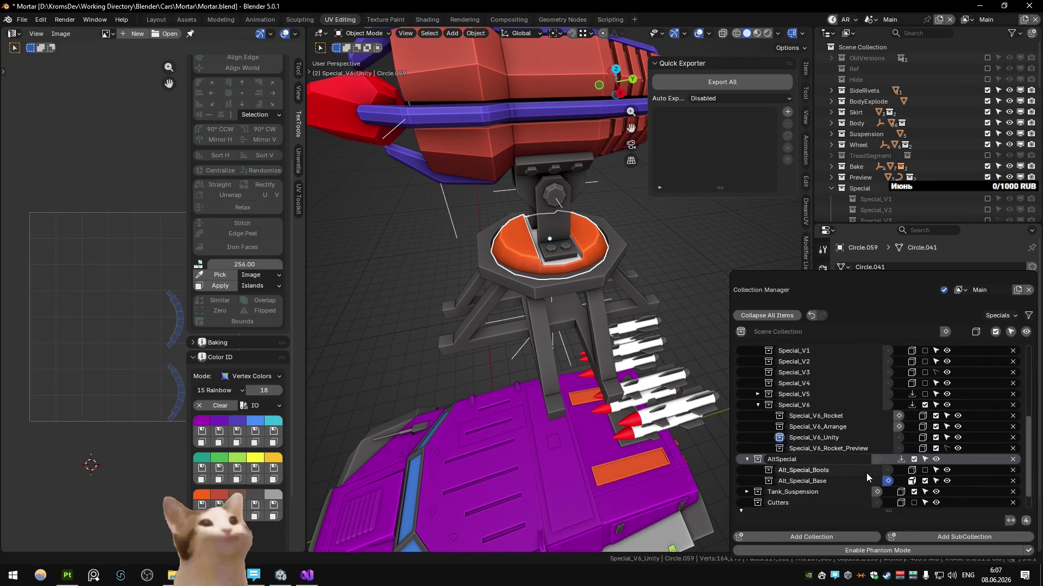
left_click(891, 441)
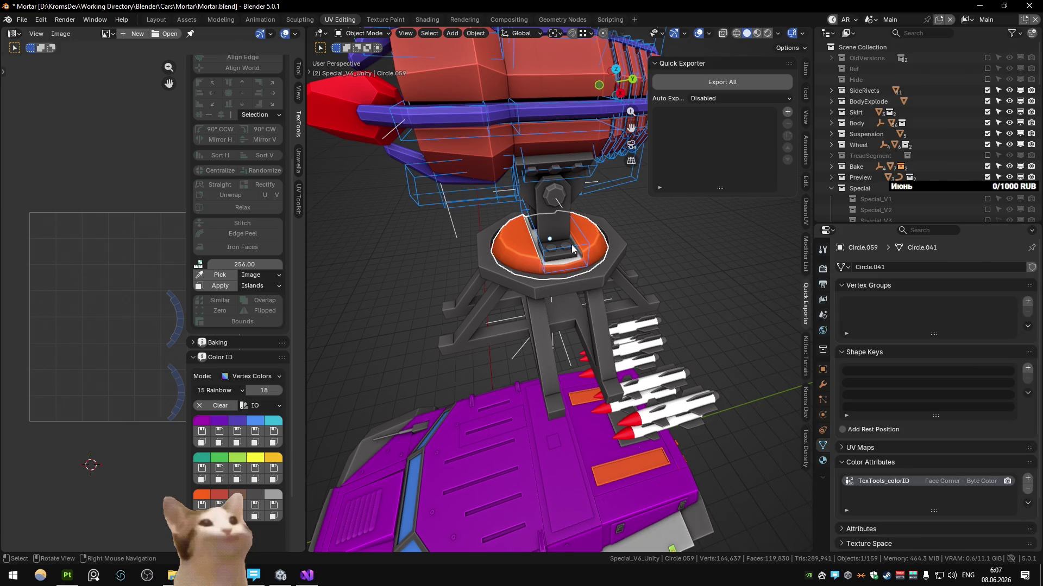
left_click(572, 249)
key("m")
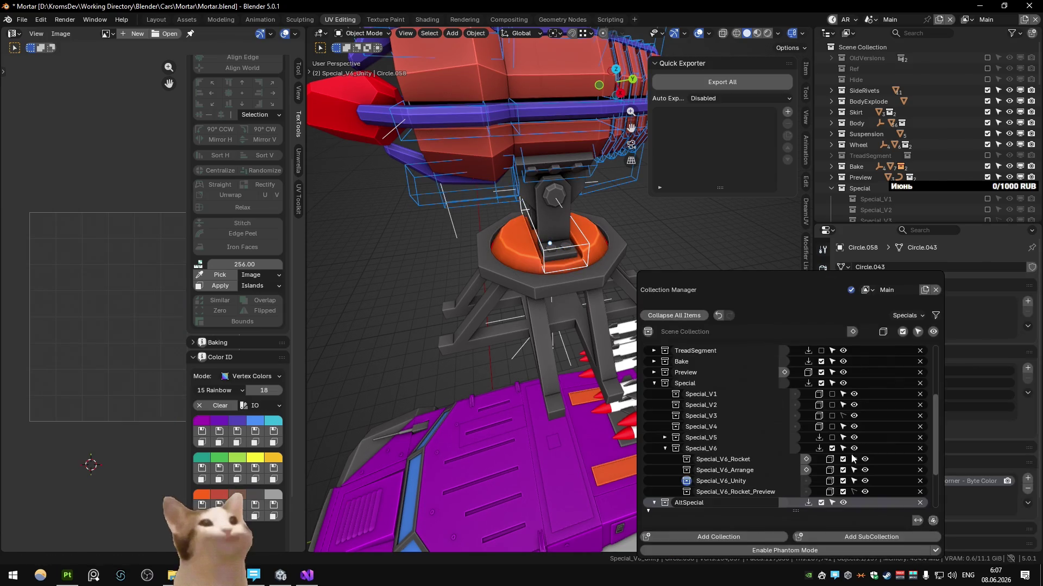
scroll(828, 498, "down", 2)
left_click(831, 492)
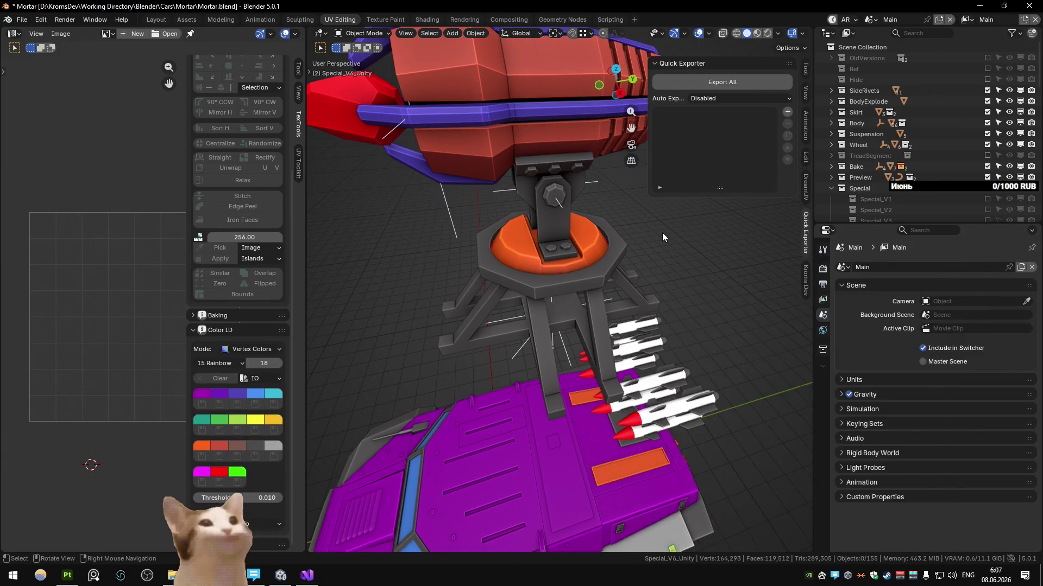
Give the barrel's inner cylinder a green colour ID
middle_click_drag(663, 232, 647, 182)
left_click(500, 175)
key("KP_Decimal")
middle_click_drag(544, 273, 556, 314)
left_click(248, 481)
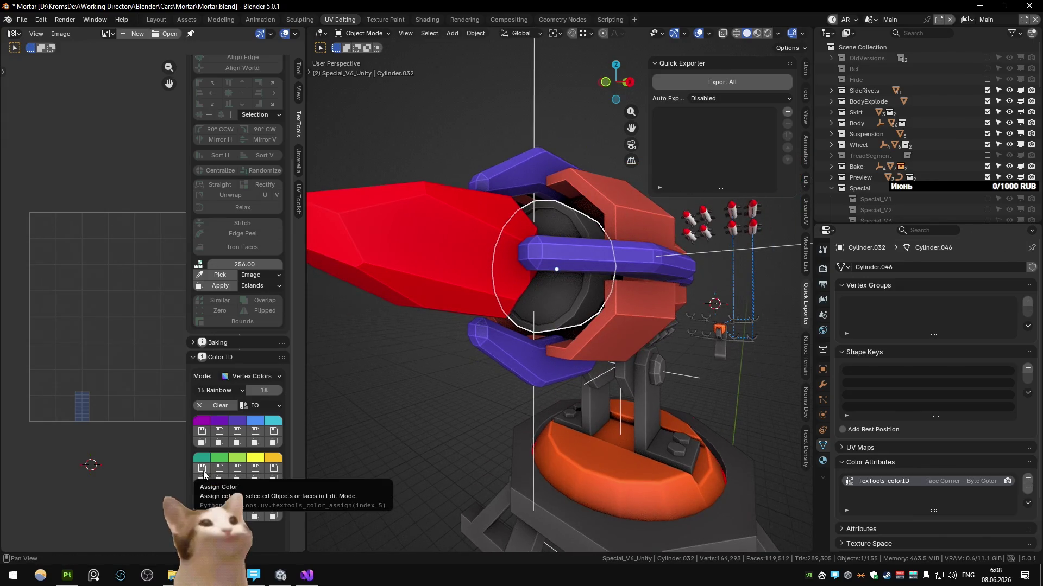
left_click(204, 475)
Grow a face selection across the cylinder cap, then save Mortar.blend
middle_click_drag(523, 363, 540, 254)
key("Tab")
left_click(541, 253)
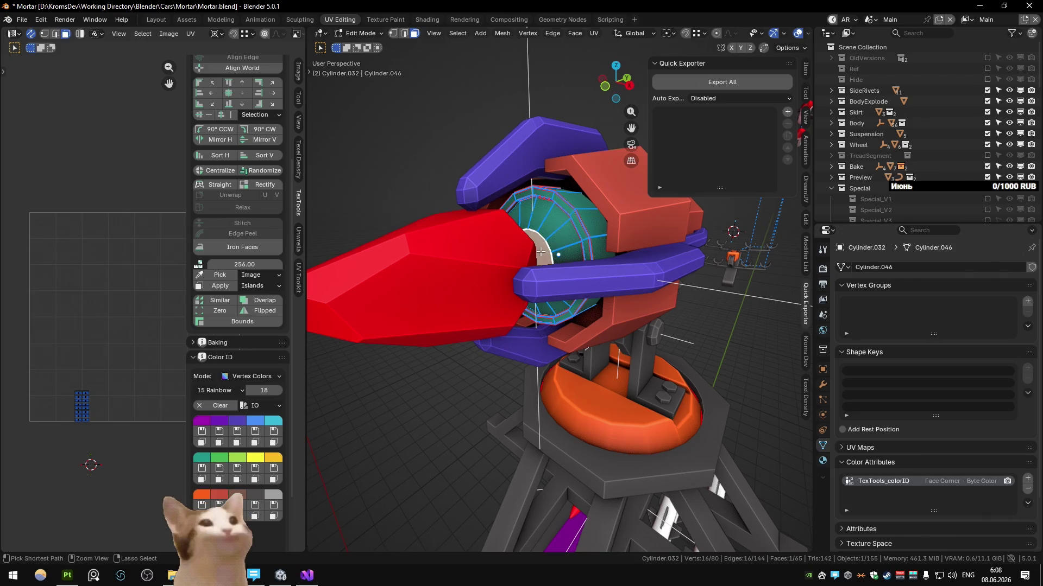
key("ctrl+KP_Add")
key("Tab")
scroll(507, 307, "down", 5)
mouse_move(507, 306)
middle_mouse_down()
mouse_move(416, 215)
mouse_move(441, 293)
middle_mouse_up()
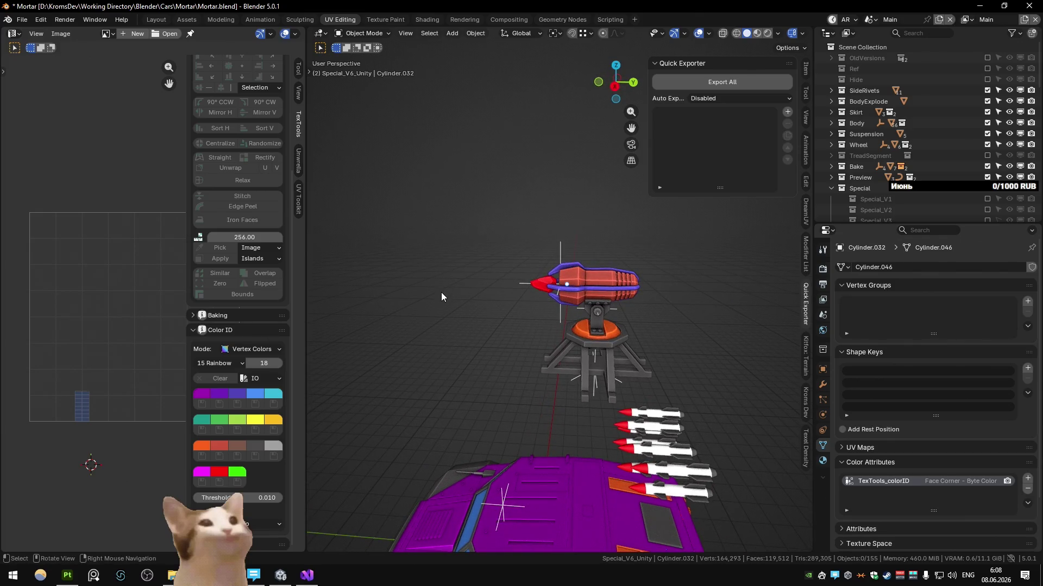
left_click(614, 336)
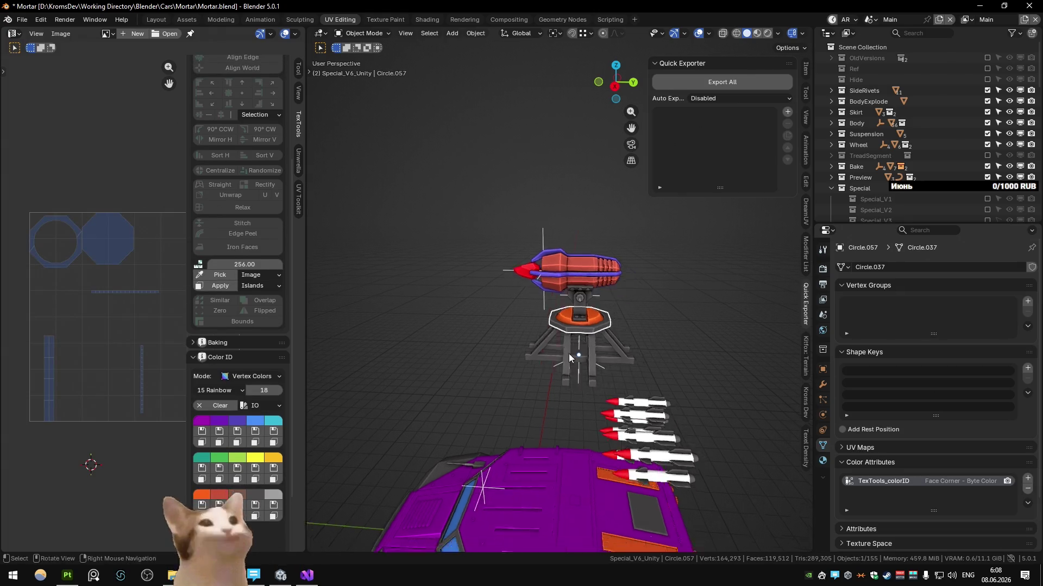
scroll(615, 336, "up", 4)
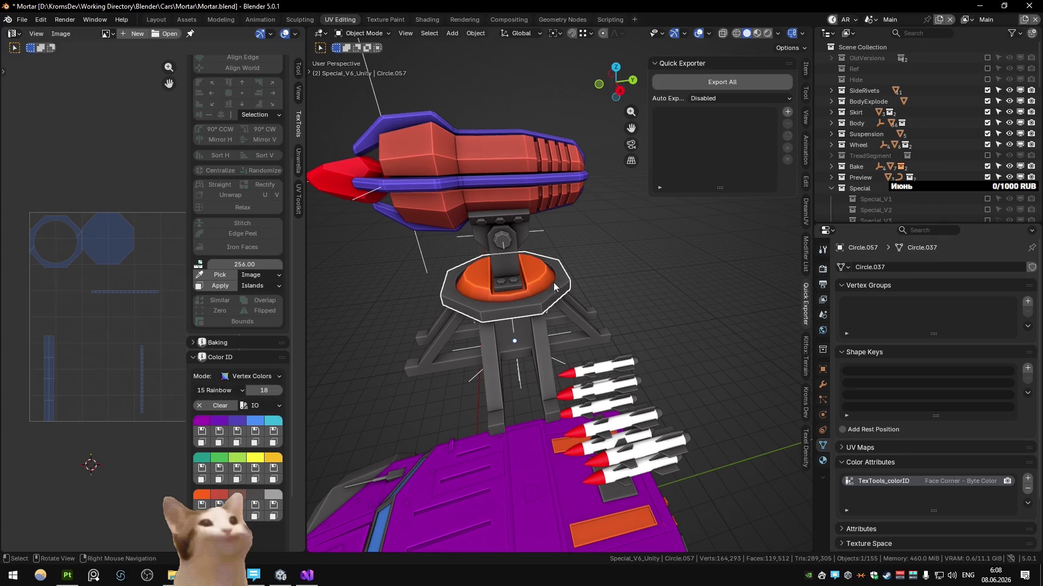
scroll(613, 290, "down", 5)
scroll(619, 277, "down", 2)
scroll(629, 260, "down", 3)
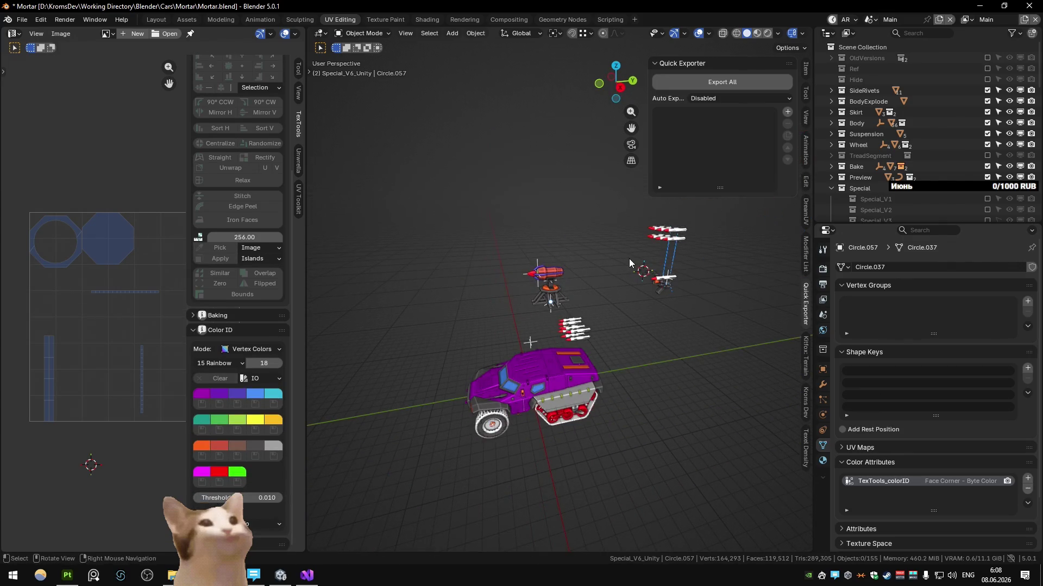
key("ctrl+s")
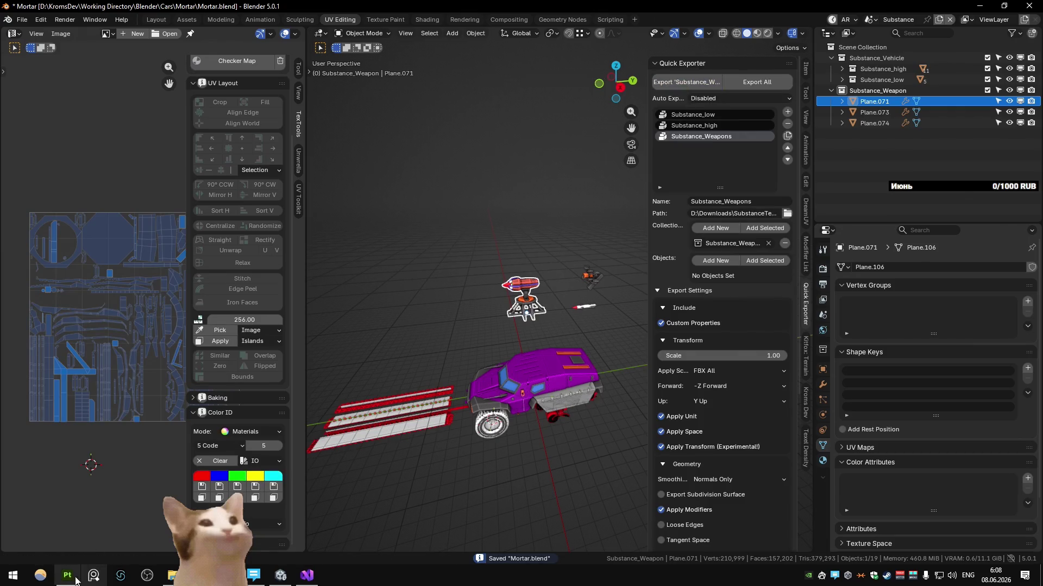
Bake only the ID mesh map with Vertex Color as the colour source
key("alt+Tab")
key("ctrl+b")
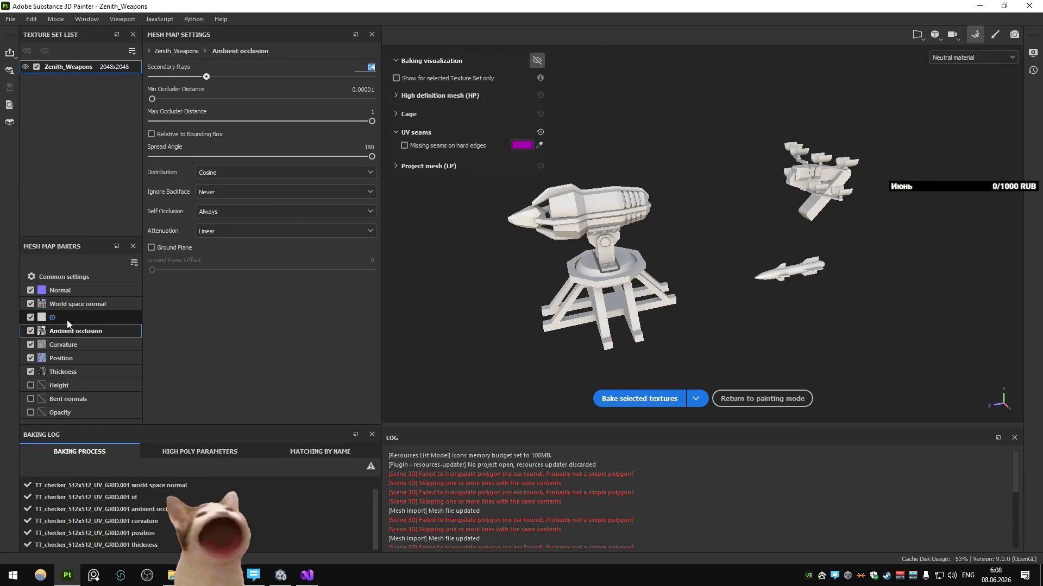
left_click(66, 321)
left_click(30, 317, "ctrl")
left_click(215, 68)
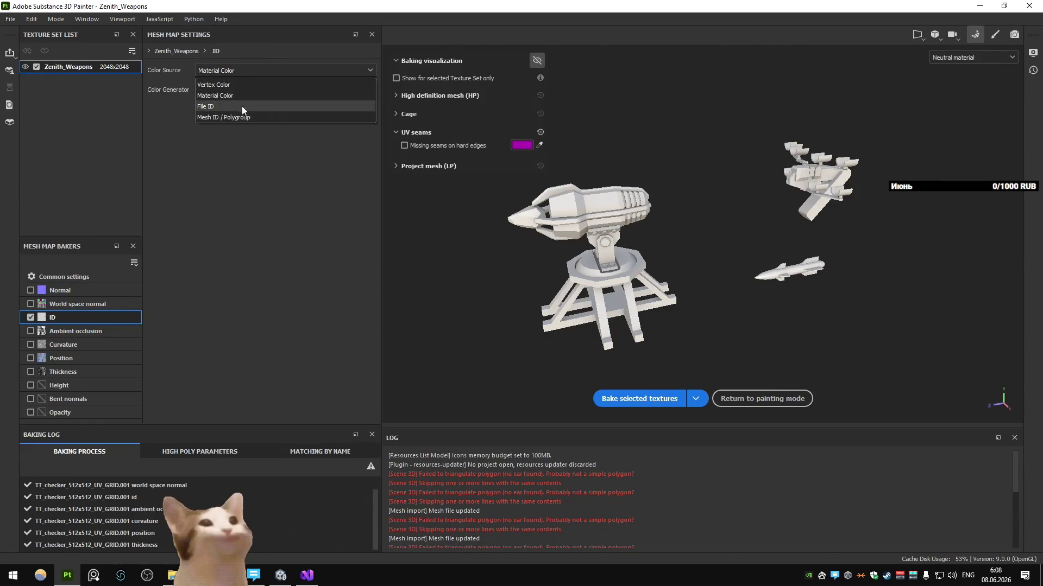
left_click(239, 82)
left_click(640, 398)
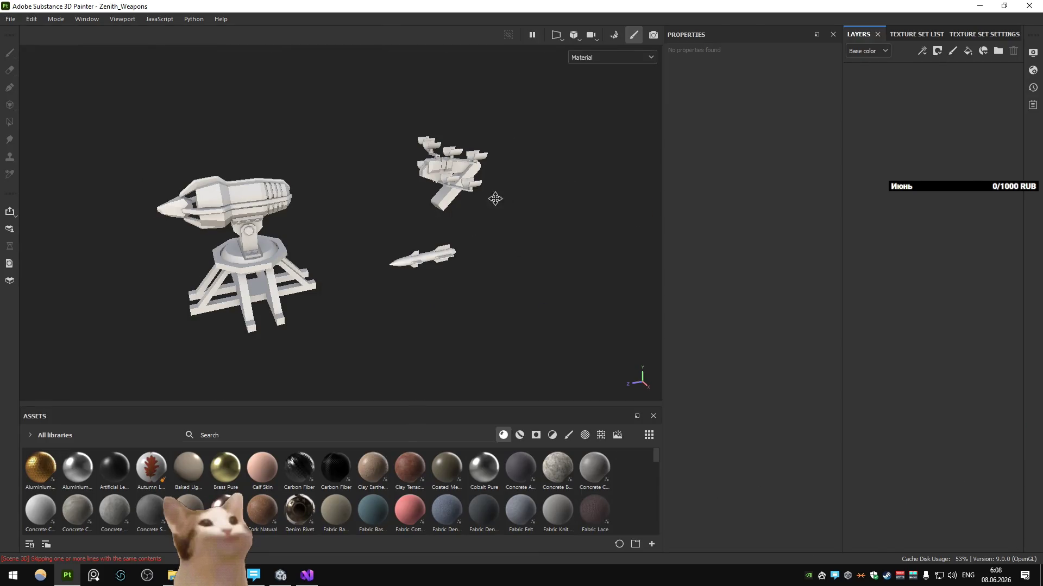
Drag the Steel Gun Matte smart material onto the weapons and view the baked mesh maps
middle_click_drag(500, 194, 517, 209, "alt")
scroll(513, 455, "down", 10)
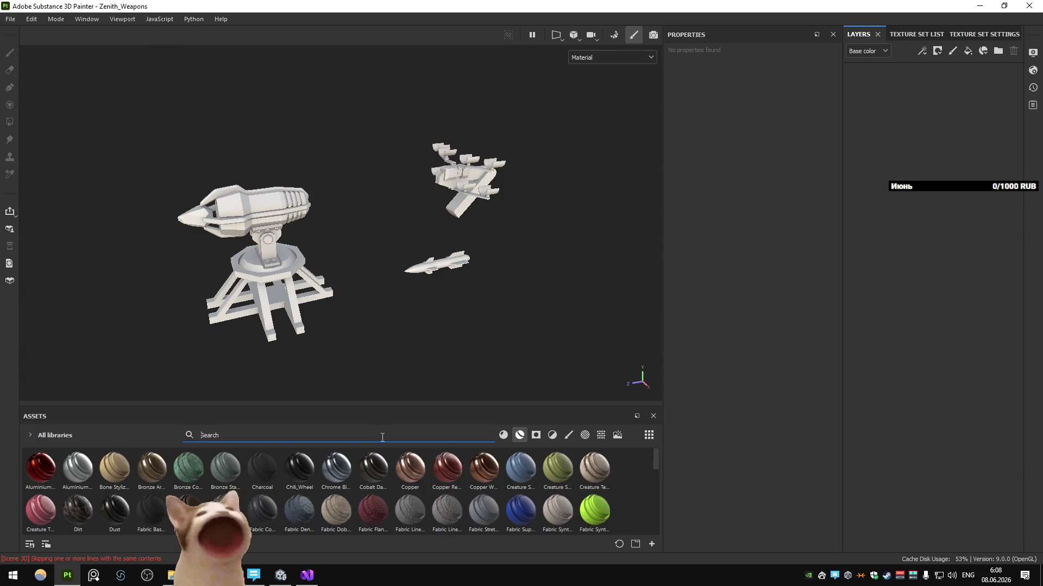
scroll(242, 474, "down", 3)
type("metal")
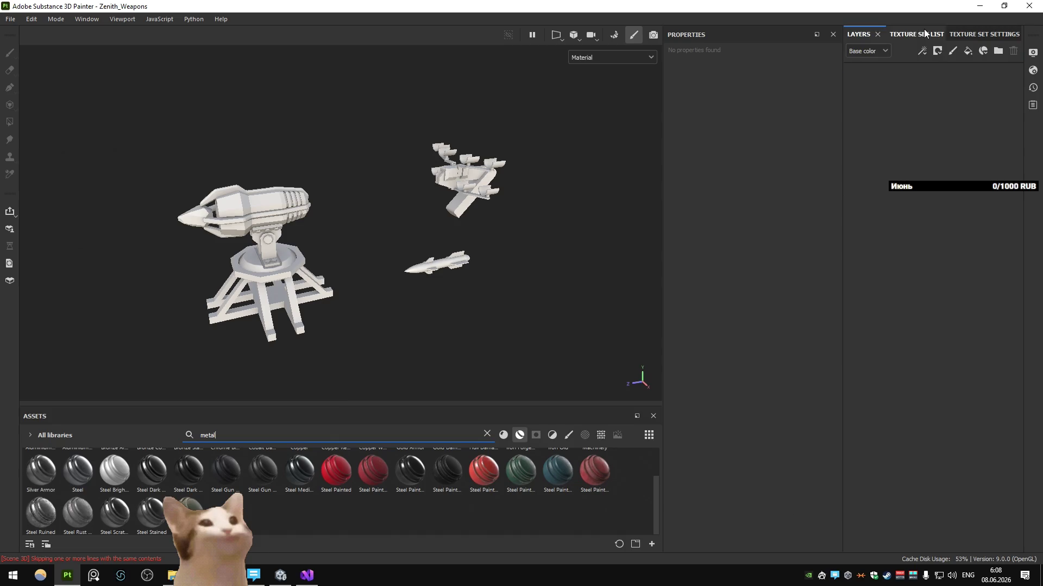
mouse_move(422, 354)
left_mouse_down("alt")
mouse_move(286, 482)
mouse_move(657, 246)
left_mouse_up("alt")
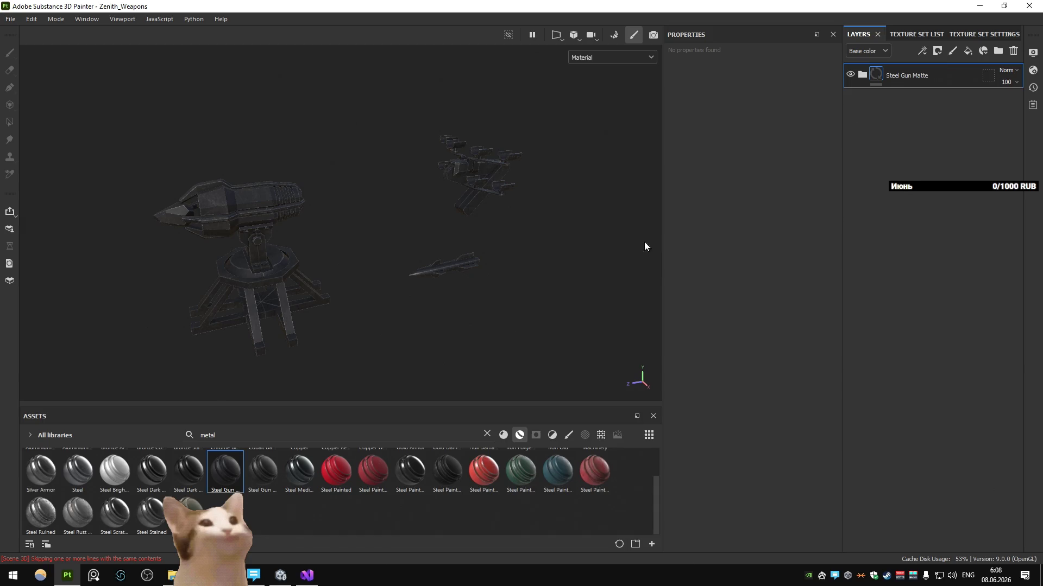
scroll(479, 196, "up", 2)
scroll(384, 284, "up", 6)
mouse_move(449, 245)
left_mouse_down("alt")
mouse_move(345, 278)
mouse_move(368, 270)
mouse_move(408, 307)
mouse_move(411, 288)
left_mouse_up("alt")
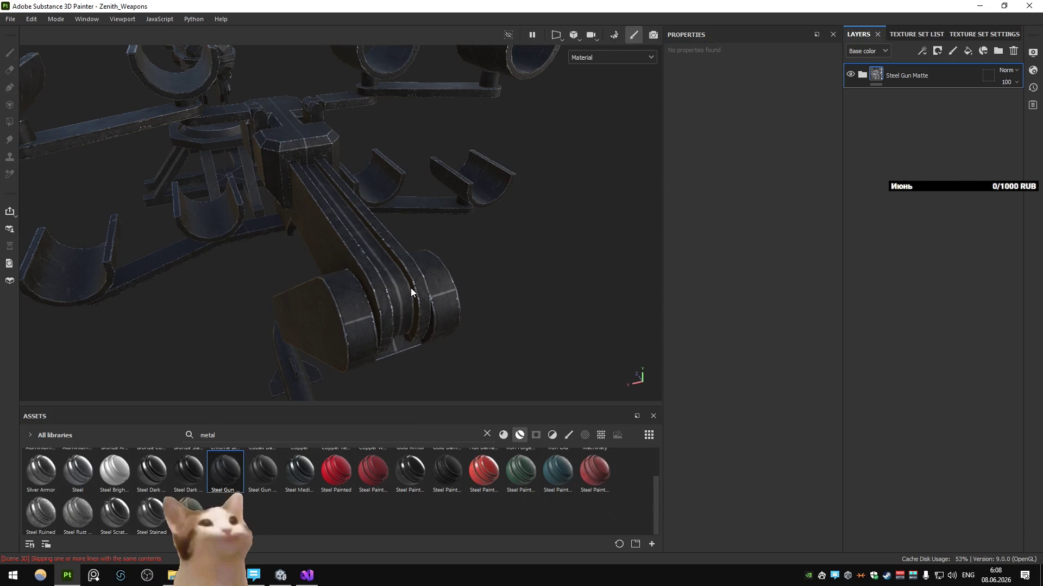
key("b")
Return the viewport to Material display and expand the Steel Gun Matte layer folder
key("b")
key("b")
key("b")
key("b")
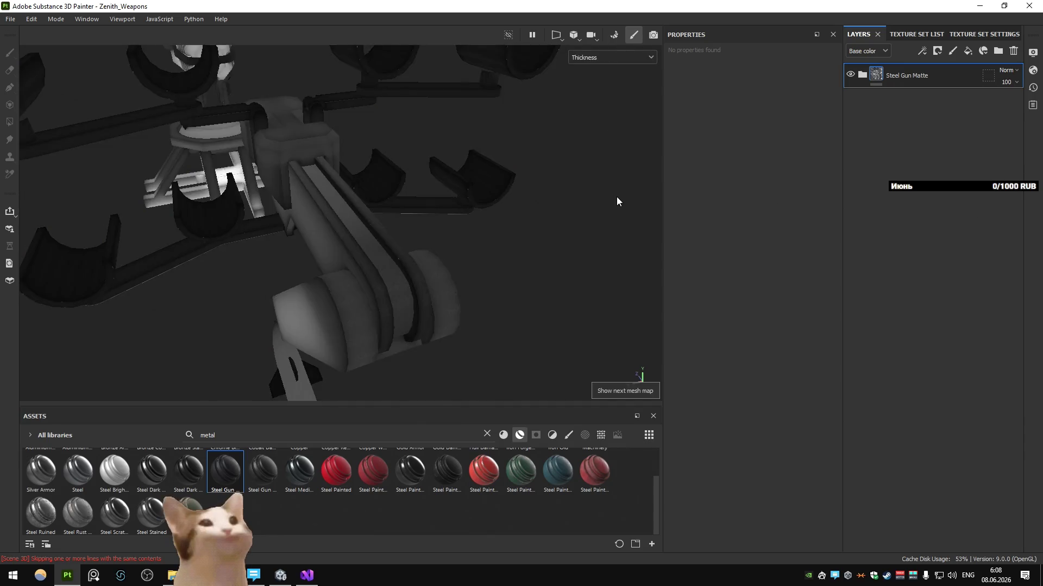
key("b")
key("b")
key("b")
key("b")
key("b")
key("b")
key("b")
key("b")
key("b")
key("b")
key("b")
left_click(607, 57)
left_click(594, 87)
left_click(863, 74)
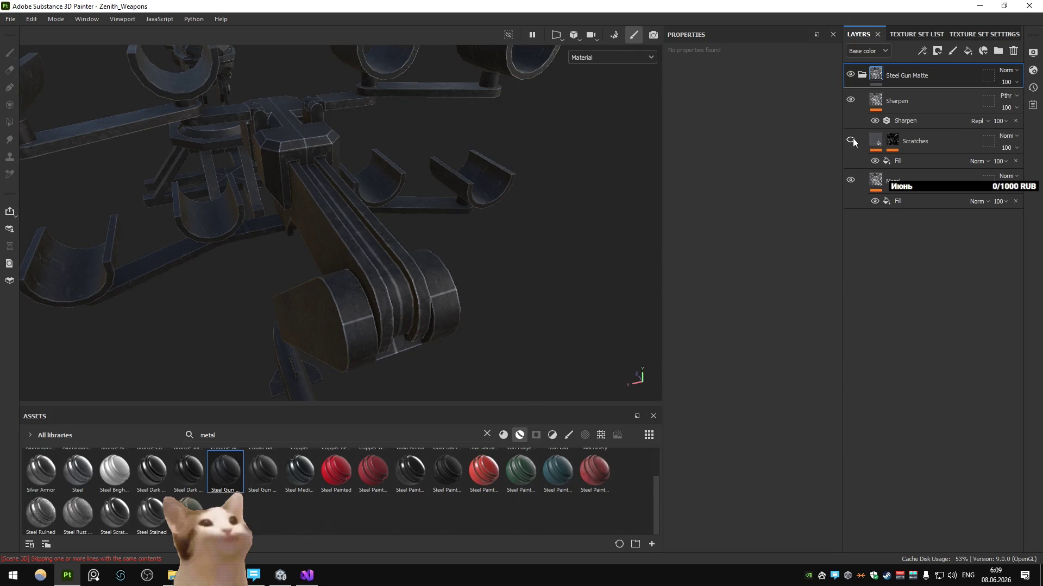
Compare the Sharpen layer on and off, then leave it hidden
left_click(851, 100)
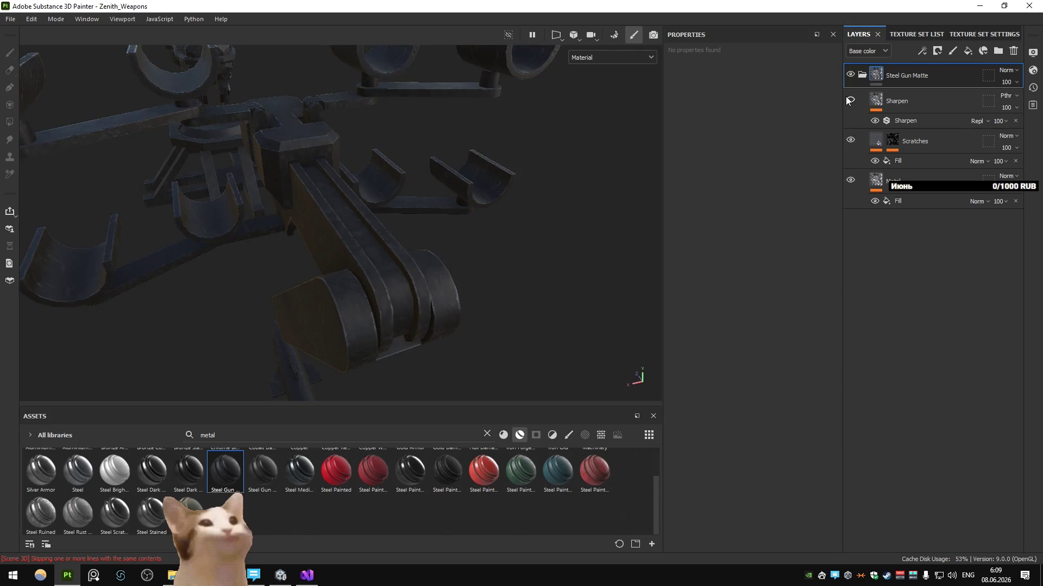
left_click(851, 99)
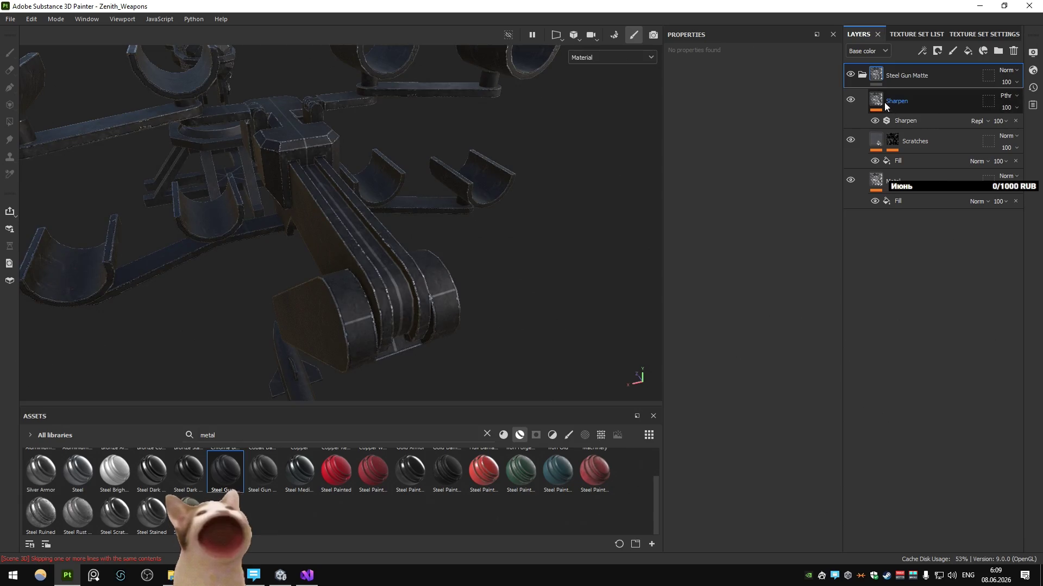
left_click(909, 104)
left_click(851, 100)
left_click(904, 121)
left_click(888, 104)
left_click(850, 99)
left_click(851, 99)
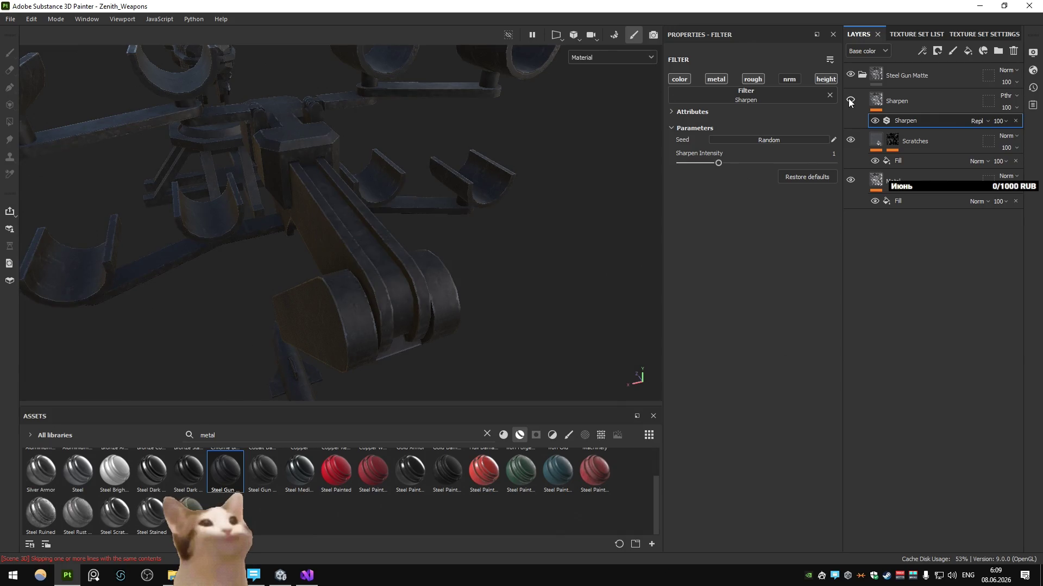
Inspect the Scratches layer's fill and bring up its mask effects
left_click_drag(350, 204, 401, 205, "alt")
left_click(904, 143)
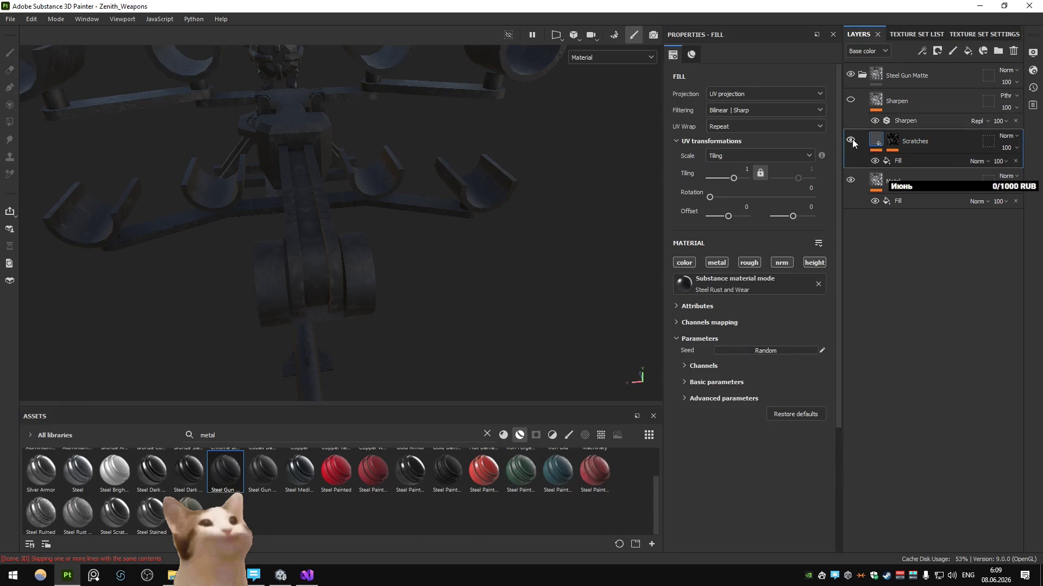
left_click(904, 160)
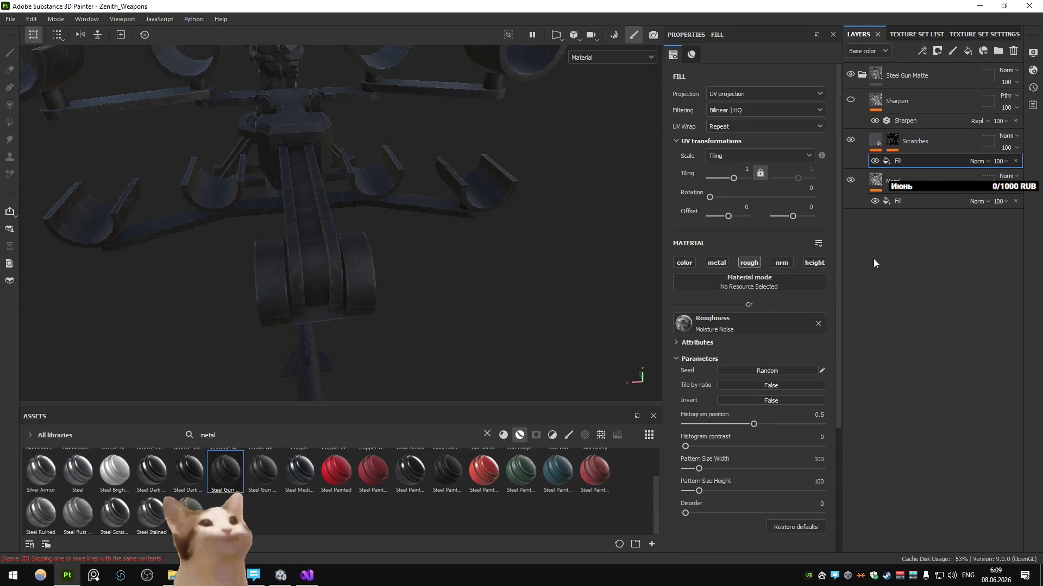
left_click(892, 142)
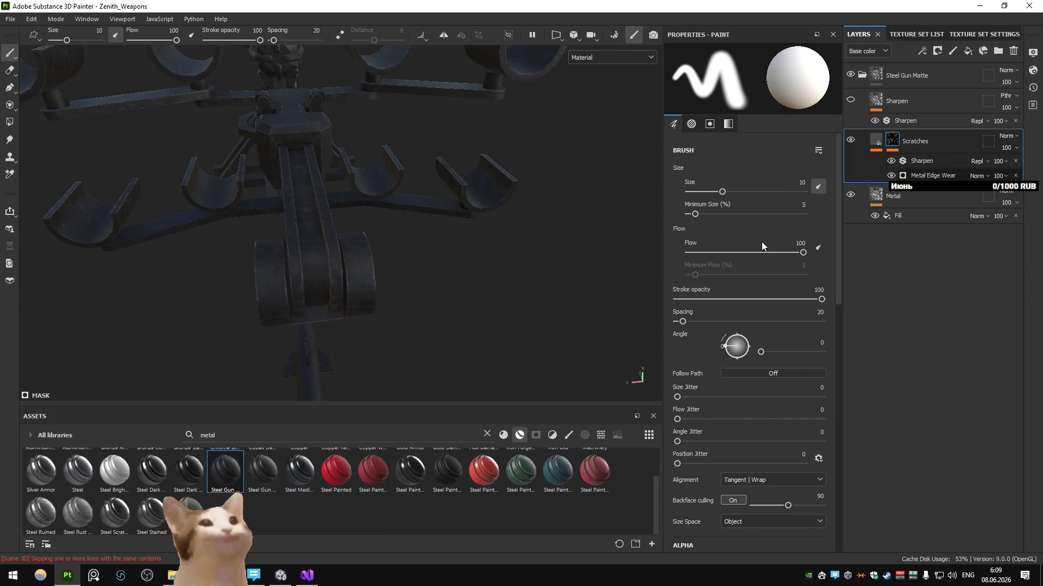
Set the Metal Edge Wear generator's wear level to 0.48 on the Scratches mask
left_click(933, 175)
left_click_drag(722, 168, 710, 166)
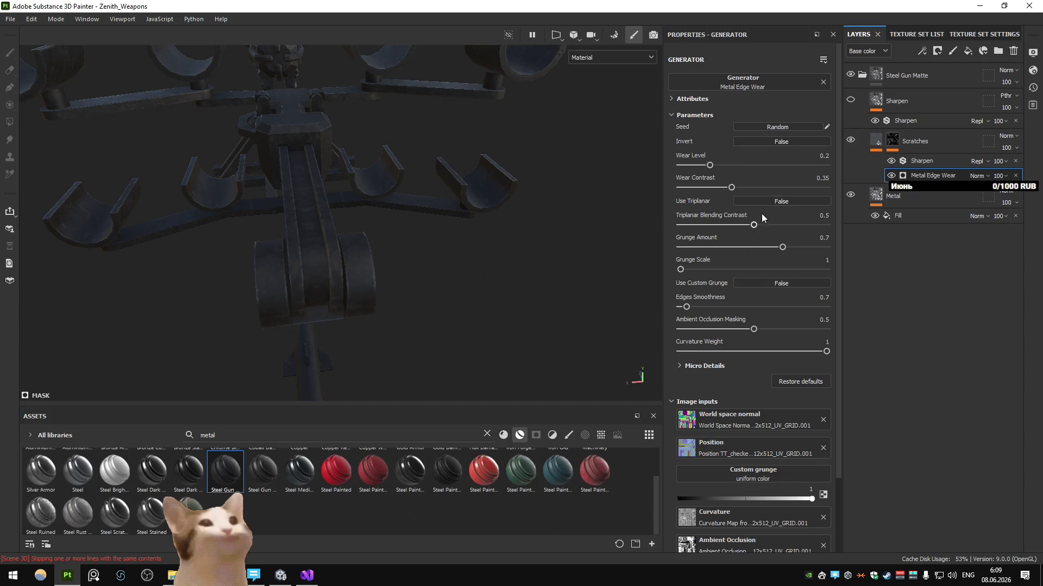
left_click(768, 199)
left_click_drag(710, 165, 764, 167)
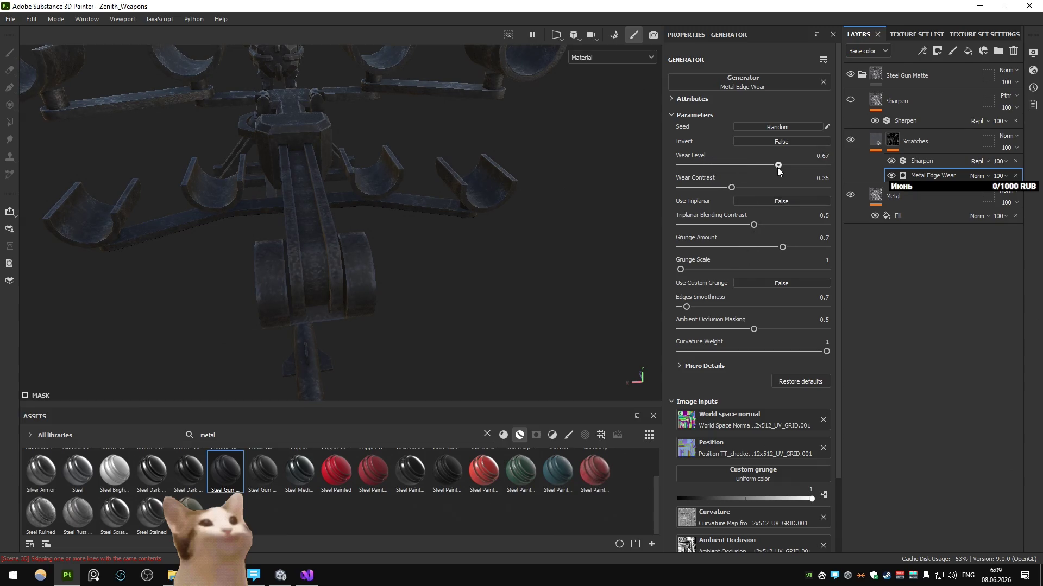
left_click_drag(366, 240, 424, 240, "alt")
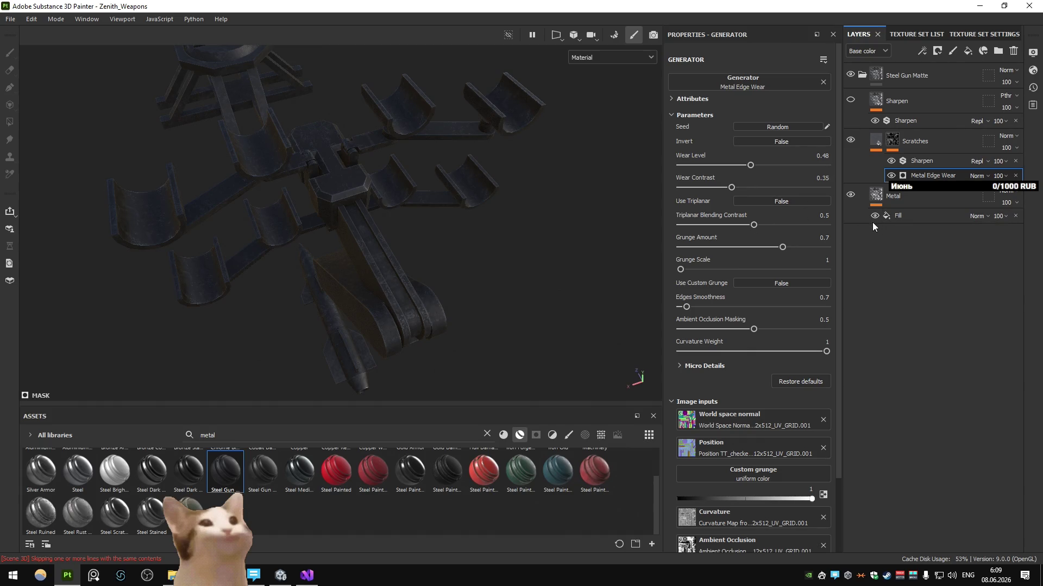
Set the Scratches fill's luminosity to 0.55 and return to its mask effects
left_click(877, 141)
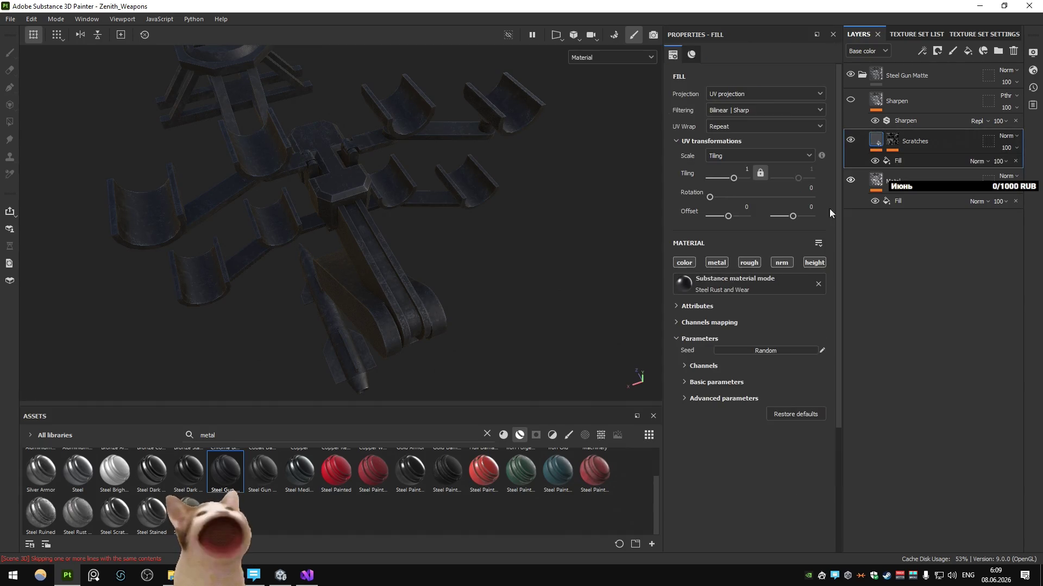
mouse_move(424, 310)
left_mouse_down("alt")
mouse_move(433, 250)
mouse_move(456, 245)
left_mouse_up("alt")
left_click(716, 382)
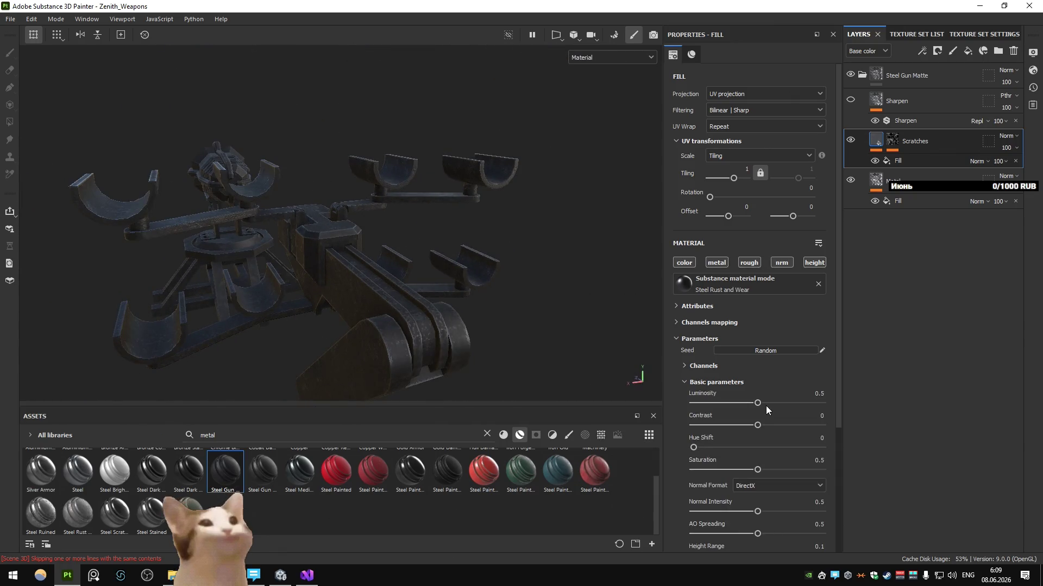
left_click_drag(803, 407, 765, 406)
left_click_drag(456, 310, 379, 323, "alt")
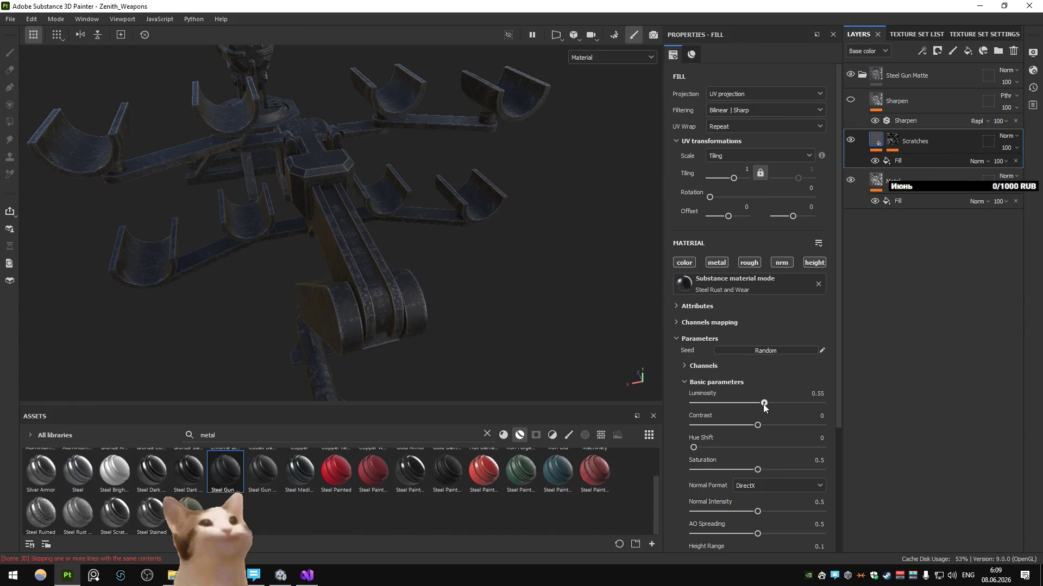
left_click(902, 142)
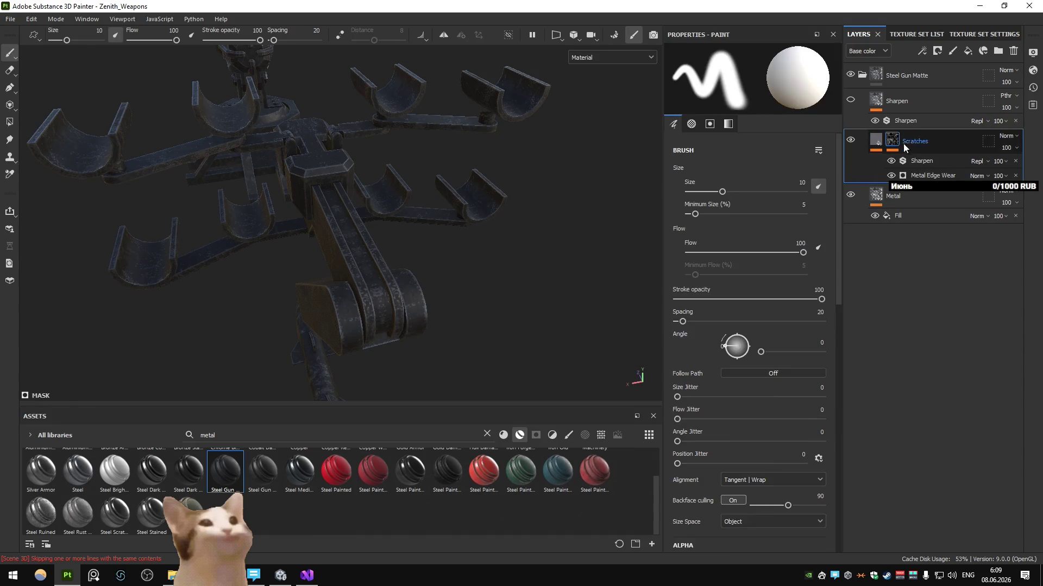
left_click(922, 51)
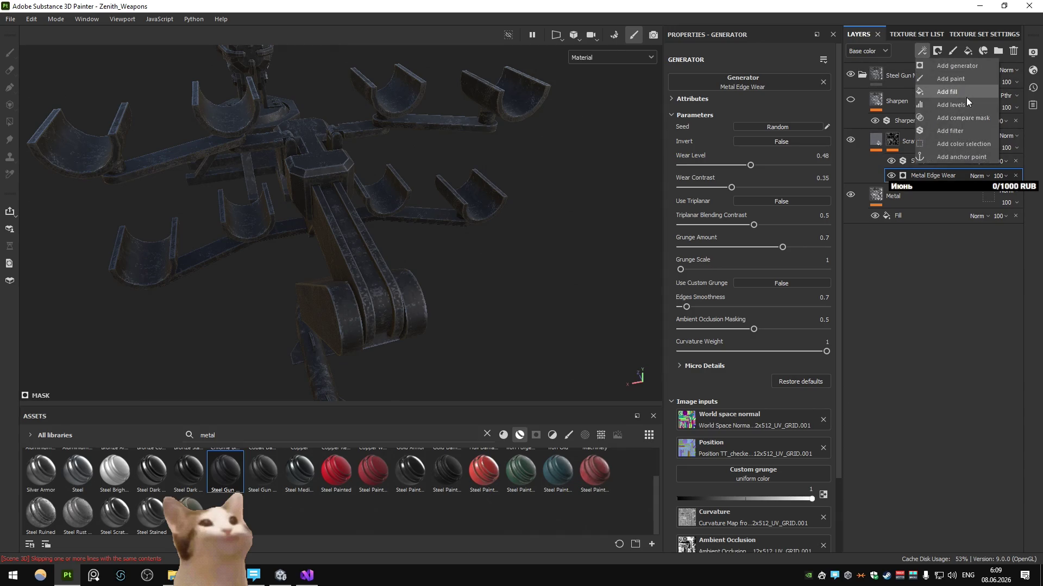
Add a 3D Perlin Noise Fractal fill to the Scratches mask and preview it at scale 5.35
left_click(949, 92)
left_click(734, 93)
left_click(738, 259)
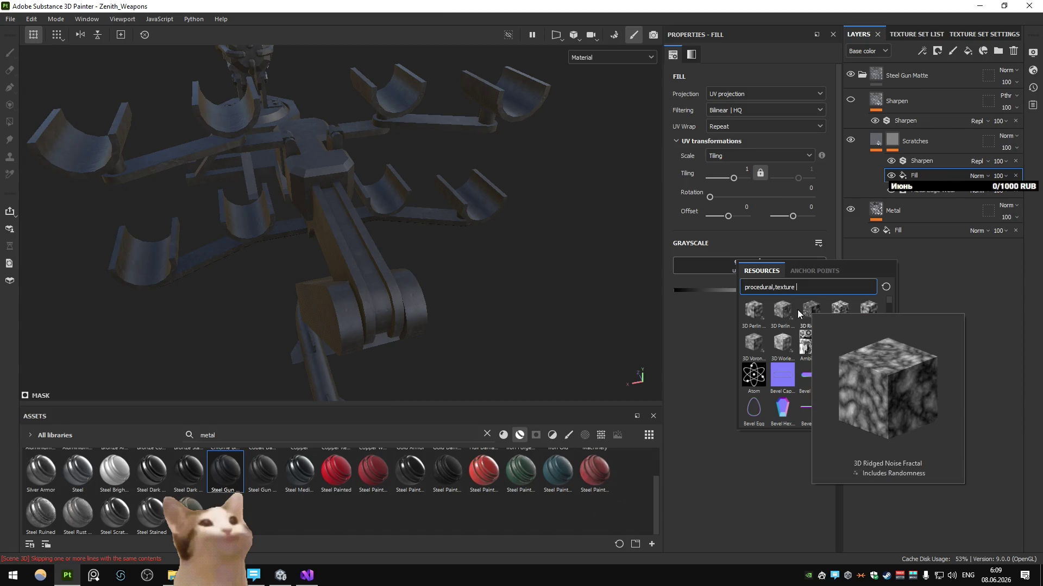
left_click(784, 309)
left_click(892, 140, "alt")
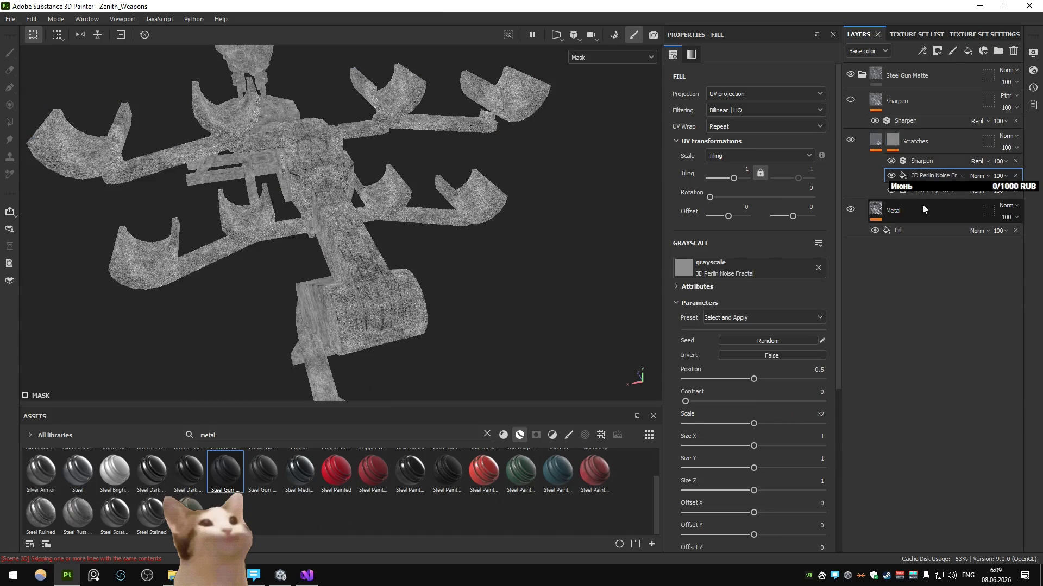
mouse_move(709, 423)
left_mouse_down()
mouse_move(696, 424)
mouse_move(795, 401)
left_mouse_up()
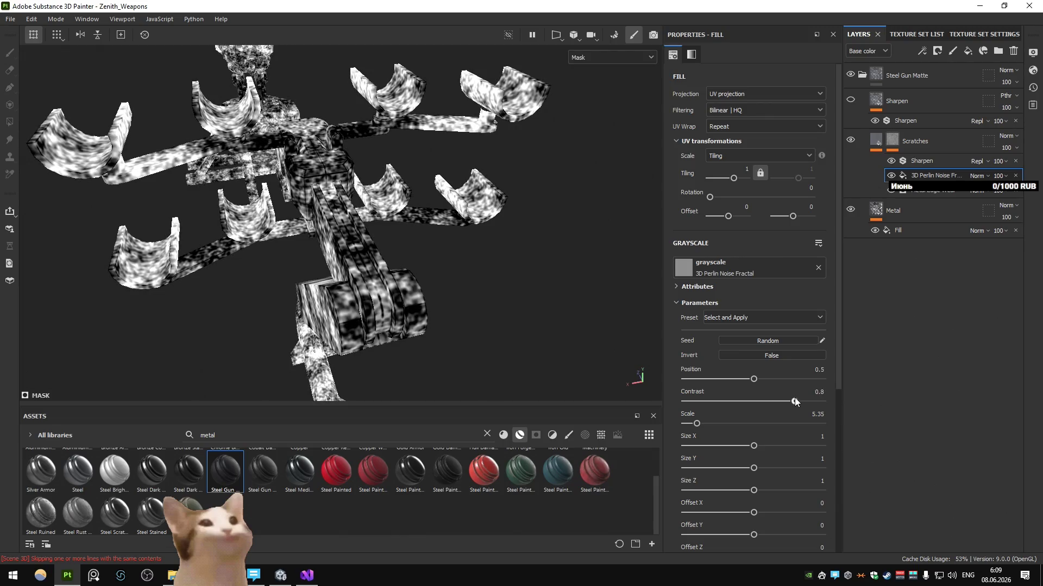
Set the noise to Multiply with tri-planar projection, lower contrast and retune its scale around 37
left_click(985, 175)
left_click(986, 236)
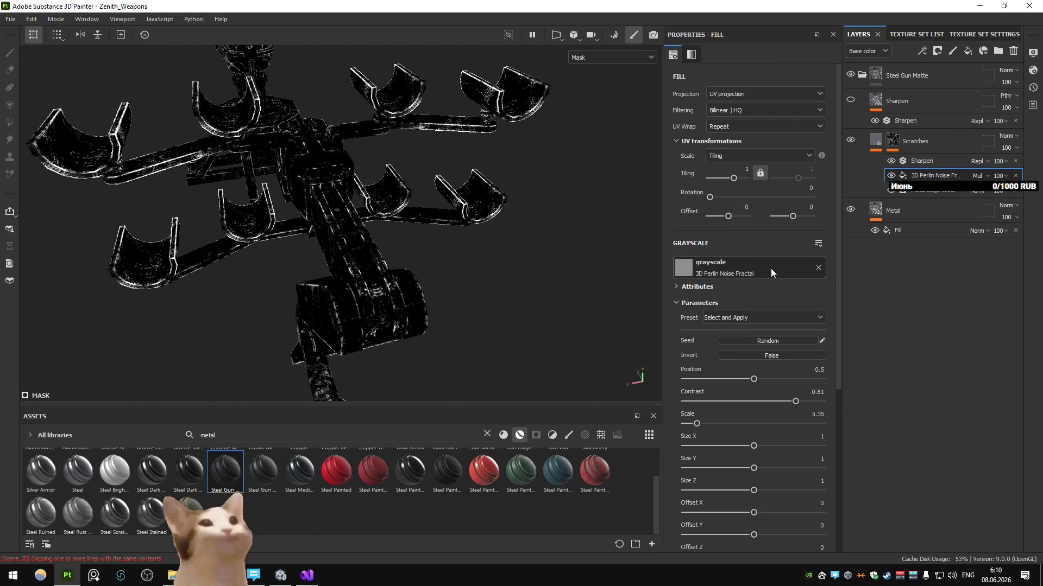
left_click(754, 91)
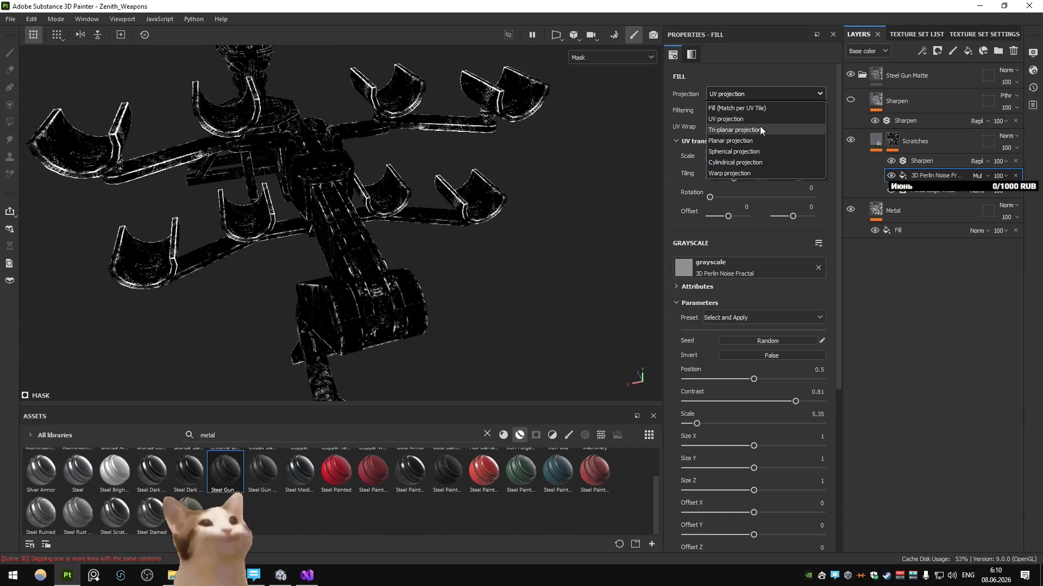
left_click(760, 127)
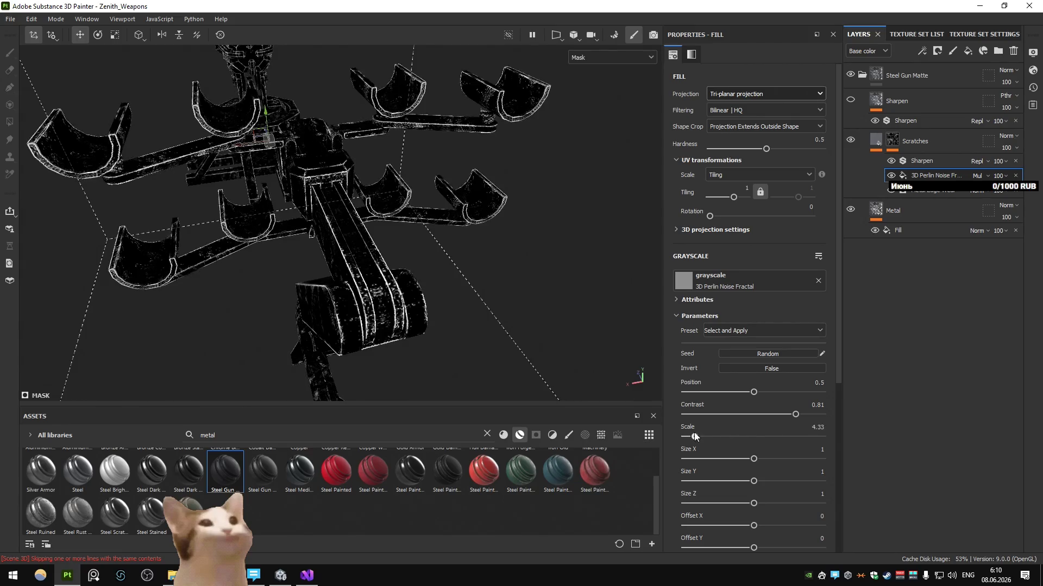
left_click(791, 414)
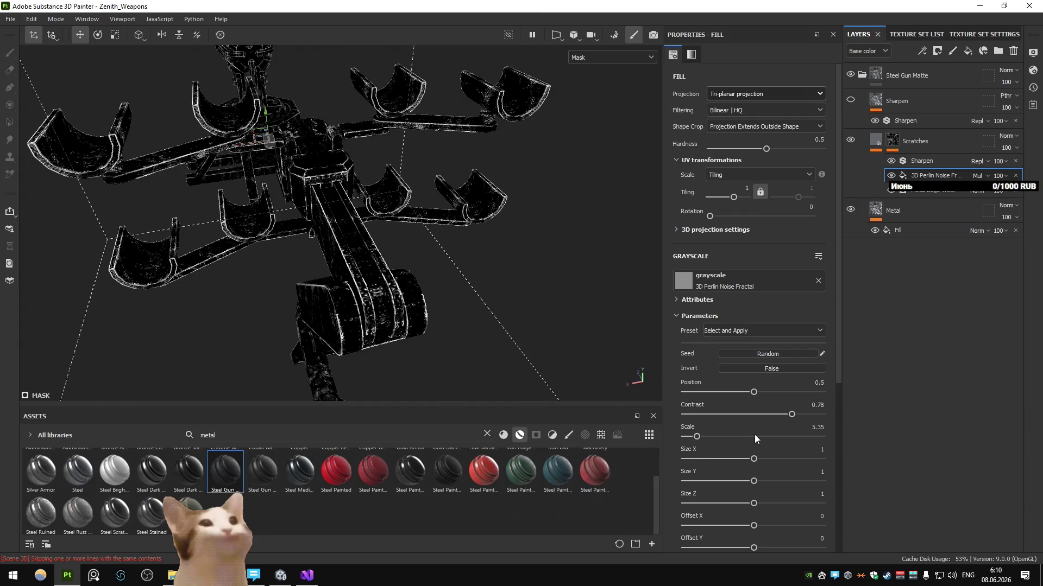
left_click_drag(702, 438, 764, 437)
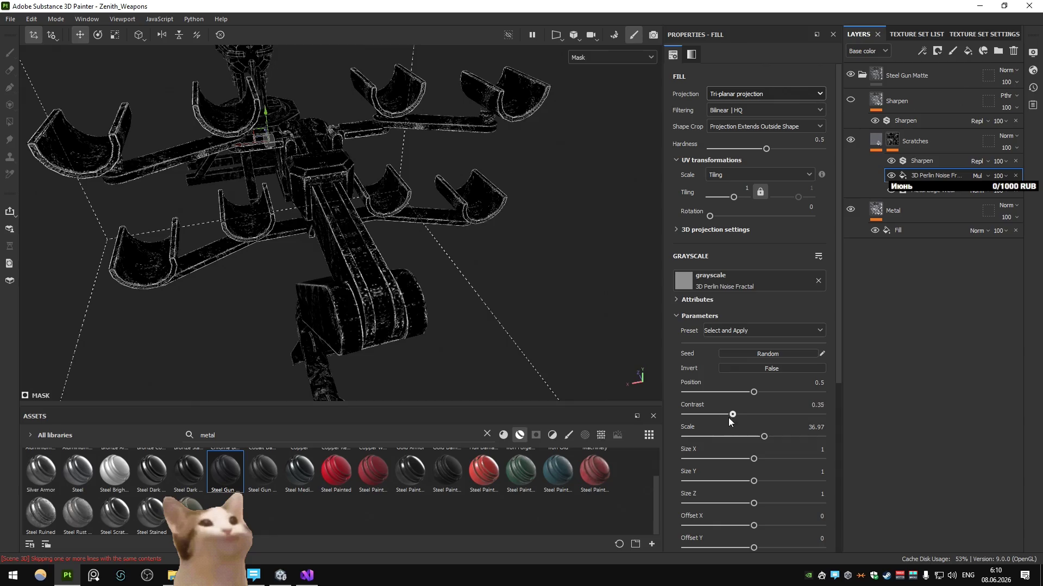
left_click_drag(756, 434, 739, 438)
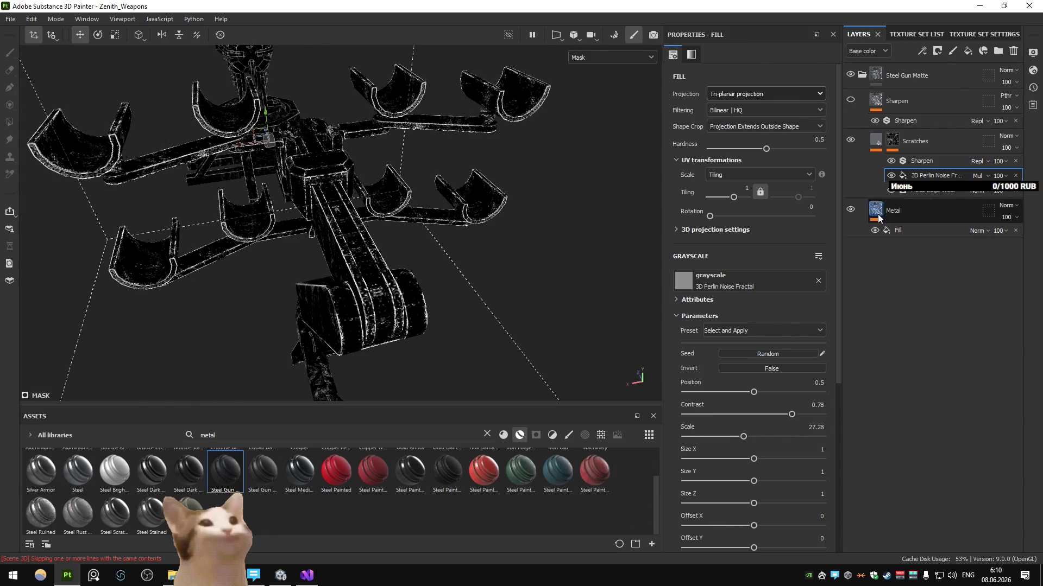
Add a Levels adjustment that darkens the Scratches mask midtones, then return to material view
left_click(921, 51)
left_click(955, 105)
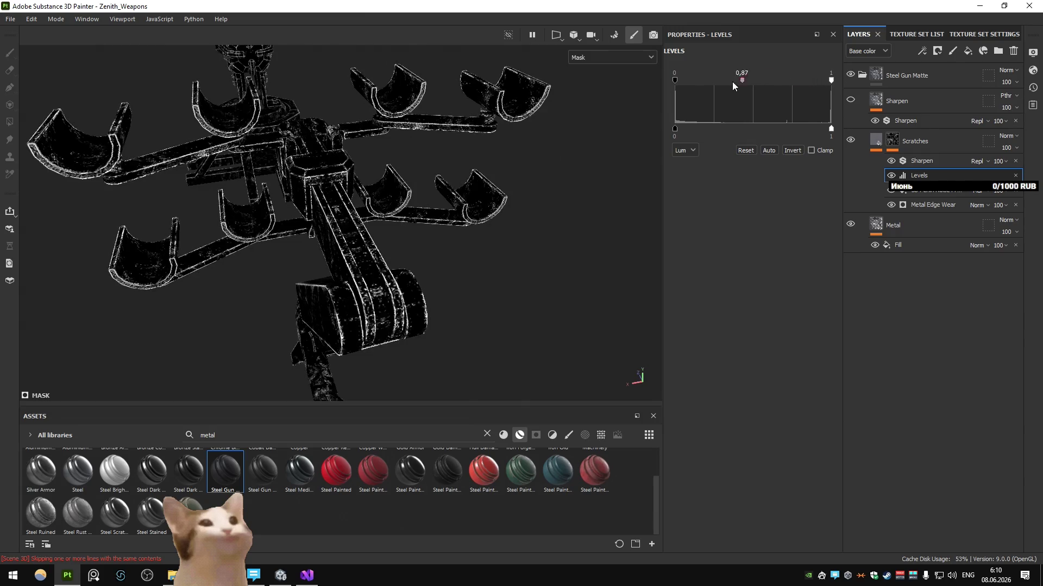
left_click_drag(738, 82, 763, 91)
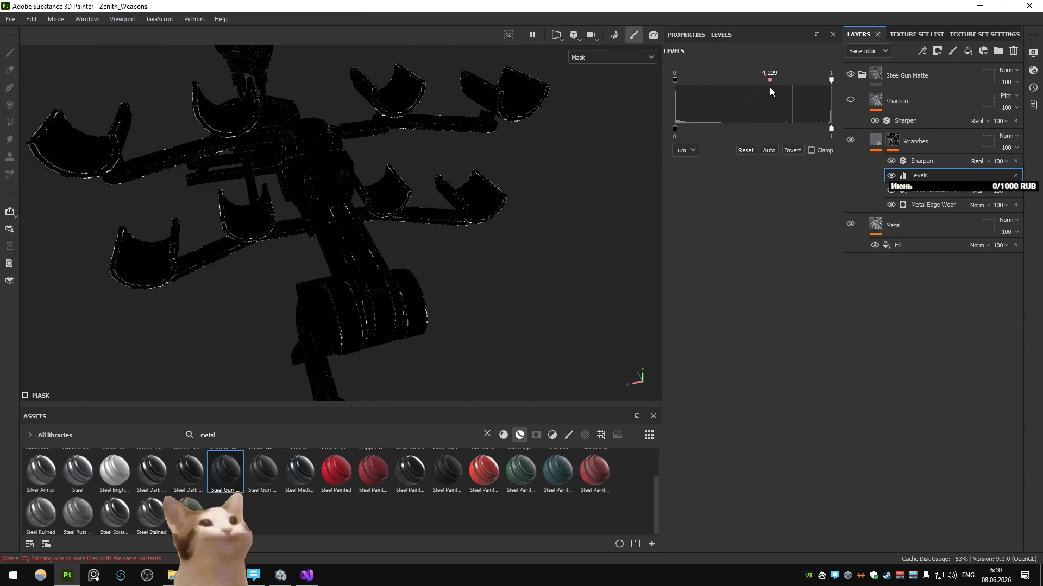
left_click(875, 141)
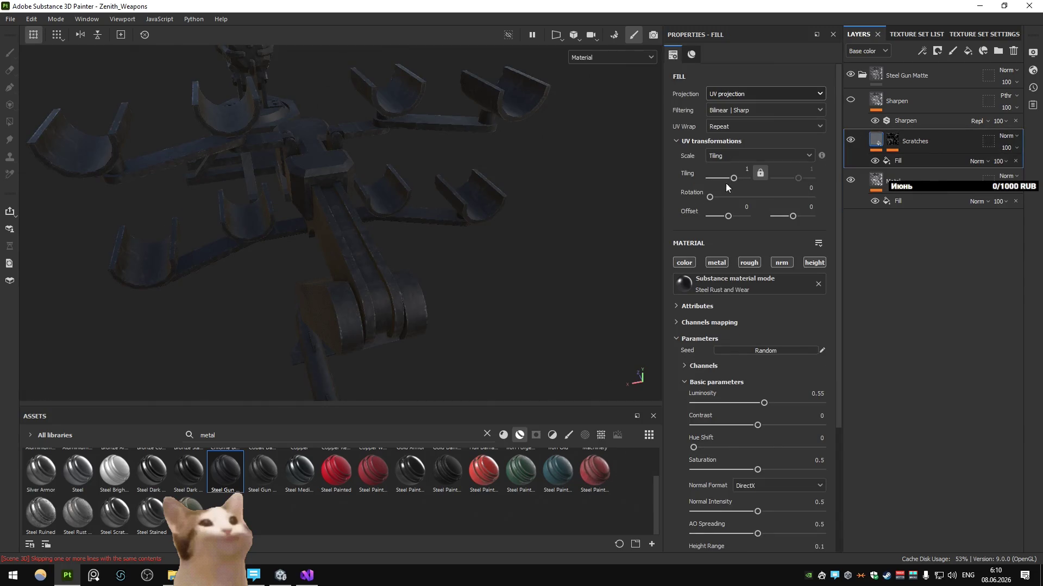
Pull the Scratches Levels midtone left to about 0.72 so more scratches show across the metal
left_click(892, 140)
left_click(919, 176)
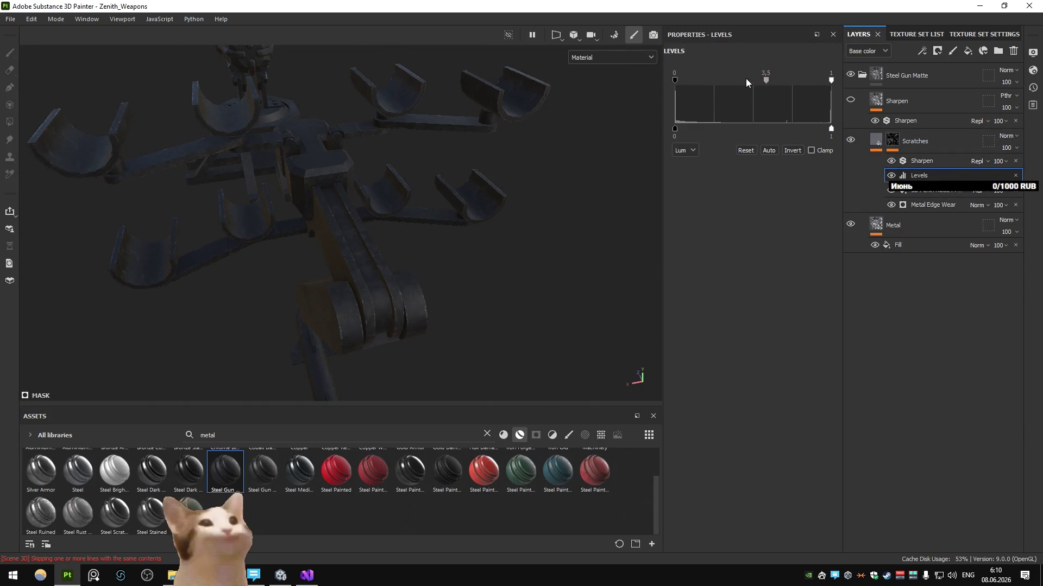
mouse_move(767, 77)
left_mouse_down()
mouse_move(729, 83)
mouse_move(757, 236)
left_mouse_up()
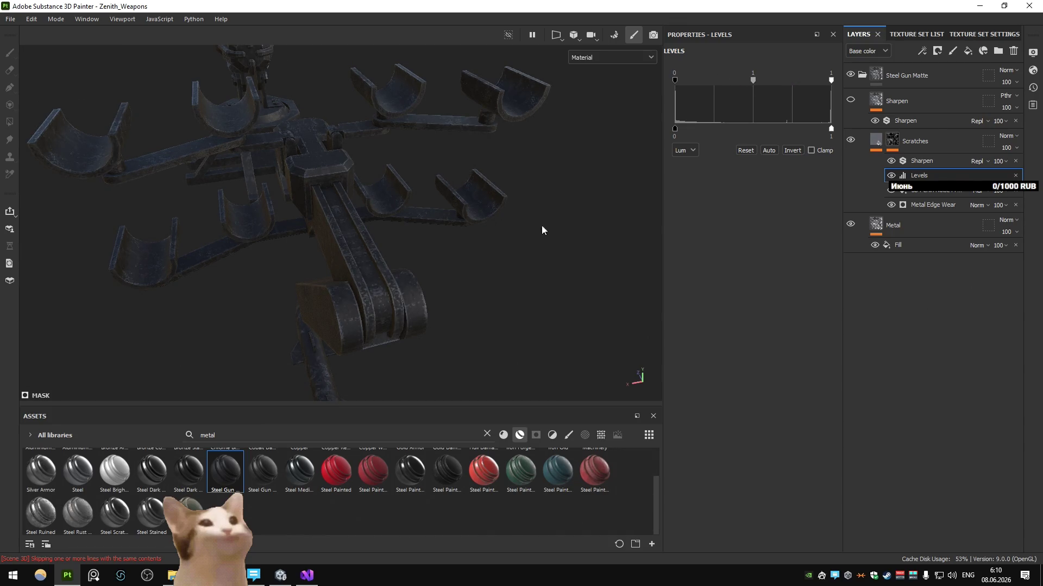
scroll(396, 233, "down", 5)
mouse_move(396, 233)
left_mouse_down("alt")
mouse_move(385, 246)
mouse_move(488, 253)
left_mouse_up("alt")
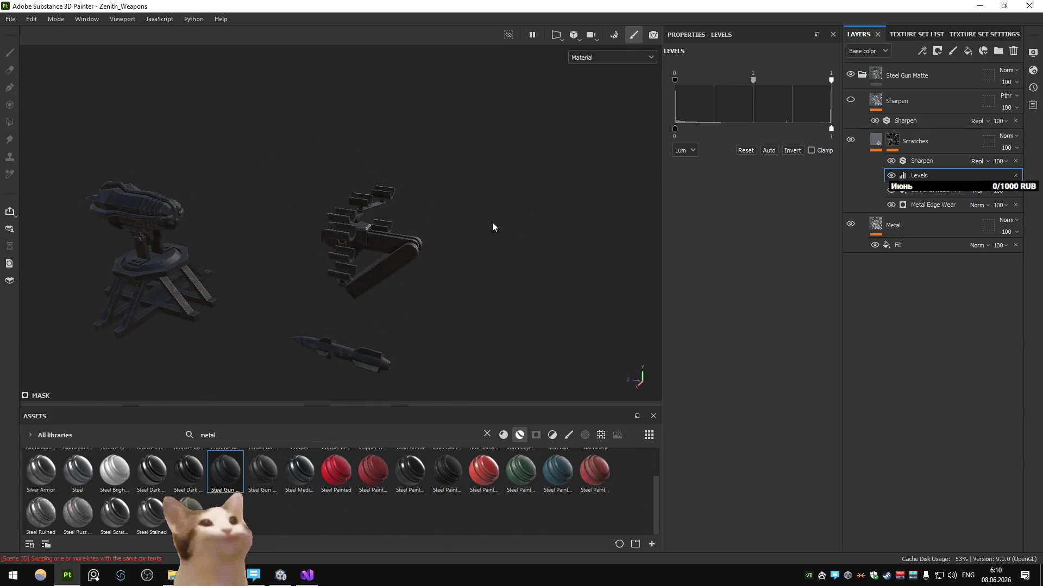
Rename Steel Gun Matte to BlackPaint and give it a colour selection mask on the black ID parts
left_click(916, 78)
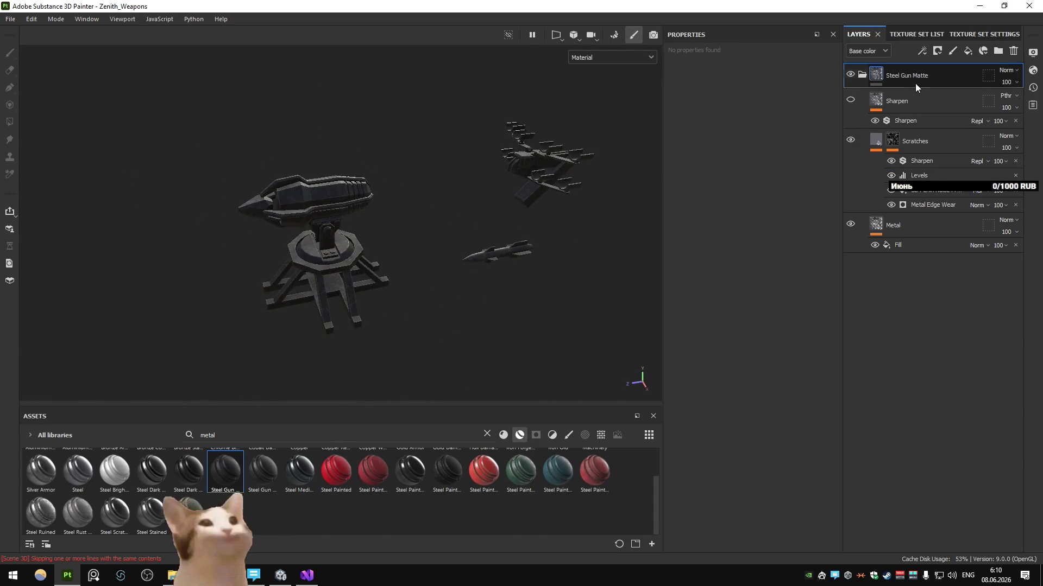
double_click(917, 76)
type("Bl")
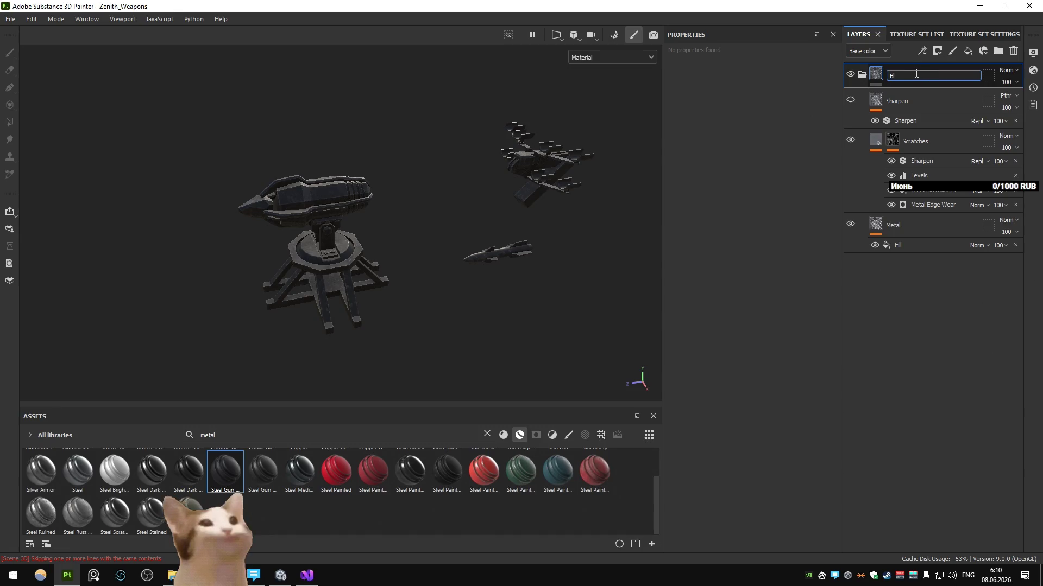
type("ackPaint")
key("Return")
left_click(937, 50)
left_click(961, 105)
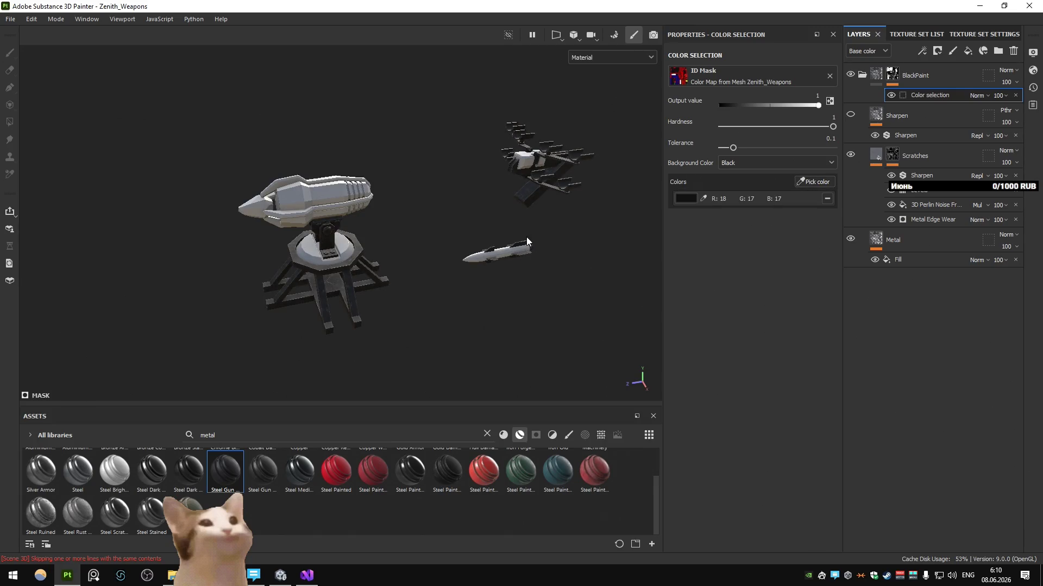
middle_click_drag(550, 276, 460, 265, "alt")
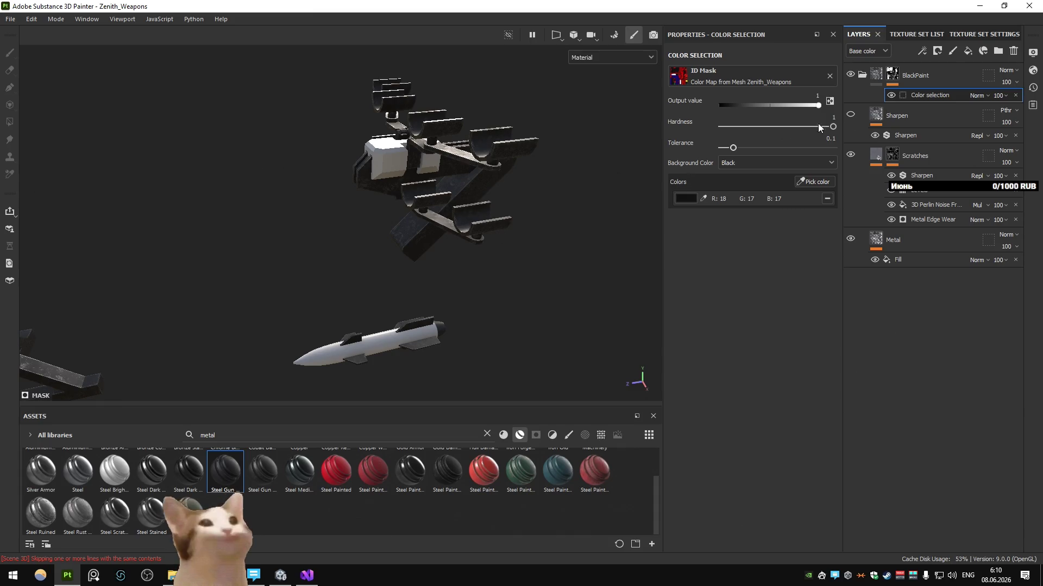
Duplicate BlackPaint and pick the red ID colour for the copy's colour selection mask
left_click(866, 73)
key("ctrl+d")
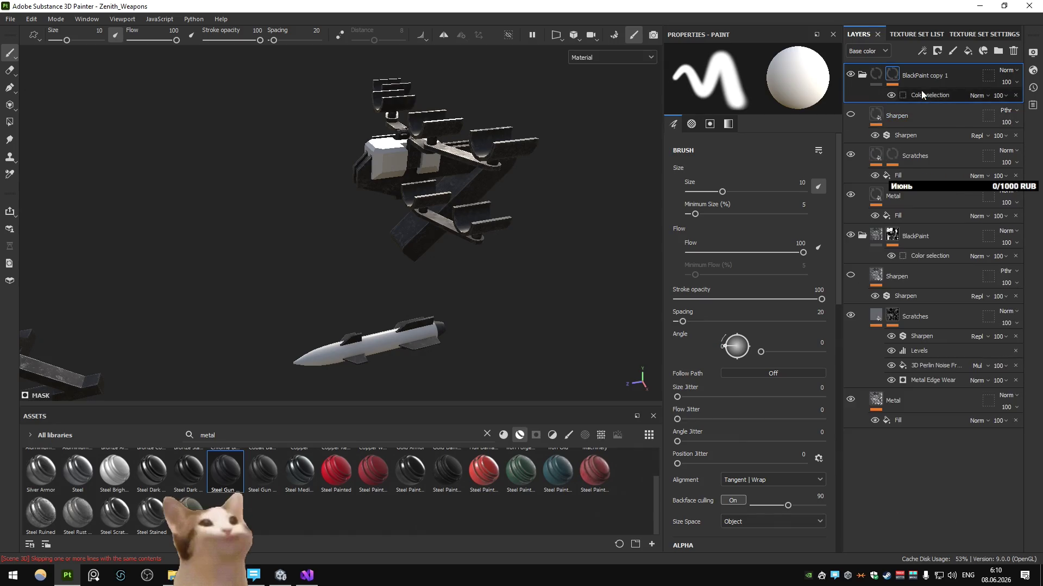
left_click(925, 94)
left_click(815, 181)
left_click(385, 163)
left_click(862, 74)
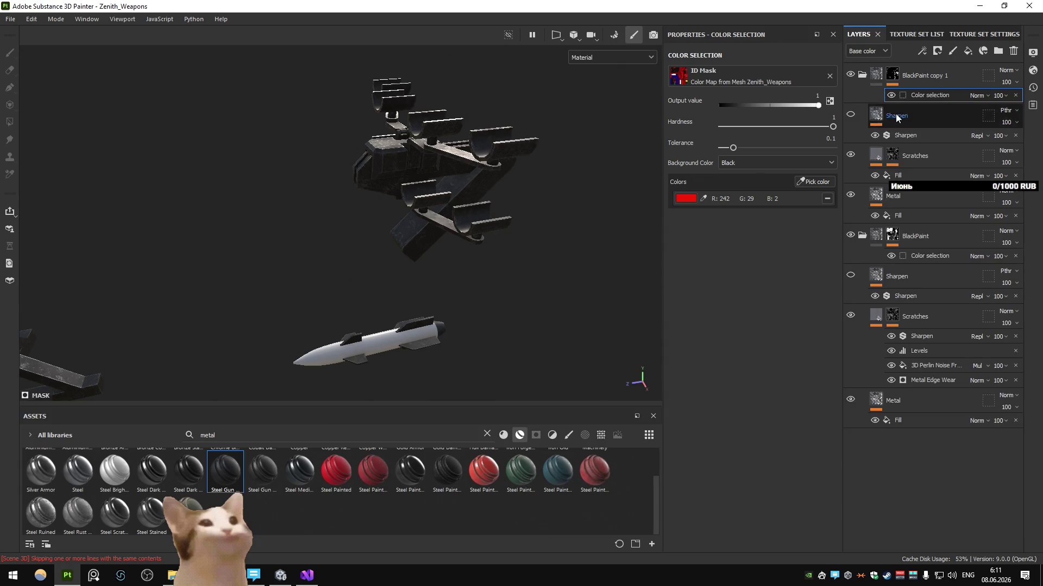
Set the Metal layer's Metal Color in the BlackPaint copy to an olive-yellow hue
left_click(851, 218)
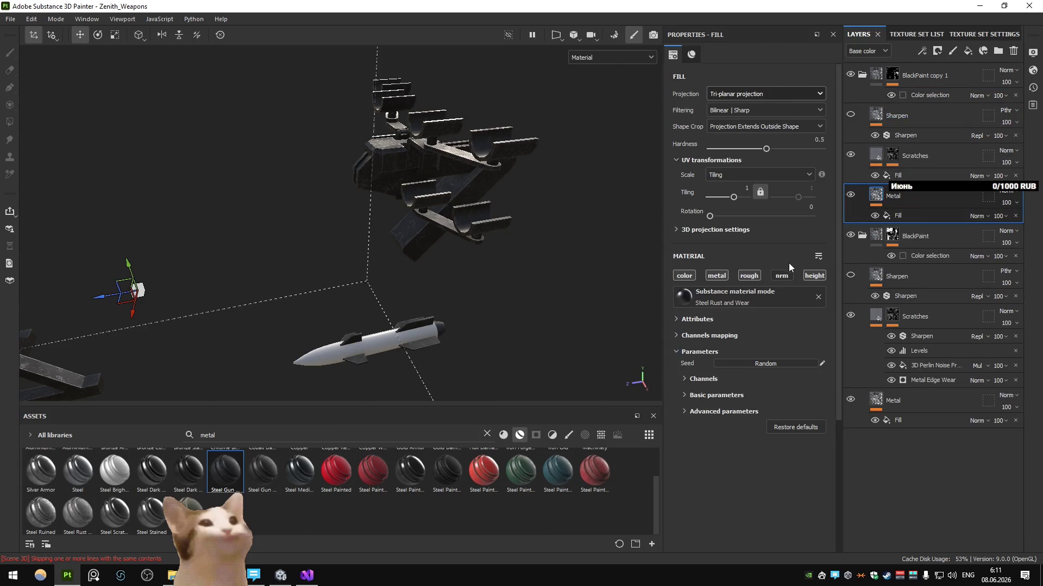
left_click(700, 379)
left_click(703, 396)
left_click(705, 410)
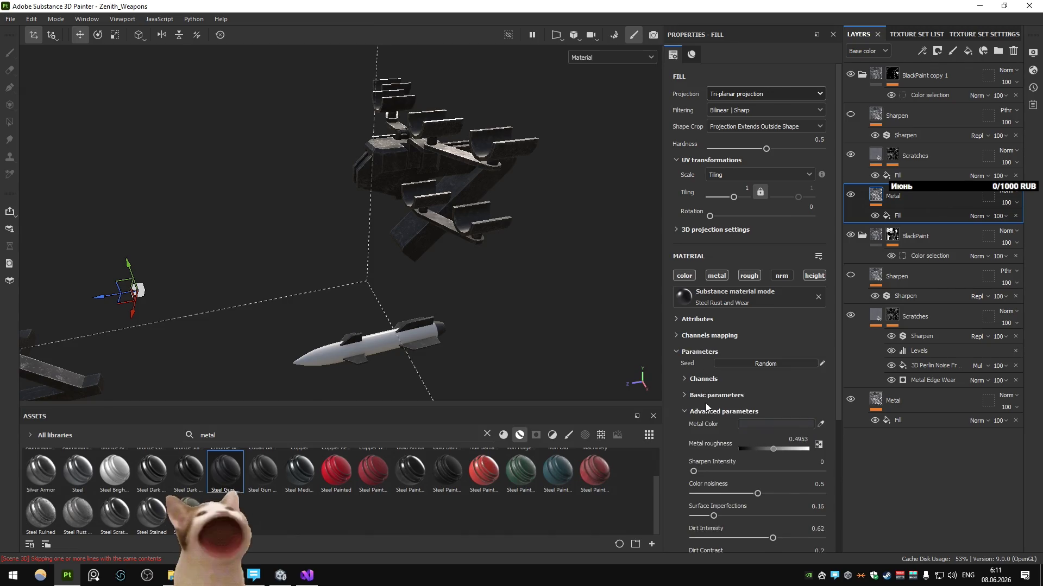
left_click(741, 424)
mouse_move(850, 431)
left_mouse_down()
mouse_move(893, 448)
mouse_move(881, 491)
left_mouse_up()
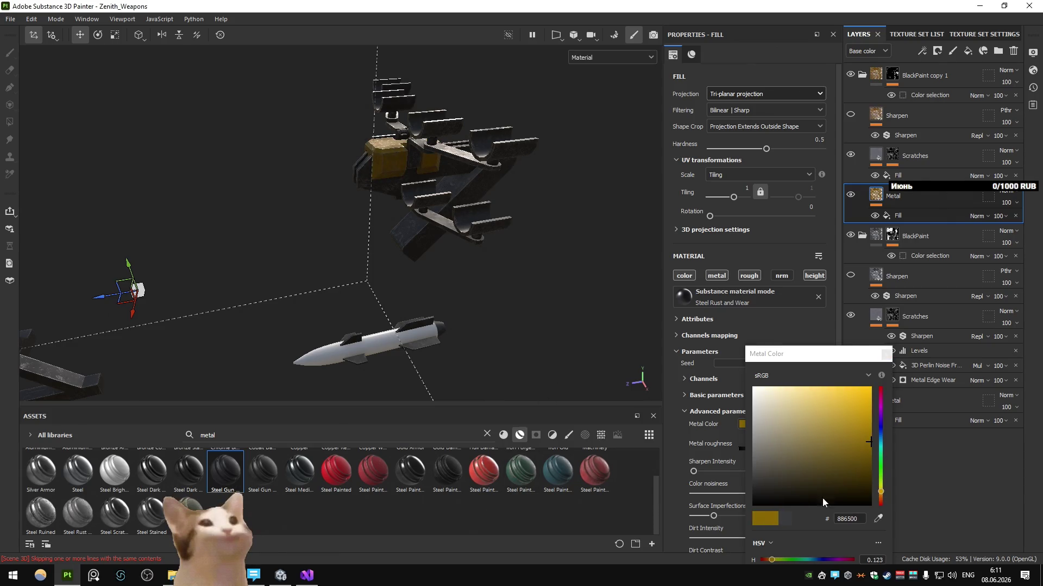
left_click_drag(882, 493, 880, 487)
left_click(886, 355)
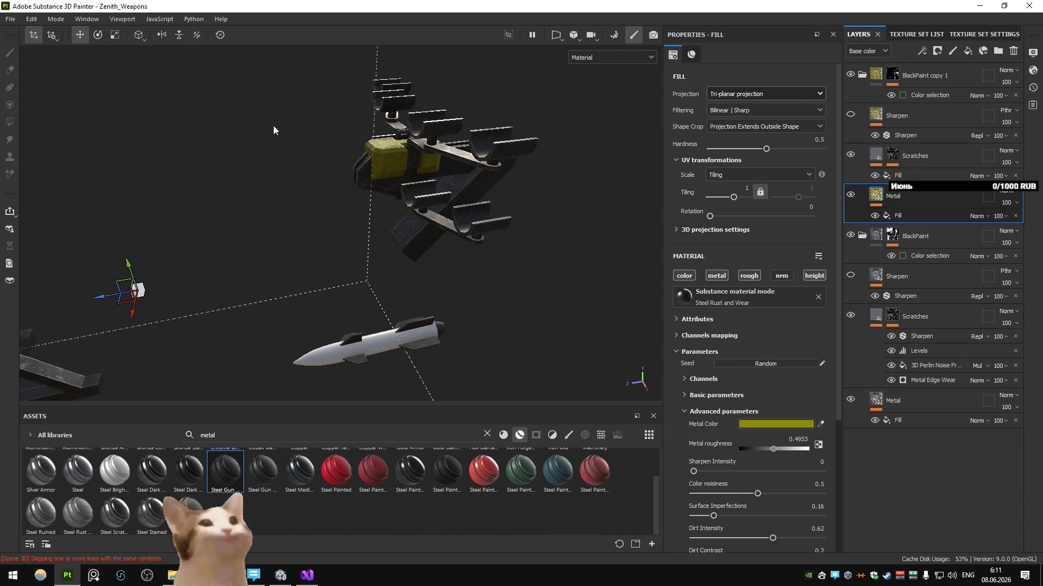
left_click(10, 18)
mouse_move(49, 54)
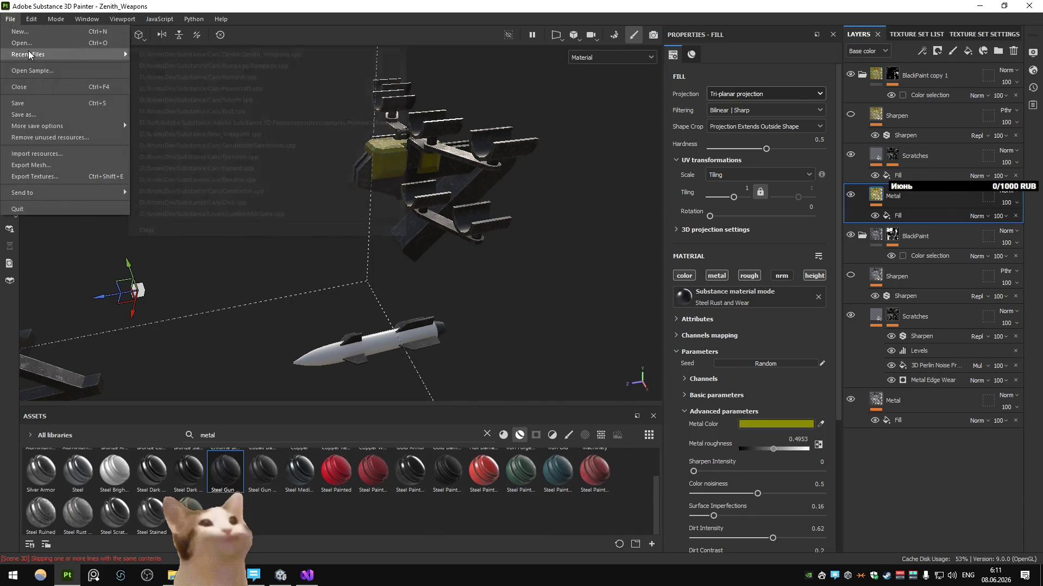
left_click(210, 67)
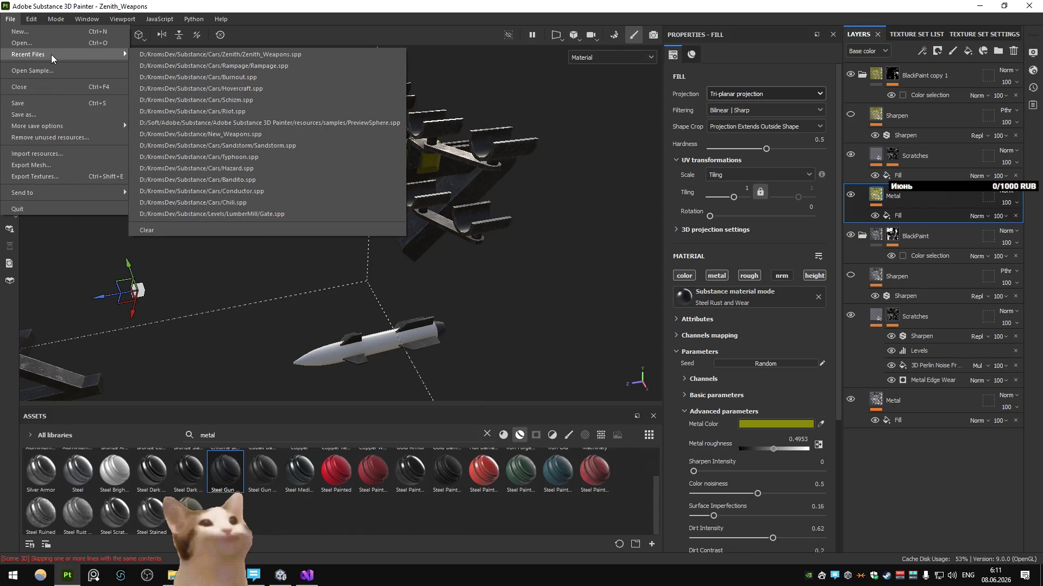
left_click(54, 39)
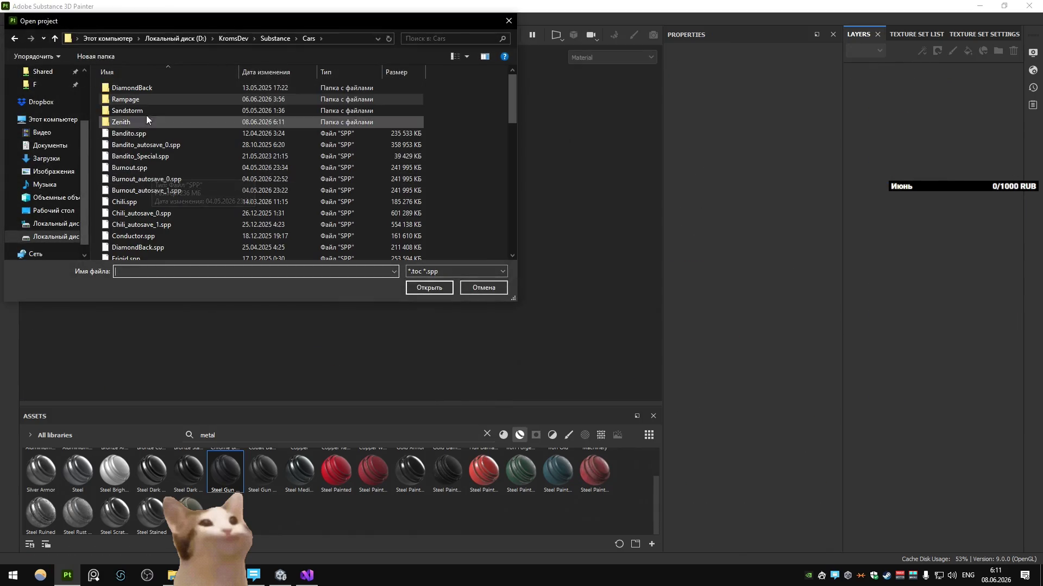
scroll(164, 204, "down", 5)
left_click(144, 234)
double_click(143, 234)
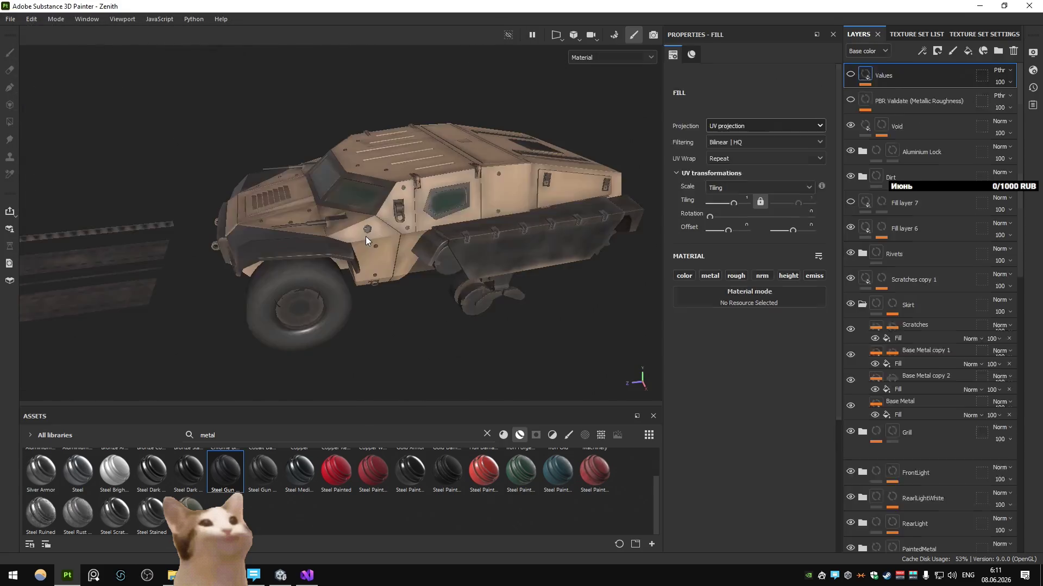
scroll(928, 384, "down", 3)
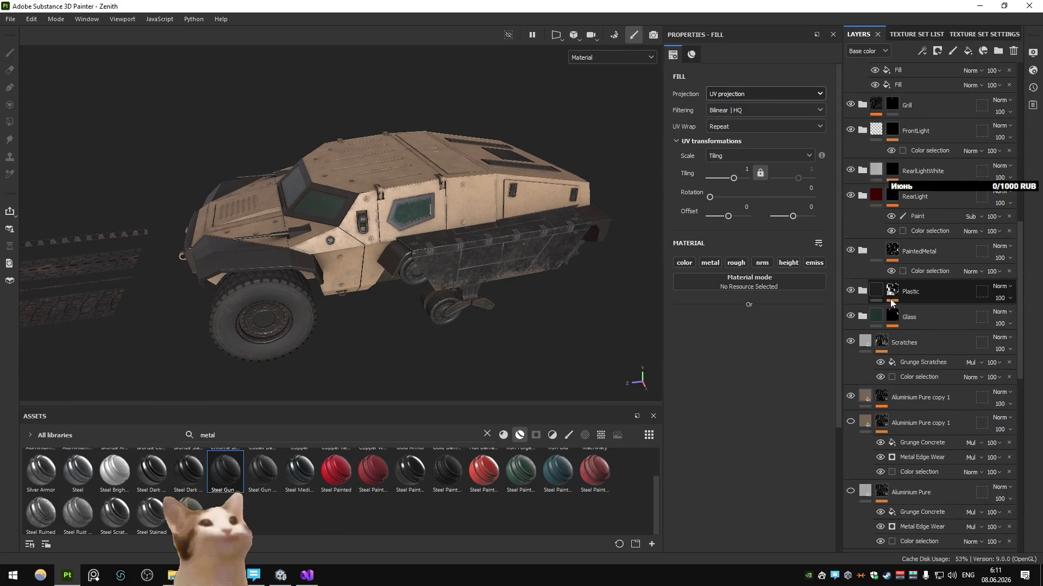
scroll(928, 384, "down", 3)
scroll(928, 384, "down", 3)
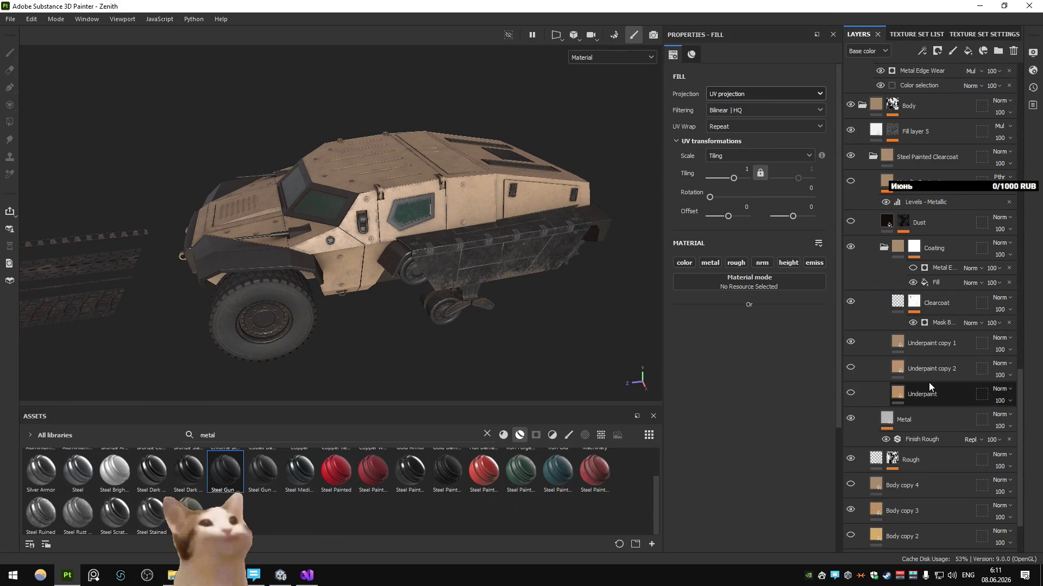
left_click(851, 343)
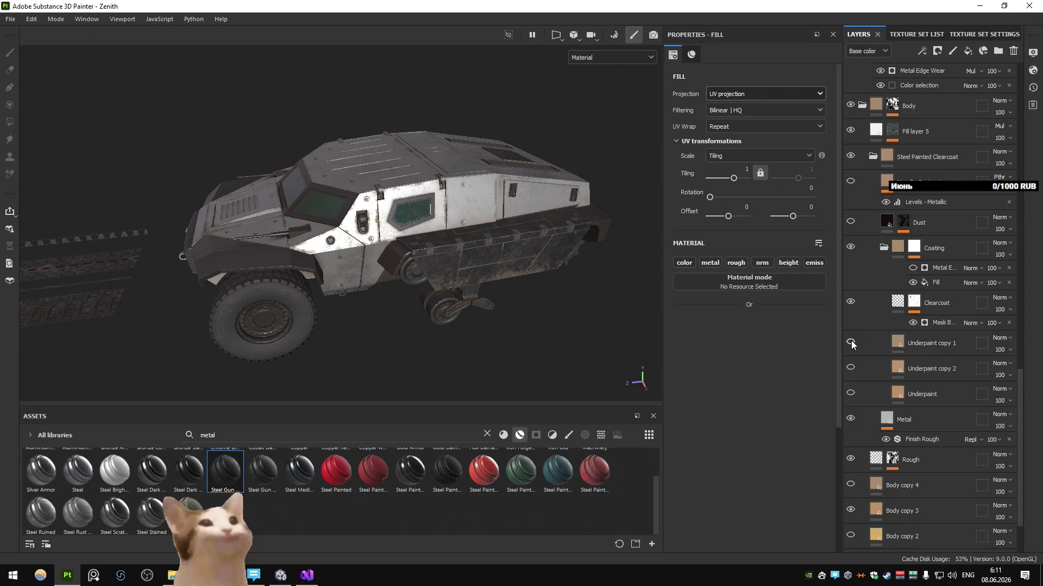
left_click(928, 346)
left_click(815, 338)
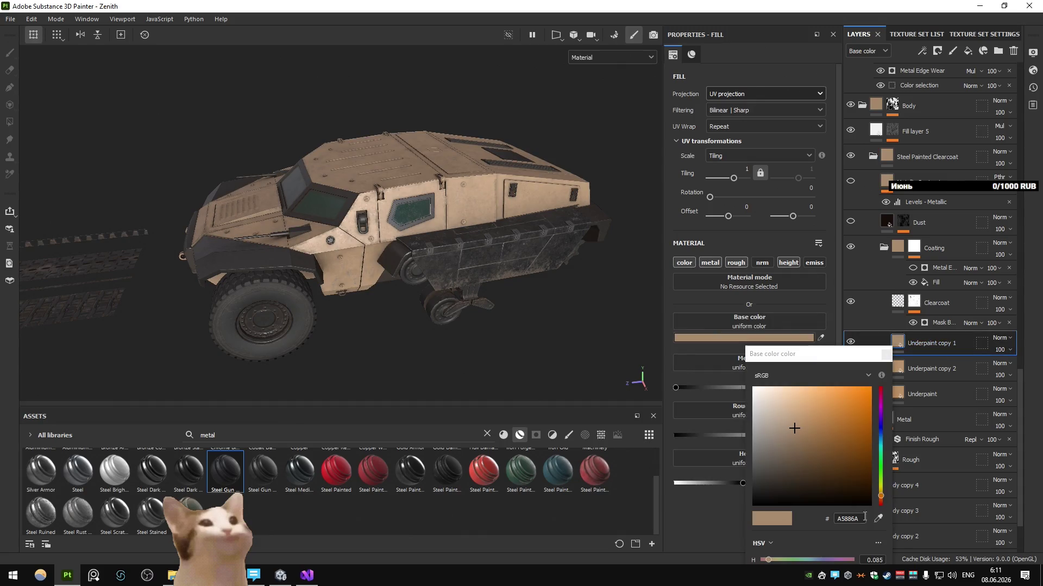
left_click(10, 18)
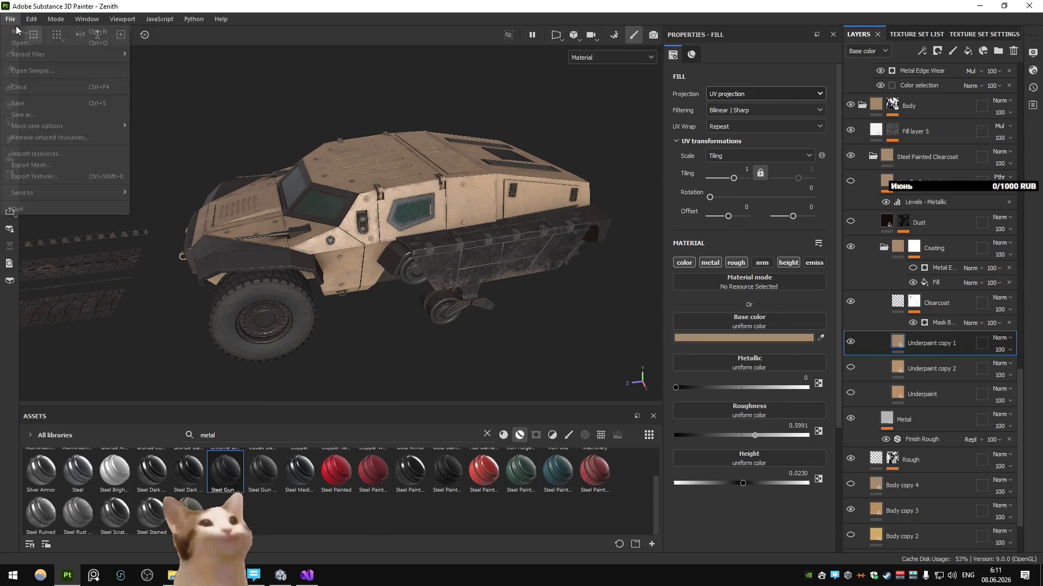
left_click(220, 66)
left_click(484, 303)
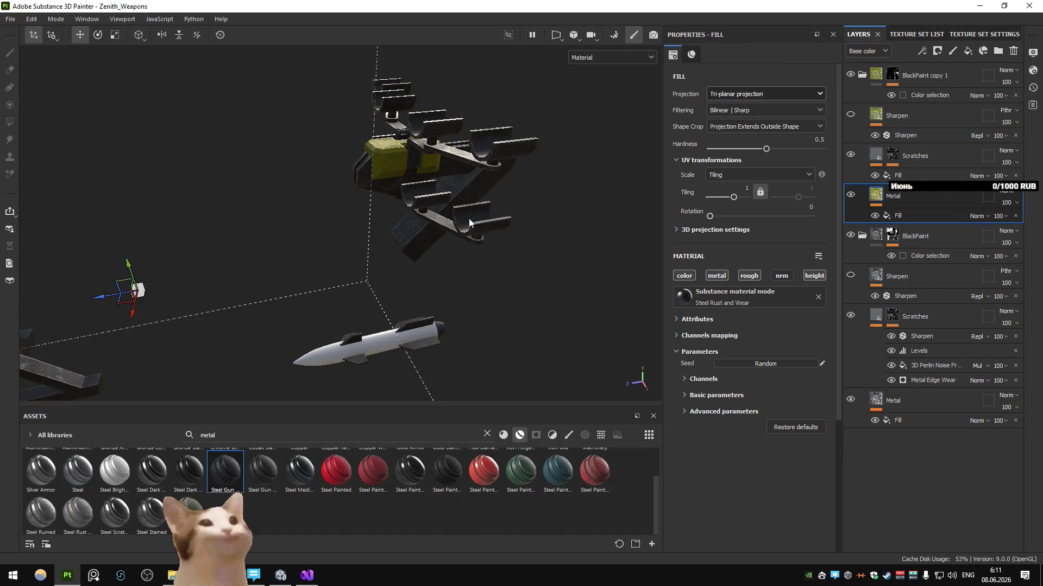
Paste the tan metal colour into the Metal Color field and inspect the mount and missile
left_click(715, 399)
scroll(732, 417, "down", 5)
left_click(727, 435)
left_click(782, 443)
key("ctrl+v")
key("Return")
mouse_move(424, 204)
left_mouse_down("alt")
mouse_move(384, 182)
mouse_move(407, 213)
left_mouse_up("alt")
mouse_move(408, 212)
right_mouse_down("alt")
mouse_move(476, 306)
mouse_move(434, 267)
right_mouse_up("alt")
mouse_move(434, 267)
left_mouse_down("alt")
mouse_move(389, 250)
mouse_move(504, 217)
left_mouse_up("alt")
right_click_drag(504, 218, 441, 269, "alt")
Collapse the BlackPaint folders and add a Paint effect set to Subtract on BlackPaint's mask
left_click(886, 86)
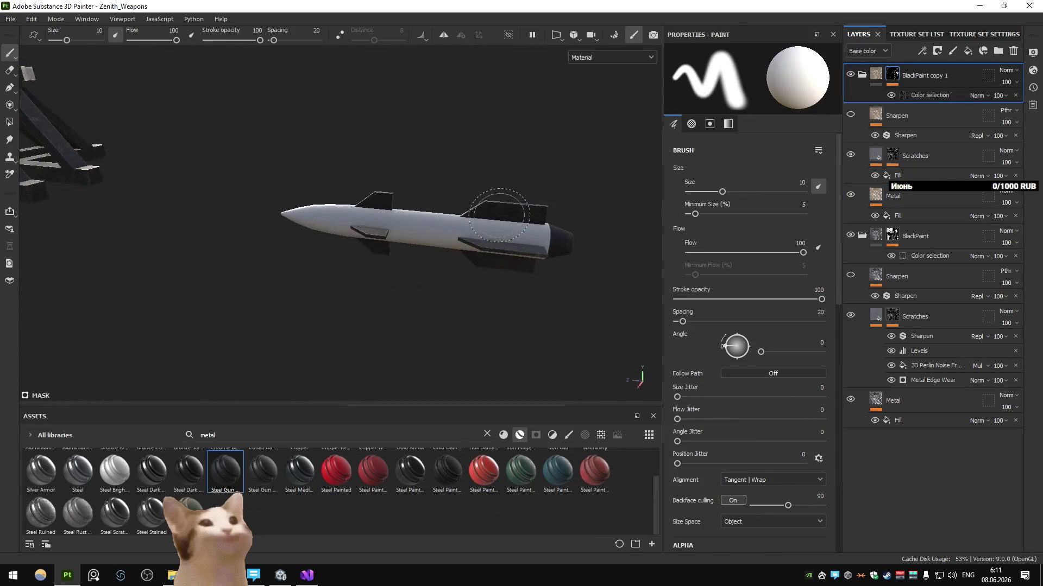
scroll(525, 207, "up", 5)
mouse_move(525, 207)
left_mouse_down("alt")
mouse_move(566, 237)
mouse_move(553, 220)
mouse_move(620, 204)
left_mouse_up("alt")
left_click(862, 74)
left_click(862, 115)
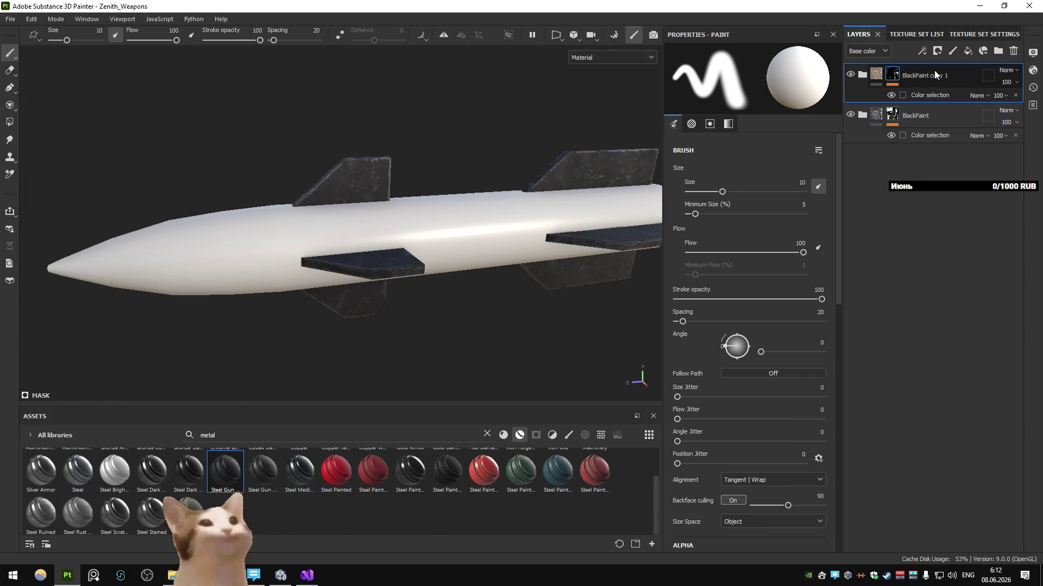
left_click(930, 137)
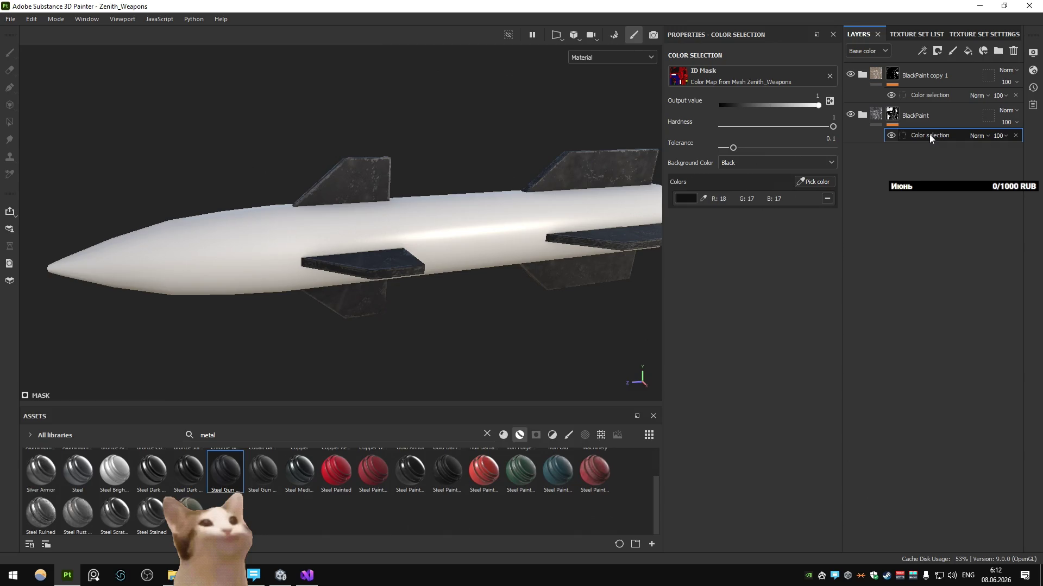
left_click(921, 50)
left_click(950, 80)
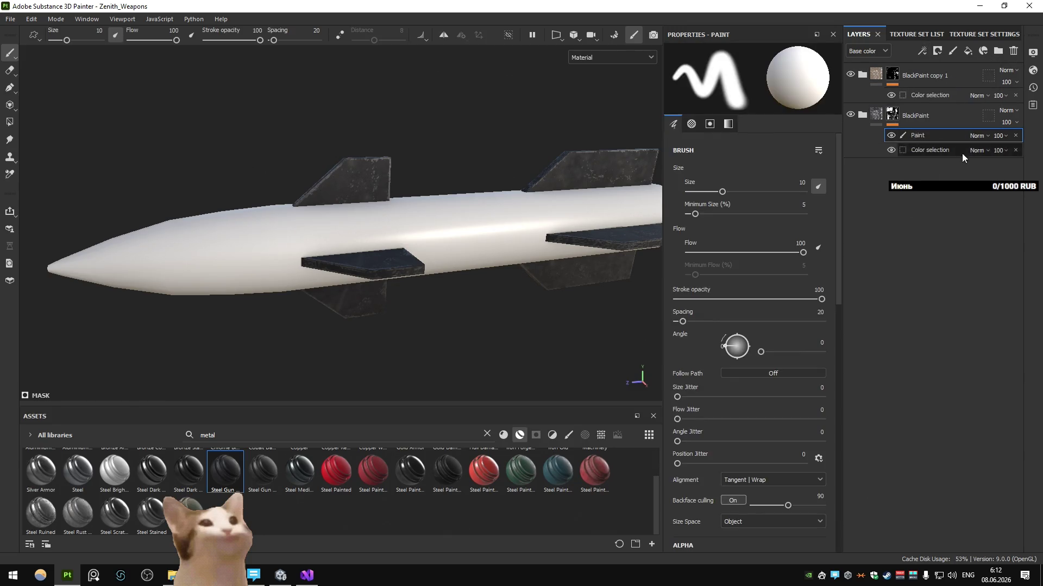
left_click(979, 136)
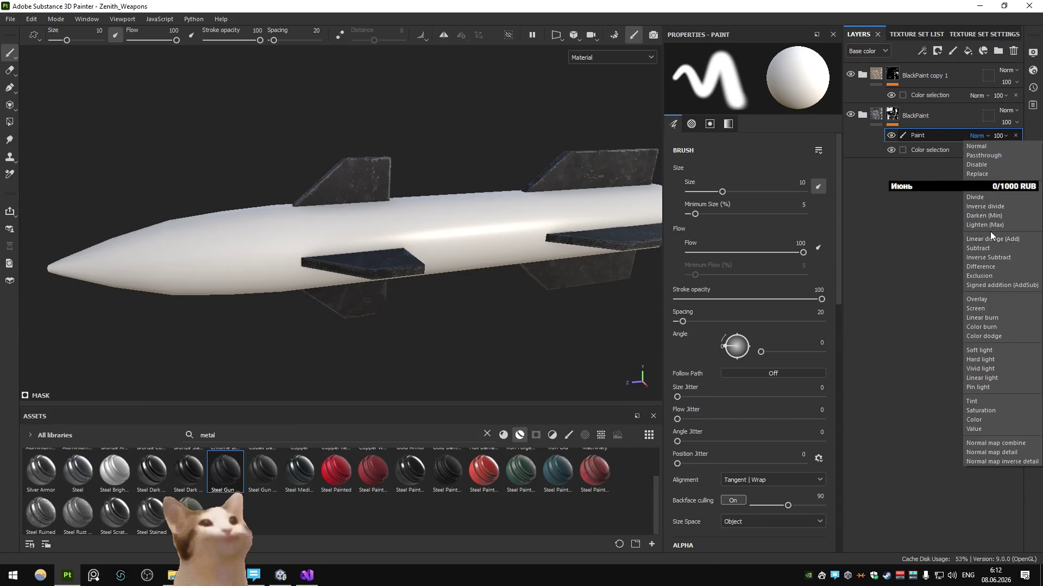
left_click(989, 259)
Polygon-fill the fins by mesh to subtract them from the black paint, then add a new folder on top
key("f")
left_click(10, 126)
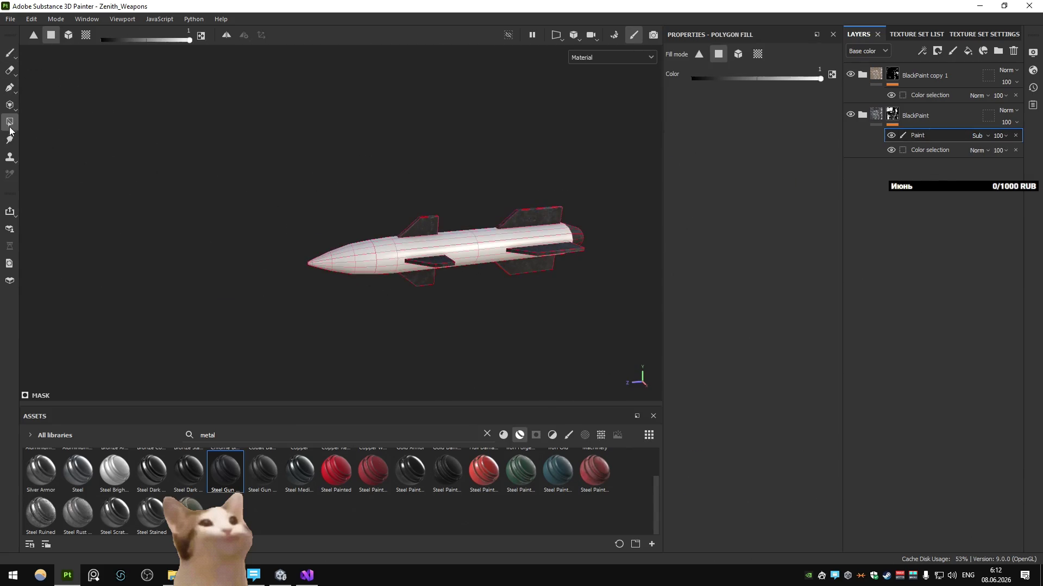
left_click(69, 36)
left_click_drag(258, 169, 527, 299)
left_click(917, 74)
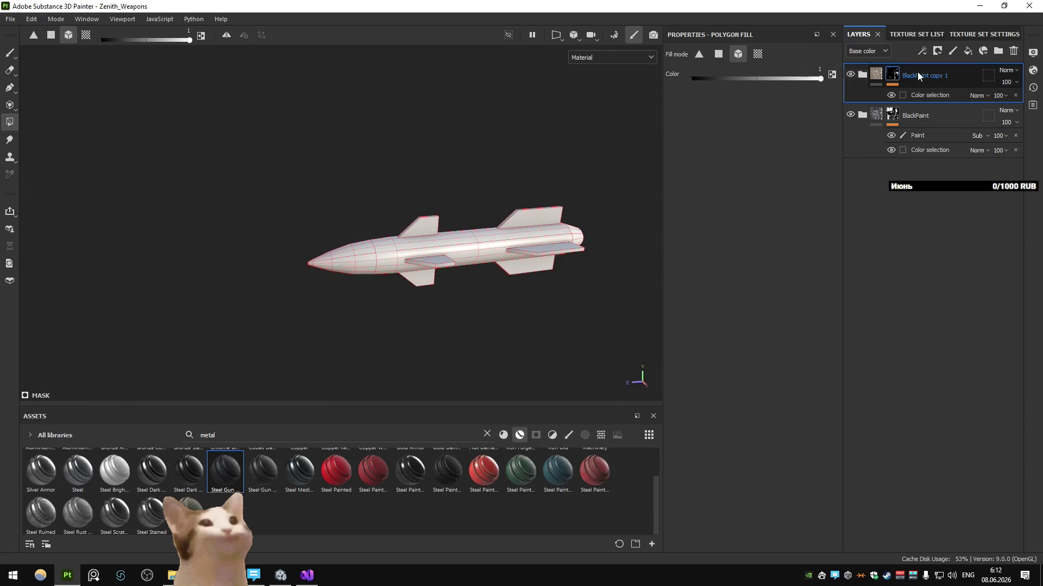
left_click(998, 51)
type("Rocket")
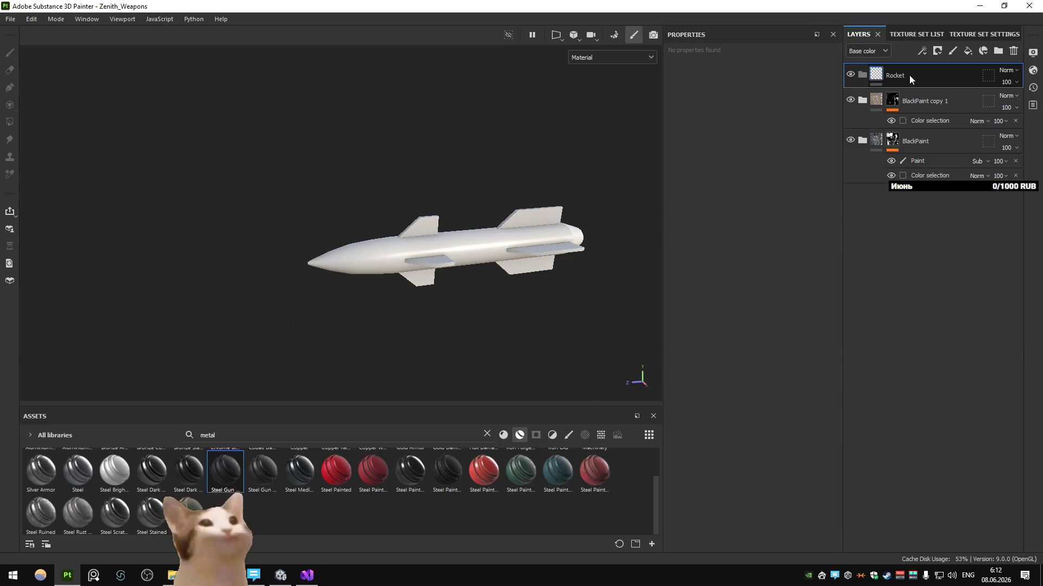
Give the Rocket folder a black mask and polygon-fill the whole rocket mesh white
left_click(937, 50)
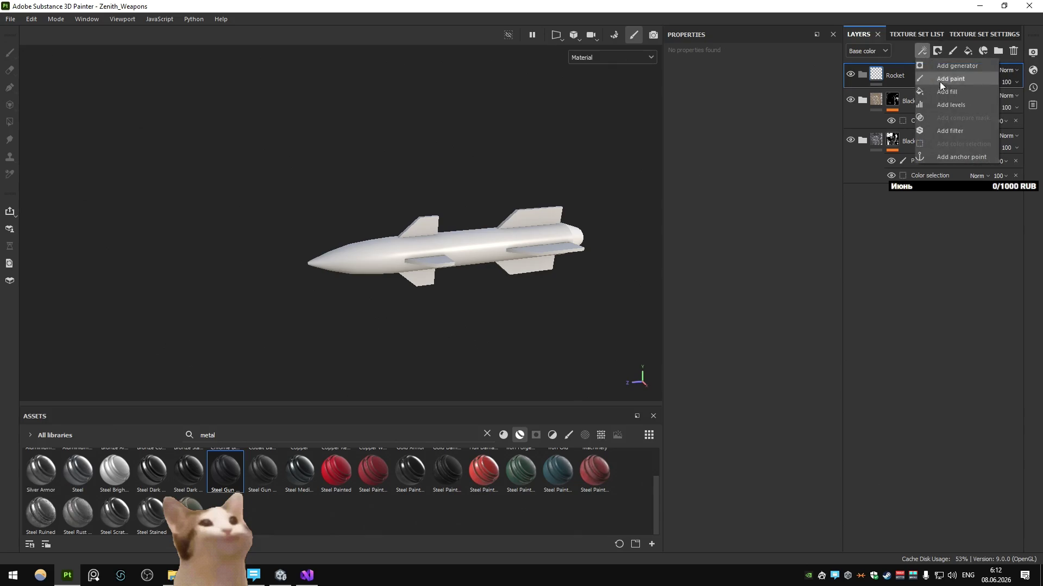
left_click(938, 50)
left_click(938, 50)
left_click(955, 80)
left_click(892, 75)
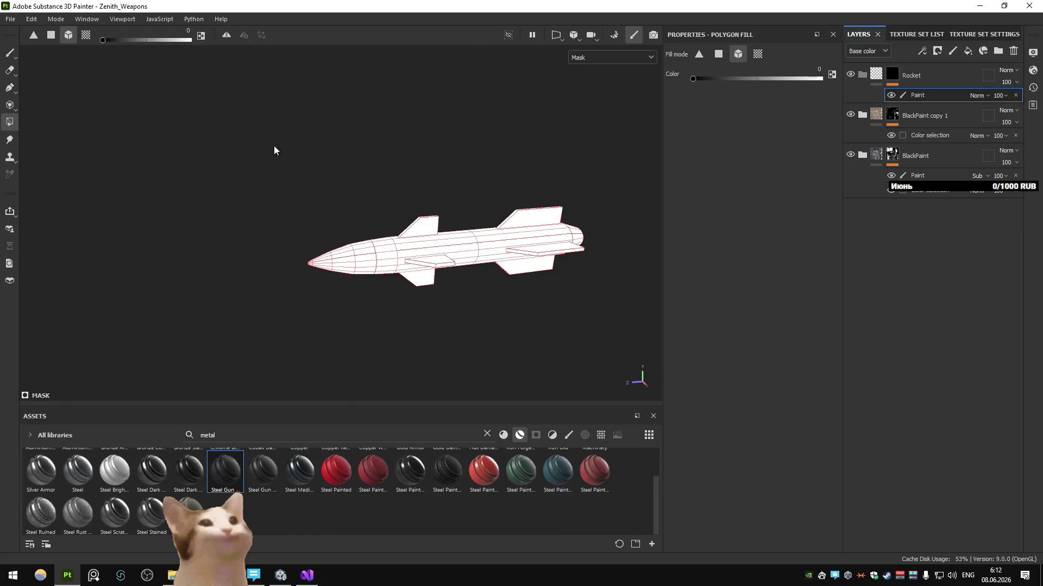
key("x")
left_click(456, 261)
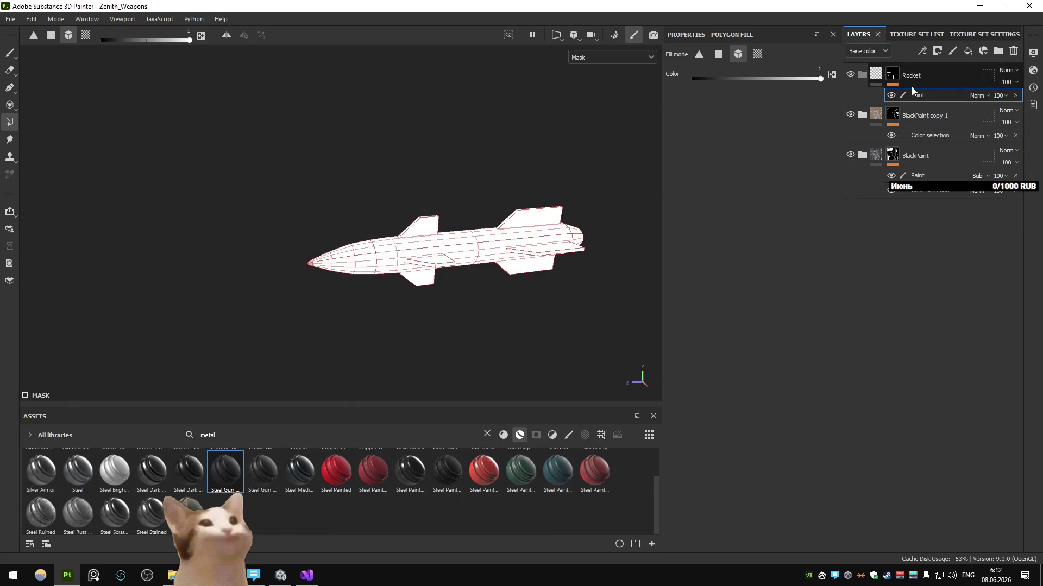
Drop the Steel Painted material into the Rocket folder, then swap it for a plain fill layer
left_click(956, 77)
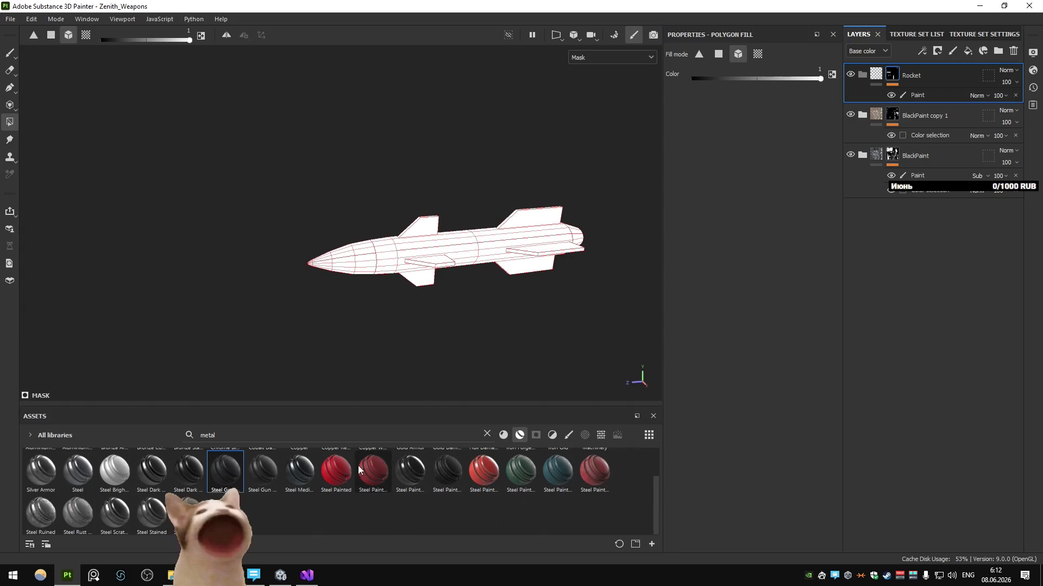
mouse_move(337, 470)
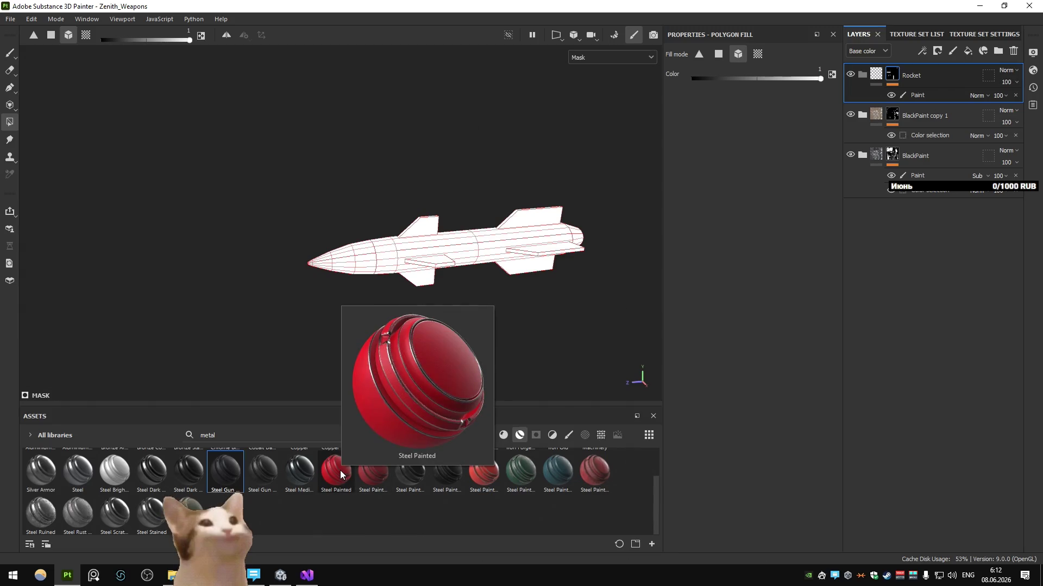
left_click_drag(340, 470, 912, 105)
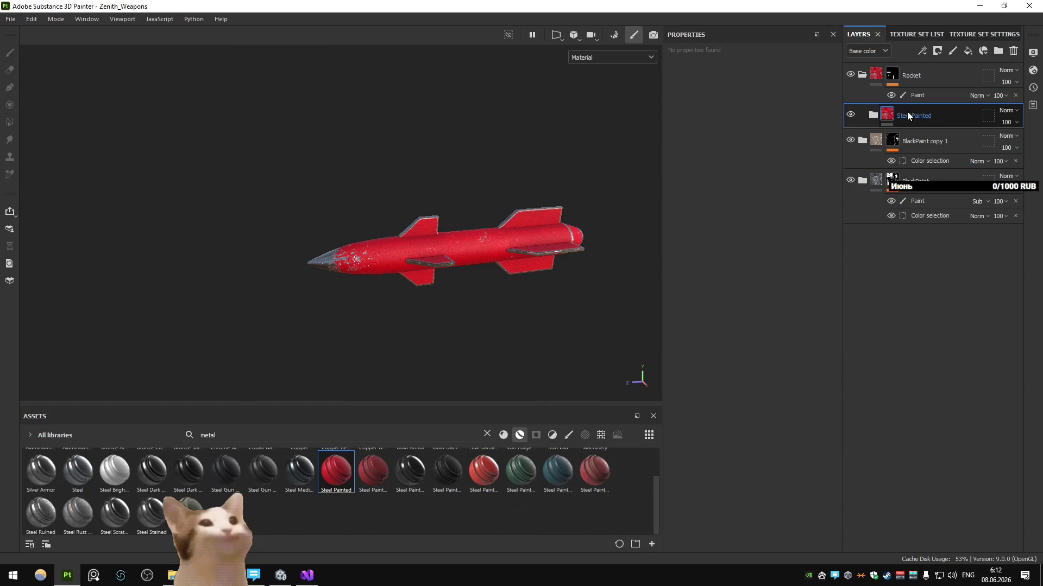
key("ctrl+z")
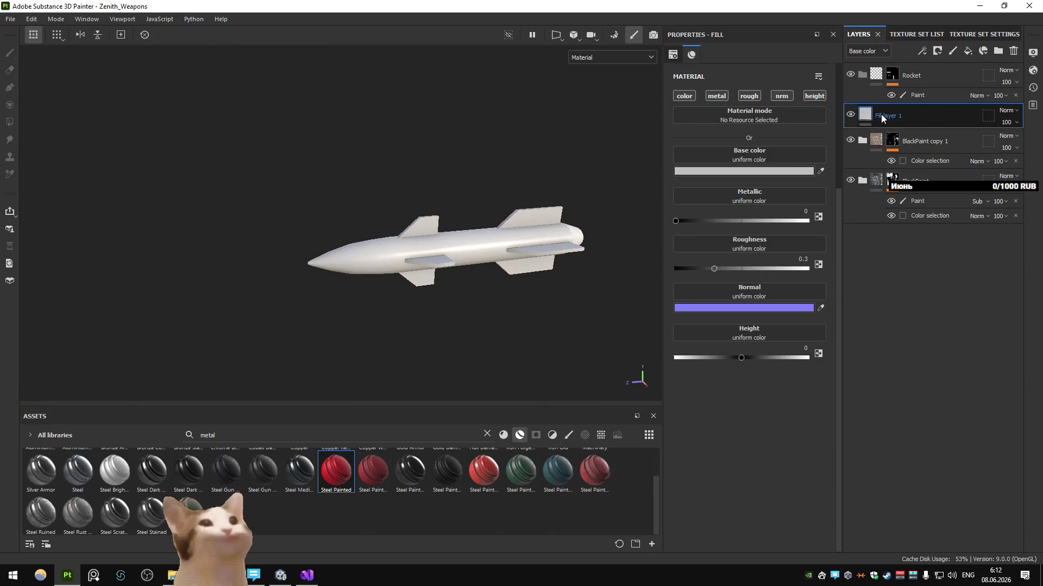
Make the fill roughness-only at 0.2 and rename it Rough, then filter assets to environment maps
left_click(683, 96)
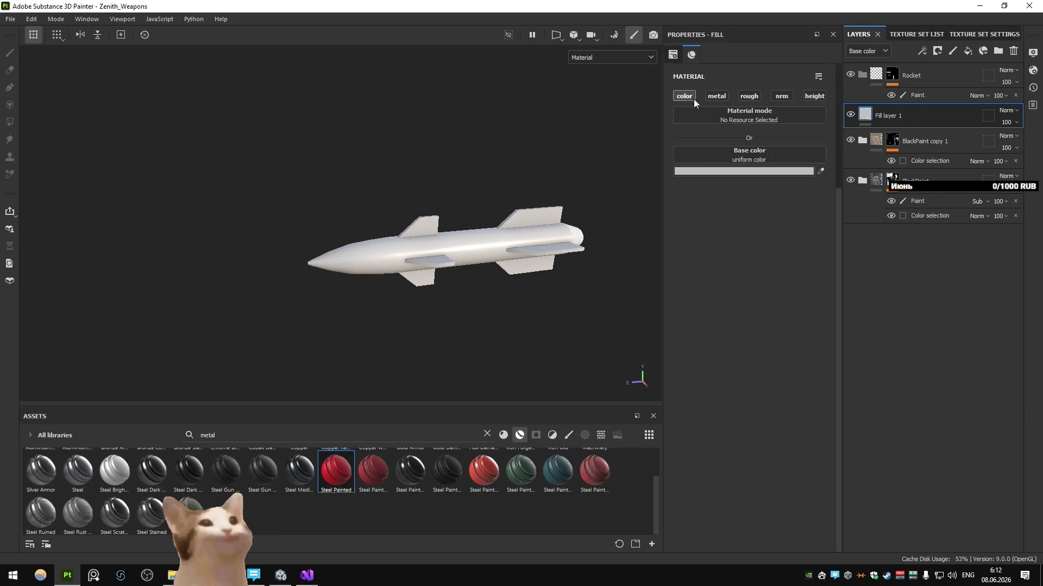
double_click(890, 115)
type("Rough")
key("Return")
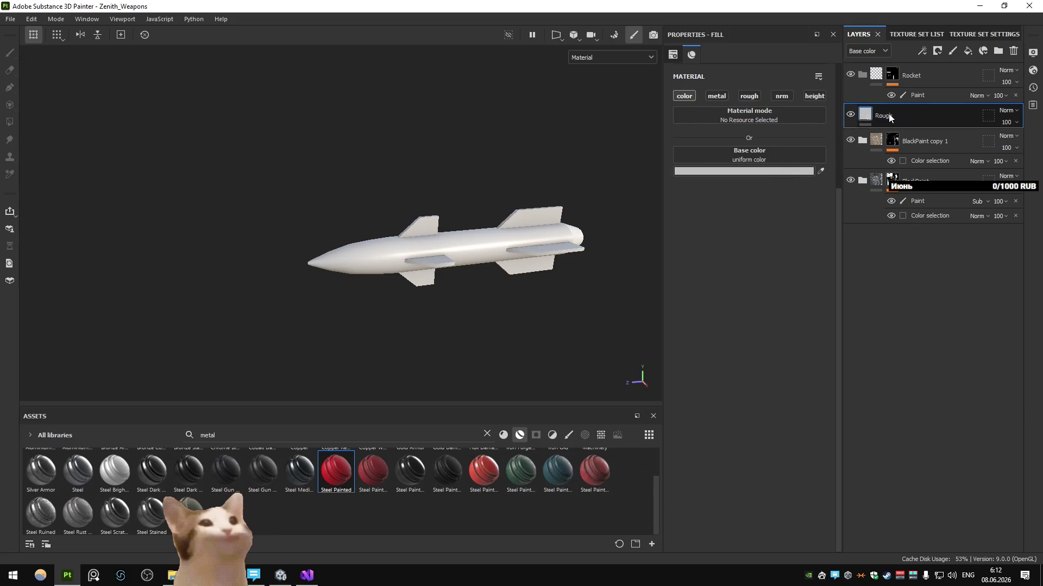
left_click(749, 96)
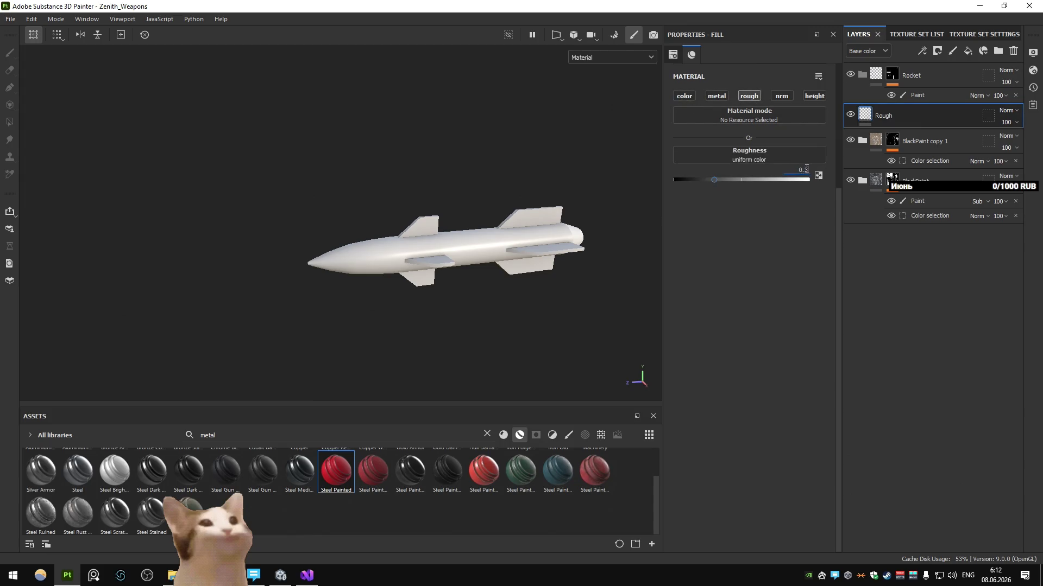
type("1")
key("Return")
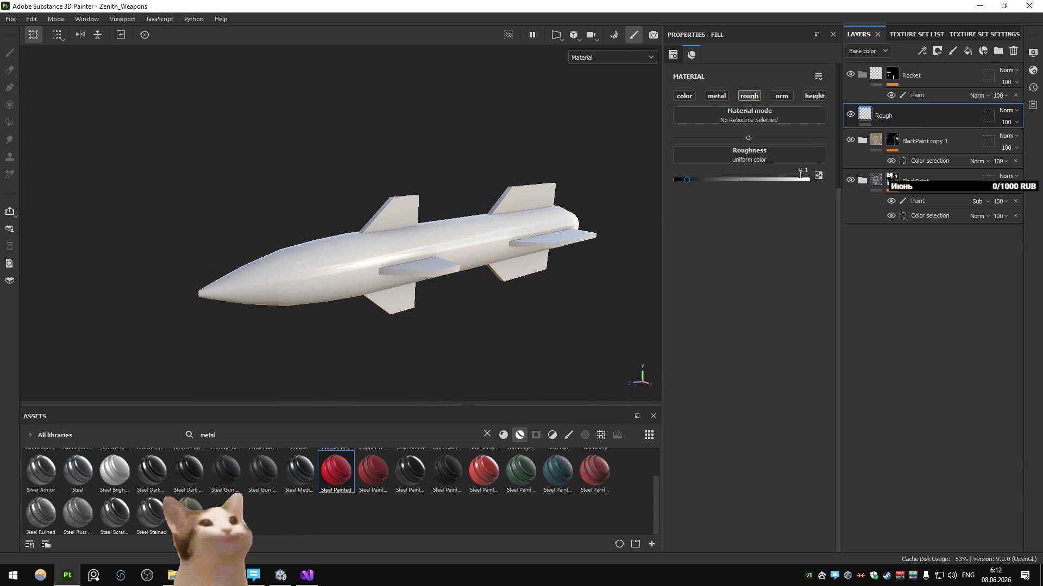
scroll(438, 239, "down", 5)
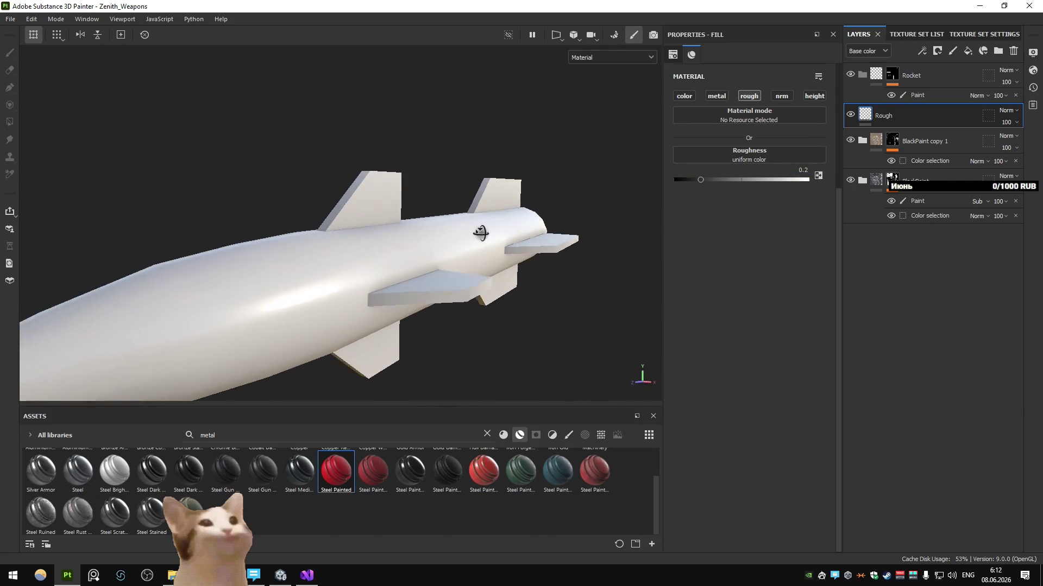
left_click_drag(478, 233, 521, 269, "alt")
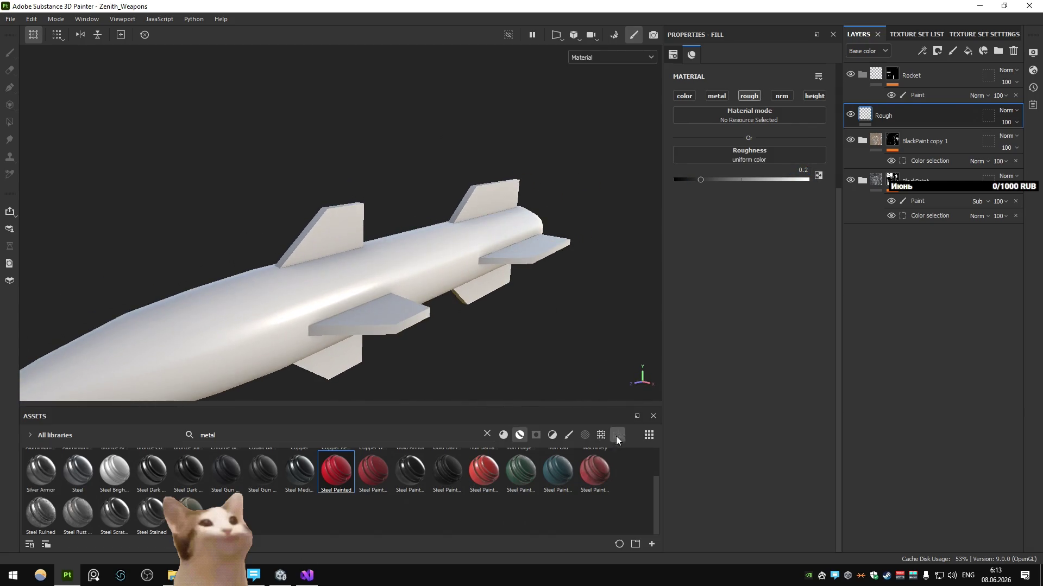
left_click(617, 436)
left_click(933, 35)
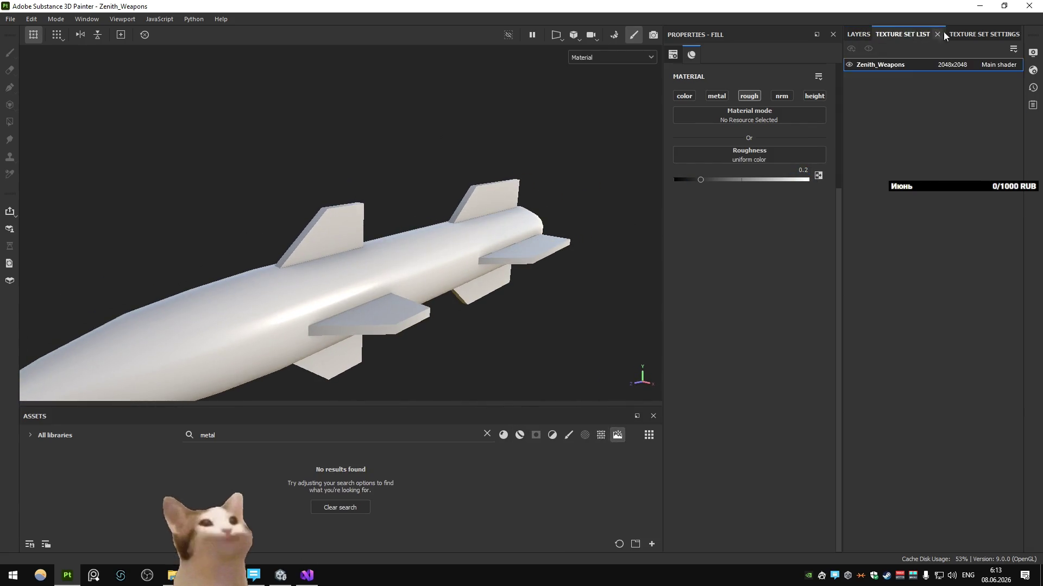
Set the shader quality to Very high in Shader Settings
left_click(976, 34)
left_click(1032, 71)
left_click(936, 192)
left_click(916, 259)
scroll(866, 354, "down", 3)
scroll(866, 354, "up", 3)
Apply the Studio Tomoco environment map in Display Settings and rotate the lighting around the missile
left_click(1032, 52)
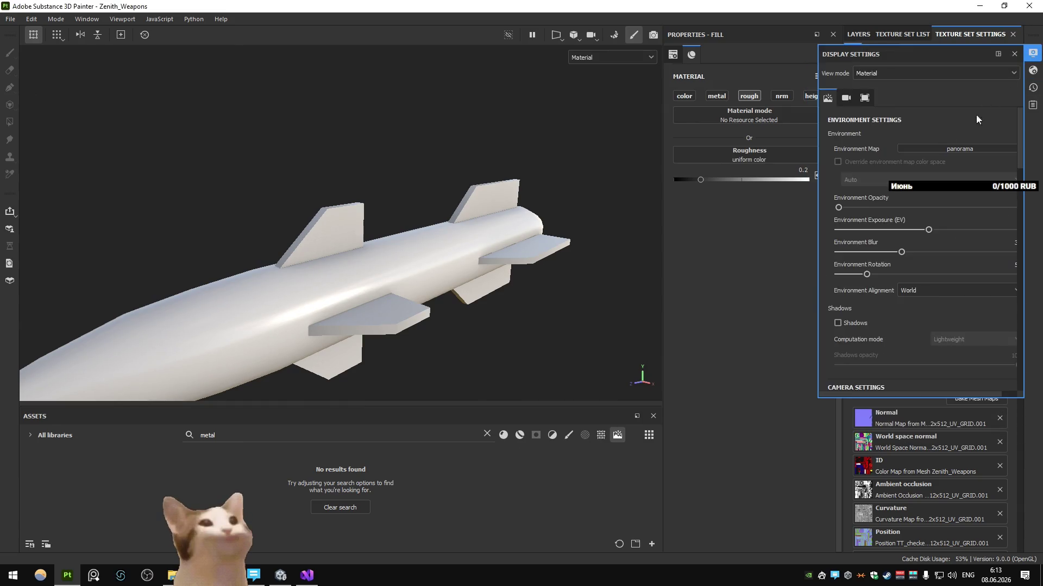
left_click(488, 434)
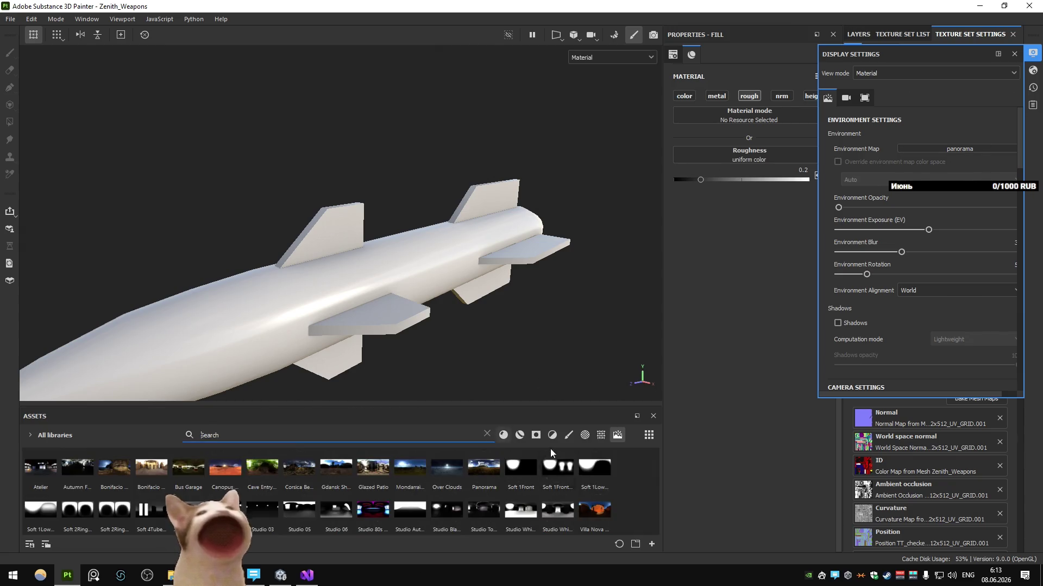
mouse_move(410, 283)
left_mouse_down()
mouse_move(521, 289)
mouse_move(464, 288)
left_mouse_up()
right_click_drag(465, 289, 619, 238, "shift")
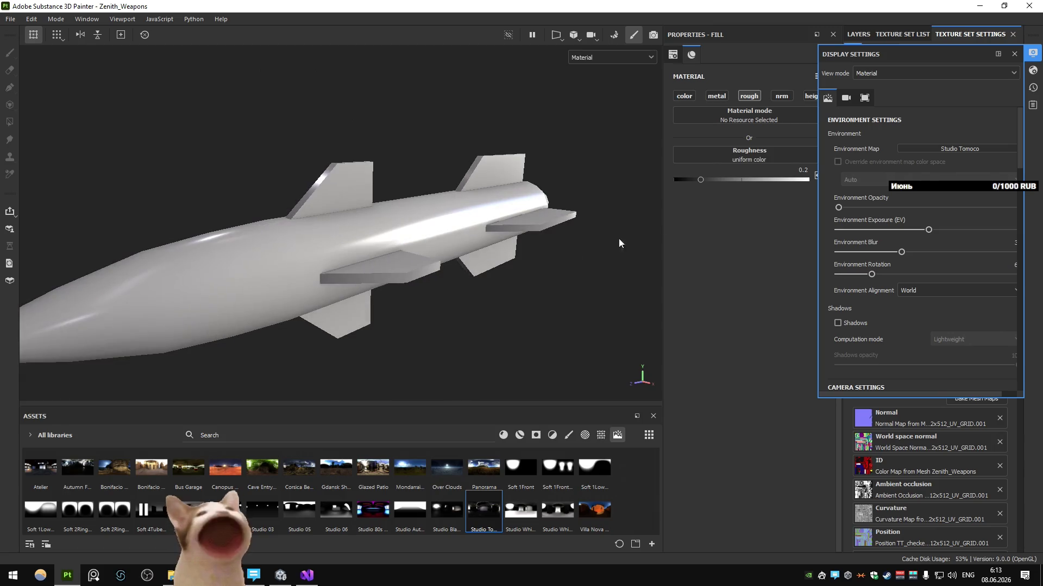
left_click(1014, 54)
left_click(864, 34)
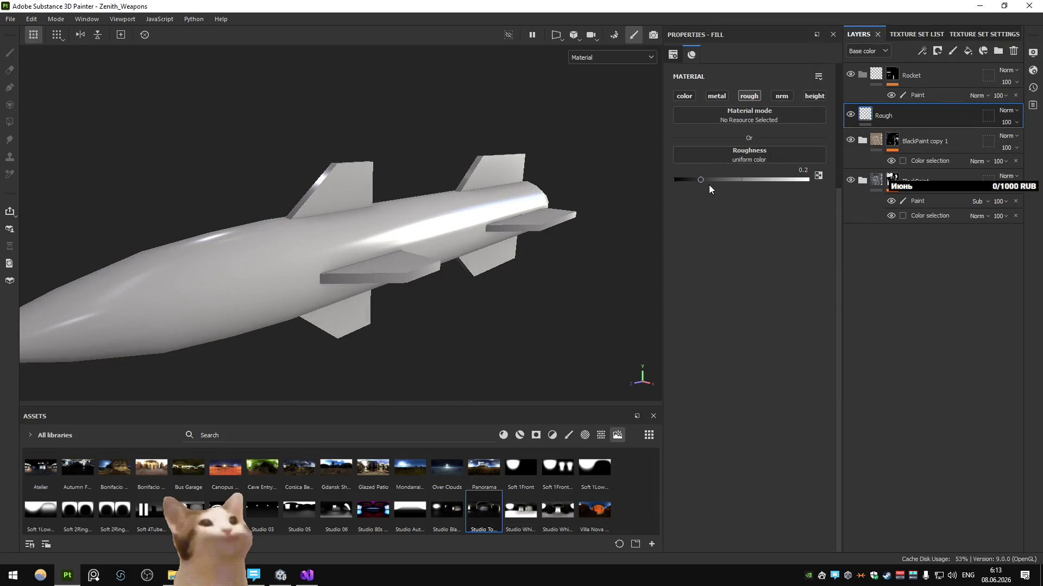
Set the Rough layer's roughness to 0.3 and check the rocket's reflections
left_click_drag(709, 181, 726, 181)
double_click(799, 170)
left_click_drag(794, 171, 829, 173)
double_click(803, 170)
left_click_drag(554, 234, 574, 220, "alt")
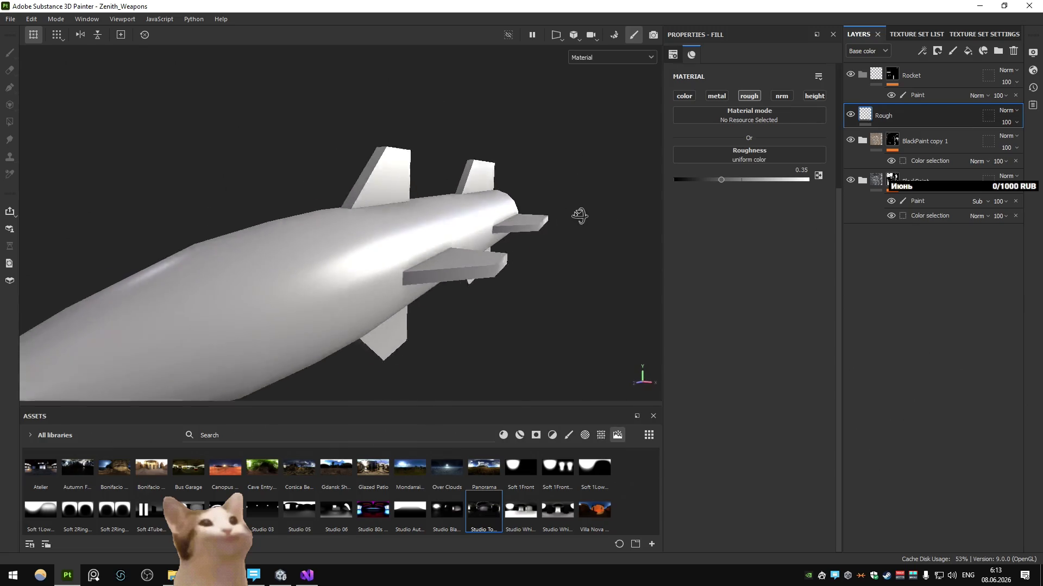
key("BackSpace")
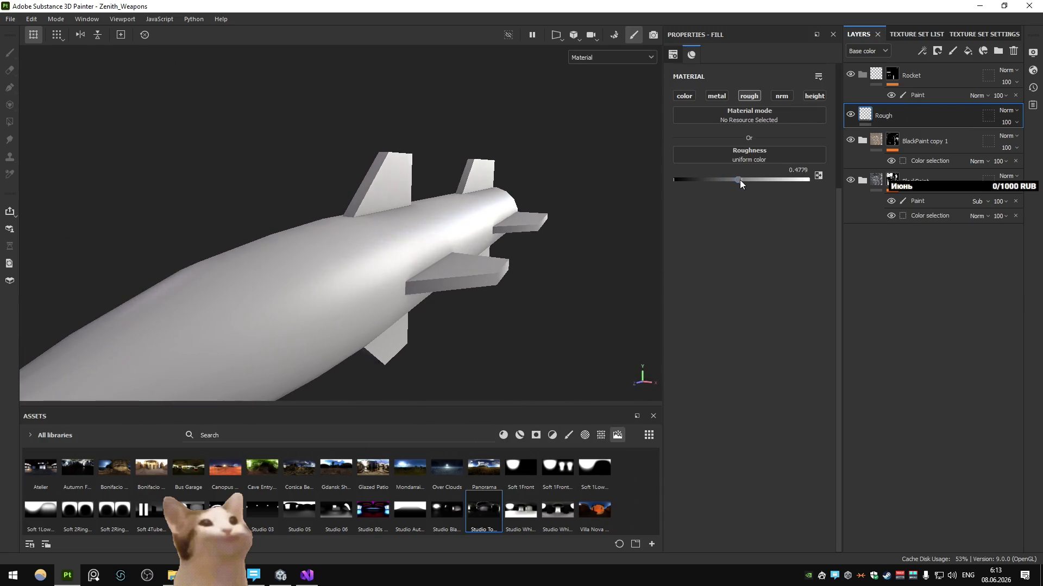
left_click_drag(520, 242, 471, 246, "alt")
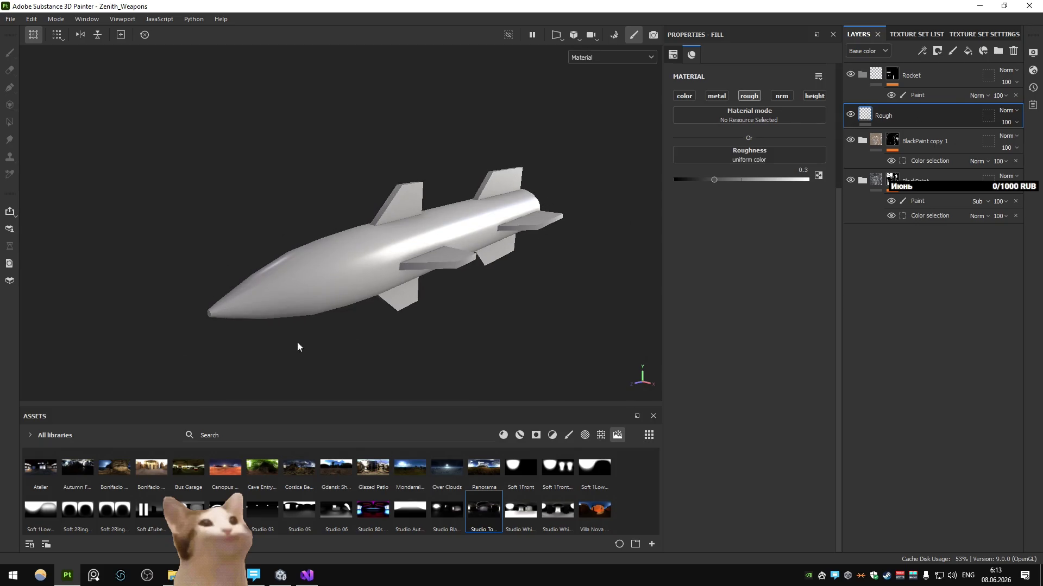
left_click(920, 98)
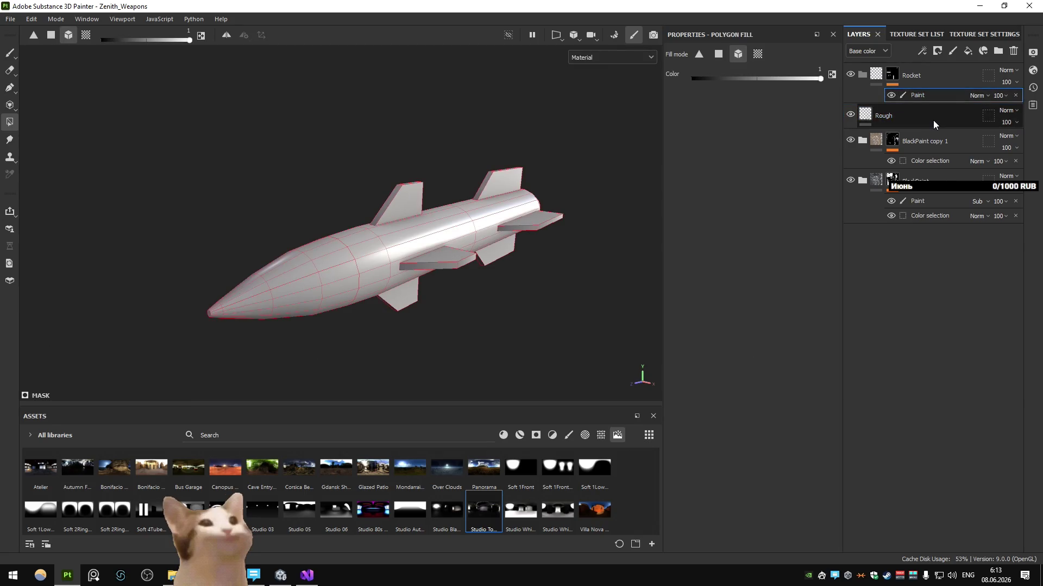
left_click(933, 115)
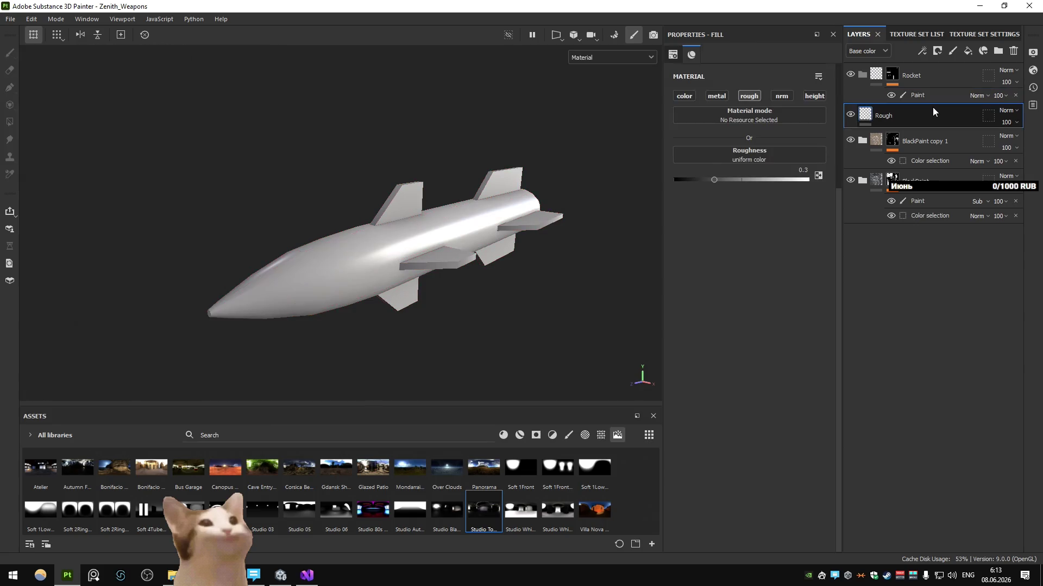
Add a base-colour-only fill layer coloured red with a colour selection mask
left_click(966, 49)
left_click(684, 96)
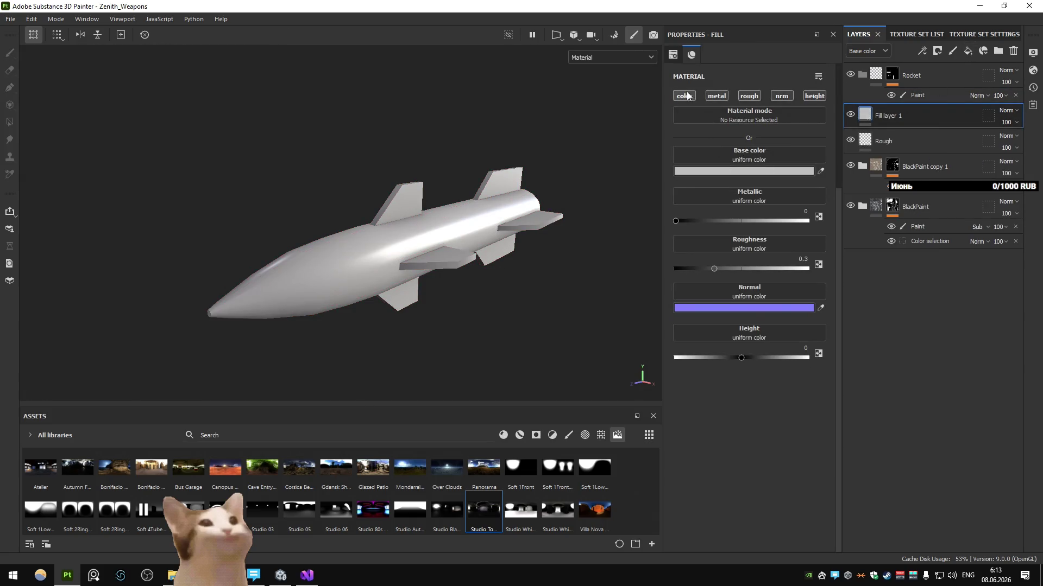
left_click(718, 171)
left_click(855, 410)
left_click(912, 34)
left_click(857, 34)
Pick the nose's ID colour for the red fill's mask, then duplicate the red tip layer
left_click(936, 50)
left_click(956, 113)
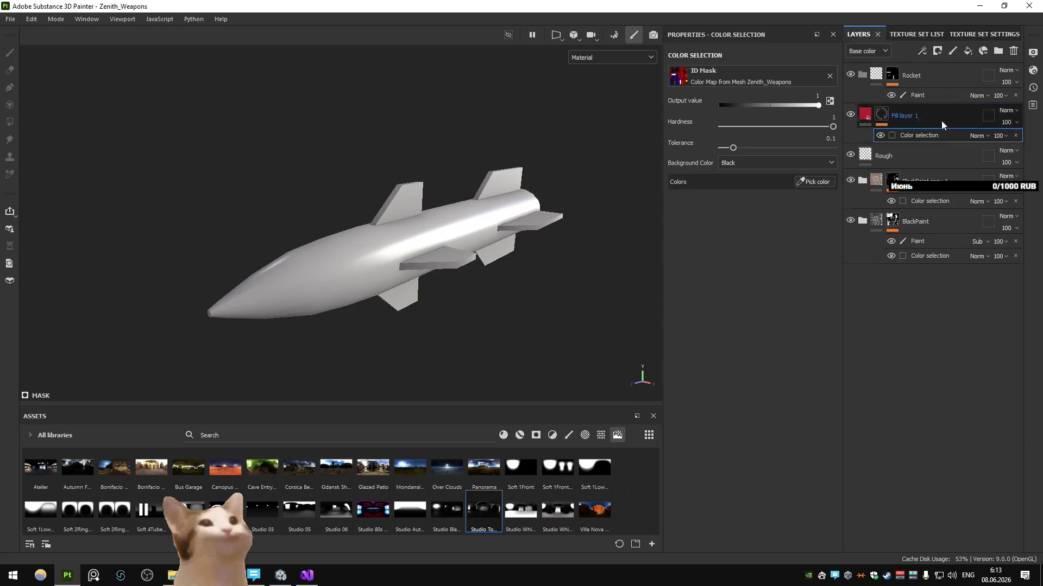
left_click(812, 183)
left_click(309, 287)
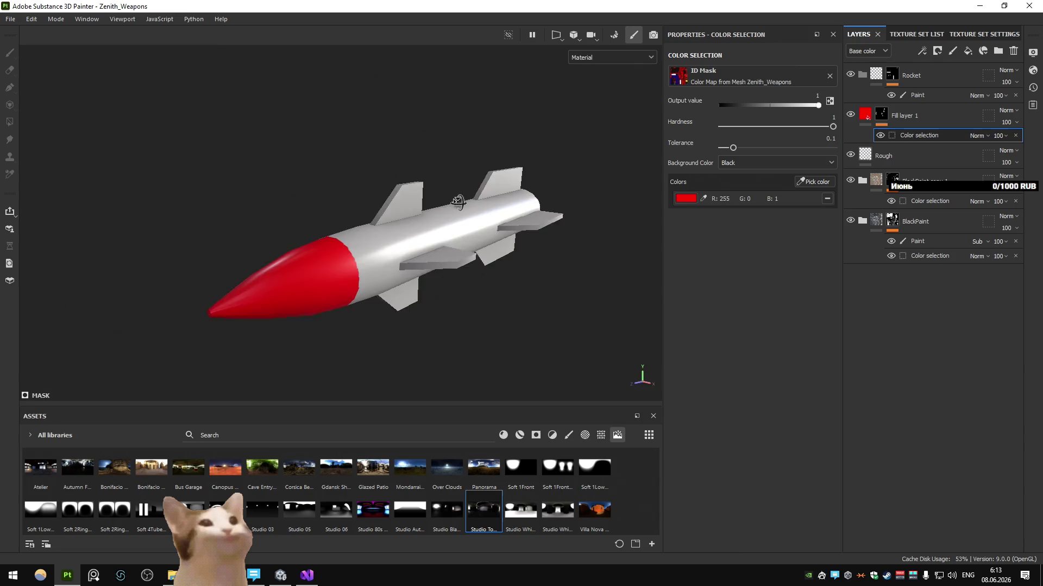
left_click_drag(470, 201, 347, 208, "alt")
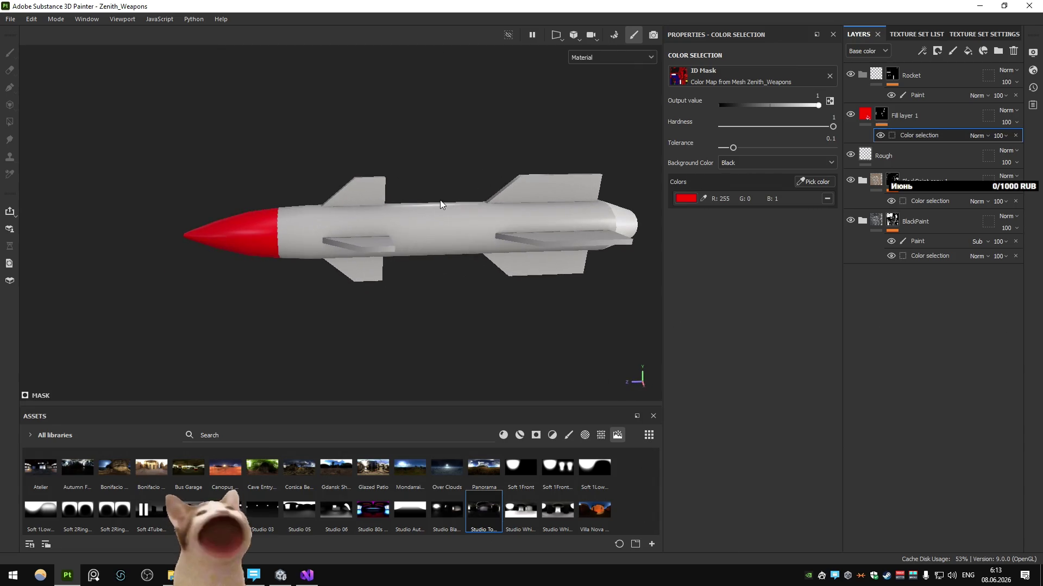
scroll(231, 233, "up", 3)
scroll(238, 226, "down", 2)
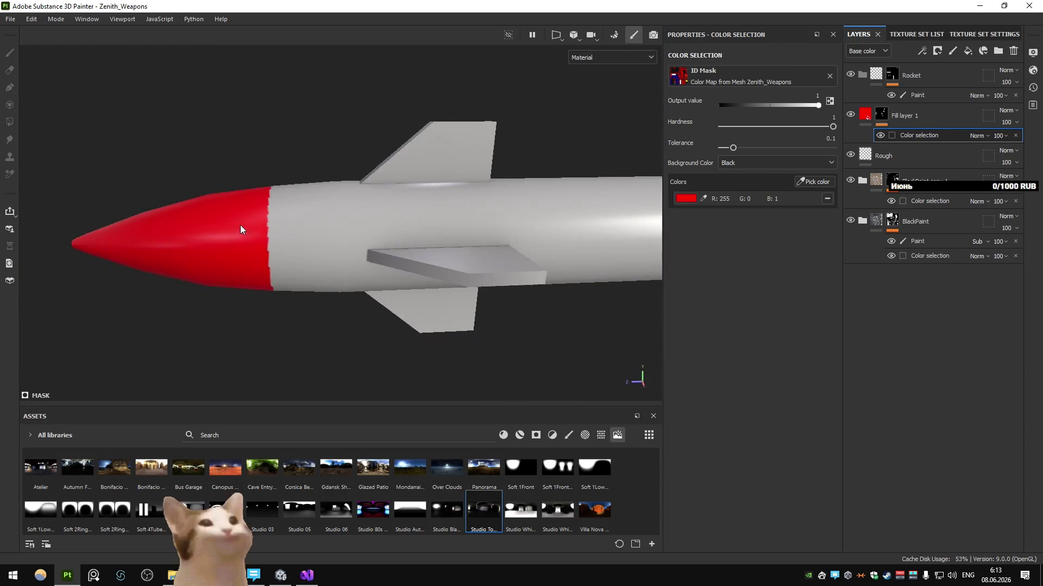
scroll(328, 242, "down", 2)
scroll(327, 241, "up", 1)
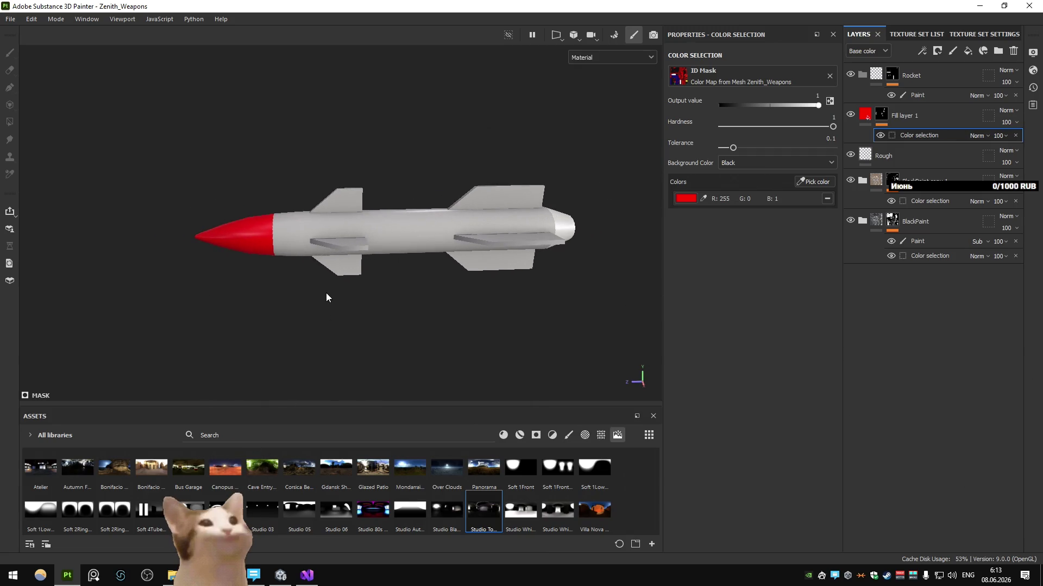
left_click(946, 114)
key("ctrl+d")
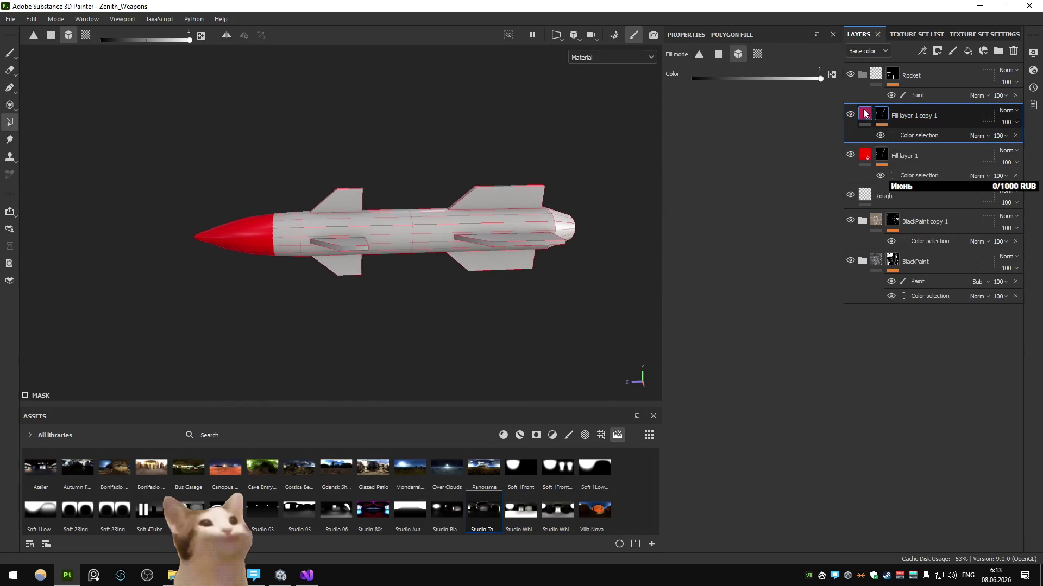
Drop the PBR Validate filter onto the stack and set the copied fill's colour to black
left_click(749, 171)
left_click(585, 435)
left_click(553, 435)
scroll(490, 475, "down", 5)
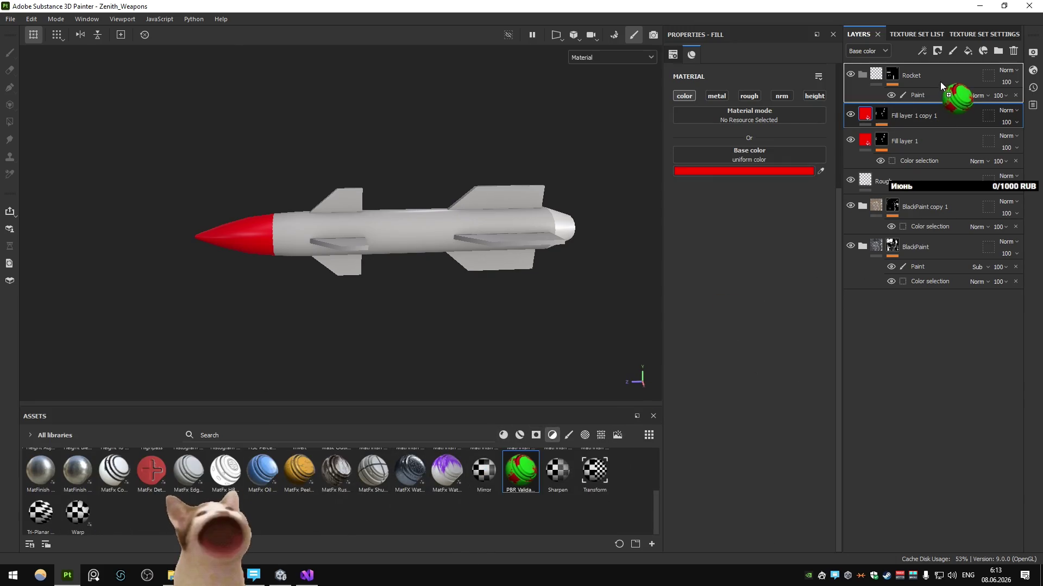
left_click_drag(521, 471, 946, 66)
left_click(790, 171)
mouse_move(754, 417)
left_mouse_down()
mouse_move(686, 534)
mouse_move(685, 486)
left_mouse_up()
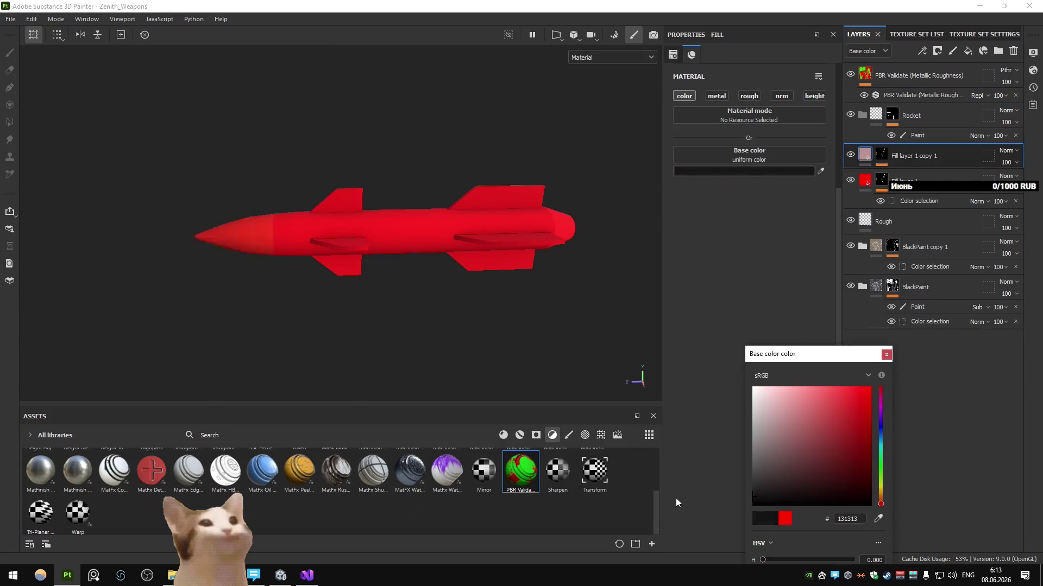
Mask the black fill to the fins by sampling their ID colour
left_click(886, 353)
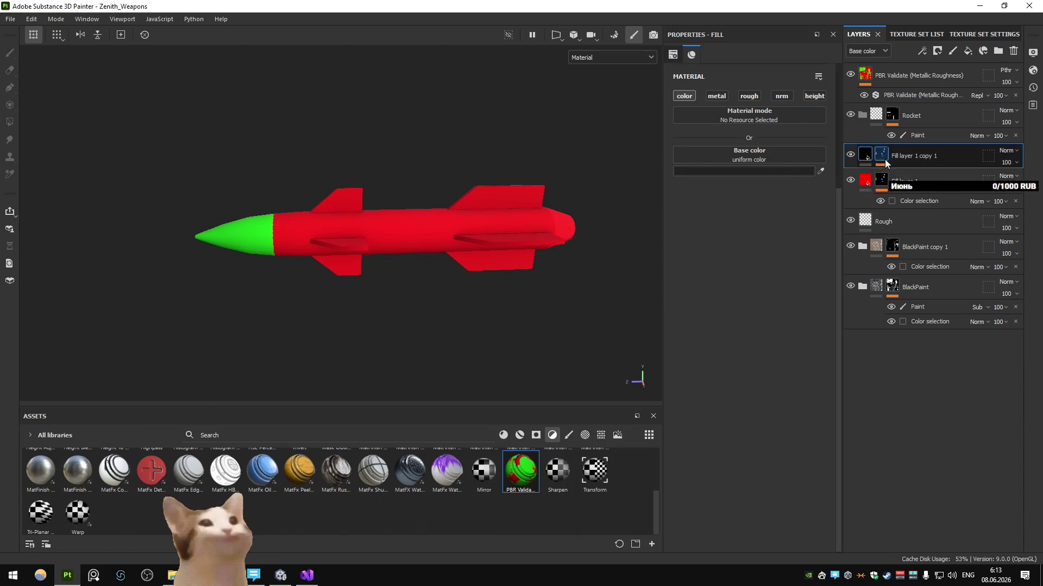
left_click_drag(919, 201, 885, 161, "ctrl")
left_click(815, 182)
left_click(572, 217)
left_click(865, 156)
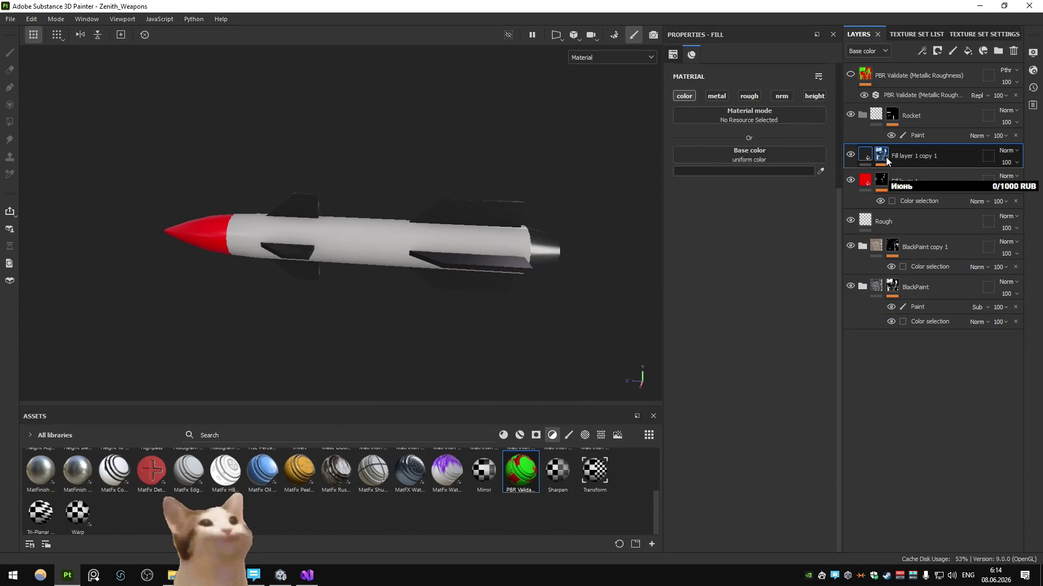
Duplicate the fins layer, set it white, and mask it to the rocket body's ID colour
key("ctrl+d")
left_click(743, 171)
left_click(685, 354)
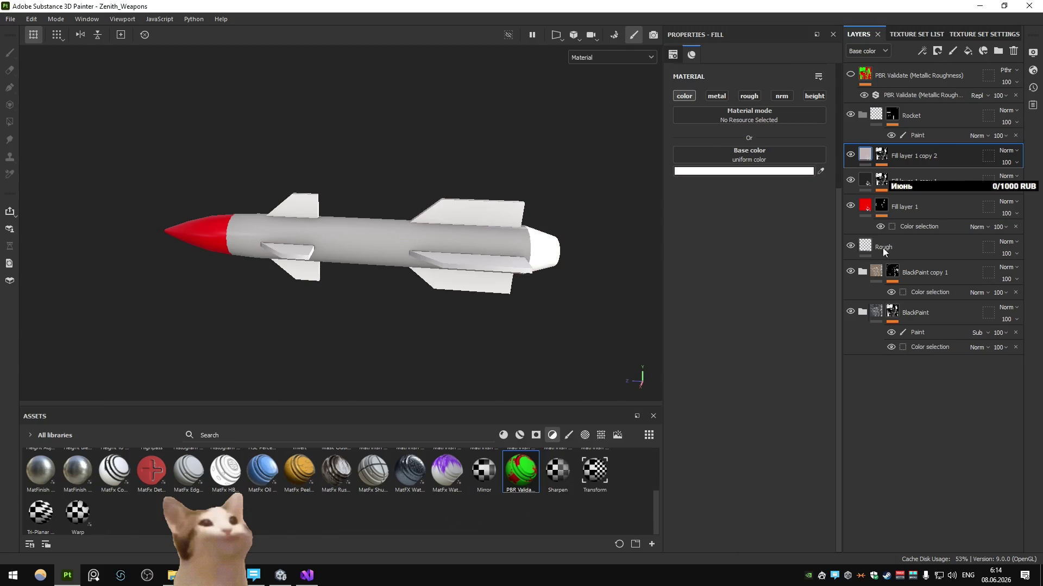
left_click(882, 155)
left_click(905, 175)
left_click(827, 183)
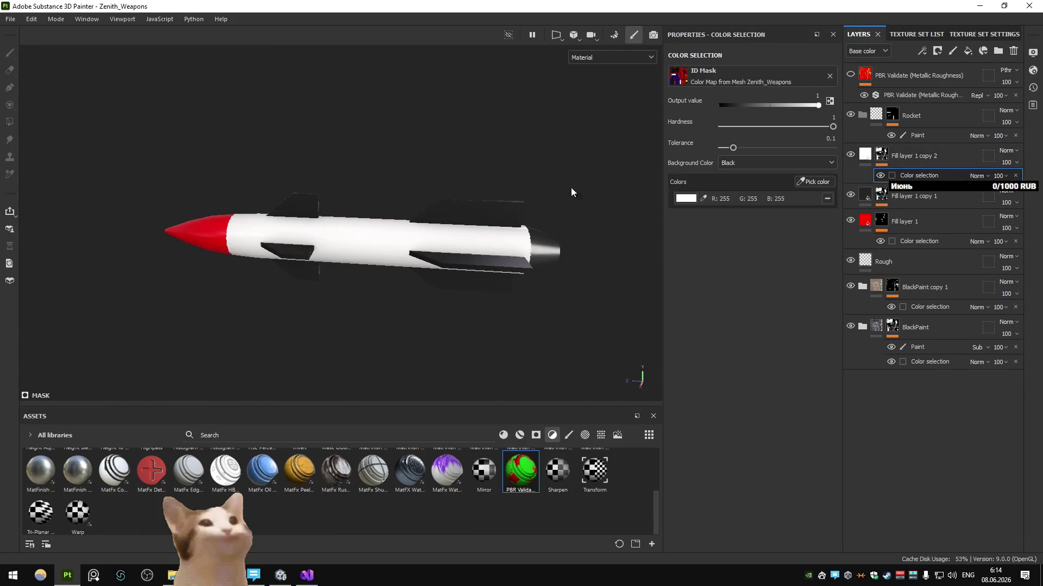
left_click(501, 208)
left_click(864, 156)
Hide the PBR Validate check layer and inspect the white rocket up close
left_click(743, 171)
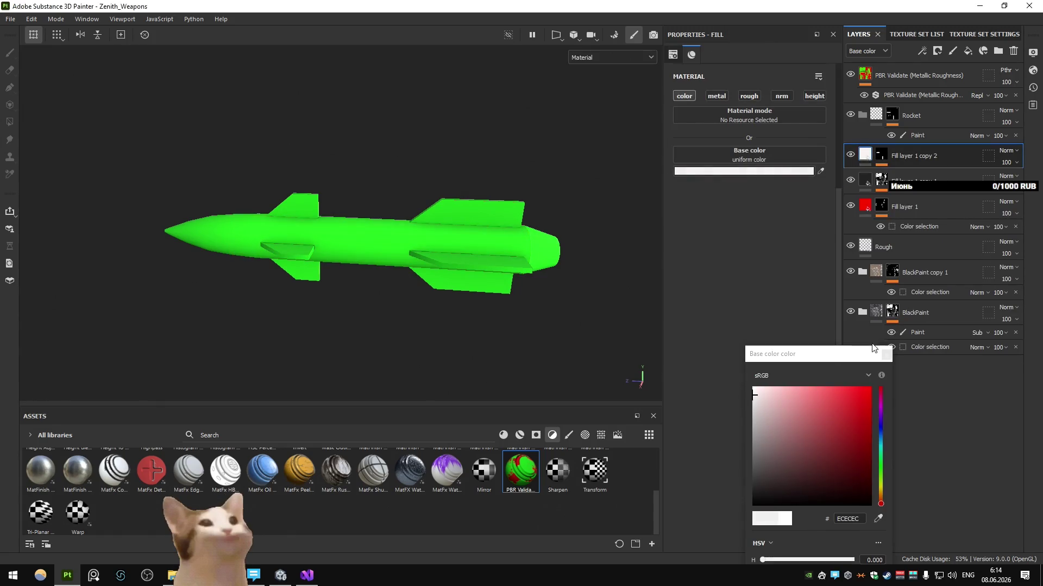
left_click(851, 75)
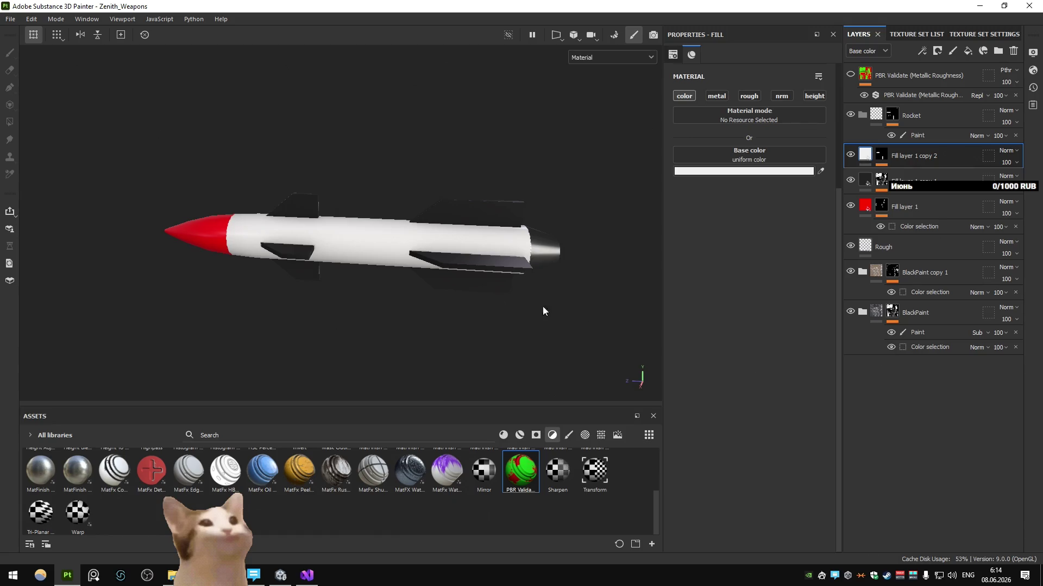
left_click_drag(587, 310, 357, 266, "alt")
scroll(357, 266, "up", 3)
mouse_move(274, 262)
left_mouse_down("alt")
mouse_move(473, 289)
mouse_move(413, 280)
mouse_move(464, 268)
mouse_move(470, 295)
mouse_move(438, 296)
mouse_move(404, 265)
left_mouse_up("alt")
scroll(439, 291, "down", 5)
scroll(437, 291, "down", 3)
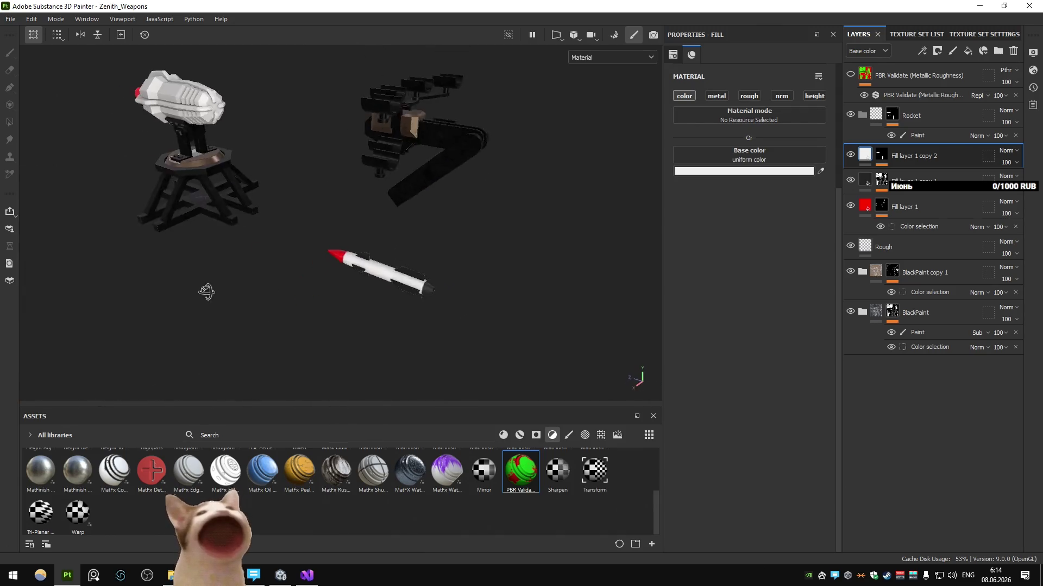
scroll(371, 272, "up", 5)
scroll(382, 285, "up", 3)
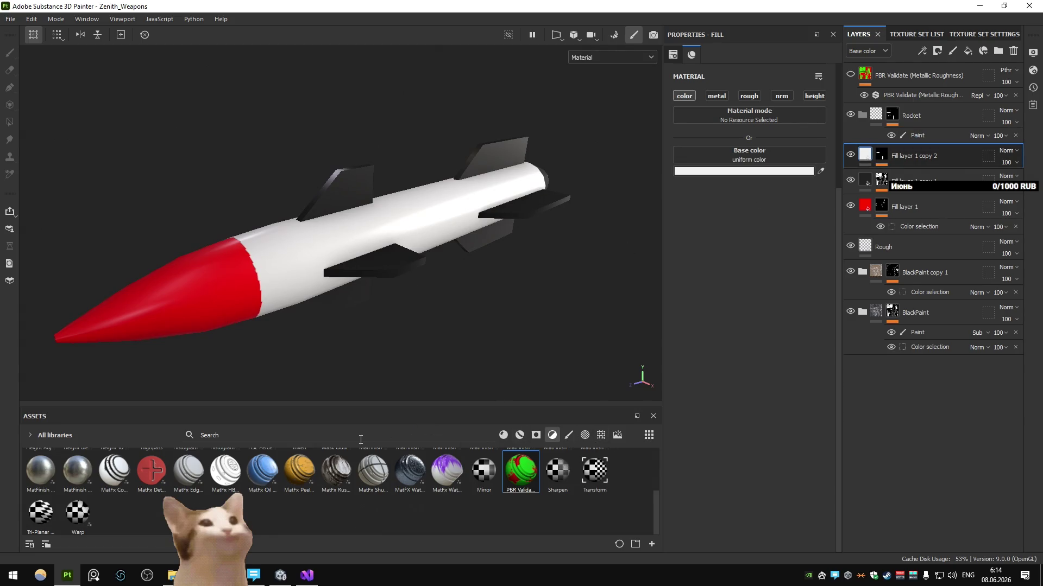
type("dirt")
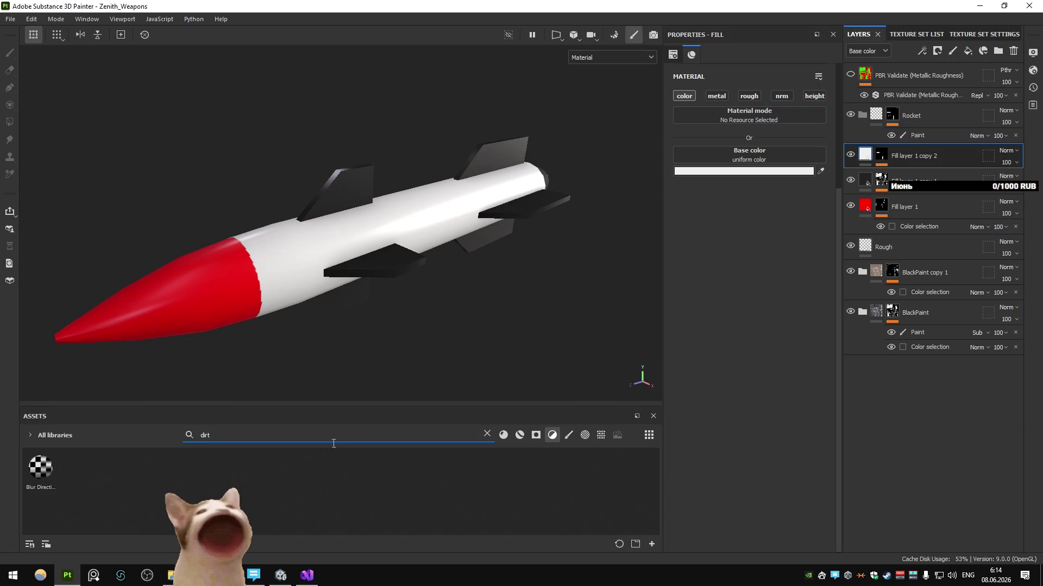
Add a new fill layer limited to base colour and set it to dark grey
left_click(487, 435)
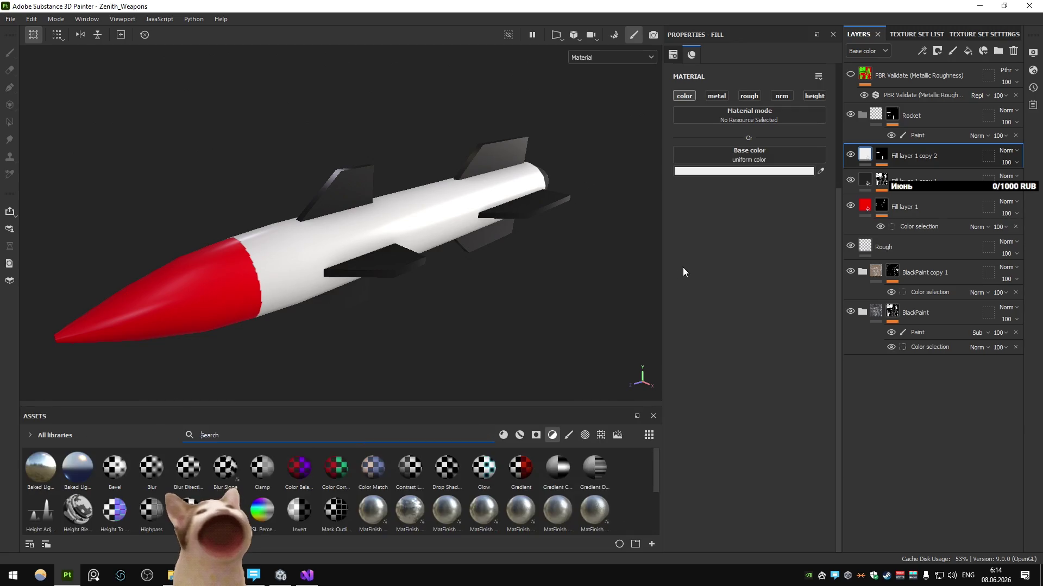
left_click(970, 49)
left_click(685, 96)
left_click(740, 170)
left_click_drag(740, 485, 751, 487)
Give the layer a black mask with a Dirt generator and set its roughness to 0.8
left_click(887, 356)
left_click(938, 52)
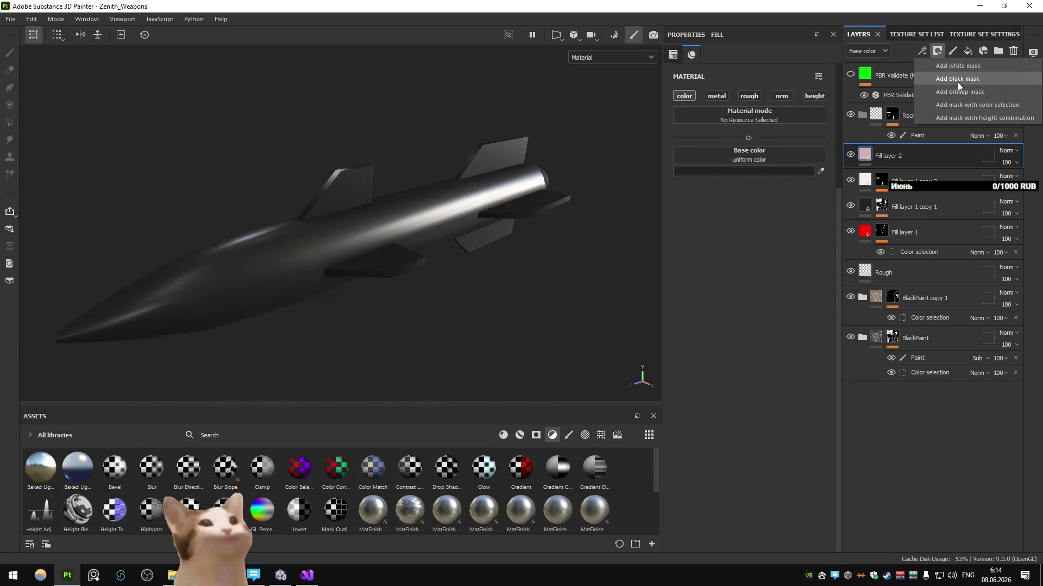
left_click(957, 83)
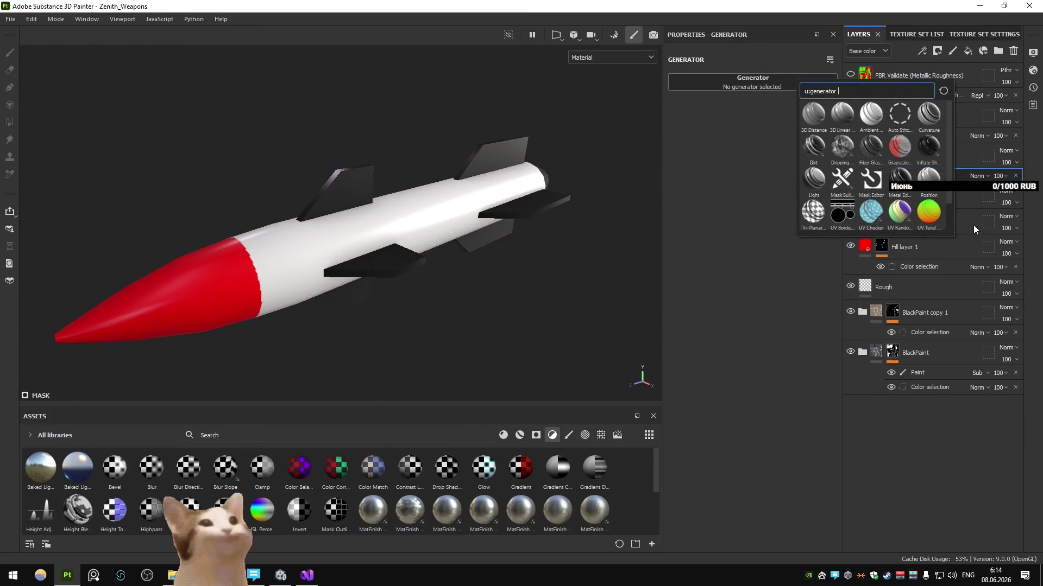
left_click(937, 214)
left_click(865, 155)
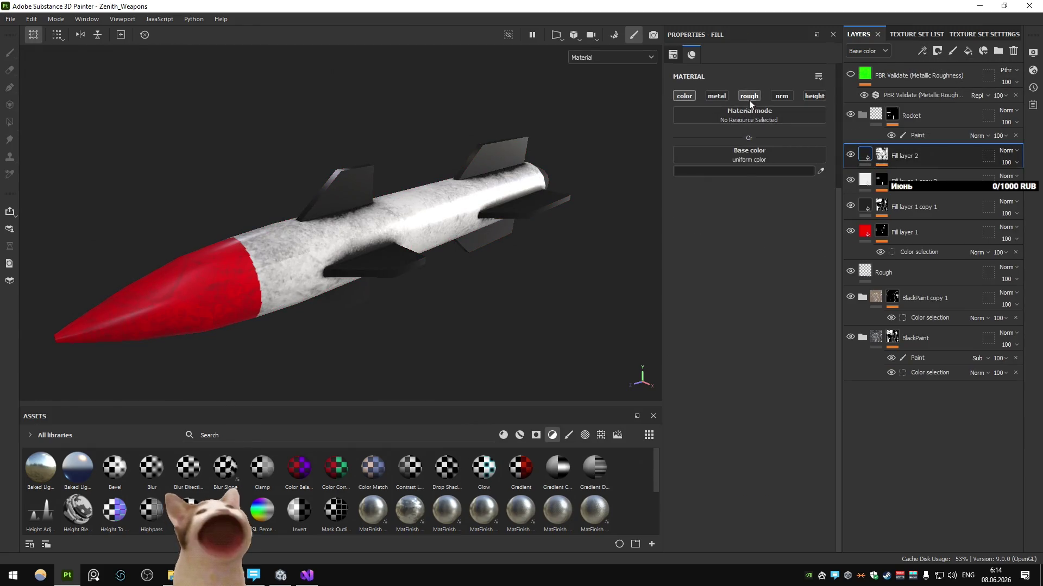
type("0.8")
key("Return")
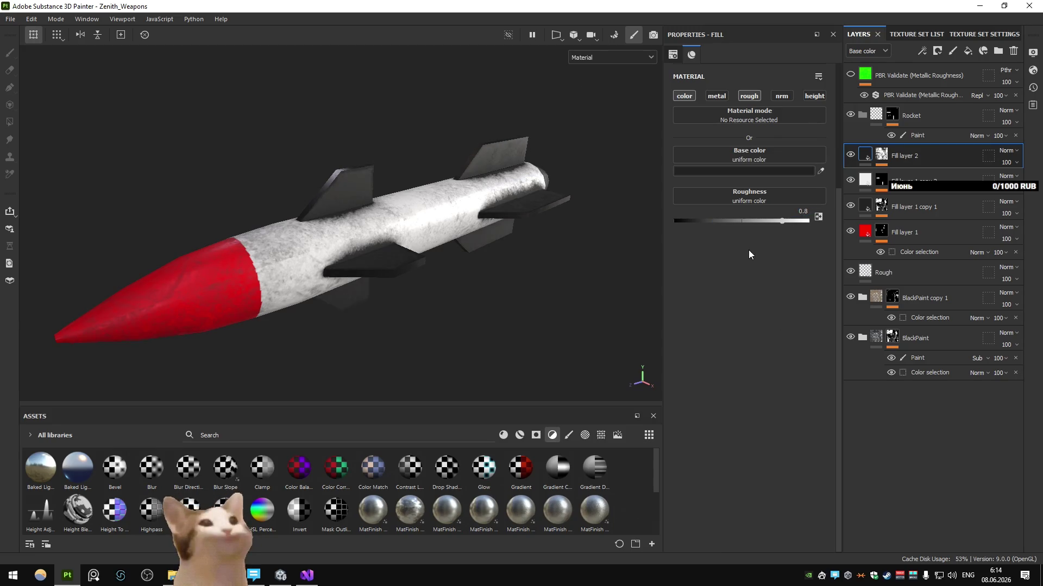
Fine-tune the Dirt Level and set the Grunge Scale back to 4 in the generator
left_click(882, 155)
left_click(904, 175)
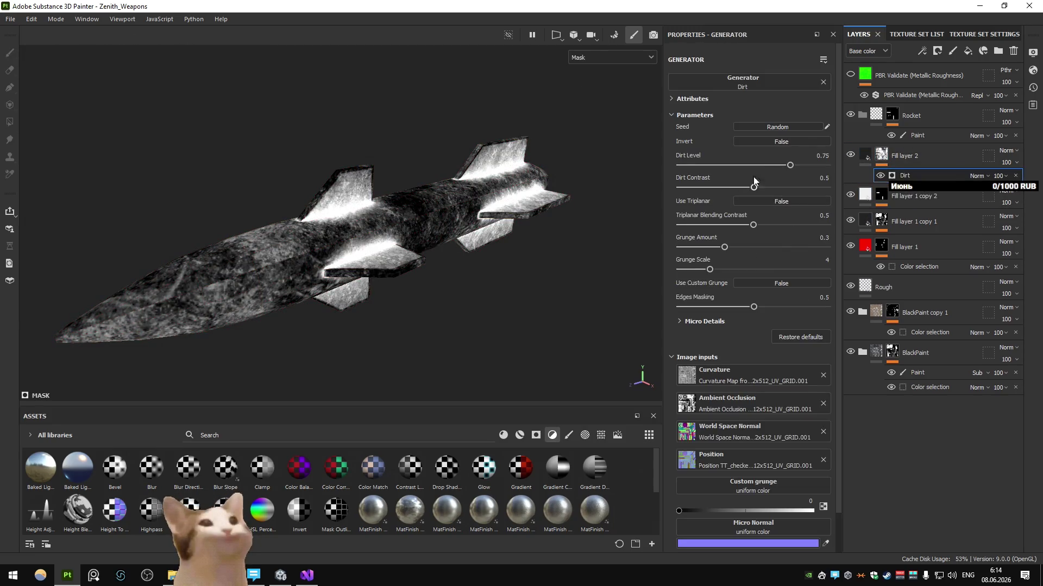
left_click(730, 164)
left_click_drag(741, 166, 741, 167)
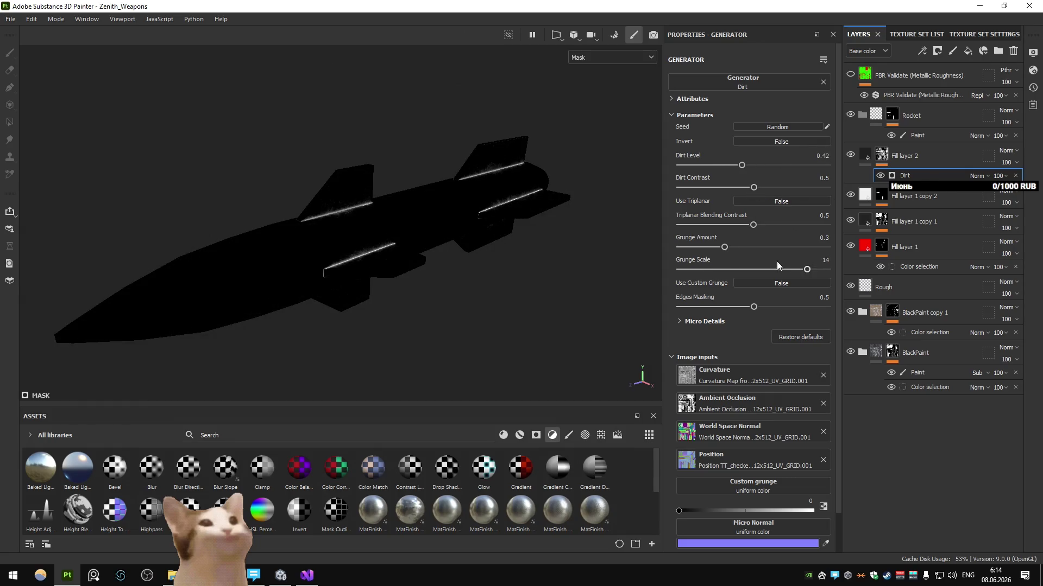
left_click_drag(787, 261, 710, 269)
left_click(769, 247)
left_click(865, 155)
Orbit around the dirty rocket and rotate the environment lighting to check it
mouse_move(624, 196)
left_mouse_down("alt")
mouse_move(342, 203)
mouse_move(746, 190)
left_mouse_up("alt")
key("4")
left_click(866, 162)
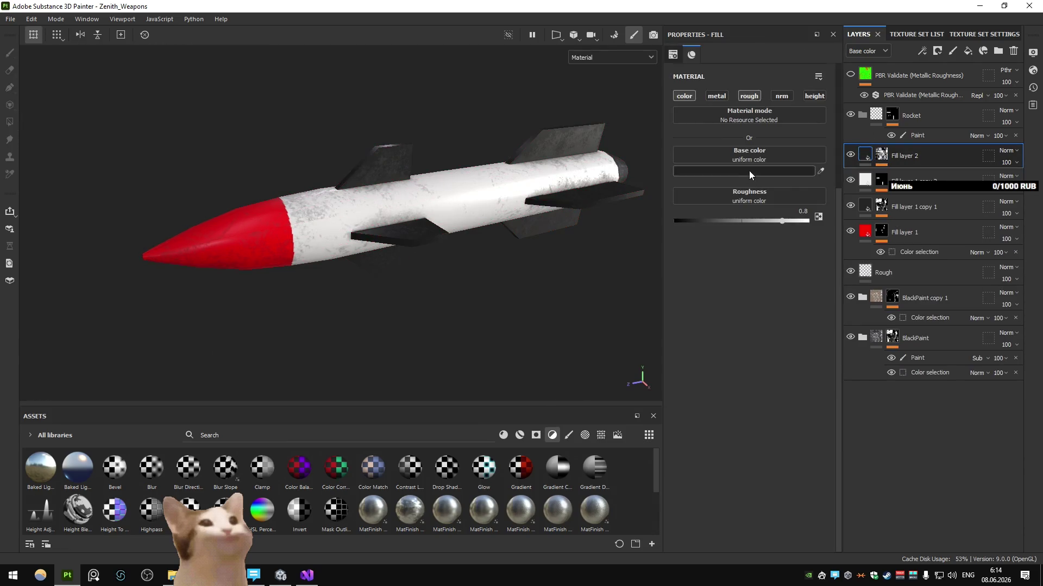
mouse_move(484, 206)
left_mouse_down("alt")
mouse_move(543, 198)
mouse_move(578, 217)
mouse_move(551, 228)
left_mouse_up("alt")
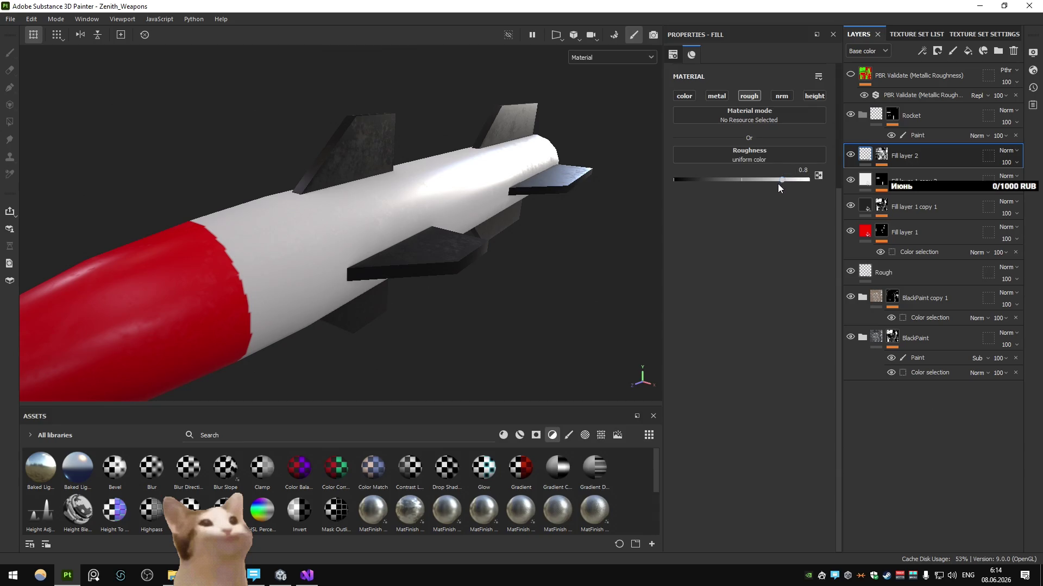
mouse_move(505, 209)
right_mouse_down("shift")
mouse_move(554, 217)
mouse_move(504, 221)
right_mouse_up("shift")
scroll(505, 221, "down", 5)
scroll(489, 236, "down", 3)
mouse_move(489, 236)
left_mouse_down("alt")
mouse_move(475, 255)
mouse_move(456, 245)
left_mouse_up("alt")
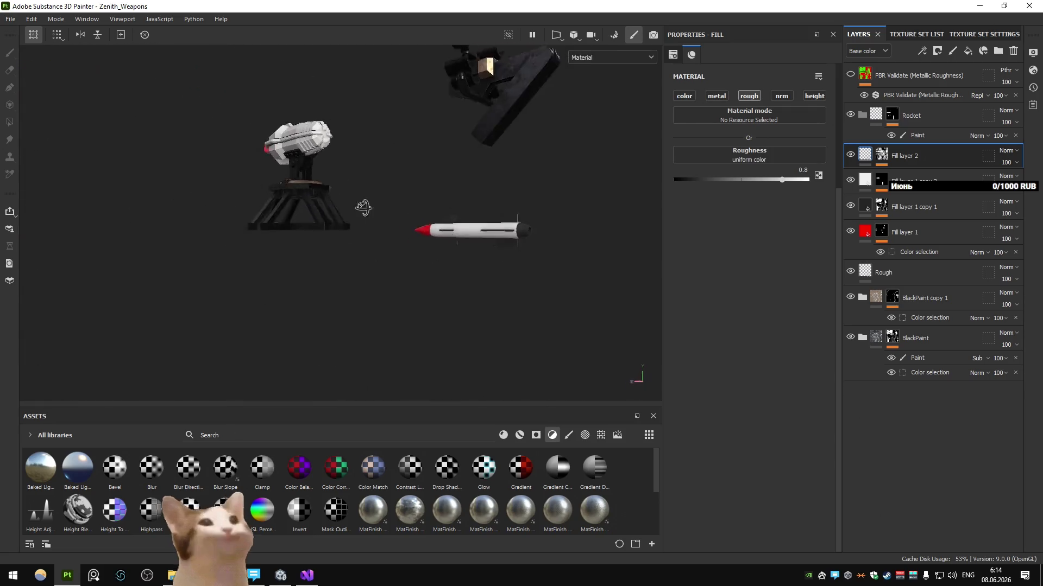
scroll(448, 242, "up", 3)
scroll(524, 281, "up", 3)
scroll(467, 294, "up", 2)
scroll(466, 298, "up", 2)
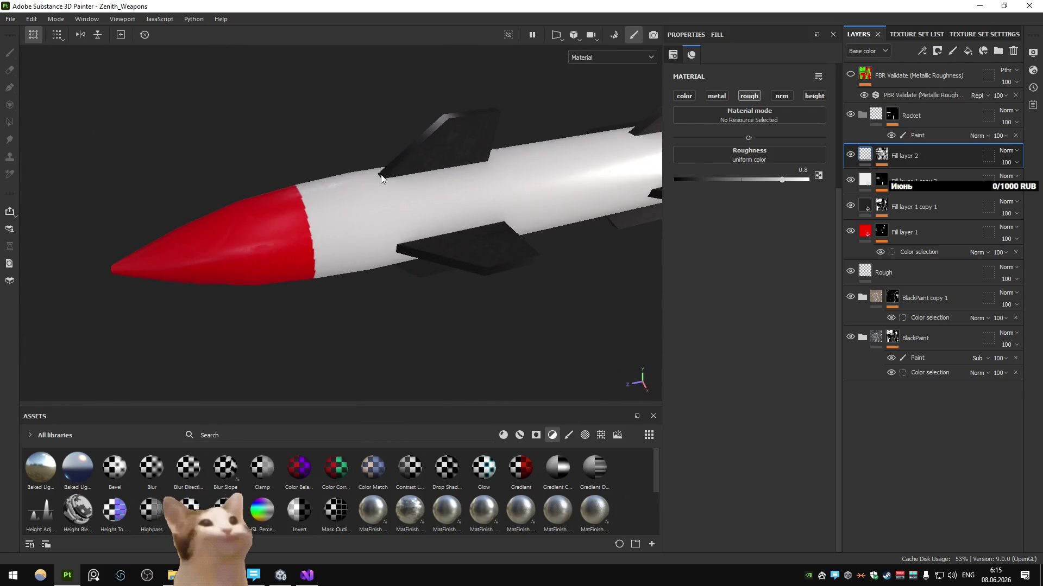
scroll(466, 251, "down", 3)
scroll(486, 256, "down", 3)
Orbit to inspect the finished rocket, then switch through the turret reference to Blender
left_click_drag(420, 272, 486, 250, "alt")
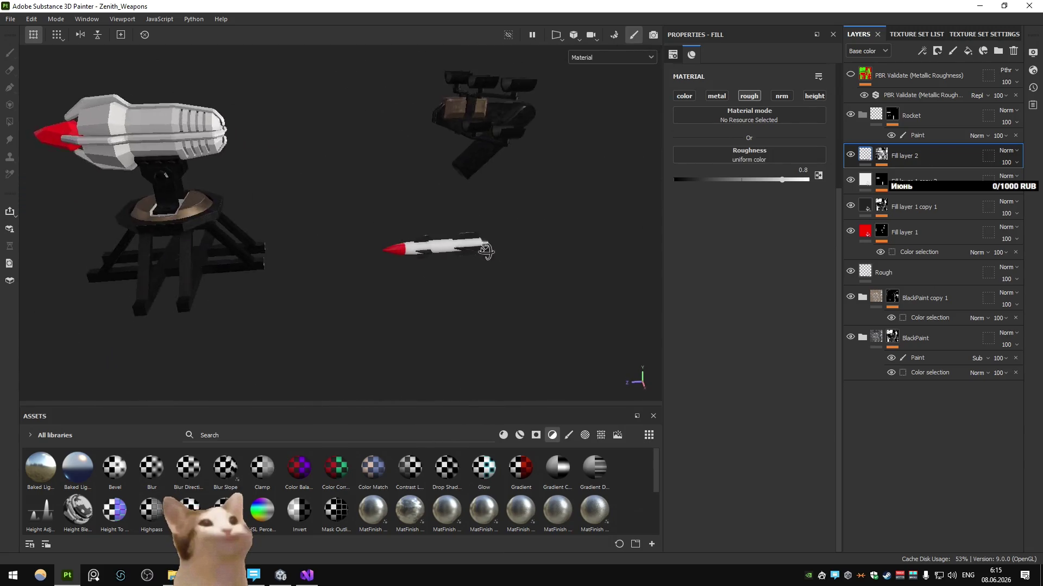
scroll(485, 251, "up", 3)
left_click_drag(431, 281, 256, 268, "alt")
scroll(346, 257, "down", 3)
scroll(346, 253, "up", 2)
scroll(345, 255, "up", 2)
scroll(279, 267, "up", 2)
mouse_move(280, 267)
left_mouse_down("alt")
mouse_move(335, 255)
mouse_move(326, 273)
left_mouse_up("alt")
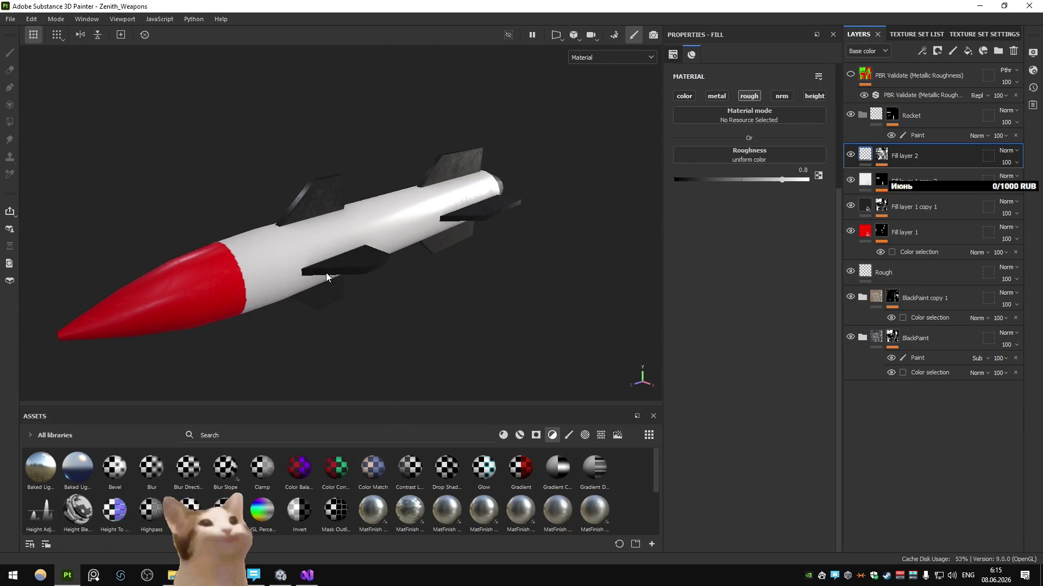
key("alt+Tab")
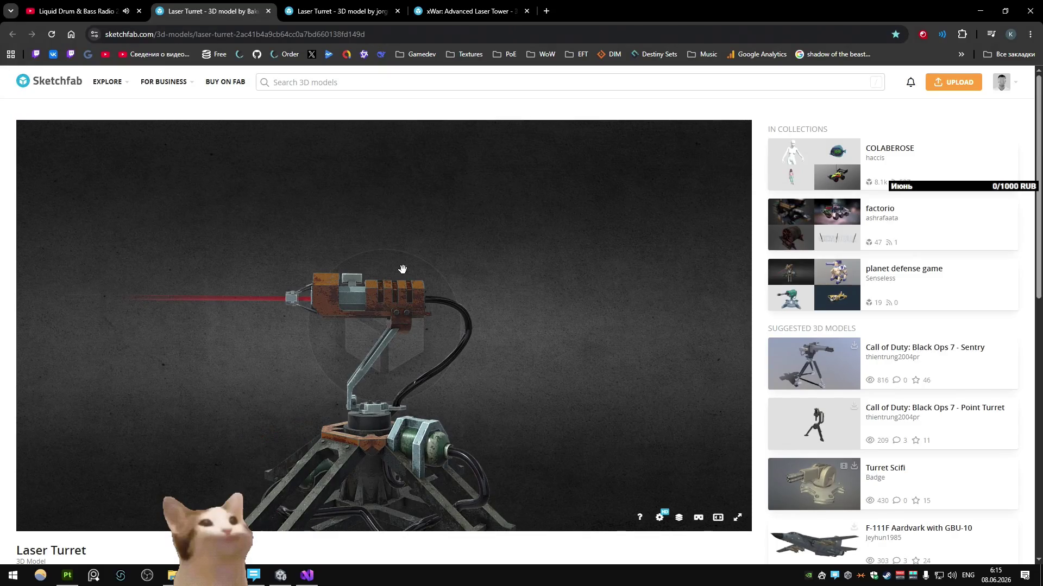
key("alt+Tab")
key("alt+Tab")
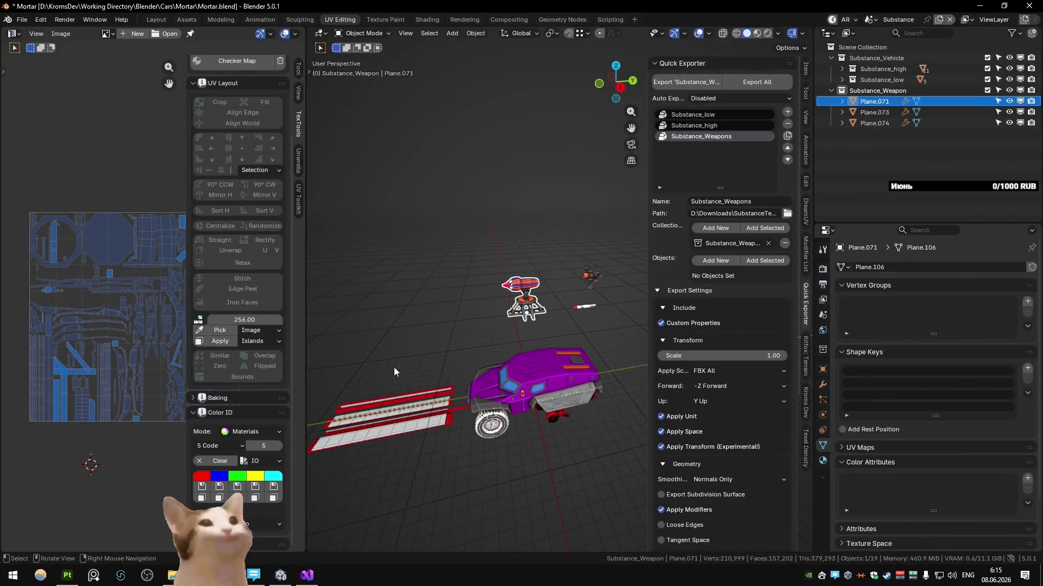
In the Main scene, select the front fin object and move it along the Y axis
key("ctrl+Page_Down")
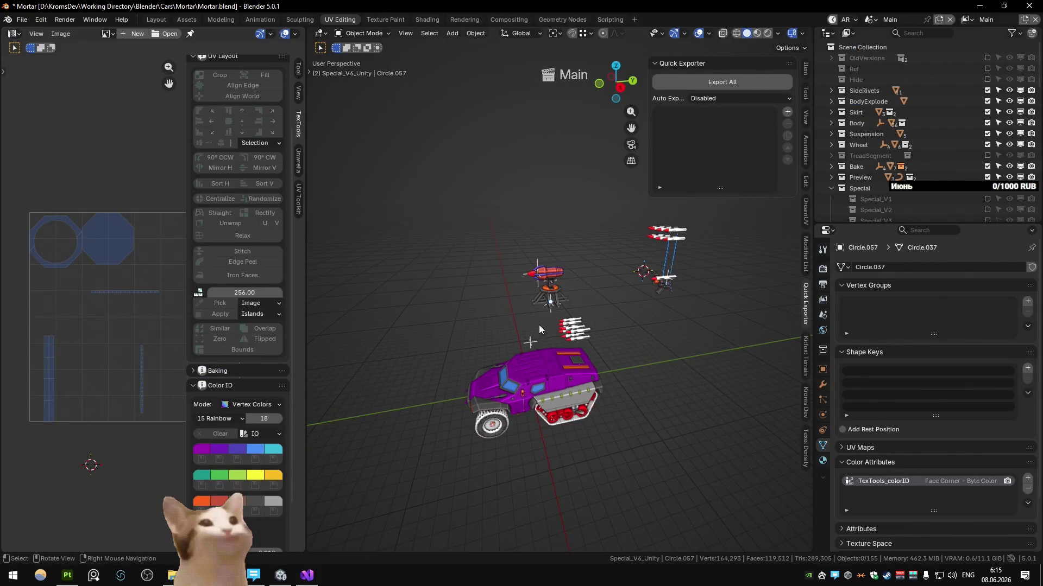
left_click(655, 282)
key("KP_Decimal")
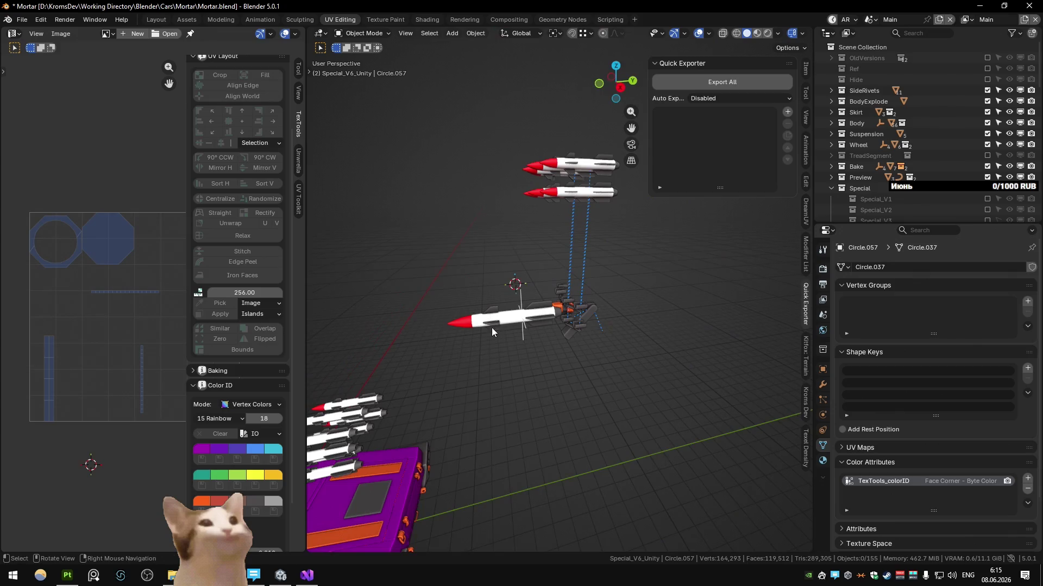
middle_click_drag(481, 326, 506, 295, "alt")
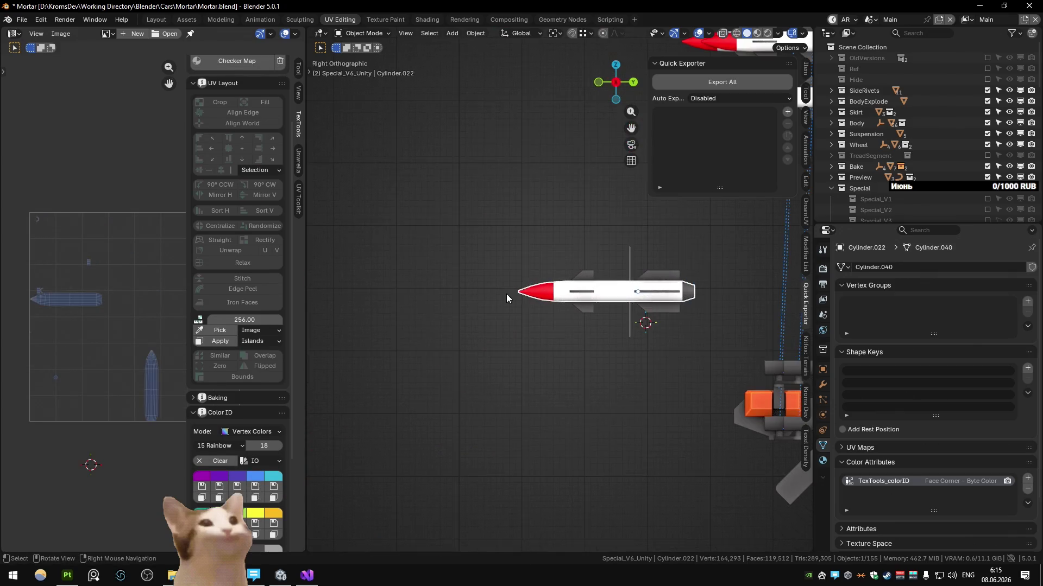
mouse_move(609, 258)
middle_mouse_down("shift")
mouse_move(423, 251)
mouse_move(478, 333)
middle_mouse_up("shift")
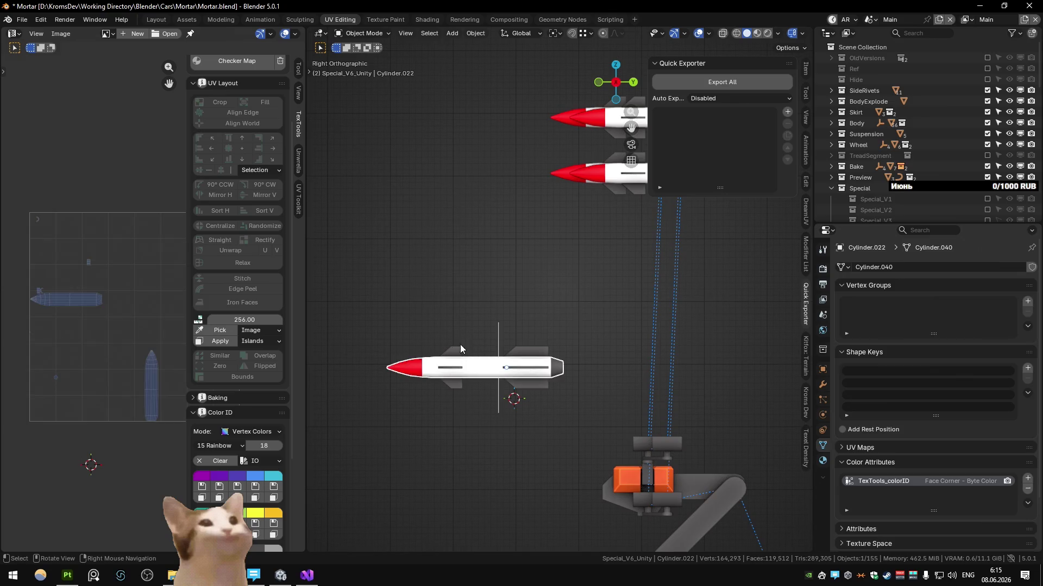
left_click(464, 346)
key("KP_Decimal")
scroll(571, 333, "up", 3)
key("g")
key("y")
left_click(547, 340)
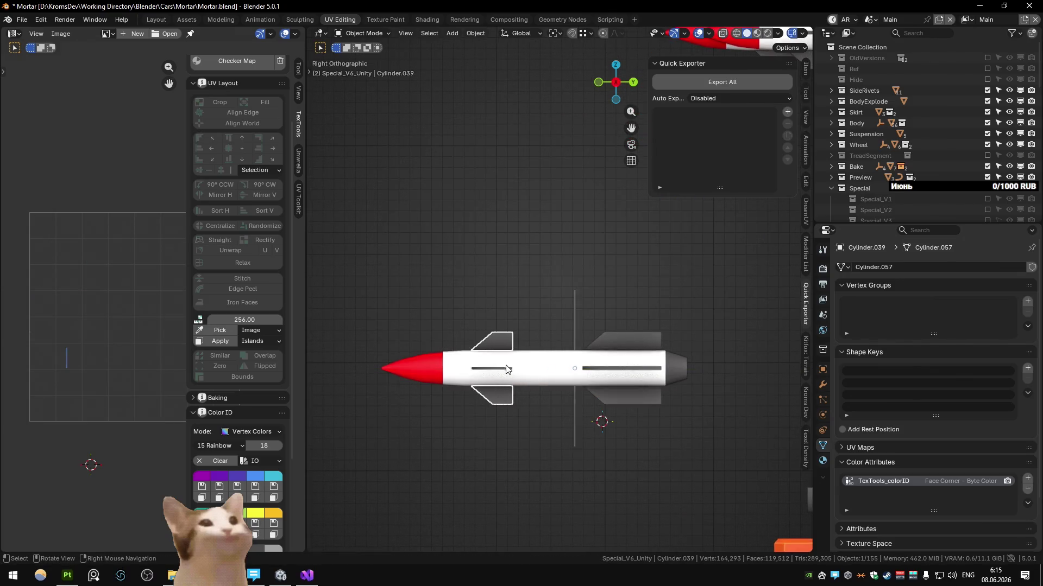
Shift the front fin geometry along Y in edit mode and check the rocket body
key("Tab")
key("g")
key("y")
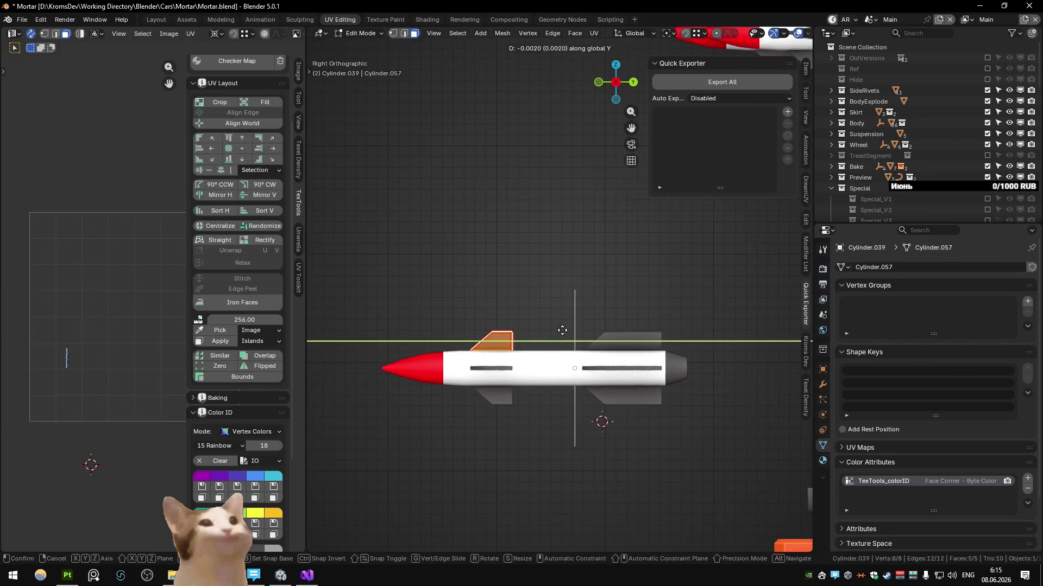
left_click(541, 332)
scroll(541, 333, "down", 3)
key("Tab")
mouse_move(545, 298)
middle_mouse_down()
mouse_move(611, 340)
mouse_move(543, 323)
middle_mouse_up()
key("Tab")
scroll(543, 323, "up", 2)
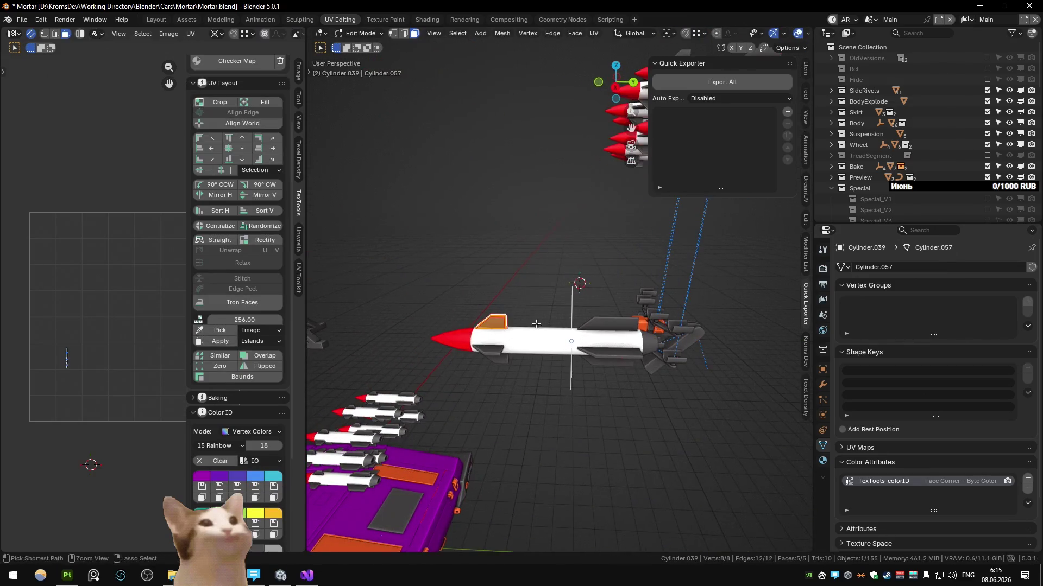
key("alt+q")
scroll(460, 337, "up", 3)
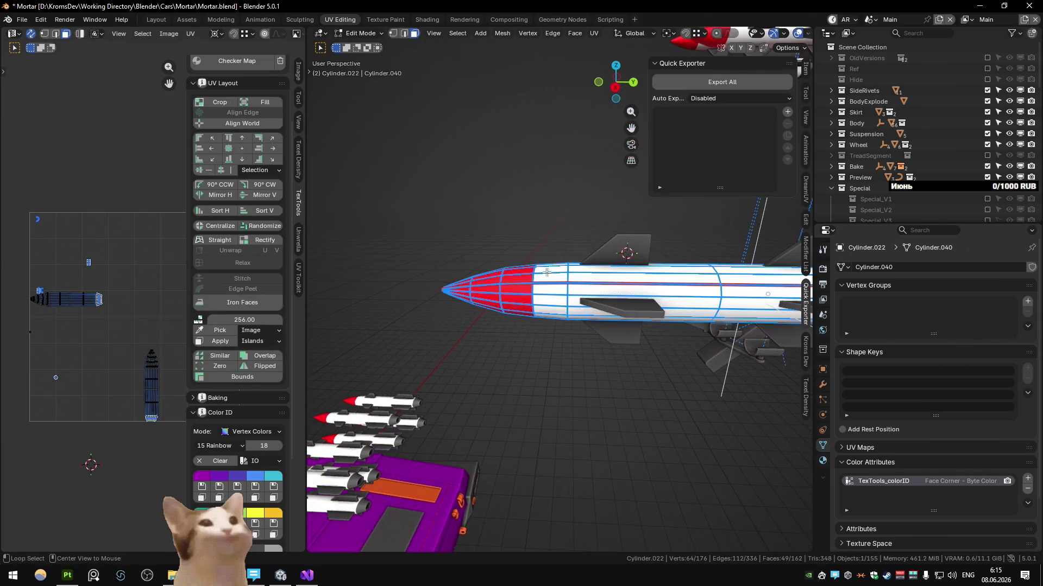
scroll(271, 420, "down", 5)
key("Tab")
scroll(419, 364, "down", 5)
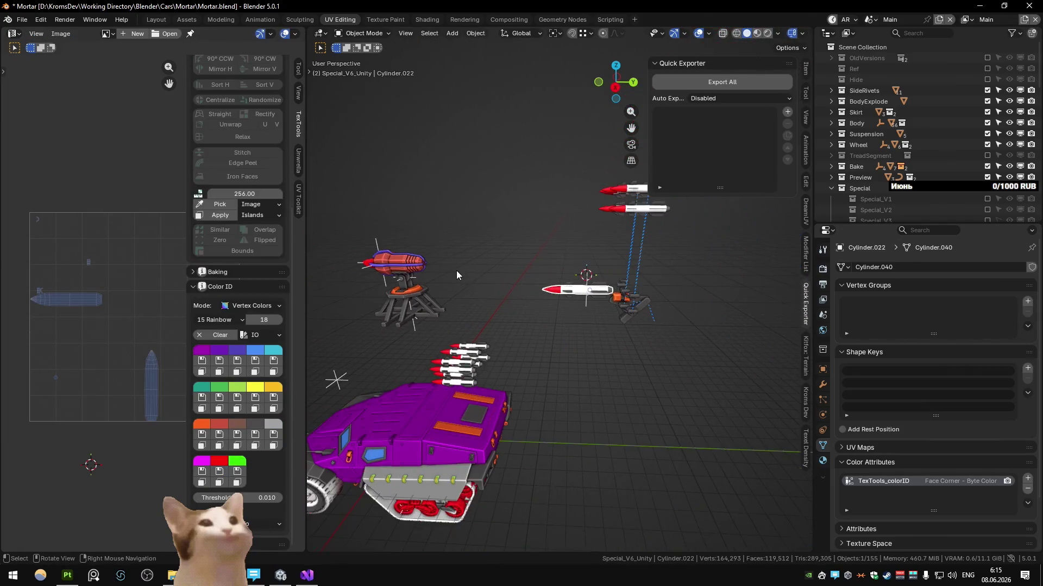
mouse_move(470, 269)
middle_mouse_down()
mouse_move(483, 386)
mouse_move(467, 401)
mouse_move(571, 320)
mouse_move(555, 319)
middle_mouse_up()
scroll(570, 293, "up", 2)
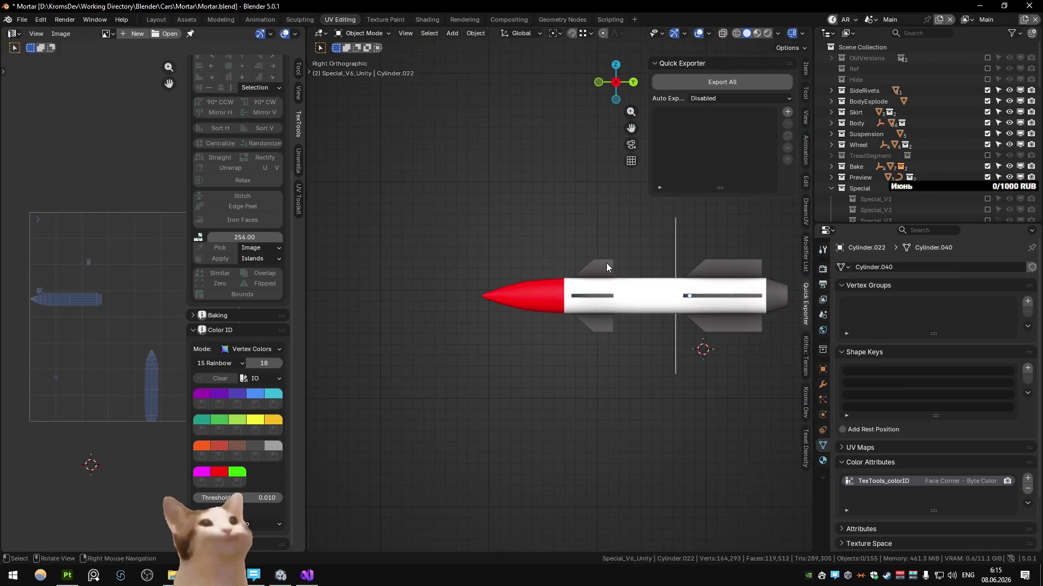
Move the whole fin geometry further along the Y axis and review the rocket
left_click(598, 270)
key("Tab")
key("g")
key("y")
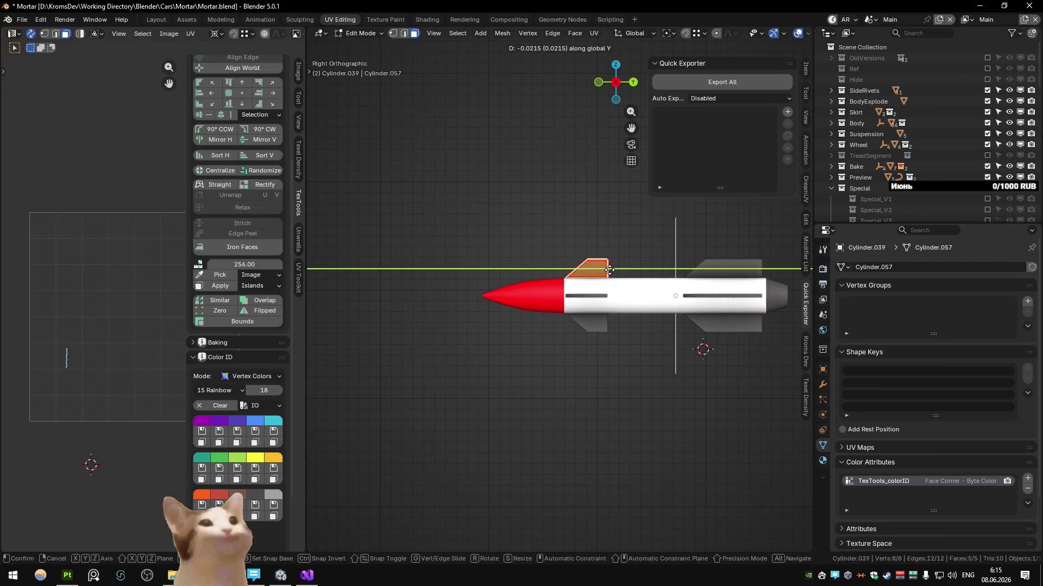
left_click(606, 277)
scroll(605, 278, "up", 3)
key("g")
key("y")
left_click(589, 261)
key("Tab")
scroll(530, 238, "down", 3)
mouse_move(530, 239)
middle_mouse_down()
mouse_move(516, 339)
mouse_move(552, 325)
middle_mouse_up()
scroll(516, 344, "up", 2)
scroll(521, 326, "down", 2)
Select the ring of faces behind the red tip and unwrap the rocket's UVs
left_click(581, 286)
key("Tab")
scroll(581, 286, "up", 3)
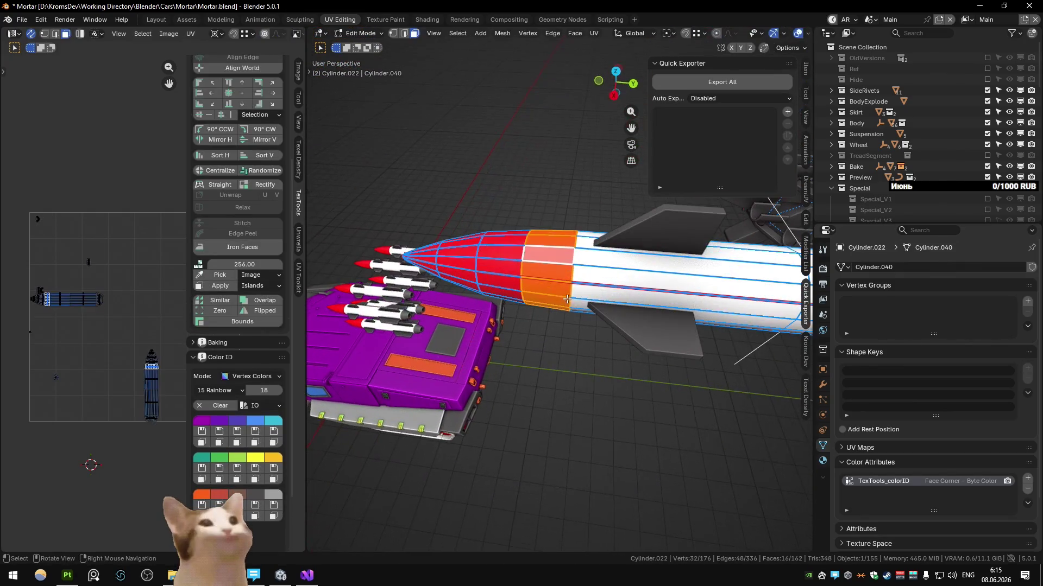
left_click(581, 260, "alt")
key("u")
left_click(557, 298)
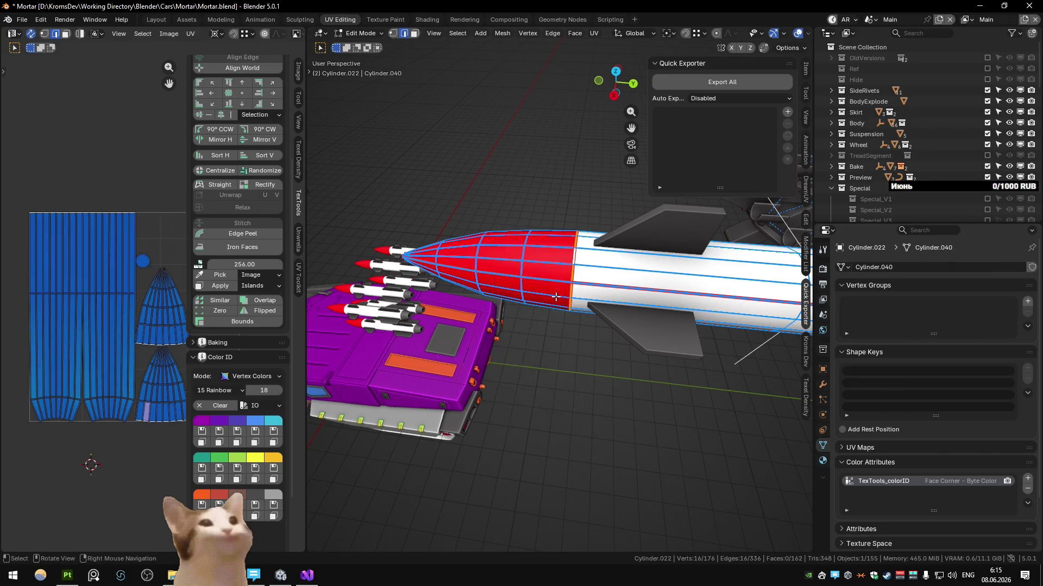
key("Tab")
scroll(556, 295, "down", 4)
On the Weapons view layer, pack all weapon UV islands, then move to the Substance scene and Painter
key("ctrl+Page_Down")
key("ctrl+Page_Down")
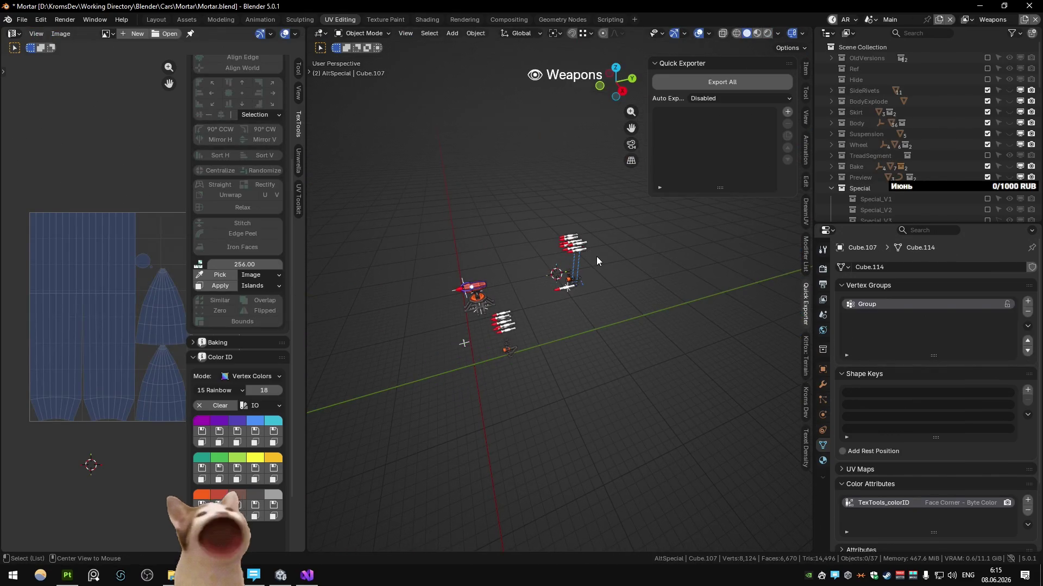
key("Tab")
key("a")
key("shift+r")
key("ctrl+p")
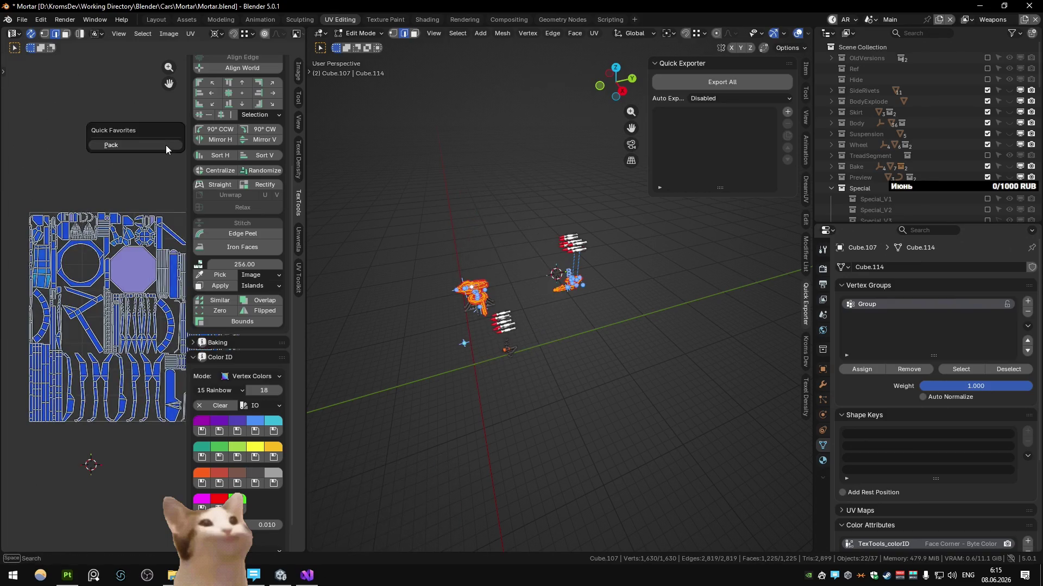
left_click(167, 144)
key("Tab")
key("ctrl+Page_Down")
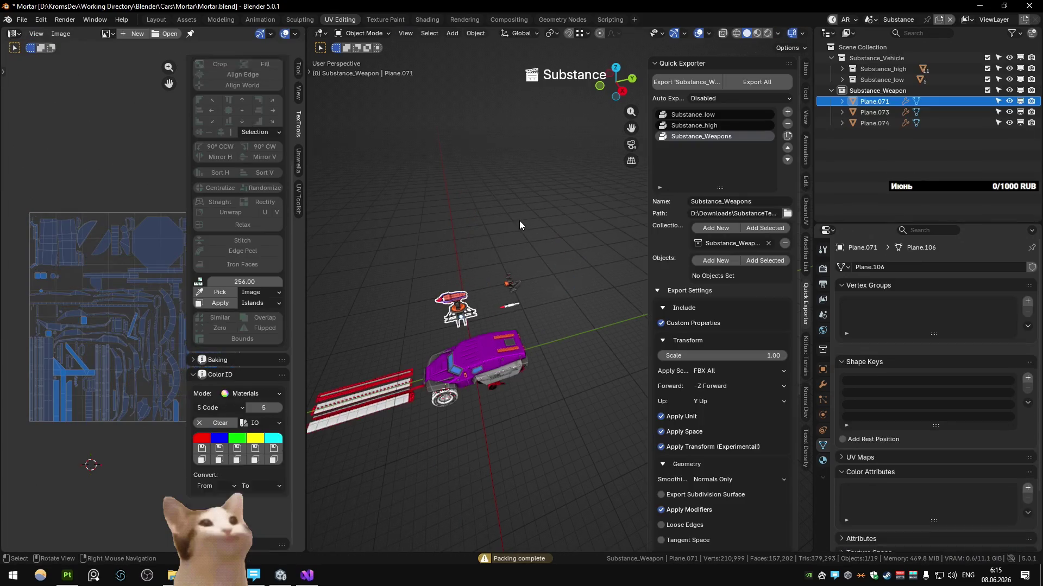
left_click(68, 576)
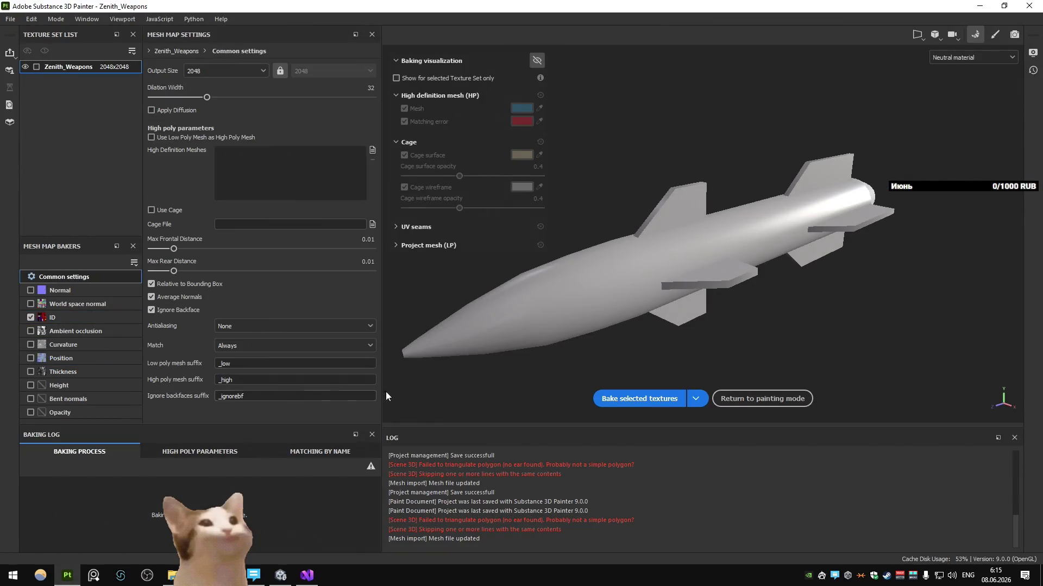
Bake the selected mesh maps for Zenith_Weapons and return to painting mode
left_click(639, 398)
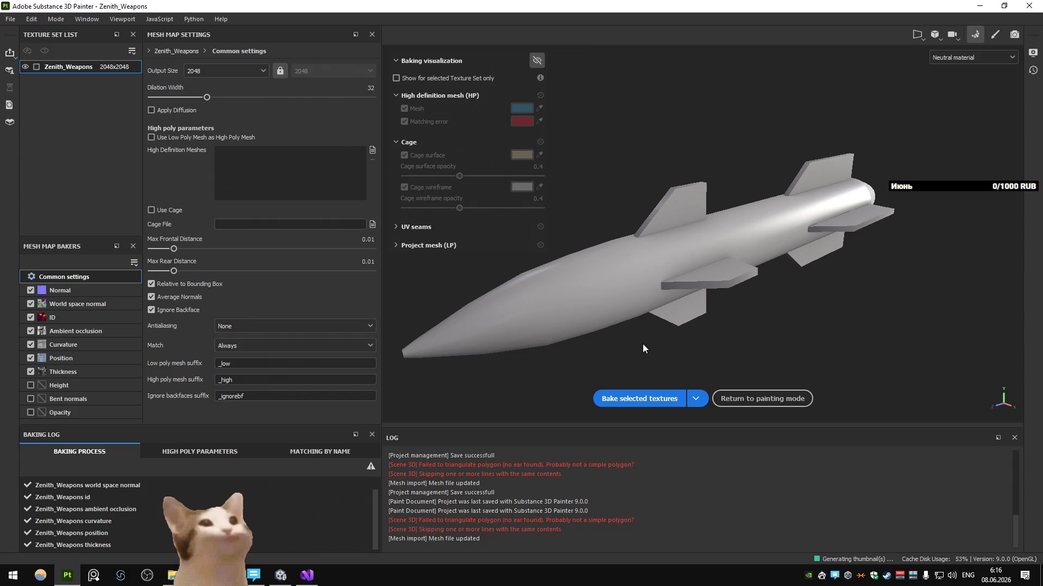
left_click(762, 399)
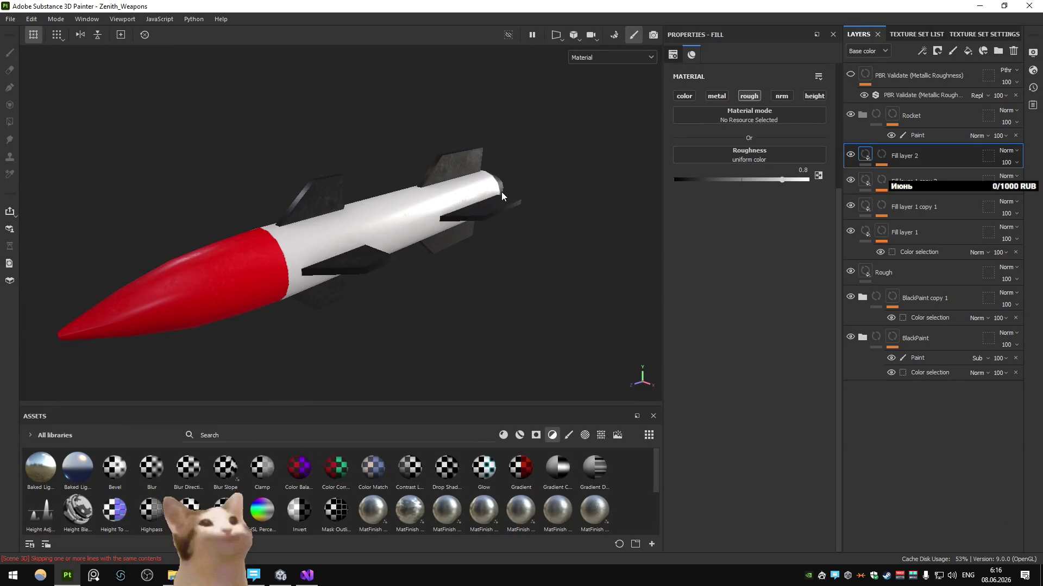
Select the Rocket folder's mask and delete its Paint effect
mouse_move(501, 195)
left_mouse_down("alt")
mouse_move(530, 187)
mouse_move(236, 233)
mouse_move(425, 188)
mouse_move(362, 234)
mouse_move(481, 233)
mouse_move(514, 245)
mouse_move(399, 247)
mouse_move(497, 171)
mouse_move(480, 161)
mouse_move(421, 262)
mouse_move(299, 221)
mouse_move(343, 302)
mouse_move(428, 309)
mouse_move(288, 259)
mouse_move(303, 283)
mouse_move(390, 310)
left_mouse_up("alt")
scroll(399, 247, "up", 3)
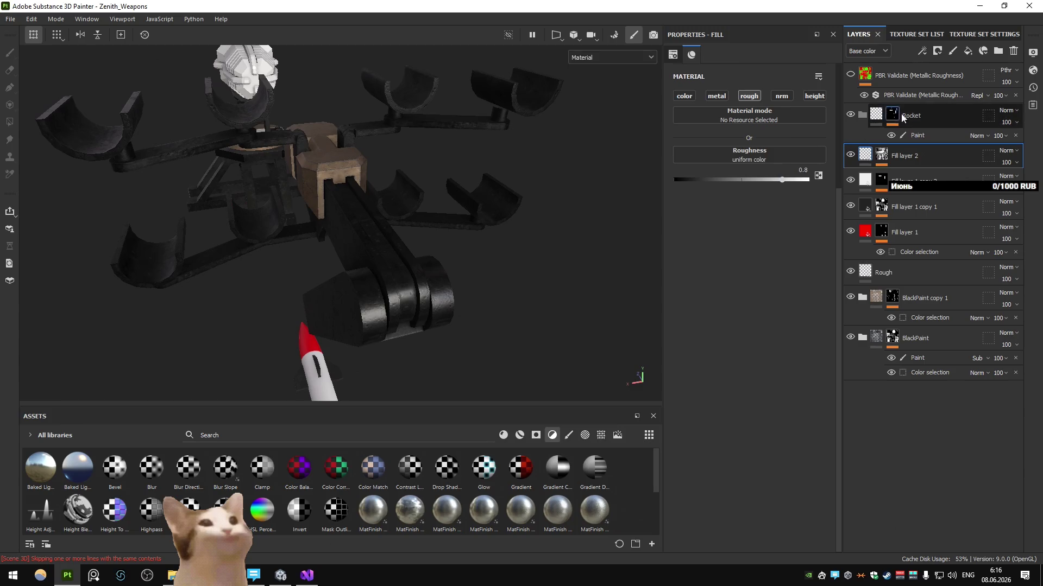
left_click(894, 117)
left_click_drag(410, 244, 664, 182, "alt")
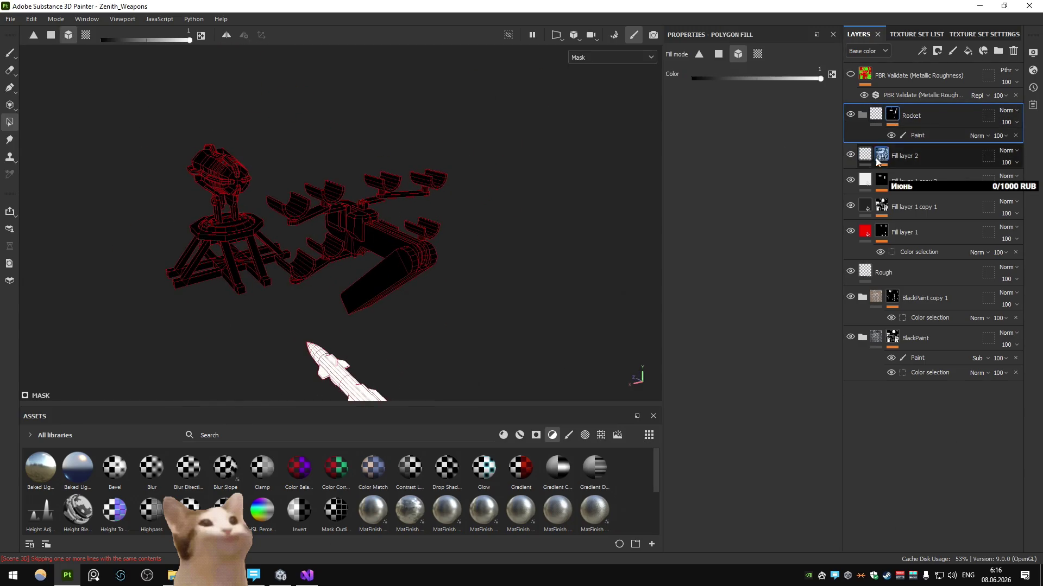
left_click(892, 155)
left_click(861, 117)
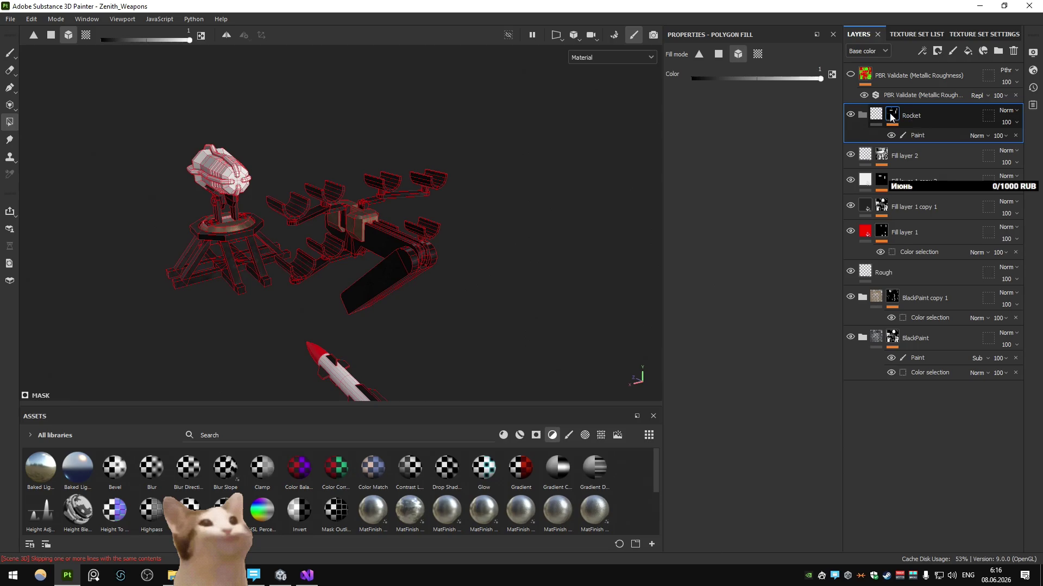
key("Delete")
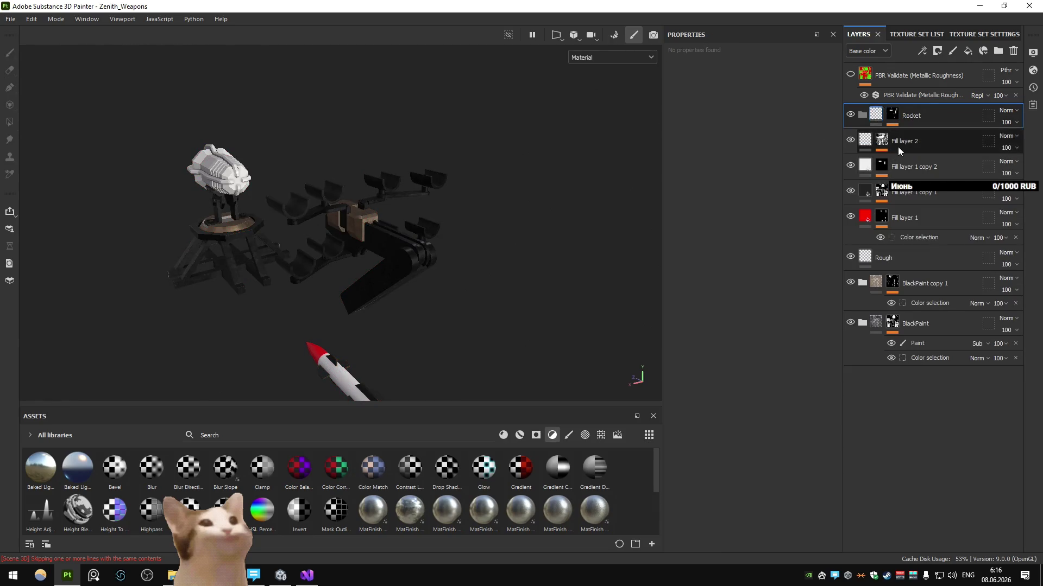
Collapse the Rocket folder and orbit to view the whole rebaked weapon set
left_click(912, 214)
left_click(908, 141, "shift")
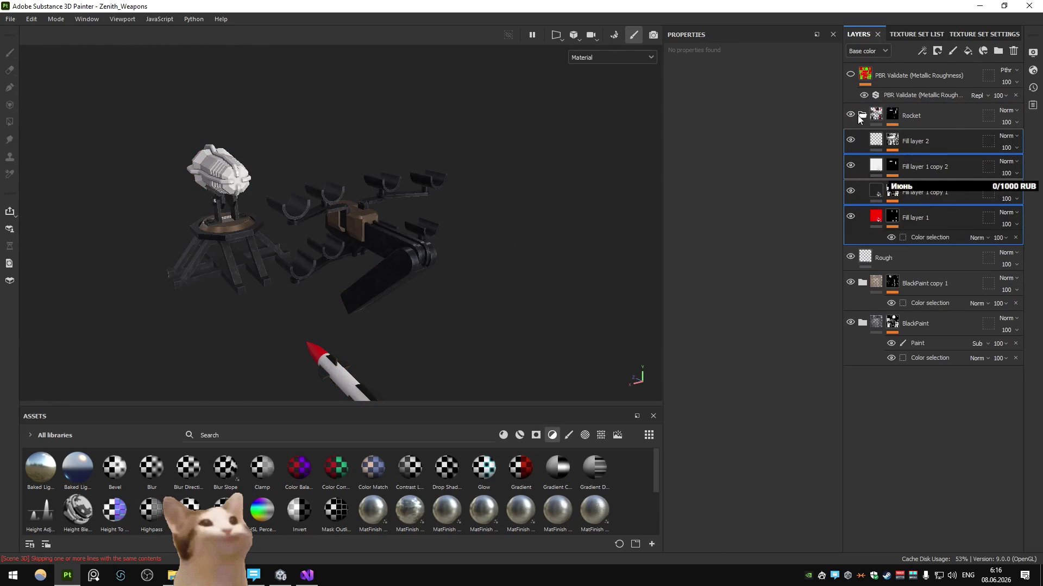
left_click(860, 115)
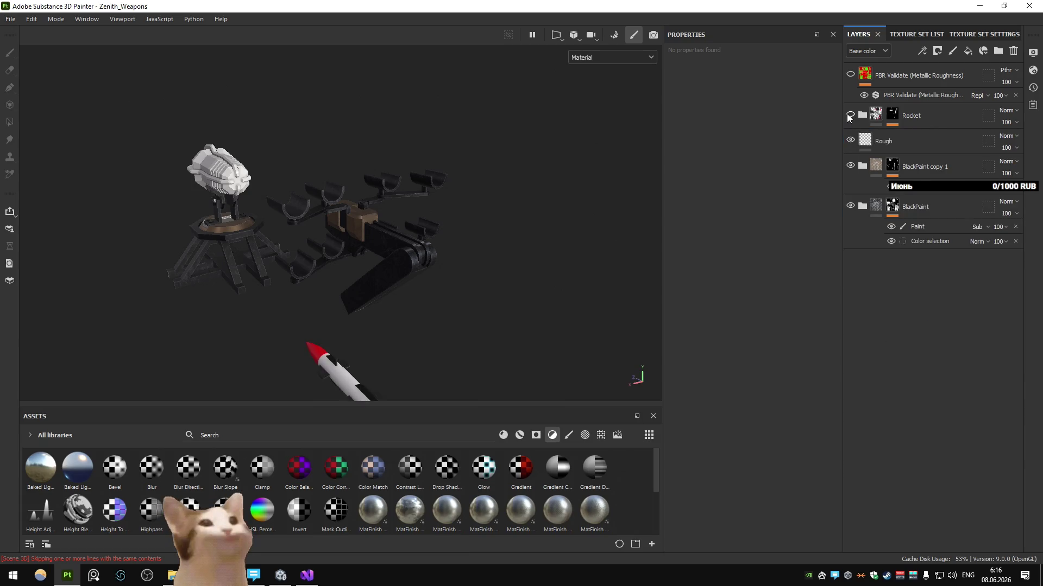
mouse_move(454, 272)
left_mouse_down("alt")
mouse_move(388, 282)
mouse_move(423, 239)
mouse_move(570, 178)
mouse_move(294, 279)
mouse_move(486, 249)
mouse_move(328, 301)
left_mouse_up("alt")
mouse_move(327, 301)
right_mouse_down("alt")
mouse_move(402, 294)
mouse_move(385, 294)
right_mouse_up("alt")
left_click_drag(385, 293, 375, 285, "alt")
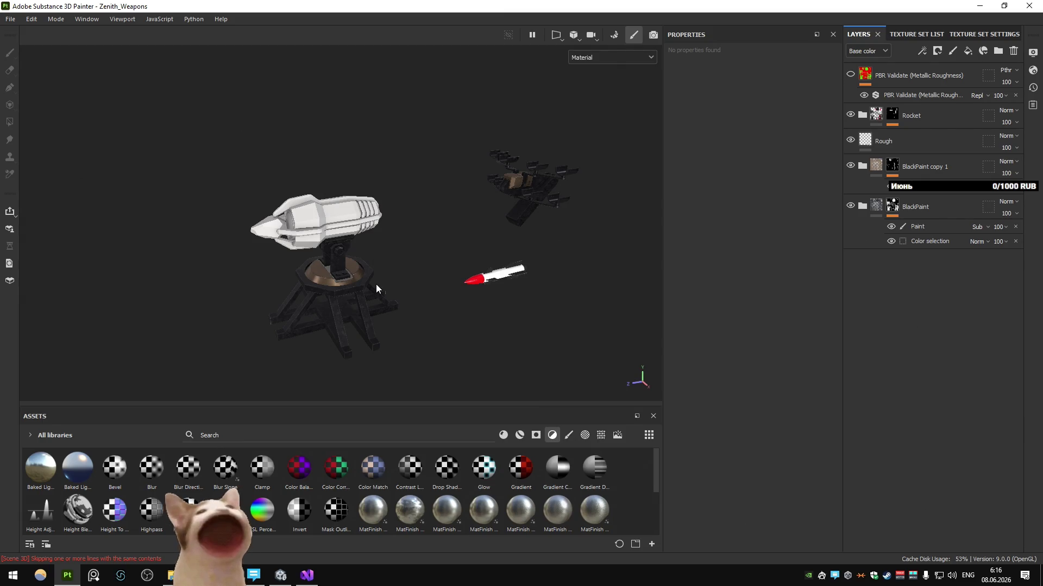
Add Fill layer 3 at the bottom of the stack with only the metallic channel, left at 0
left_click(968, 51)
left_click_drag(898, 147, 837, 365)
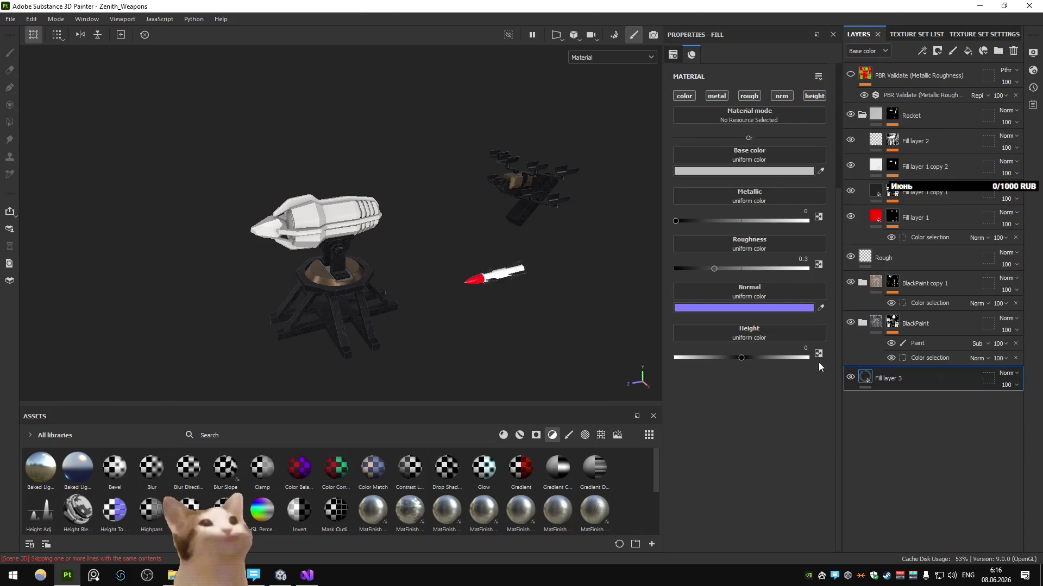
left_click(716, 96)
left_click_drag(760, 177, 602, 198)
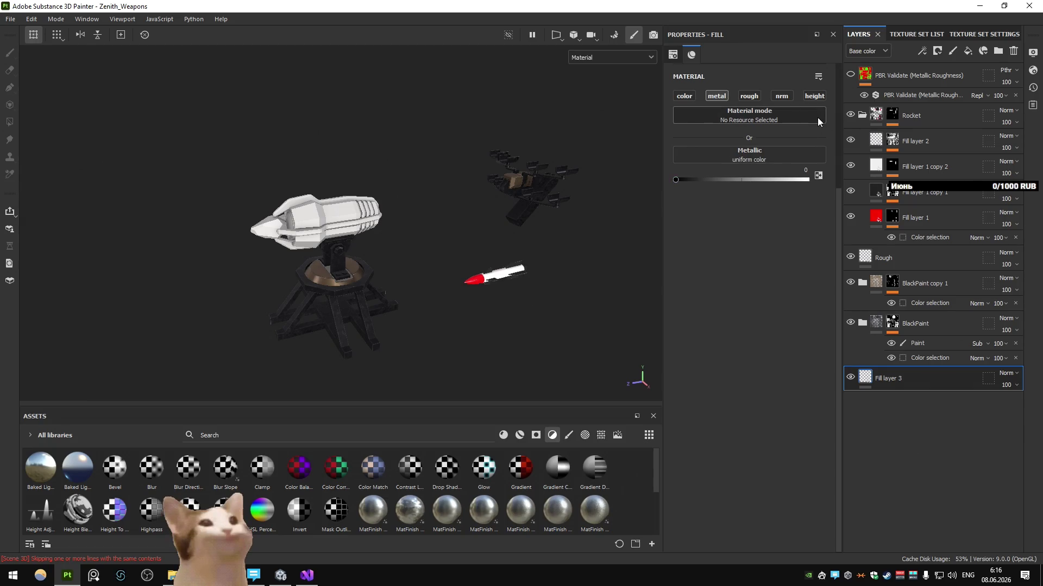
scroll(593, 132, "up", 3)
Preview the Metallic channel on the weapons, then return to full material view
mouse_move(592, 131)
left_mouse_down("alt")
mouse_move(475, 247)
mouse_move(579, 65)
left_mouse_up("alt")
left_click(579, 57)
left_click(599, 115)
mouse_move(599, 115)
left_mouse_down("alt")
mouse_move(478, 208)
mouse_move(504, 137)
mouse_move(354, 154)
left_mouse_up("alt")
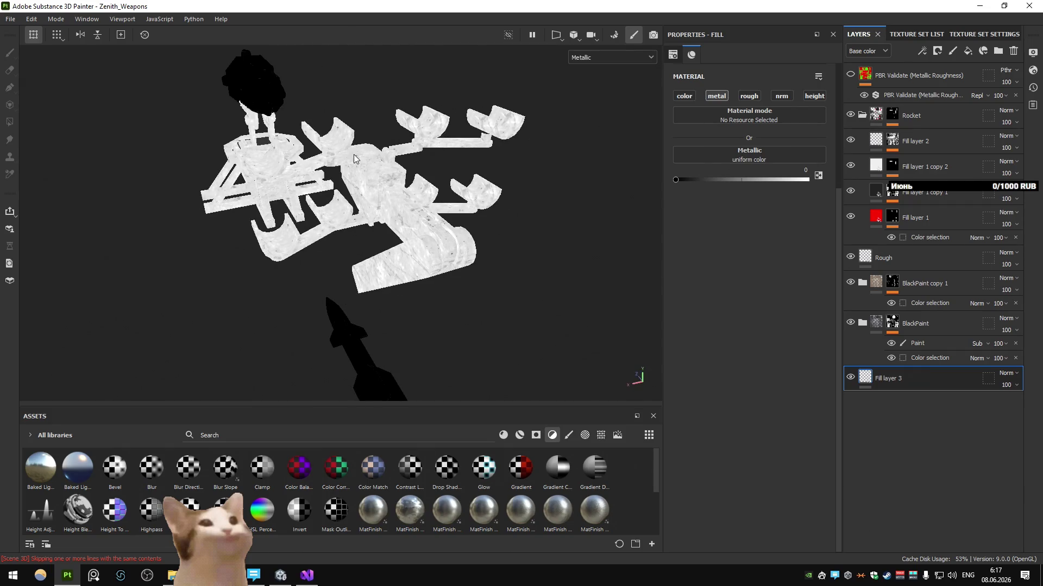
left_click(611, 57)
left_click(595, 74)
mouse_move(519, 145)
left_mouse_down("alt")
mouse_move(467, 182)
mouse_move(476, 203)
mouse_move(454, 213)
mouse_move(471, 216)
mouse_move(371, 209)
mouse_move(444, 194)
mouse_move(441, 219)
left_mouse_up("alt")
Collapse Rocket, add a new layer folder above it and start renaming it
left_click(862, 115)
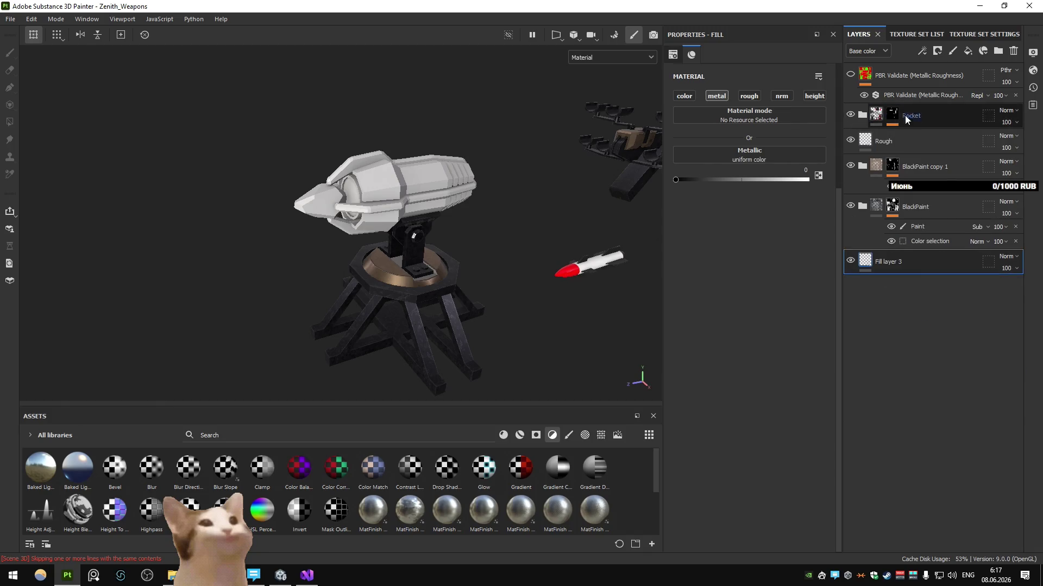
left_click(998, 52)
double_click(900, 116)
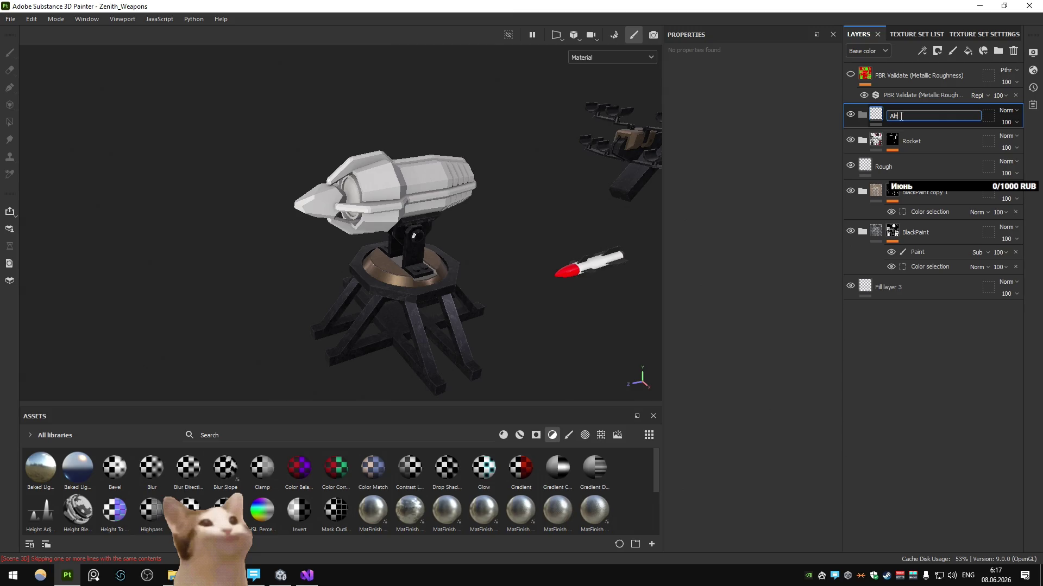
Give the Laser folder a black mask with a Paint effect and fill the turret area white
left_click(938, 51)
left_click(922, 51)
left_click(948, 79)
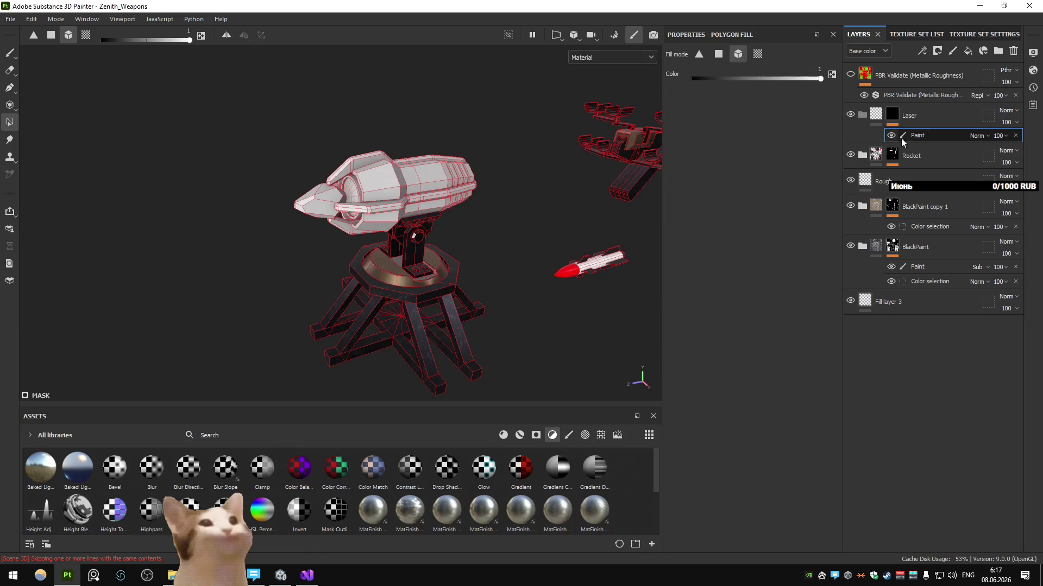
key("x")
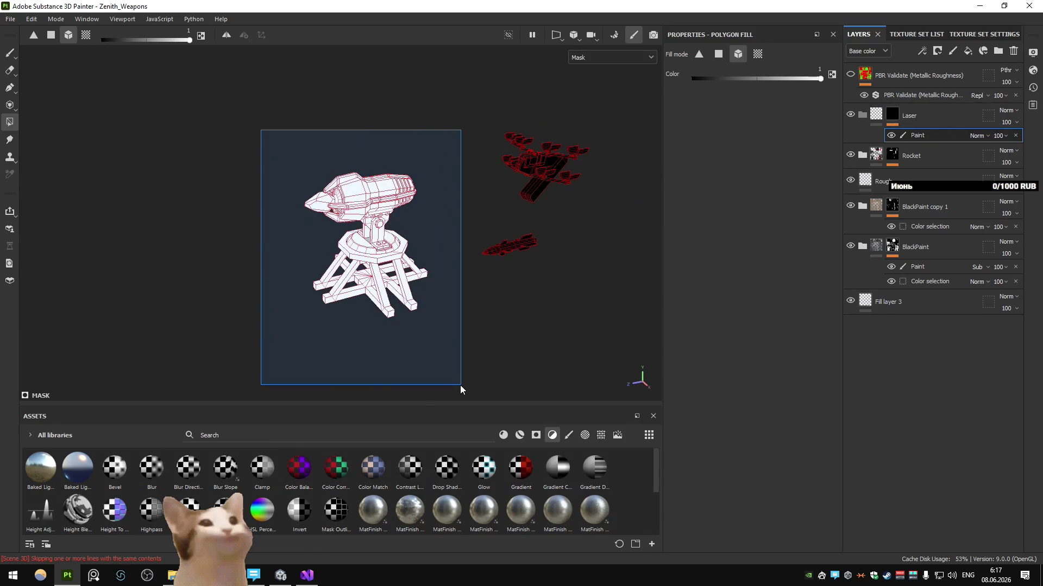
left_click_drag(263, 130, 461, 385)
left_click(891, 123)
scroll(389, 202, "up", 2)
scroll(366, 181, "up", 2)
scroll(365, 183, "up", 2)
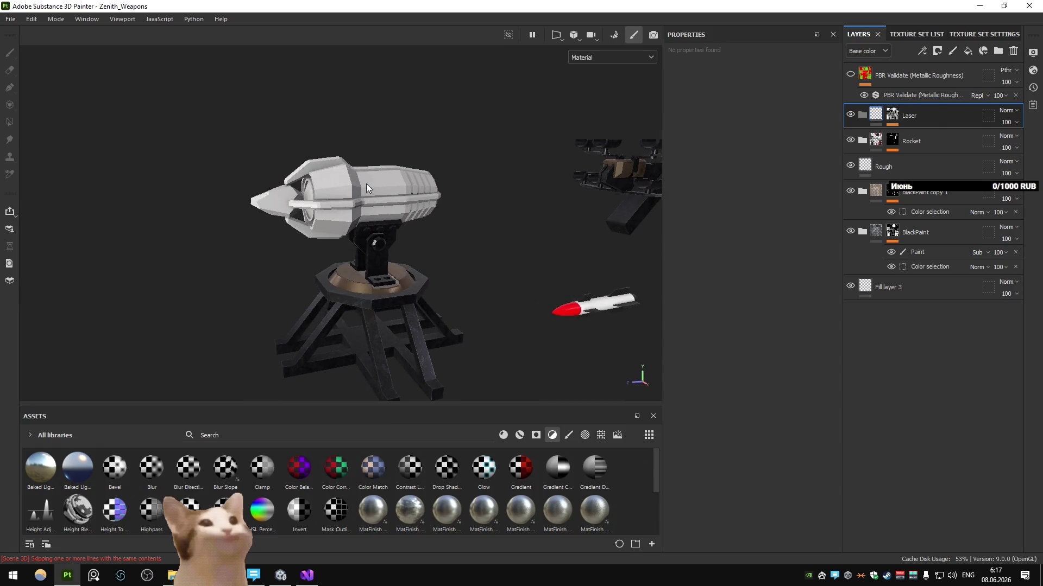
scroll(460, 168, "up", 2)
Orbit the turret and add a new fill layer inside the Laser folder
mouse_move(616, 120)
left_mouse_down("alt")
mouse_move(288, 199)
mouse_move(394, 202)
mouse_move(388, 218)
left_mouse_up("alt")
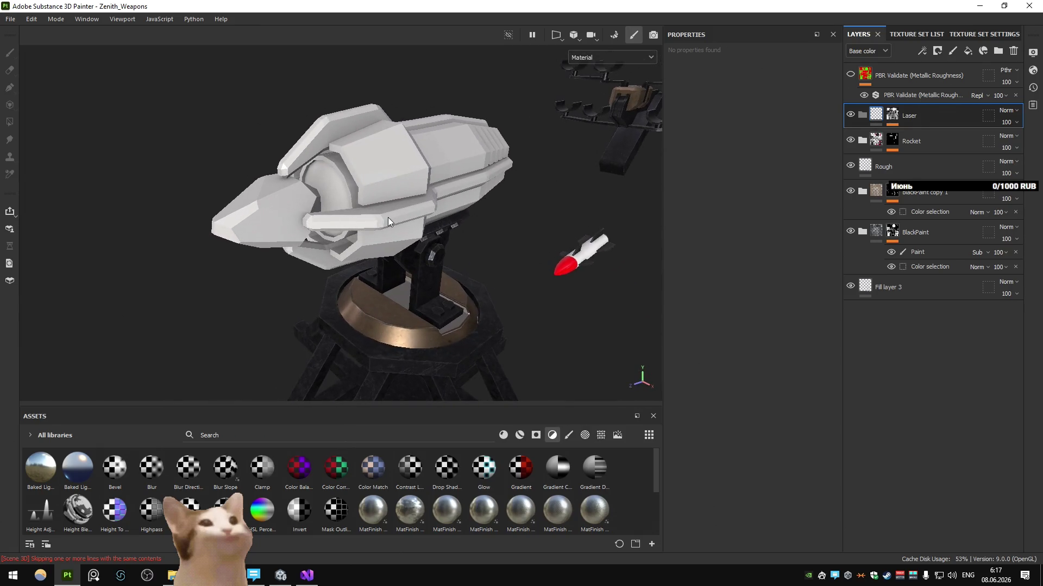
scroll(387, 218, "up", 2)
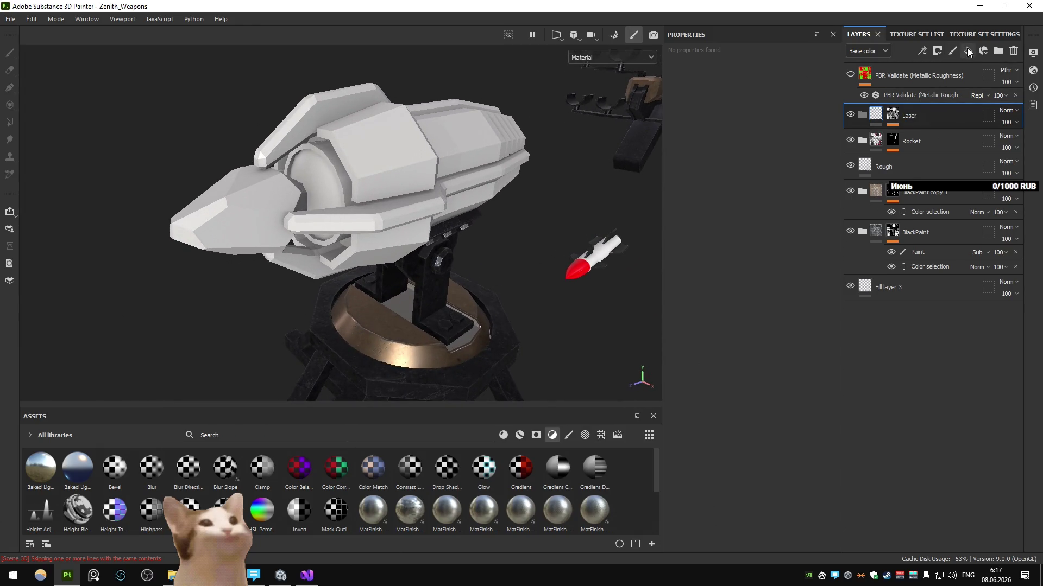
left_click(967, 51)
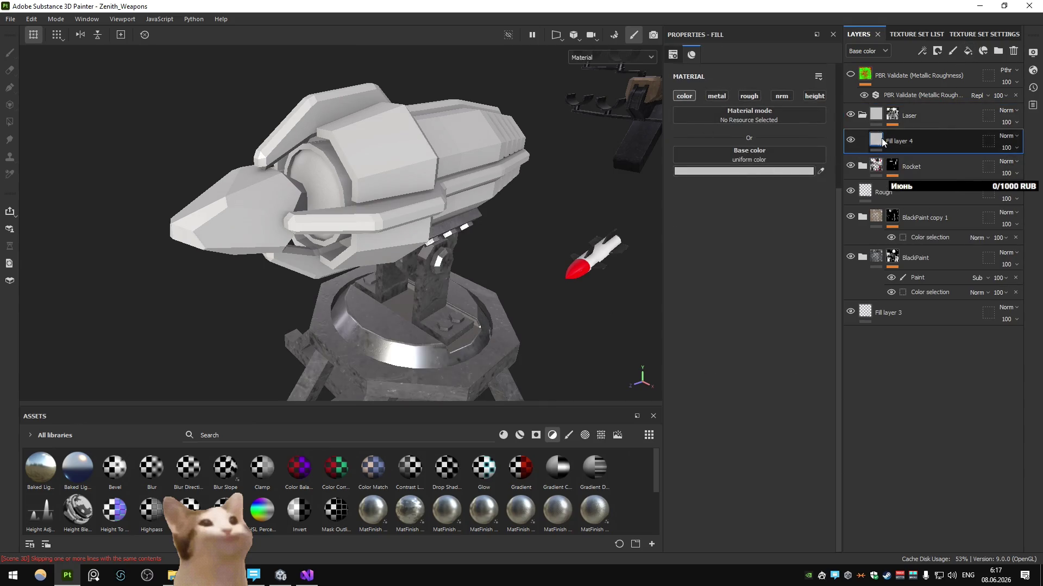
Add a colour-selection mask to Fill layer 4 picking the nose tip's red ID
left_click(938, 51)
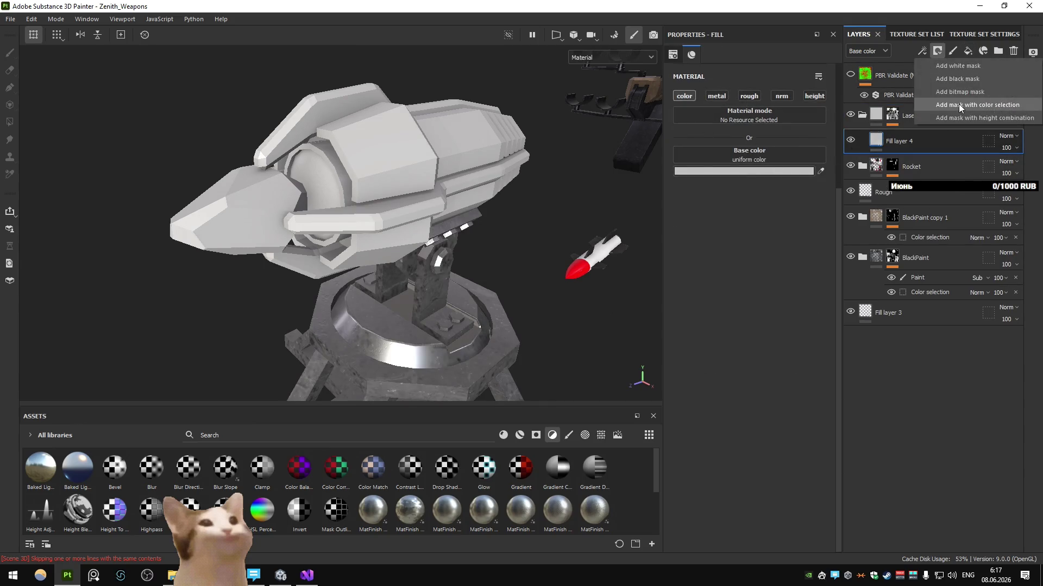
left_click(958, 104)
left_click(819, 182)
left_click(333, 225)
left_click(876, 141)
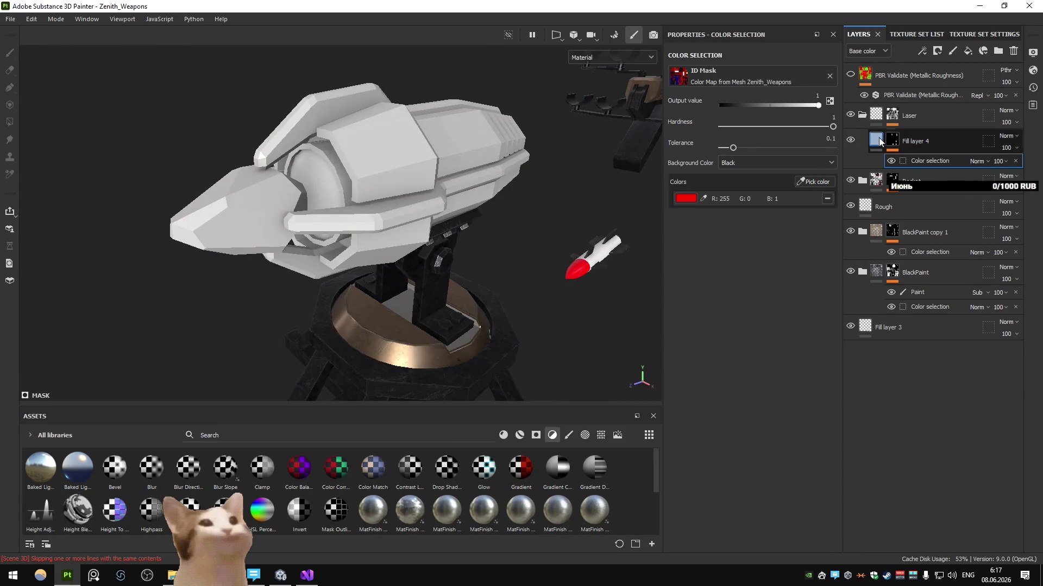
Set the base colour to pure red and lower roughness to 0 for a glossy tip
left_click(743, 171)
left_click(869, 390)
left_click(887, 356)
left_click(748, 96)
mouse_move(734, 216)
left_mouse_down()
mouse_move(750, 218)
mouse_move(663, 221)
left_mouse_up()
mouse_move(456, 196)
left_mouse_down("alt")
mouse_move(312, 177)
mouse_move(551, 216)
left_mouse_up("alt")
Inspect the red nose from several angles and add Fill layer 5 above it
left_click_drag(681, 222, 671, 224)
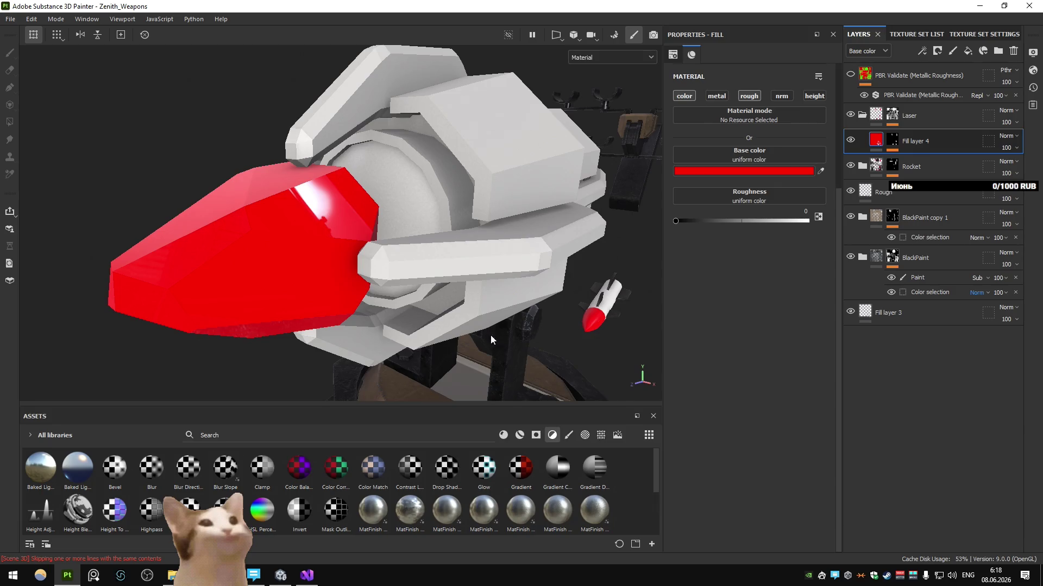
scroll(370, 308, "down", 5)
mouse_move(371, 309)
left_mouse_down("alt")
mouse_move(273, 289)
mouse_move(376, 297)
mouse_move(413, 328)
left_mouse_up("alt")
scroll(399, 313, "up", 3)
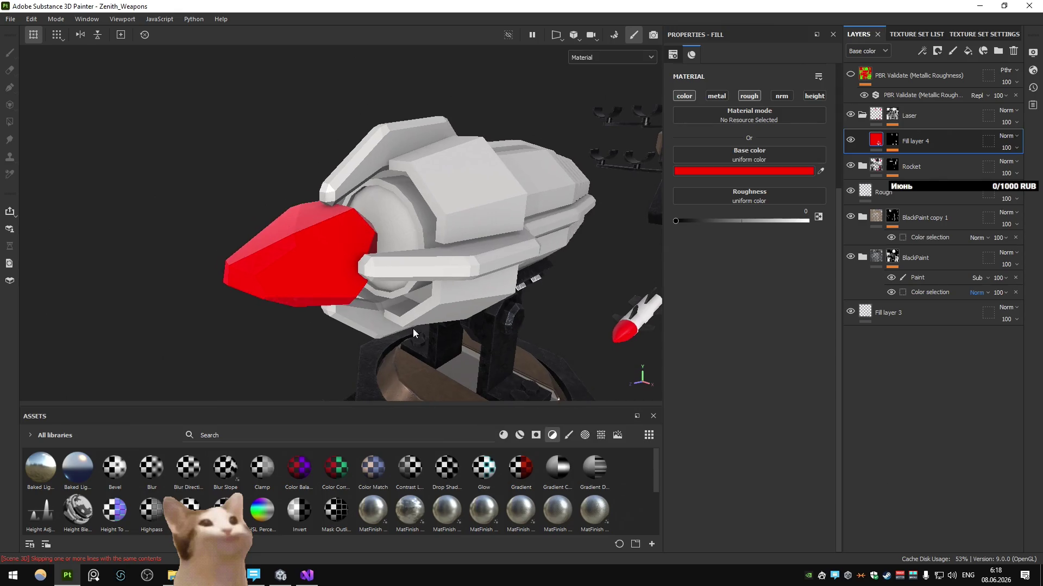
scroll(414, 322, "up", 2)
scroll(438, 300, "up", 1)
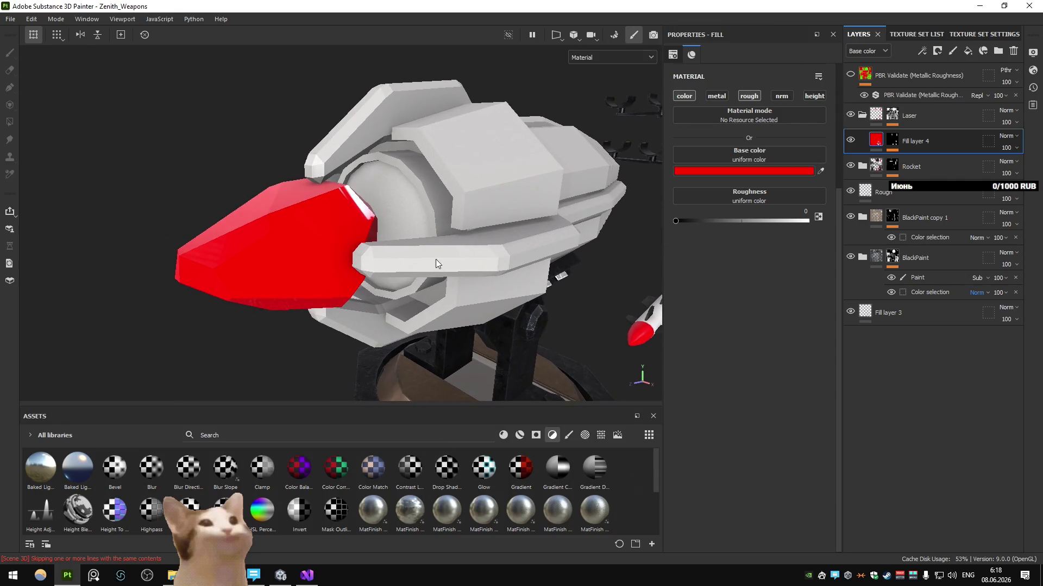
left_click(968, 51)
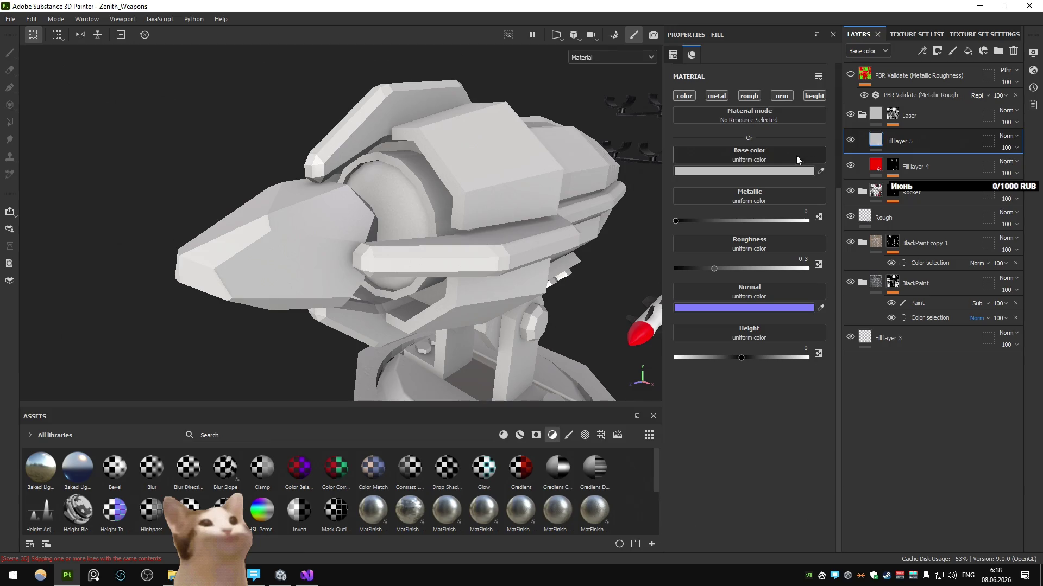
Limit Fill layer 5 to roughness and give it a black mask with a Dirt generator
left_click(750, 95)
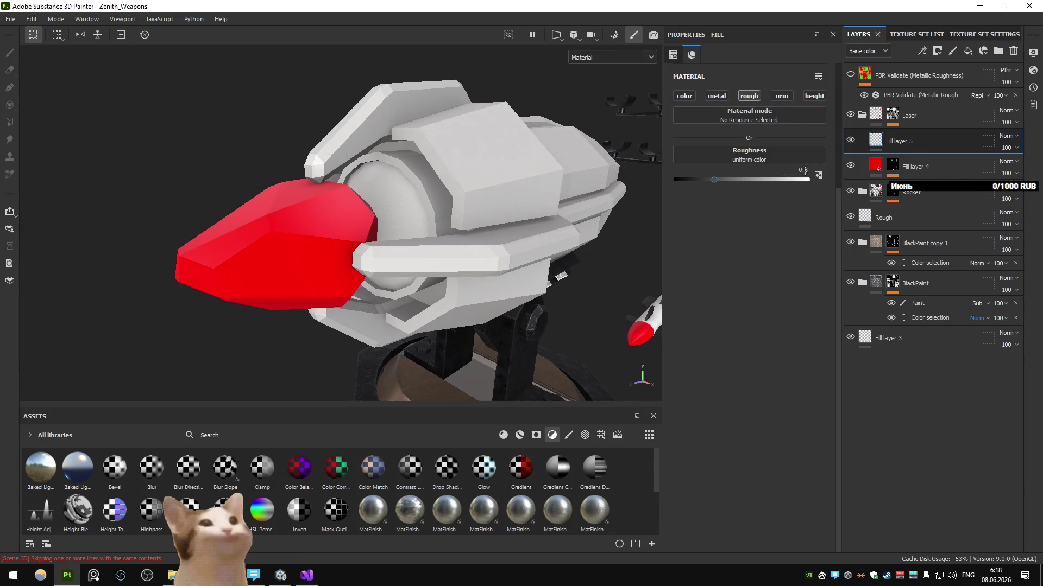
left_click(809, 175)
left_click(936, 51)
left_click(926, 61)
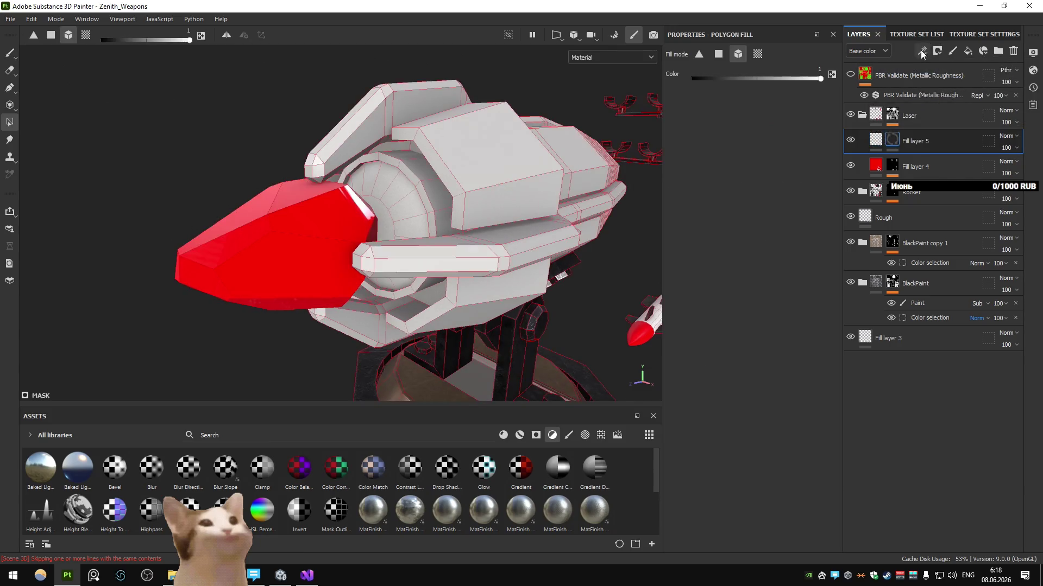
left_click(945, 68)
left_click(789, 86)
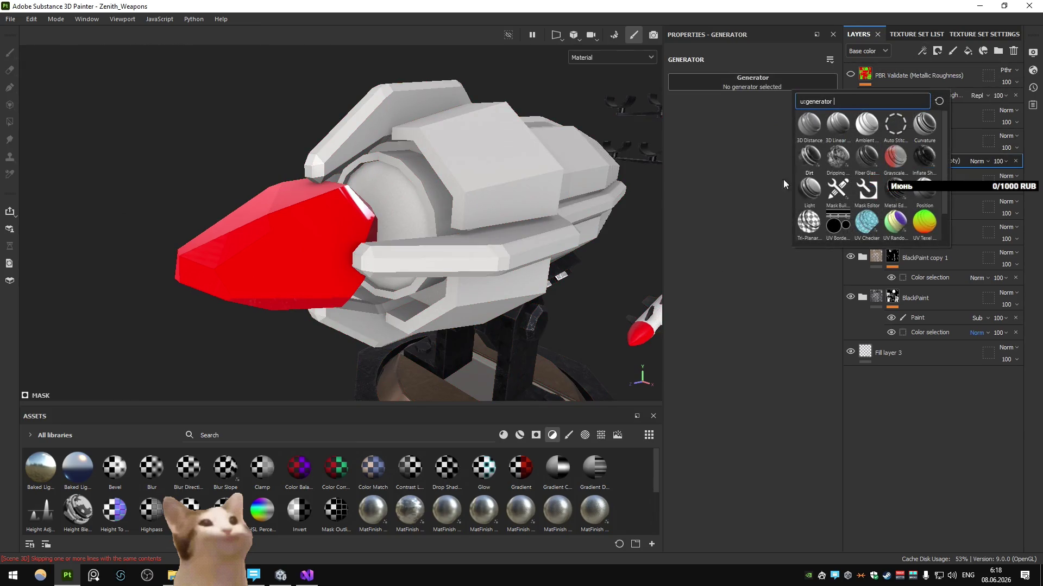
left_click(809, 157)
Darken the red base colour of the nose tip's Fill layer 4
mouse_move(353, 197)
left_mouse_down("alt")
mouse_move(357, 216)
mouse_move(310, 200)
left_mouse_up("alt")
left_click(937, 180)
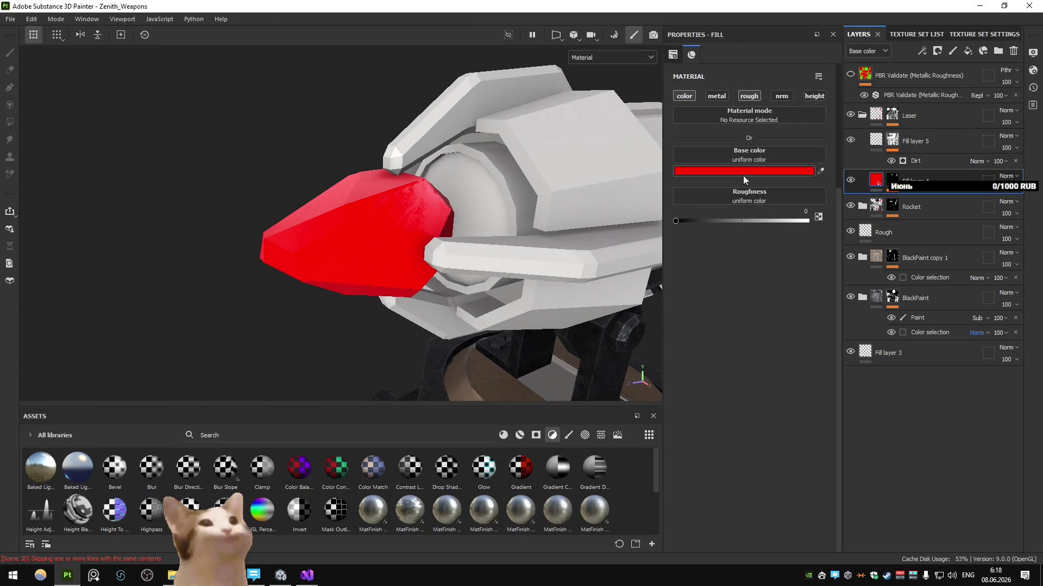
left_click(743, 171)
mouse_move(865, 387)
left_mouse_down()
mouse_move(865, 426)
mouse_move(884, 437)
mouse_move(861, 433)
mouse_move(853, 454)
mouse_move(876, 440)
left_mouse_up()
scroll(529, 284, "down", 3)
scroll(394, 249, "down", 2)
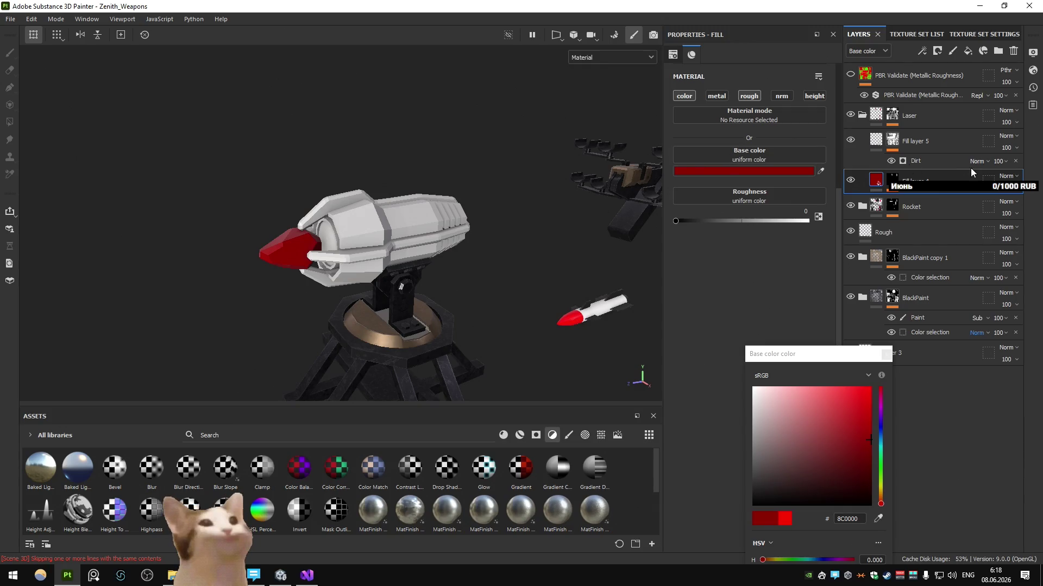
Add the blue and green ID colours to BlackPaint's colour-selection mask, turning the turret trim black
left_click(928, 332)
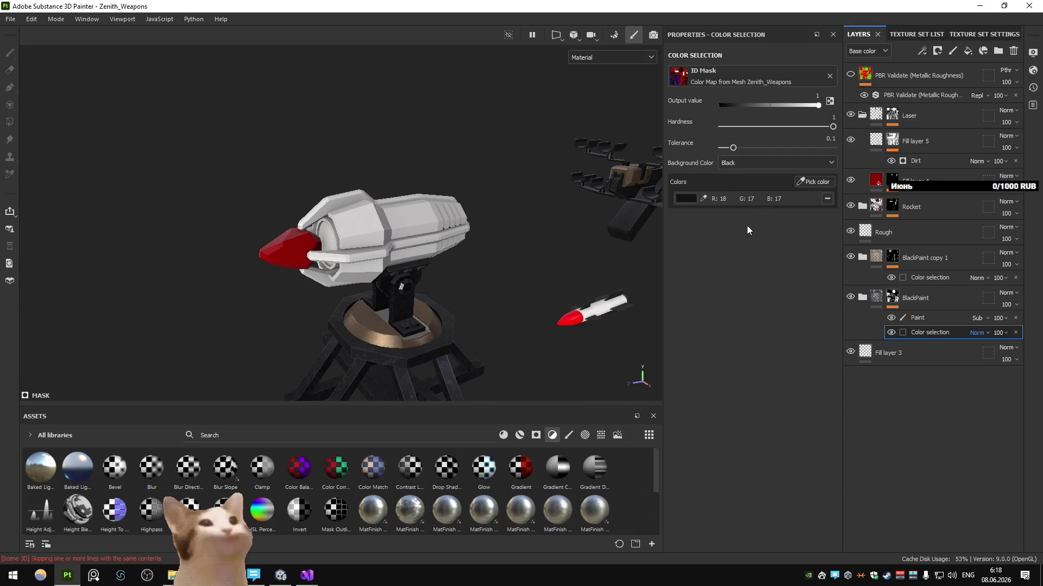
left_click(812, 182)
left_click(371, 244)
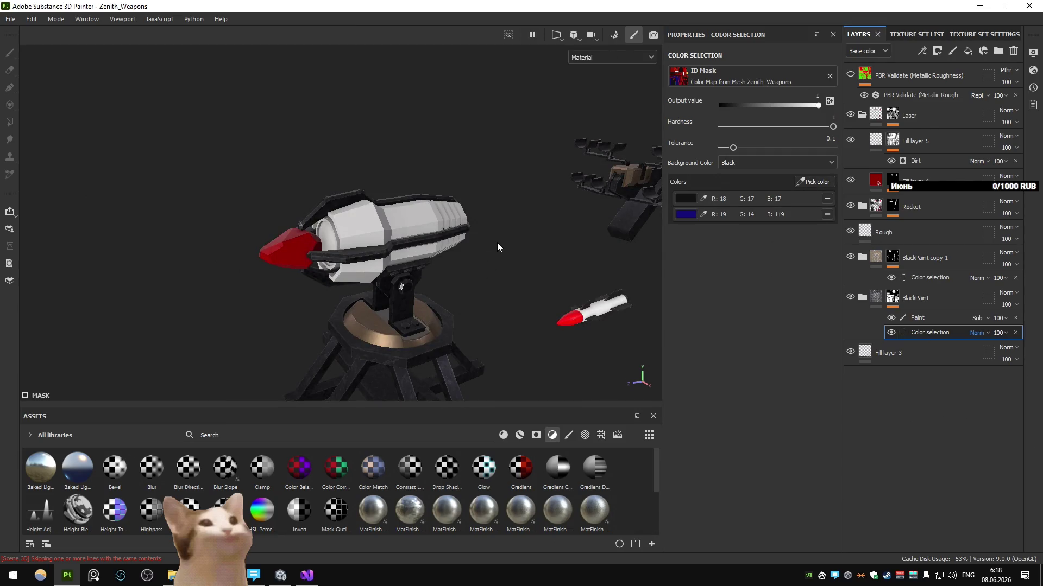
left_click(812, 182)
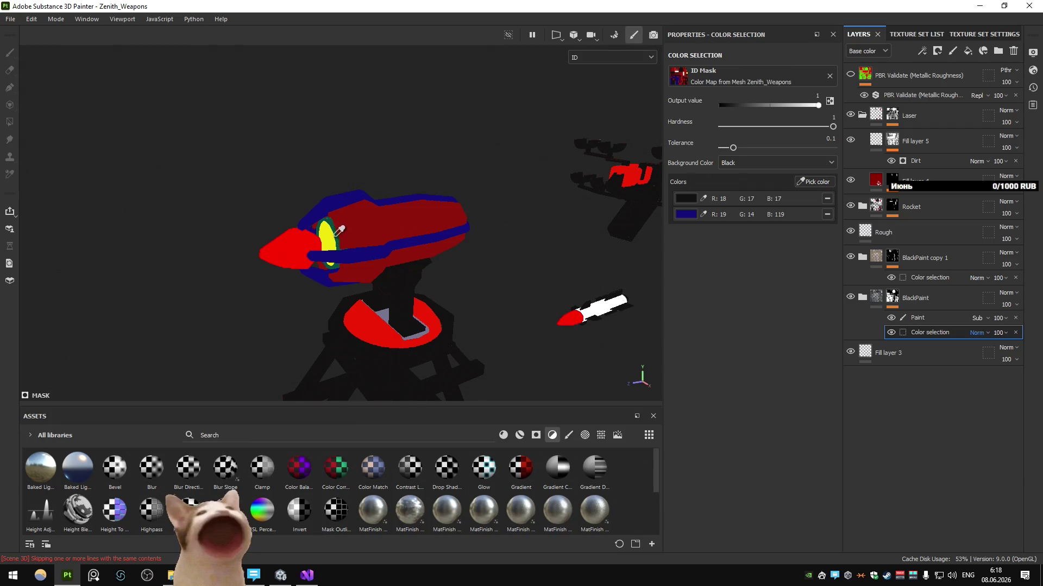
left_click(338, 244)
left_click_drag(550, 203, 281, 164, "alt")
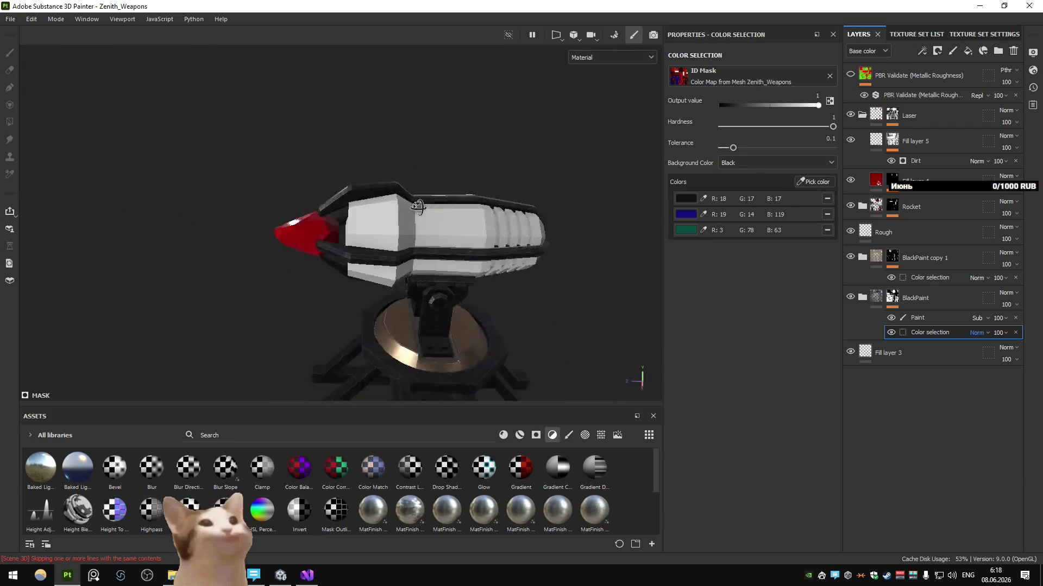